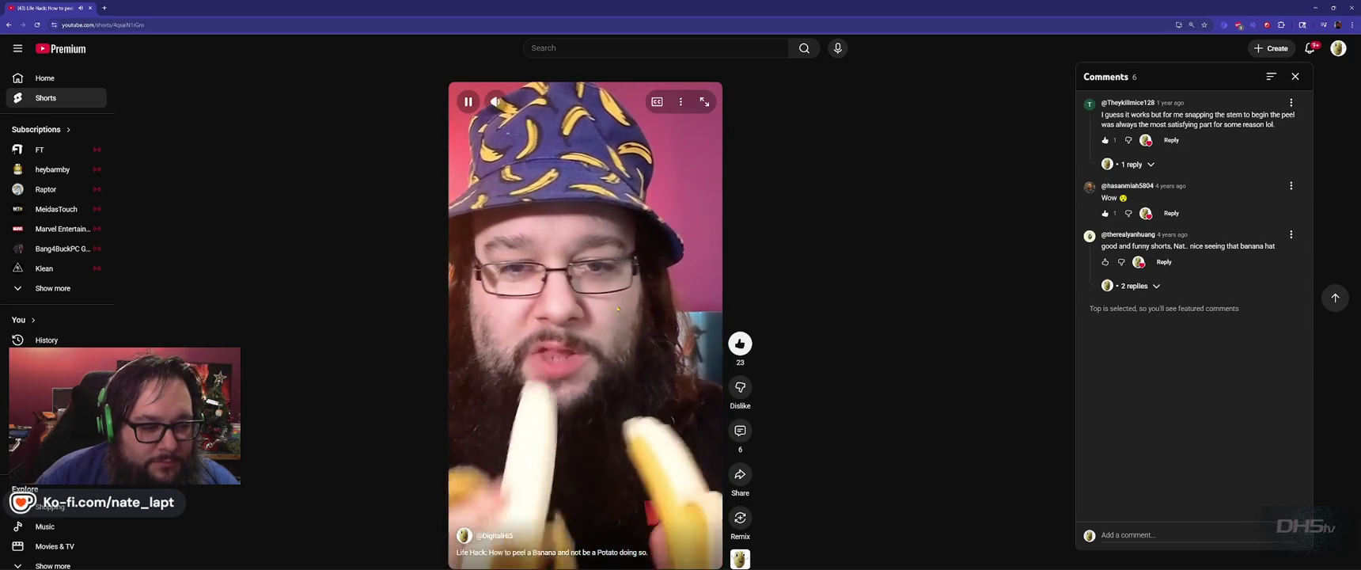
- Pause the banana-peeling Short, turn on its captions, show its description, then close the tab
{"action": "left_click", "coordinate": [708, 127]}
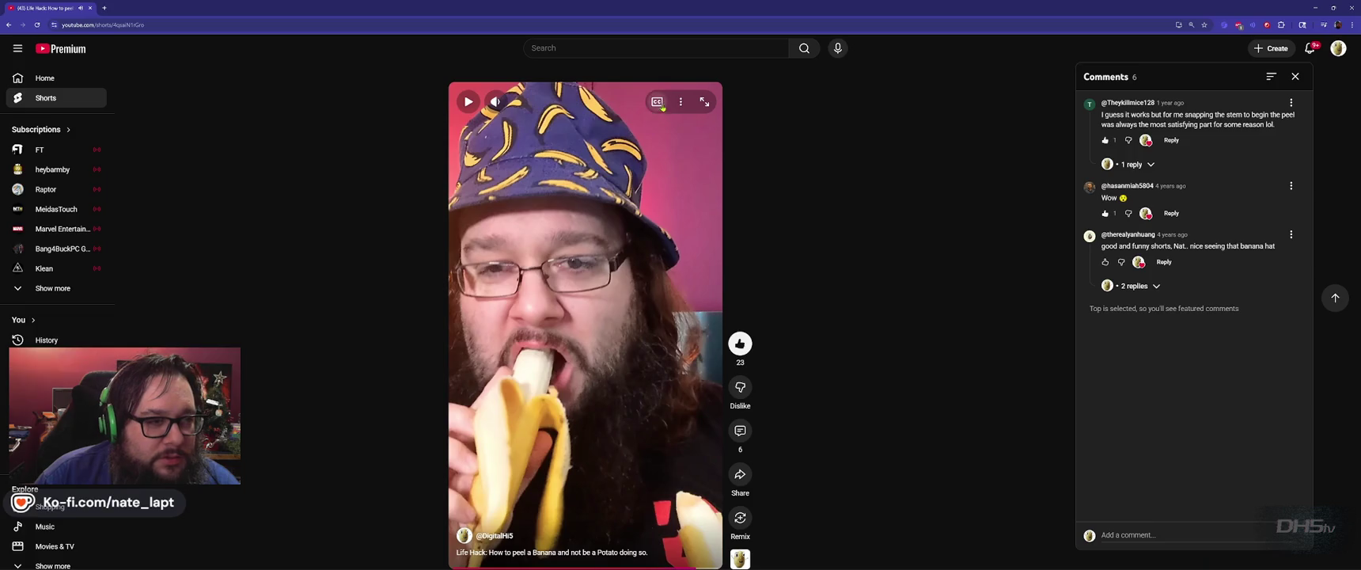
{"action": "left_click", "coordinate": [657, 101]}
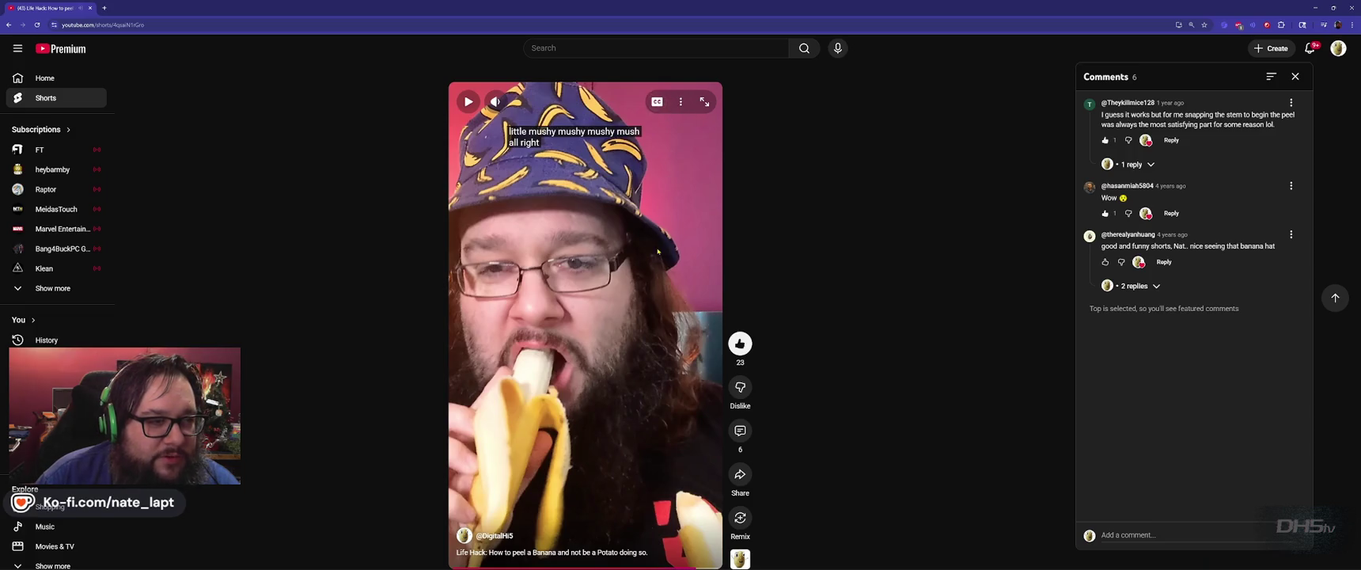
{"action": "left_click", "coordinate": [680, 110]}
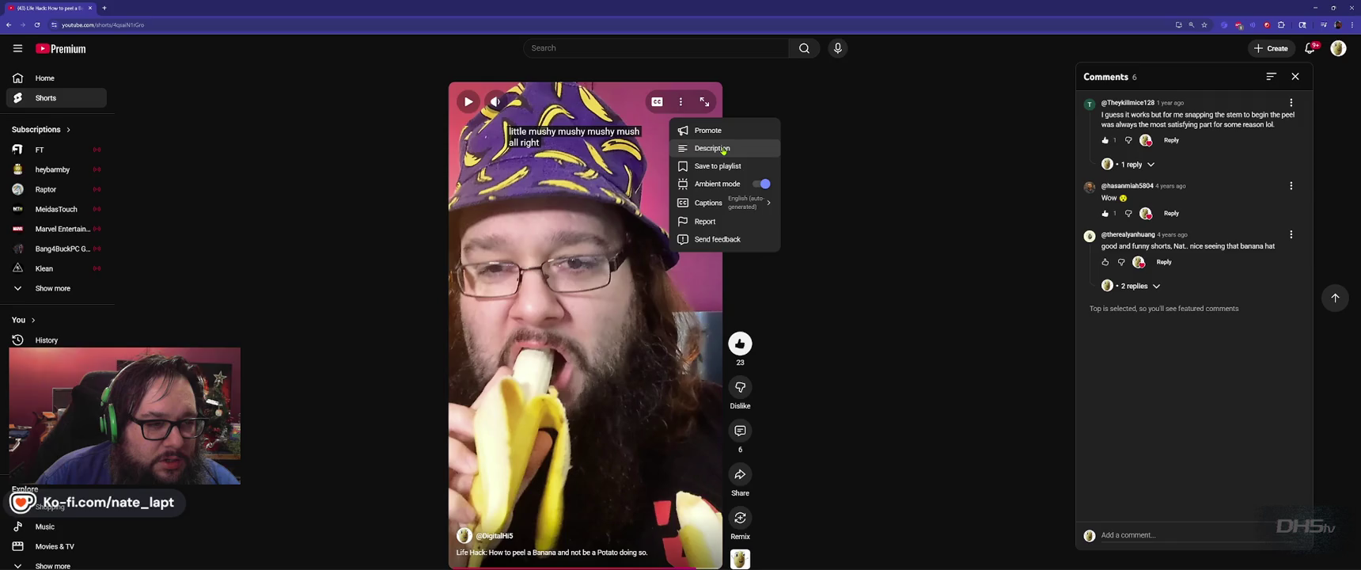
{"action": "left_click", "coordinate": [723, 149]}
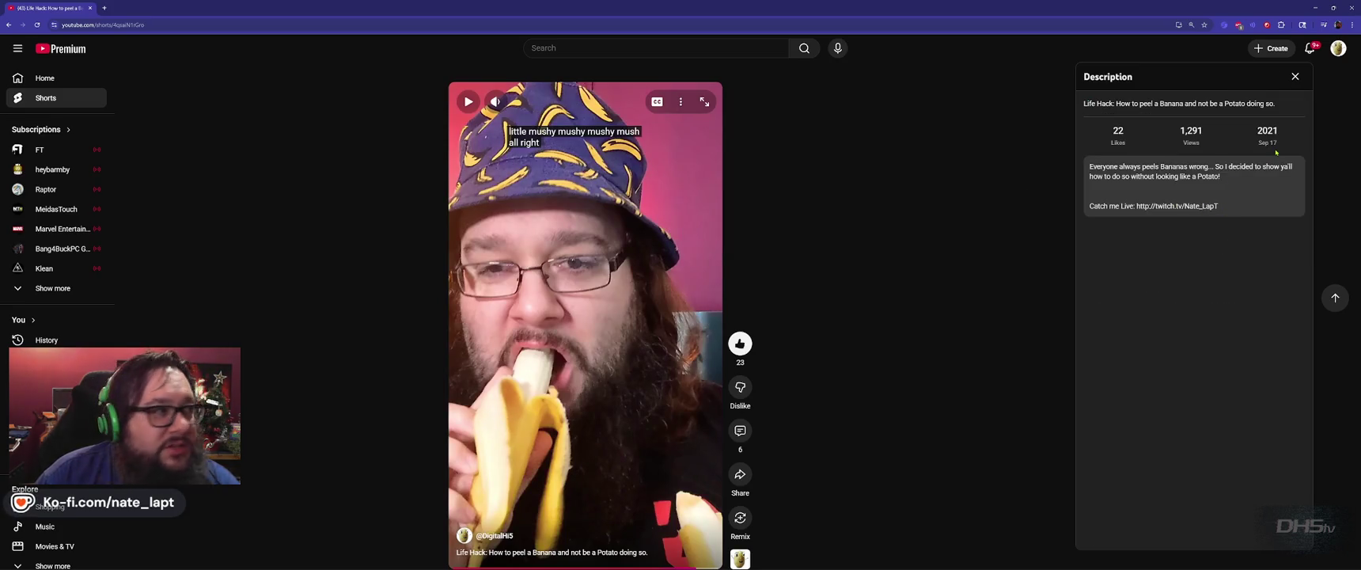
{"action": "middle_click", "coordinate": [60, 13]}
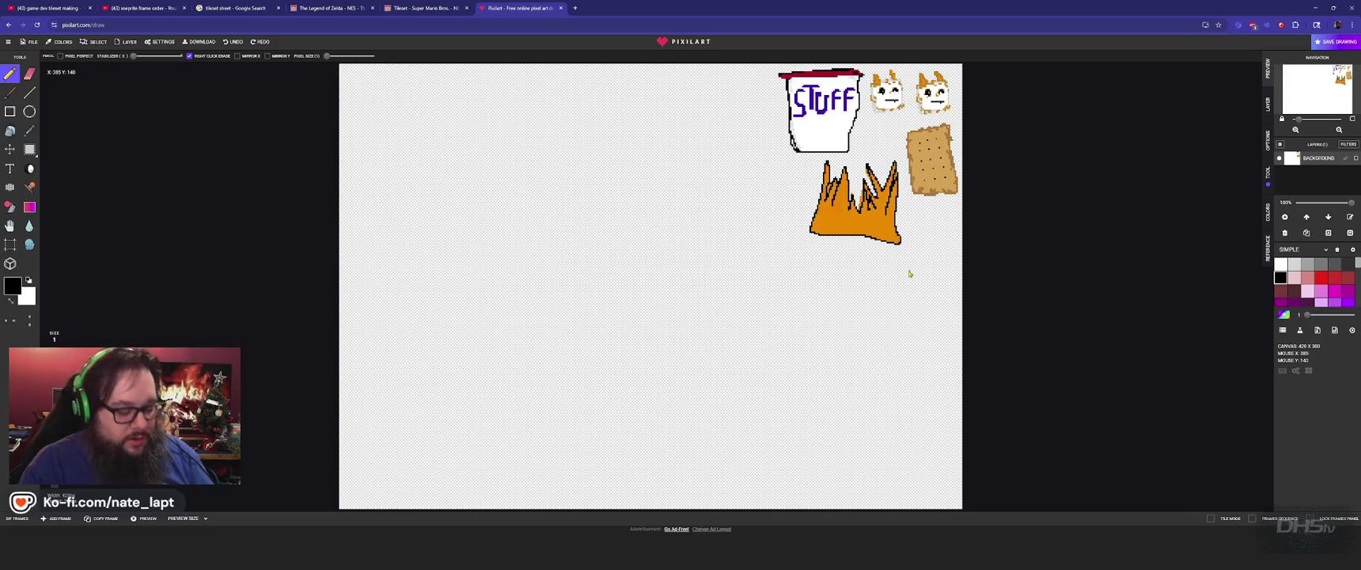
- Switch past Aseprite's marshmallow sprite back to Godot's MainMenu.gd script
{"action": "key", "text": "alt+Tab"}
{"action": "key", "text": "alt+Tab"}
{"action": "key", "text": "alt+Tab"}
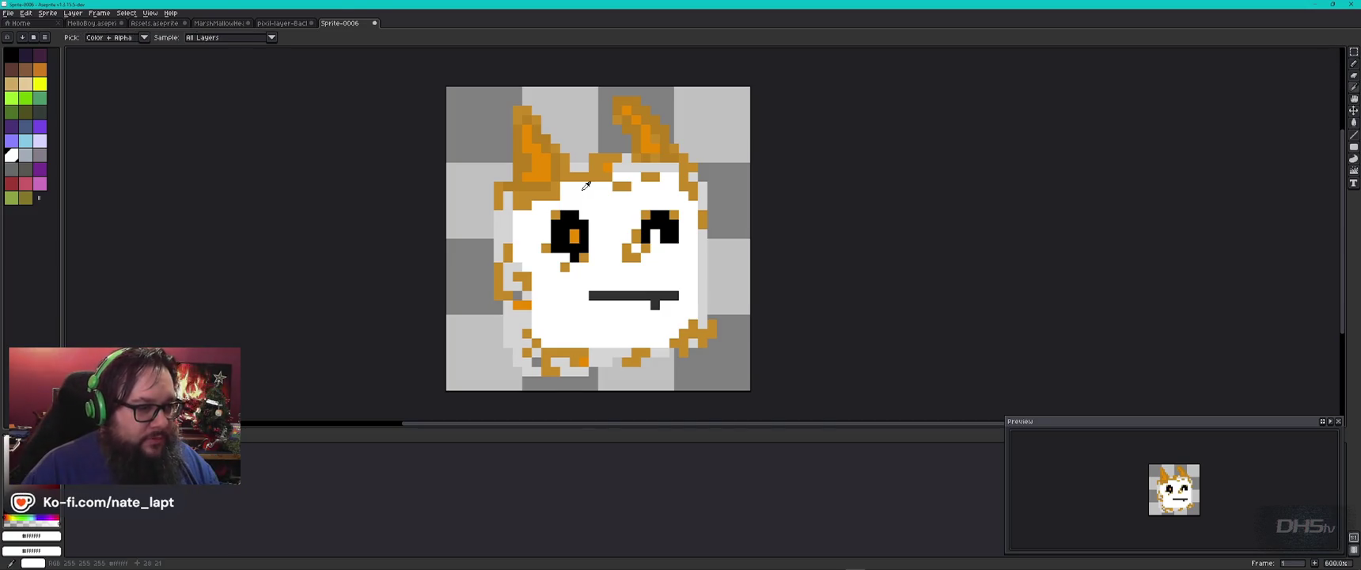
{"action": "key", "text": "alt+Tab"}
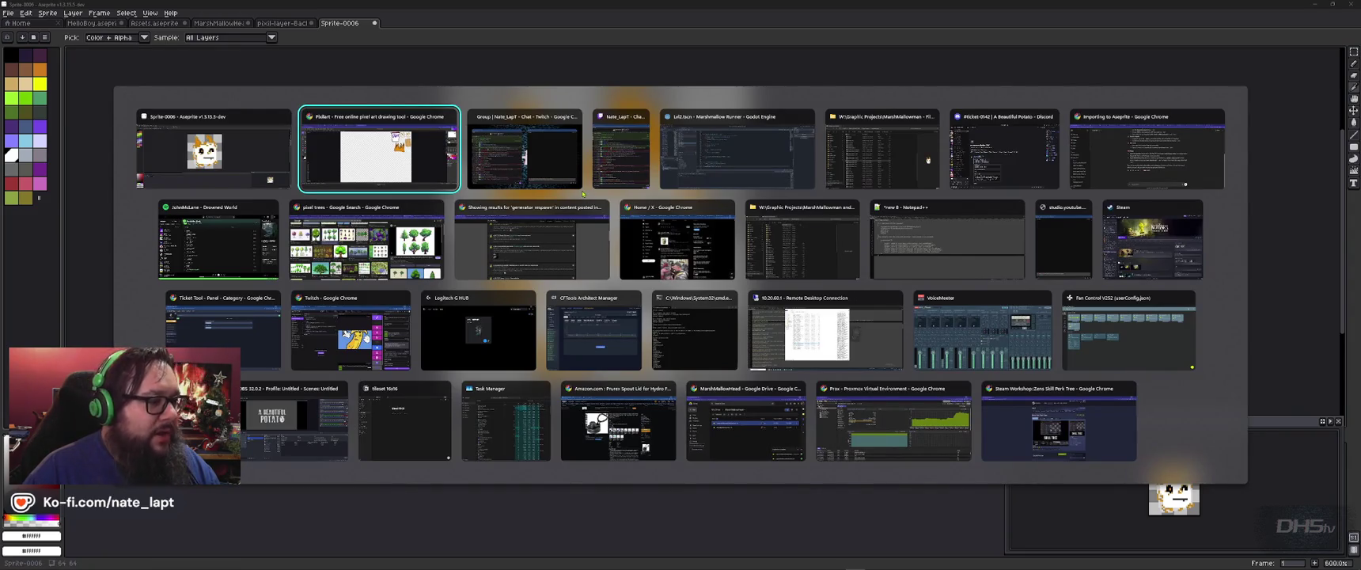
{"action": "key", "text": "alt+Tab"}
{"action": "key", "text": "alt+Tab"}
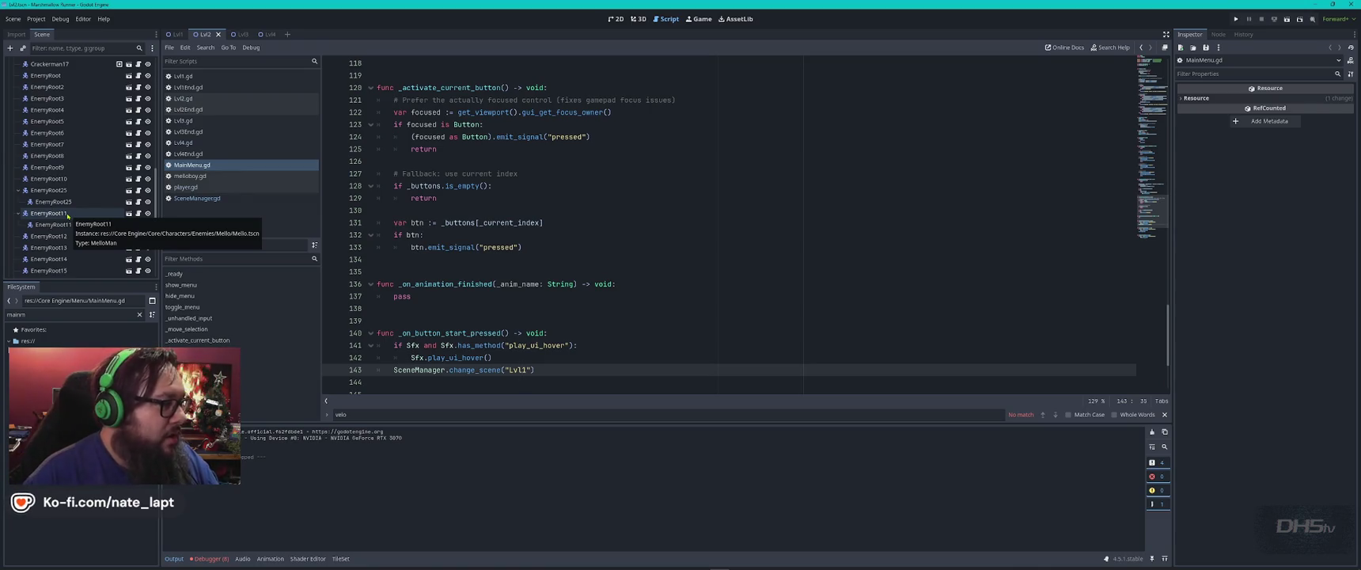
- Filter the FileSystem for 'player', then quit the project to the Project List
{"action": "double_click", "coordinate": [53, 314]}
{"action": "type", "text": "player"}
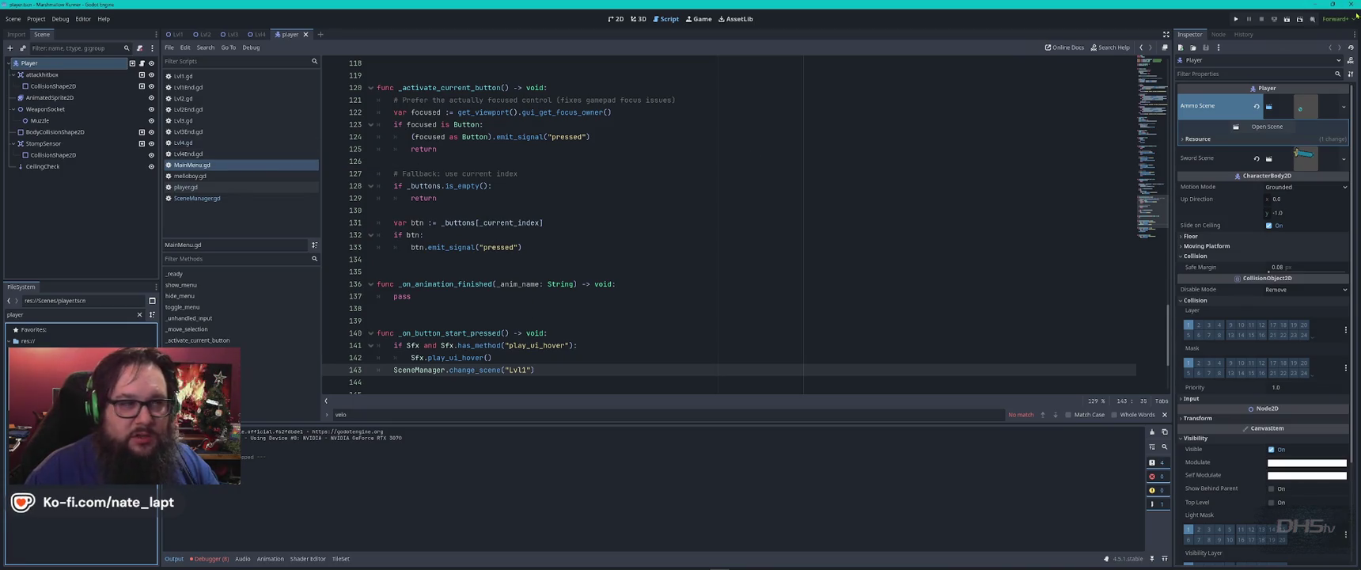
{"action": "left_click", "coordinate": [37, 19]}
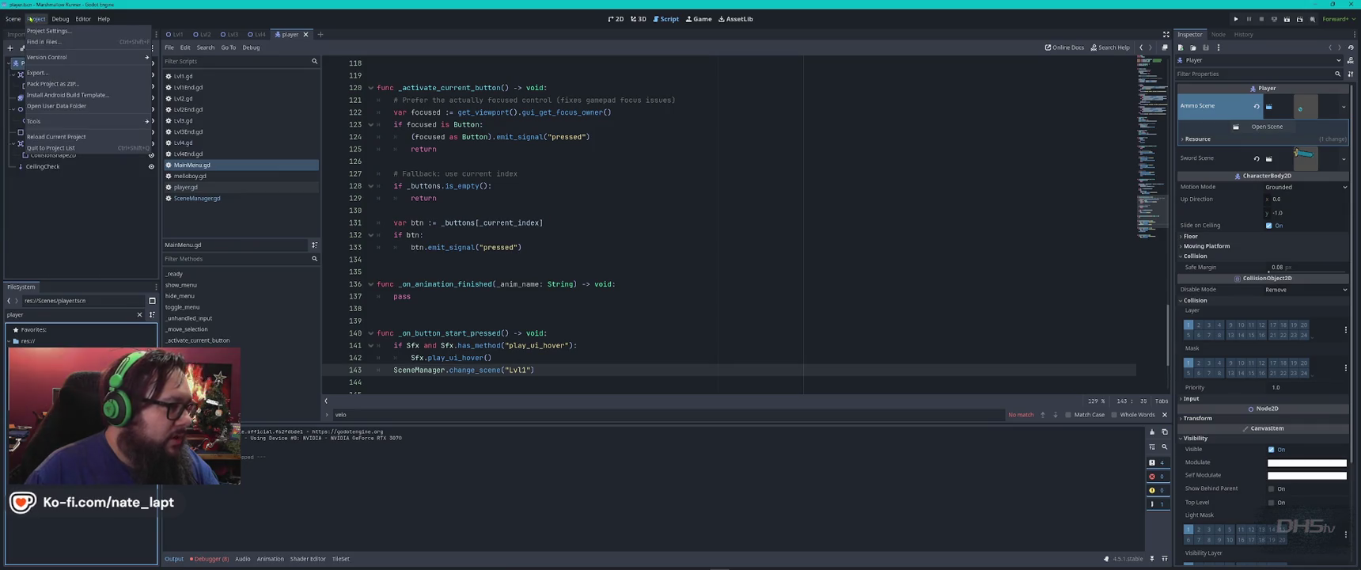
{"action": "left_click", "coordinate": [65, 148]}
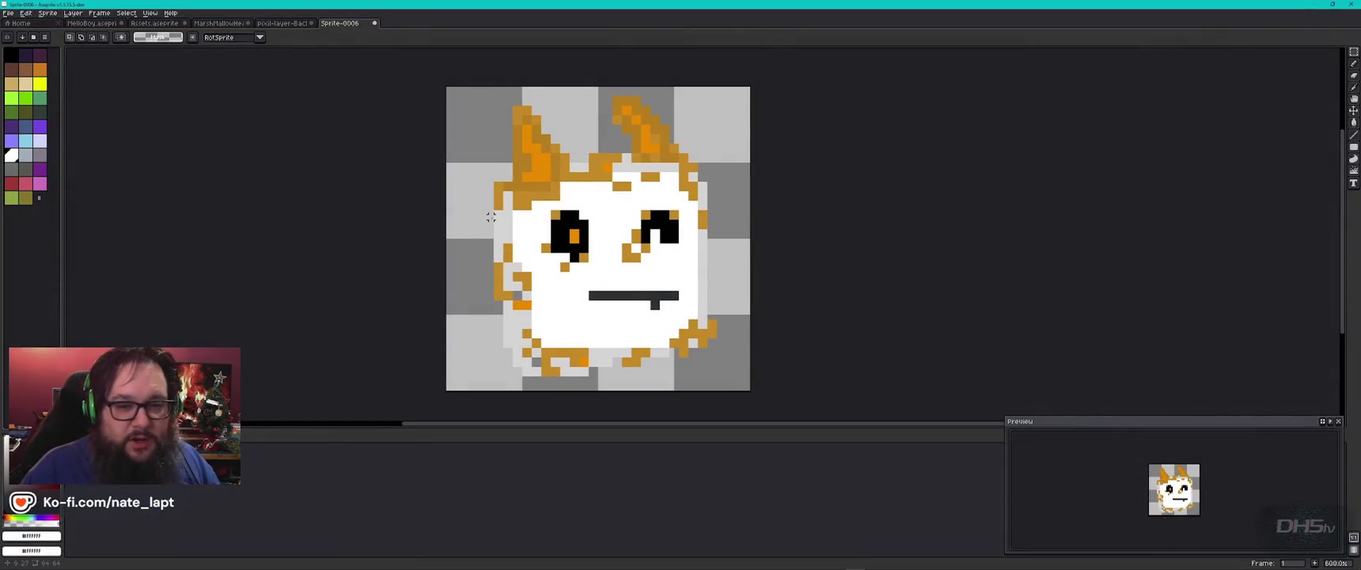
- Bring Godot's project list to the front and select the Missing Project entry
{"action": "key", "text": "alt+Tab"}
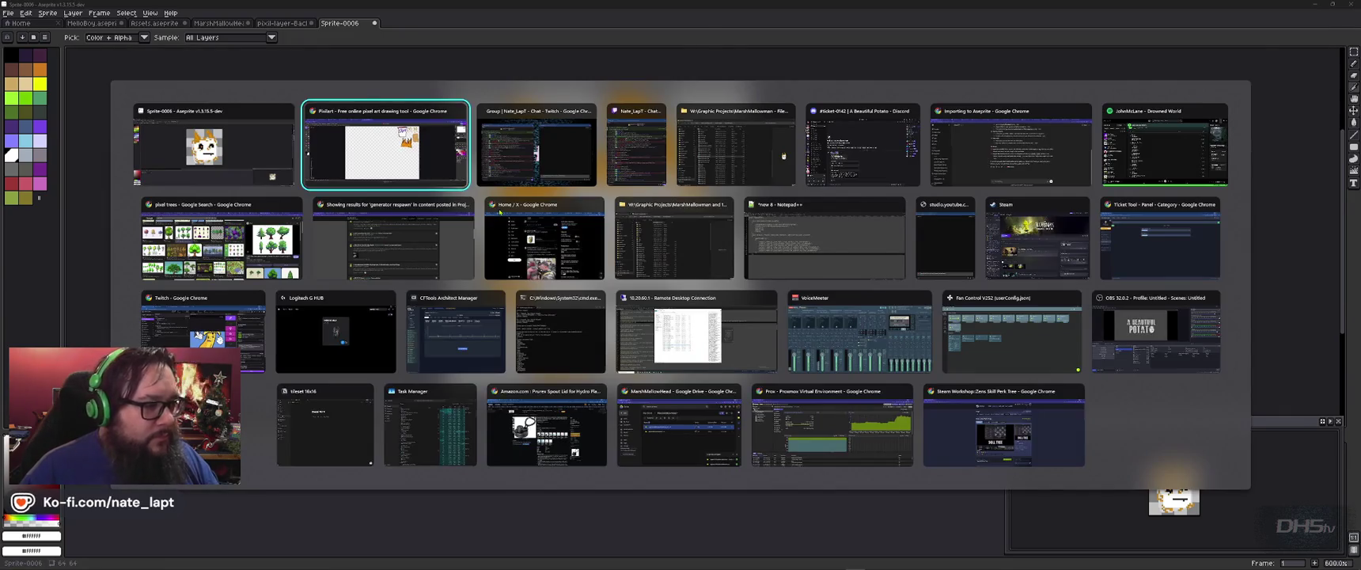
{"action": "key", "text": "alt+Tab"}
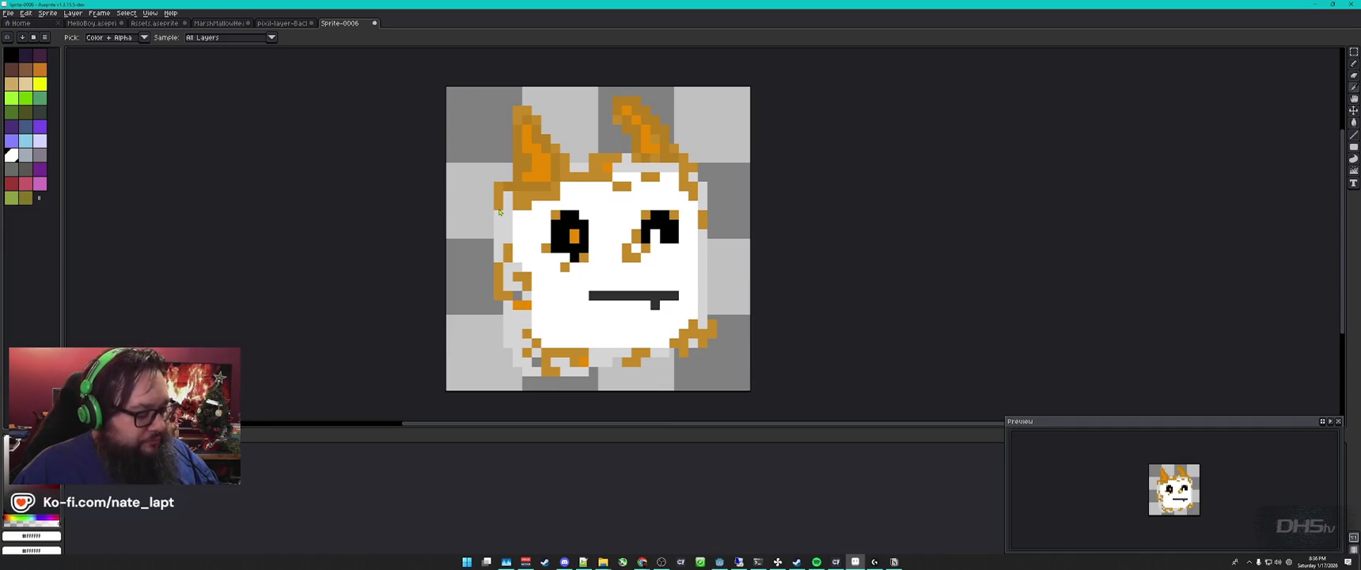
{"action": "left_click", "coordinate": [720, 562]}
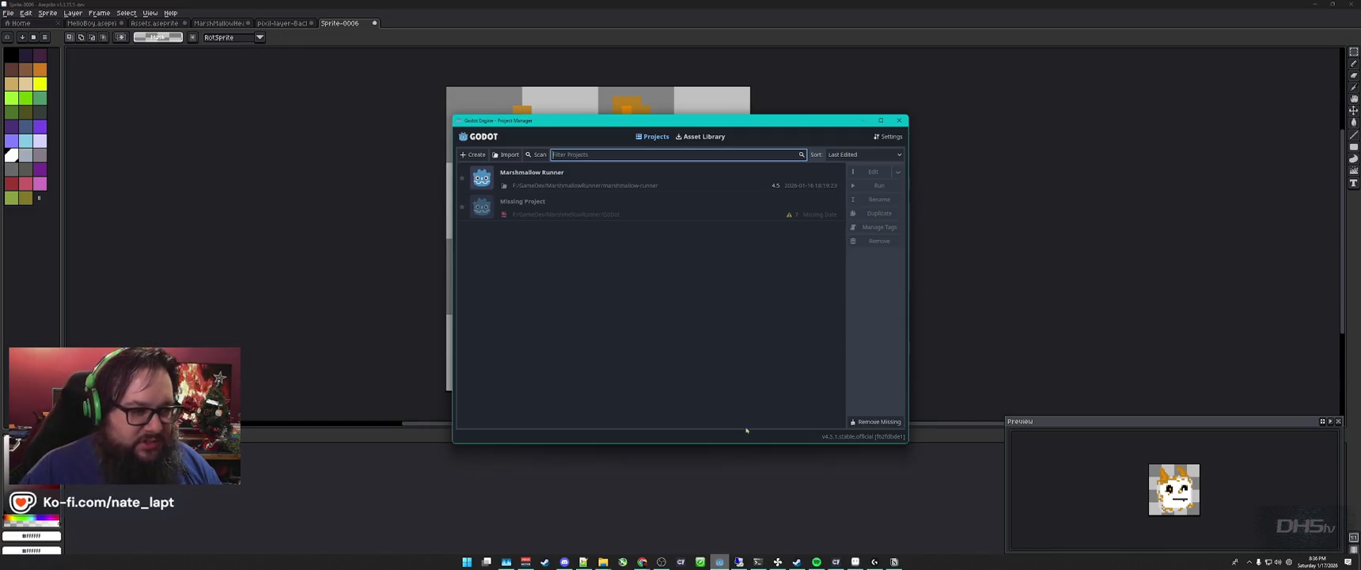
{"action": "left_click", "coordinate": [606, 208]}
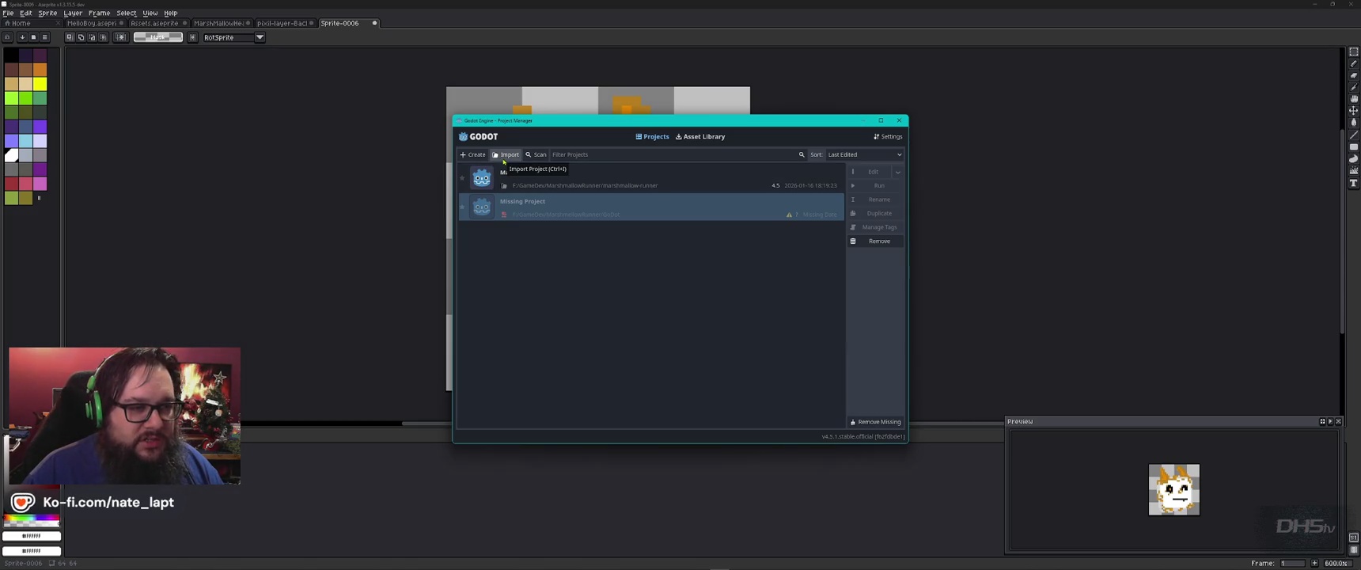
- Launch GitHub Desktop from the Start search using 'git'
{"action": "key", "text": "super"}
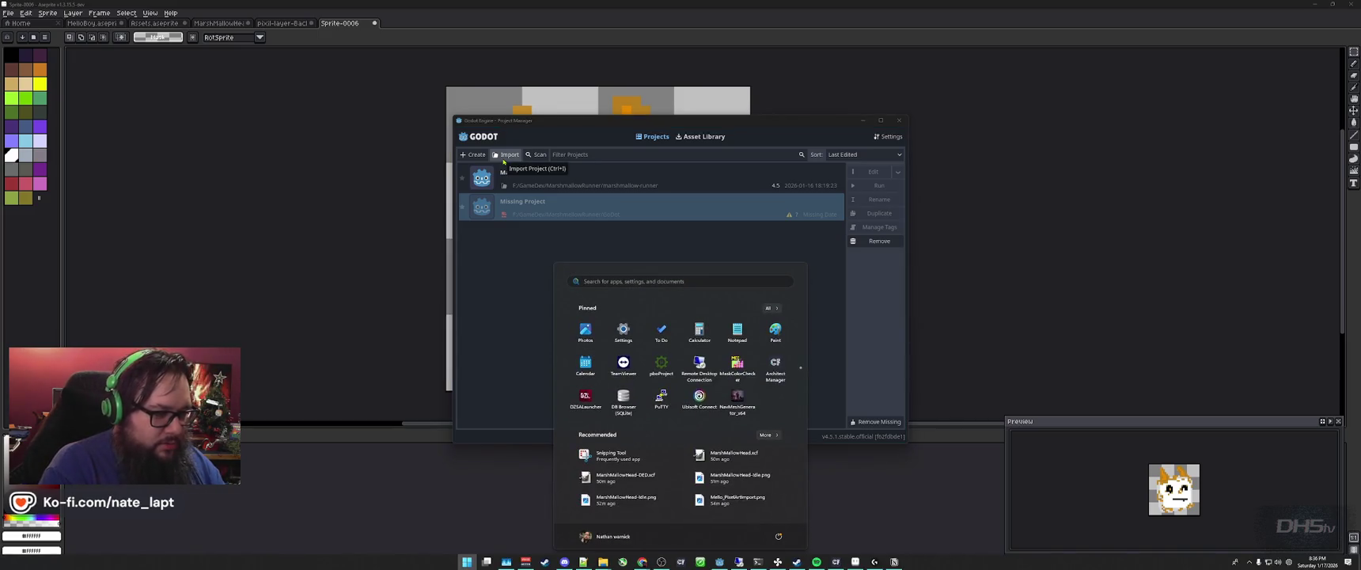
{"action": "type", "text": "git"}
{"action": "key", "text": "Return"}
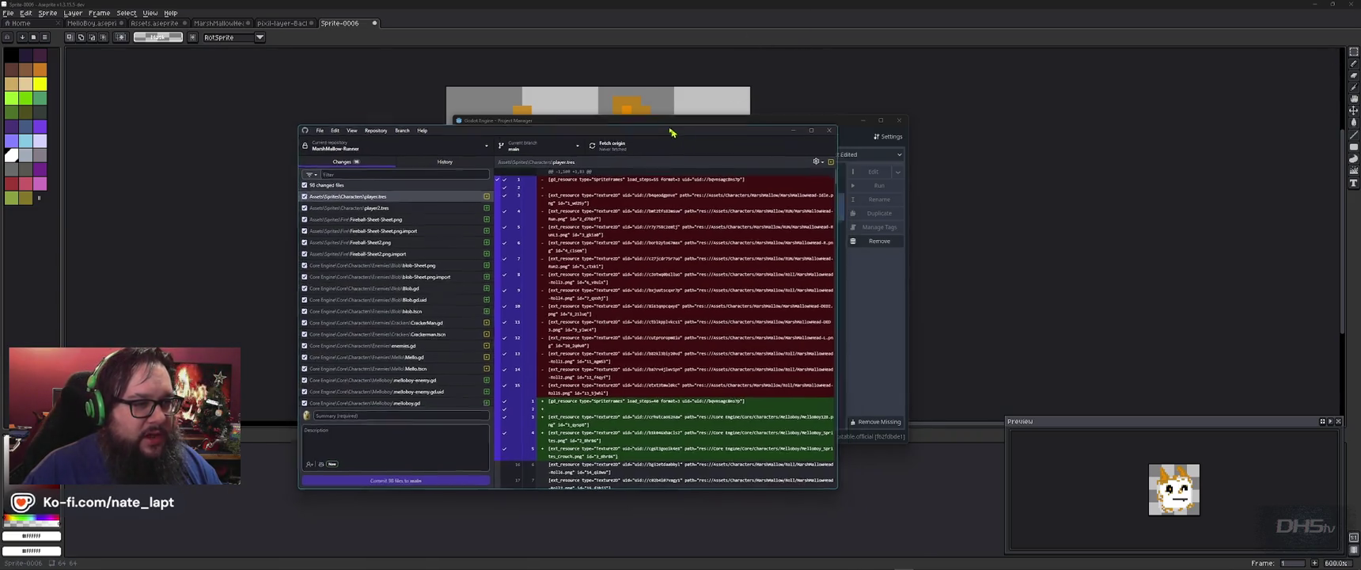
- Open a new File Explorer tab on the W: network drive
{"action": "left_click_drag", "start_coordinate": [762, 135], "coordinate": [701, 94]}
{"action": "key", "text": "alt+Tab"}
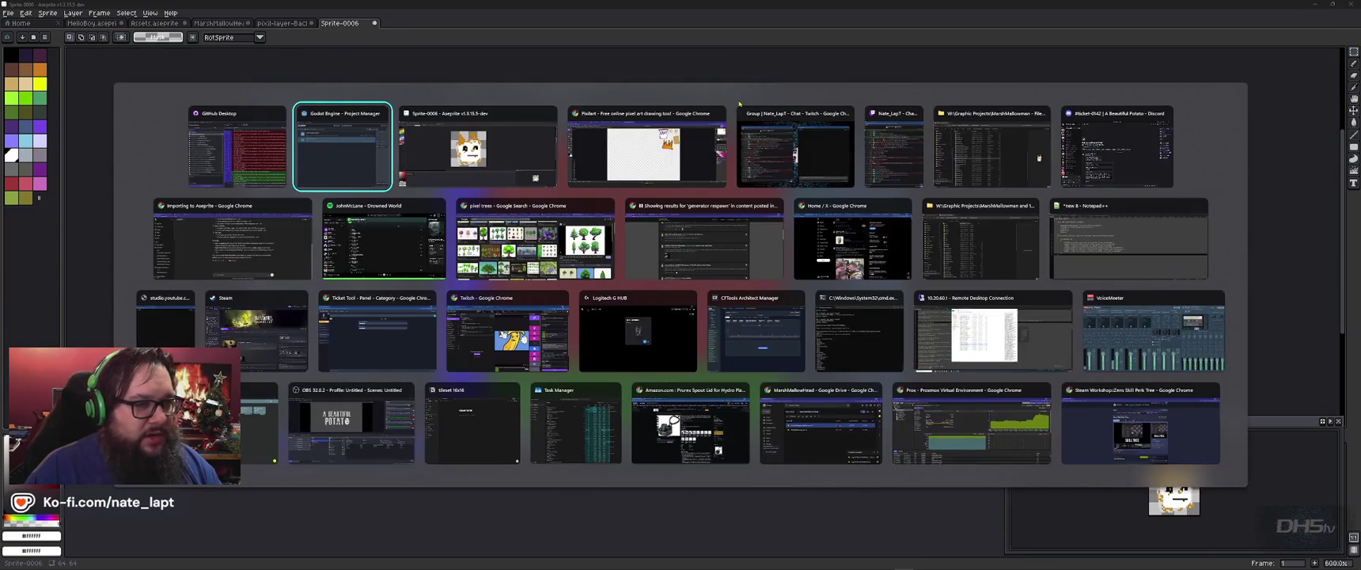
{"action": "key", "text": "alt+Tab"}
{"action": "key", "text": "alt+Tab"}
{"action": "key", "text": "alt+Tab"}
{"action": "key", "text": "alt+Tab"}
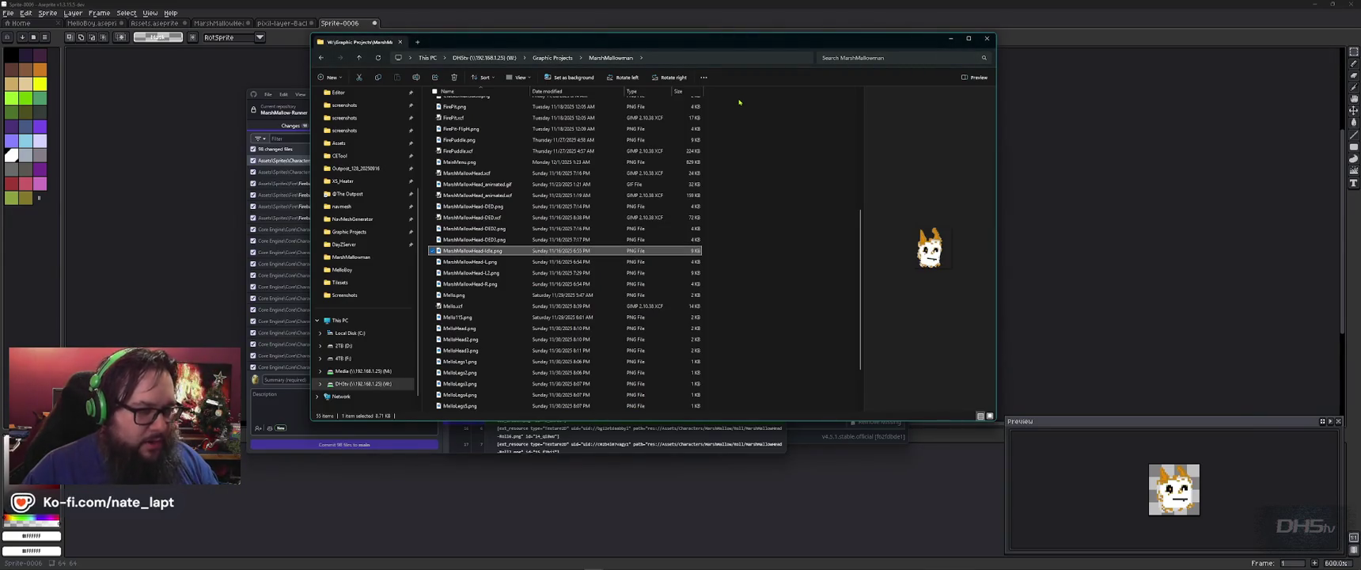
{"action": "key", "text": "ctrl+t"}
{"action": "double_click", "coordinate": [591, 255]}
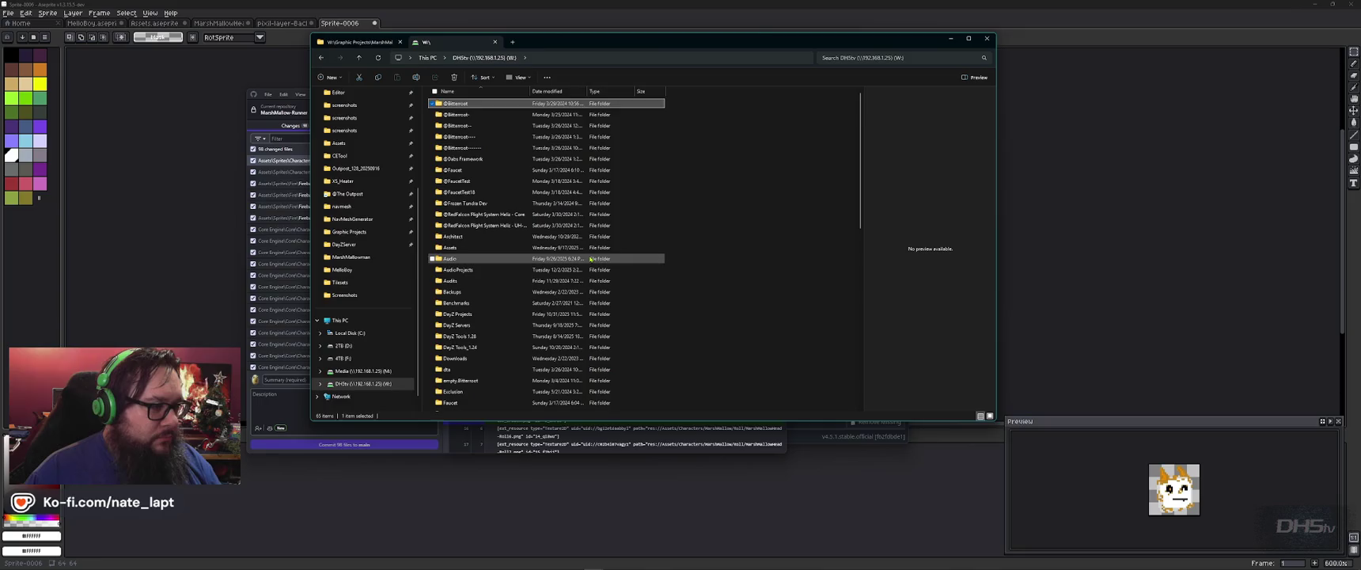
- Back in GitHub Desktop, open and dismiss File > Options and the repository menu
{"action": "key", "text": "alt+Tab"}
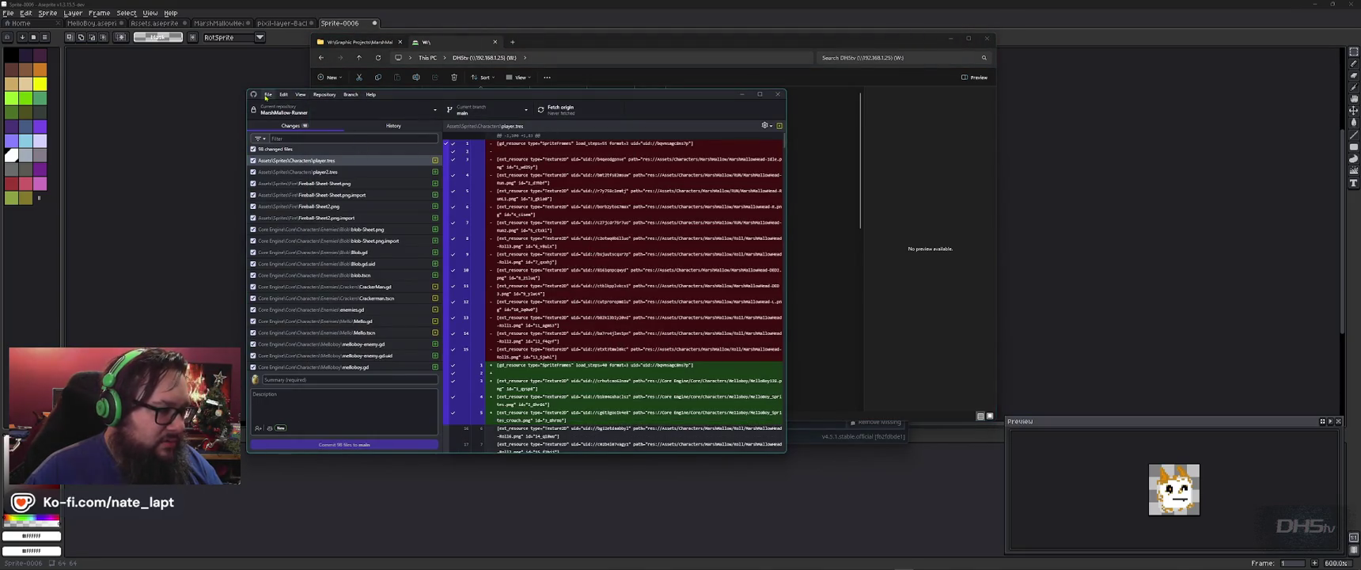
{"action": "left_click", "coordinate": [268, 94]}
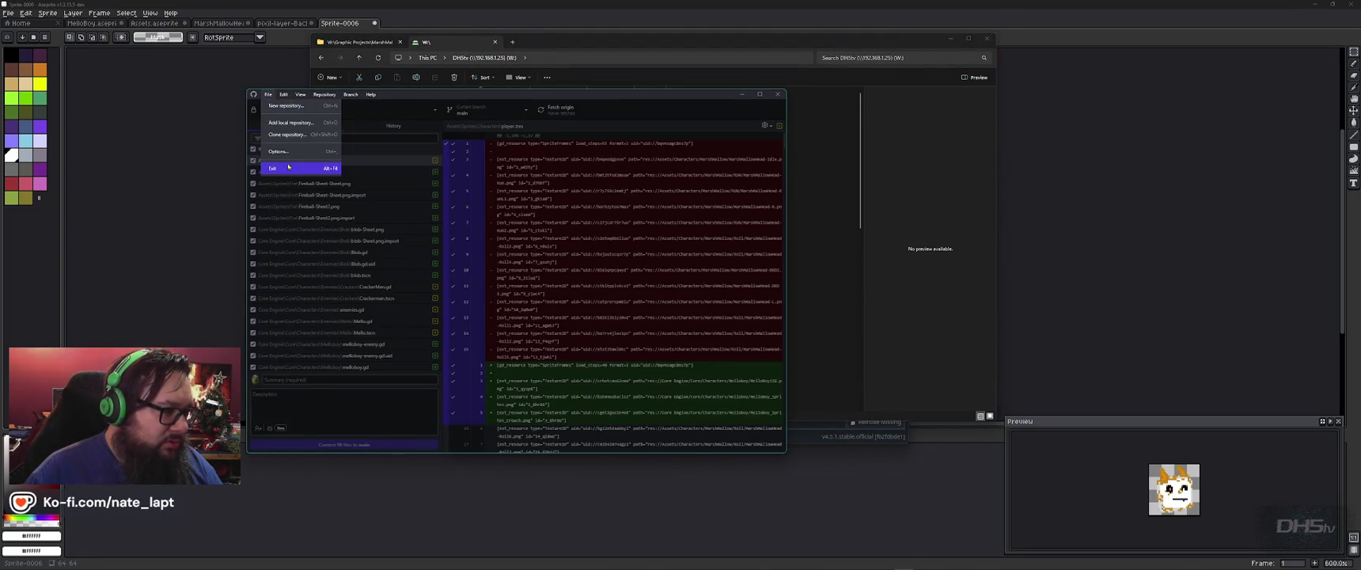
{"action": "left_click", "coordinate": [284, 151]}
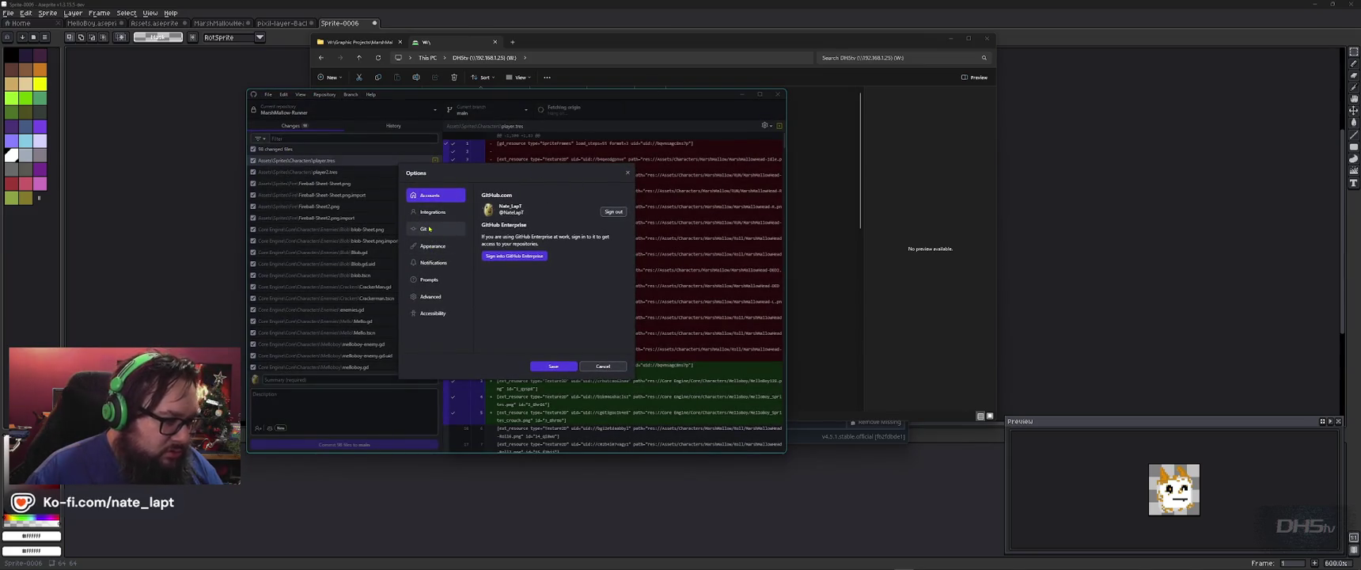
{"action": "key", "text": "Escape"}
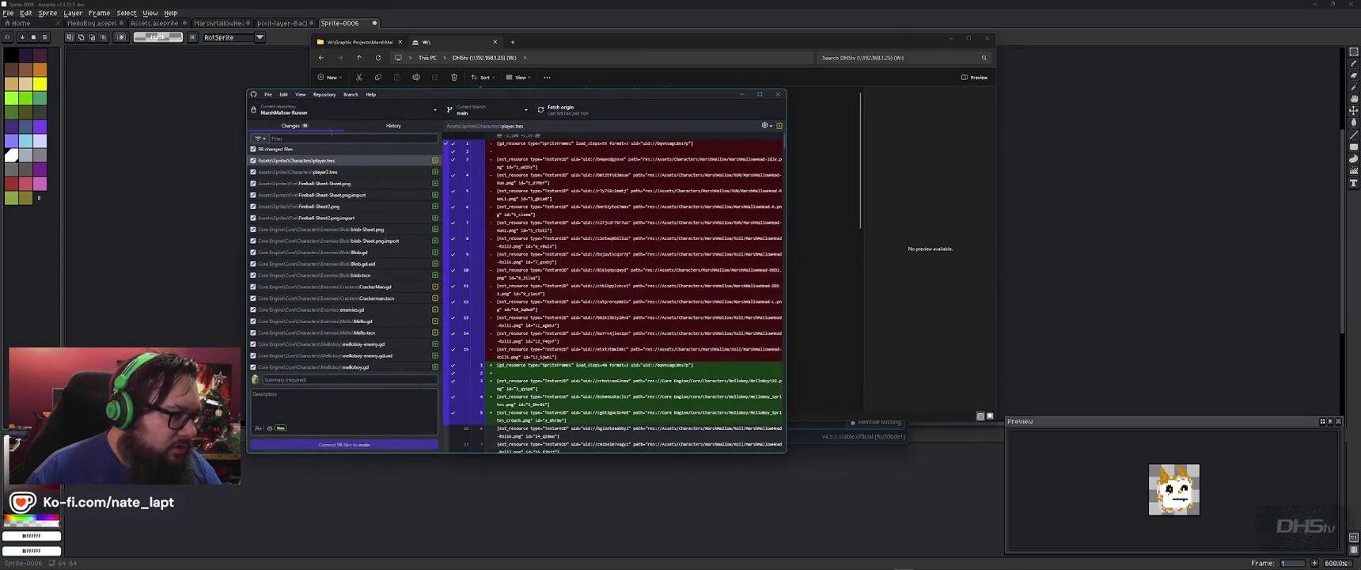
{"action": "right_click", "coordinate": [313, 112]}
{"action": "key", "text": "Escape"}
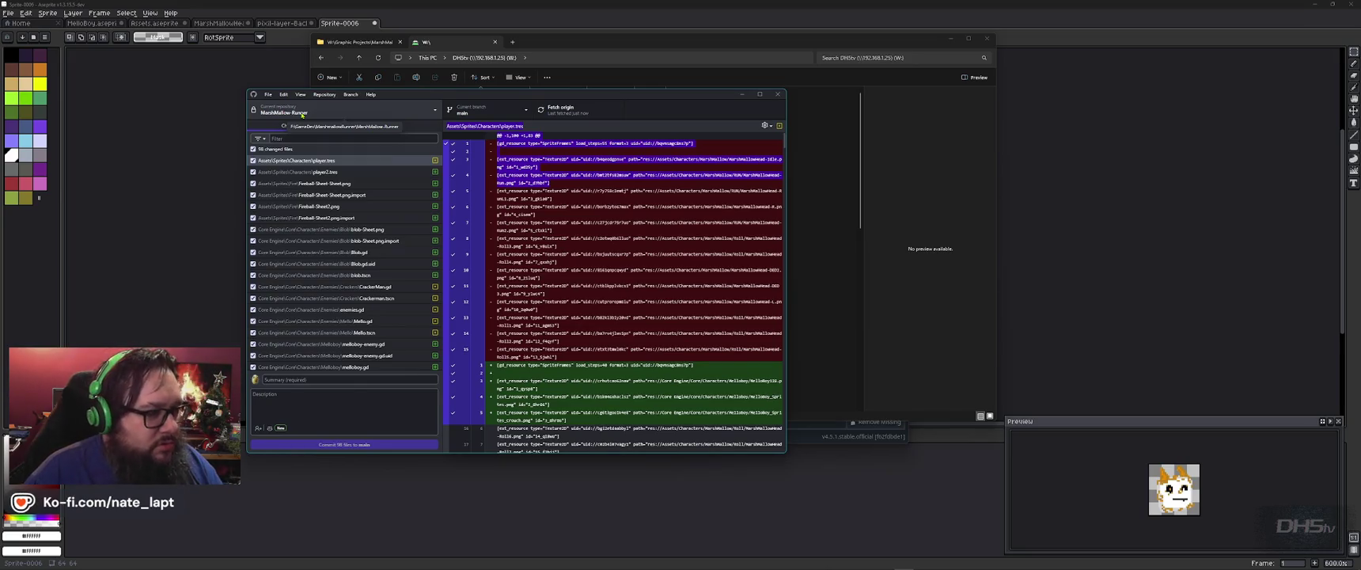
{"action": "left_click_drag", "start_coordinate": [480, 95], "coordinate": [466, 81]}
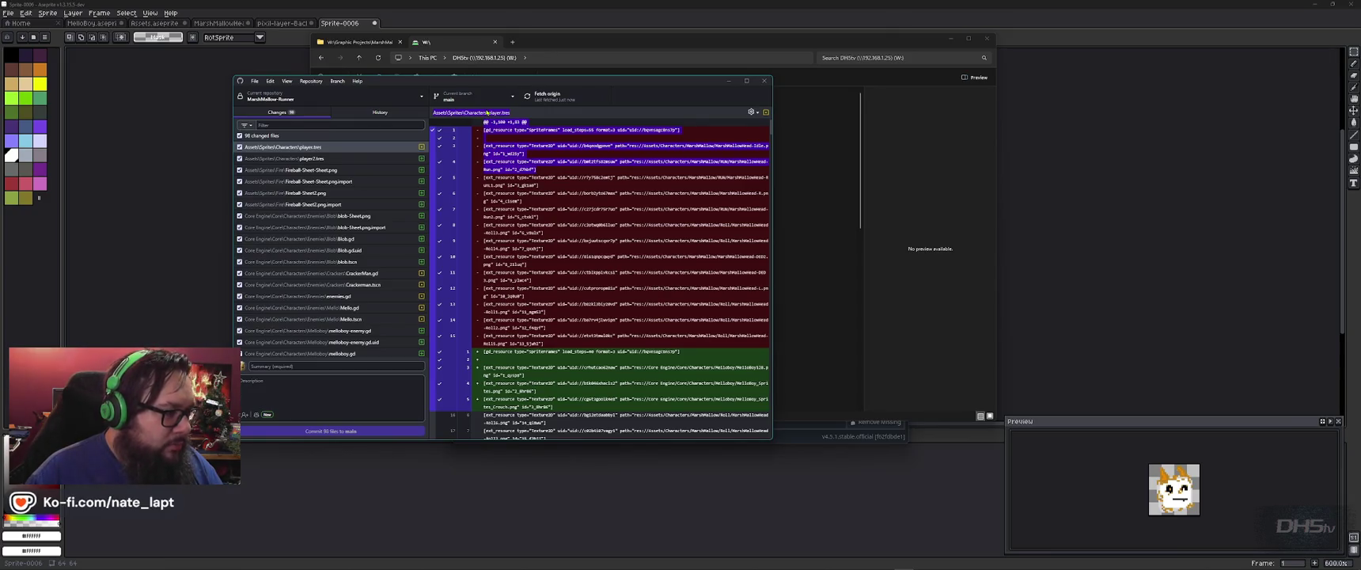
{"action": "key", "text": "alt+Tab"}
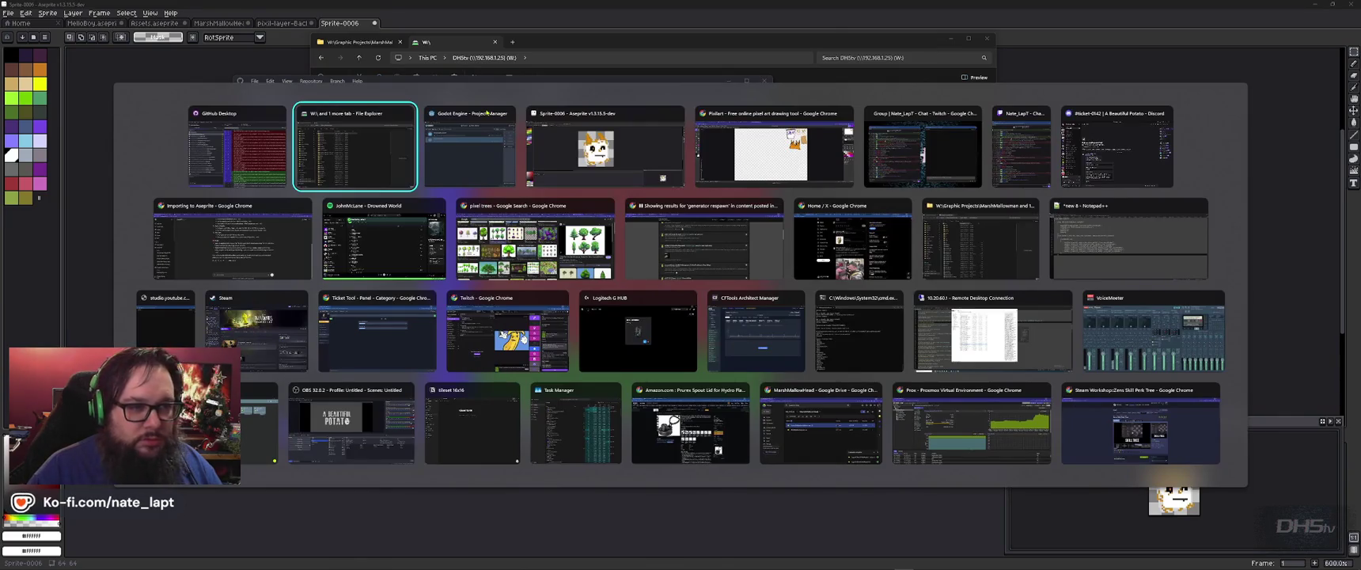
{"action": "key", "text": "alt+Tab"}
{"action": "key", "text": "alt+Tab"}
{"action": "key", "text": "alt+Tab"}
{"action": "key", "text": "ctrl+n"}
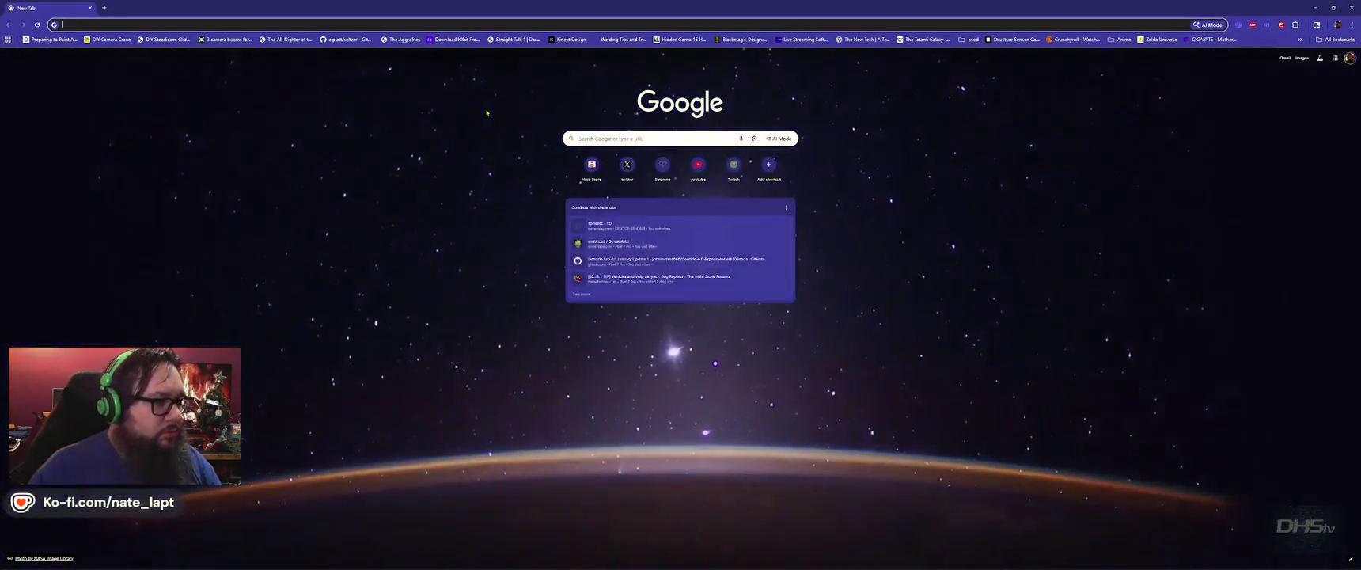
{"action": "key", "text": "ctrl+w"}
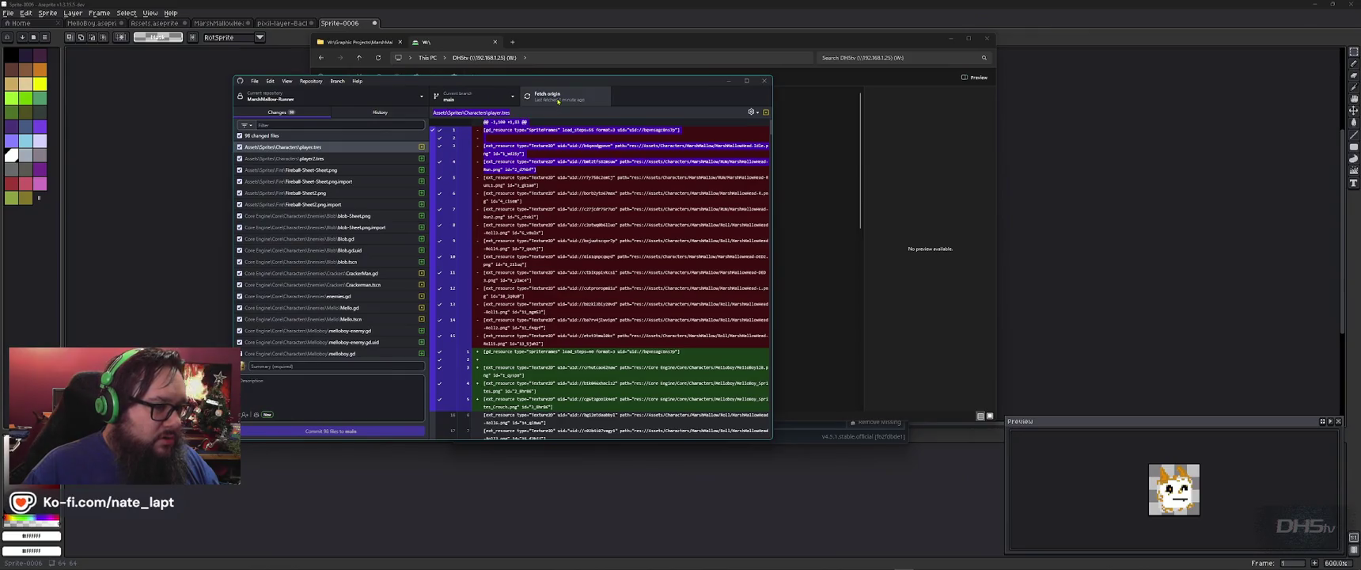
- Commit all 98 files to main with summary '20260117', then close GitHub Desktop
{"action": "left_click", "coordinate": [356, 367]}
{"action": "type", "text": "20260117"}
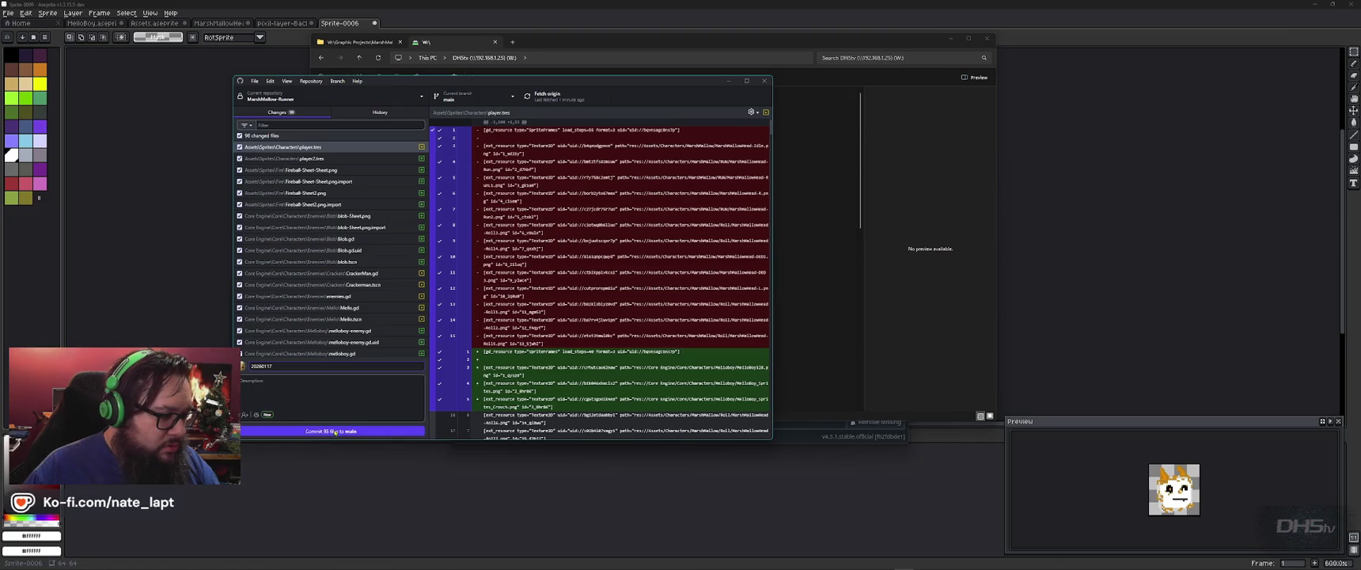
{"action": "left_click", "coordinate": [336, 433]}
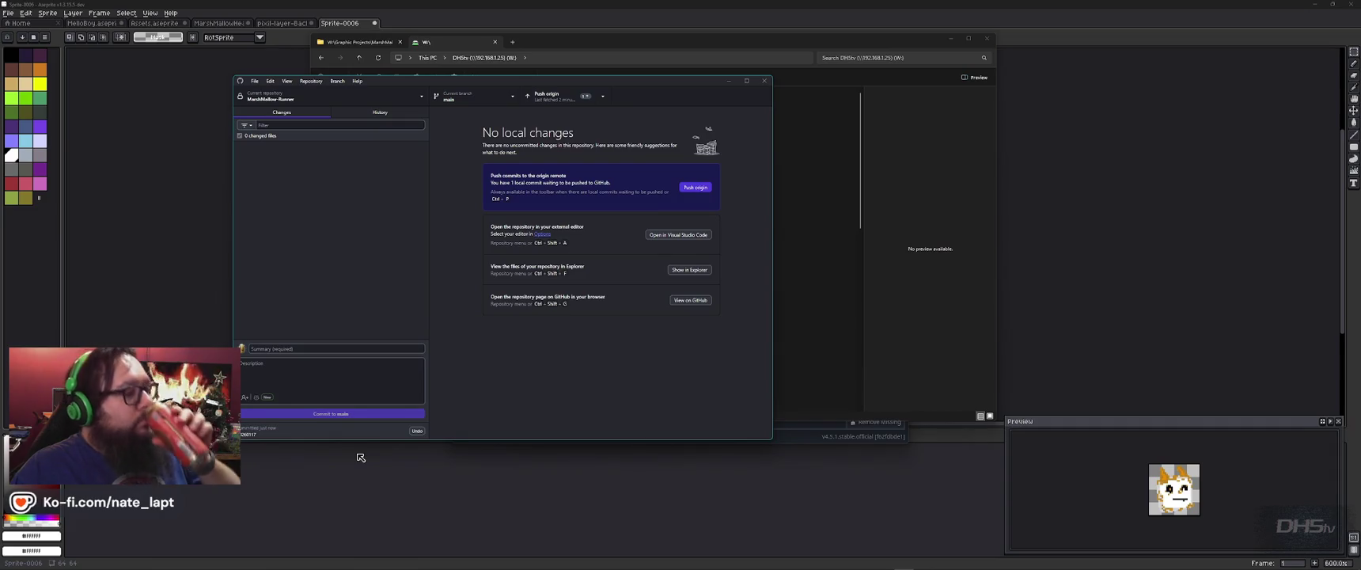
{"action": "left_click", "coordinate": [765, 81]}
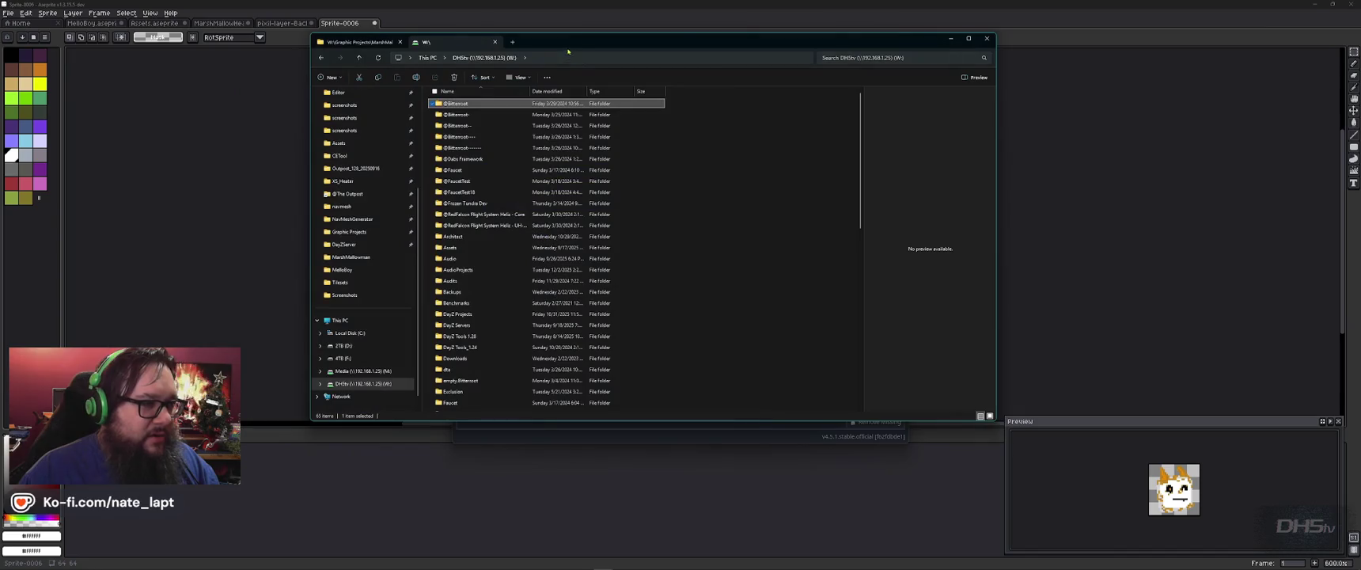
- Launch Godot's project manager and bring File Explorer back to the front
{"action": "left_click_drag", "start_coordinate": [672, 42], "coordinate": [787, 91]}
{"action": "key", "text": "super"}
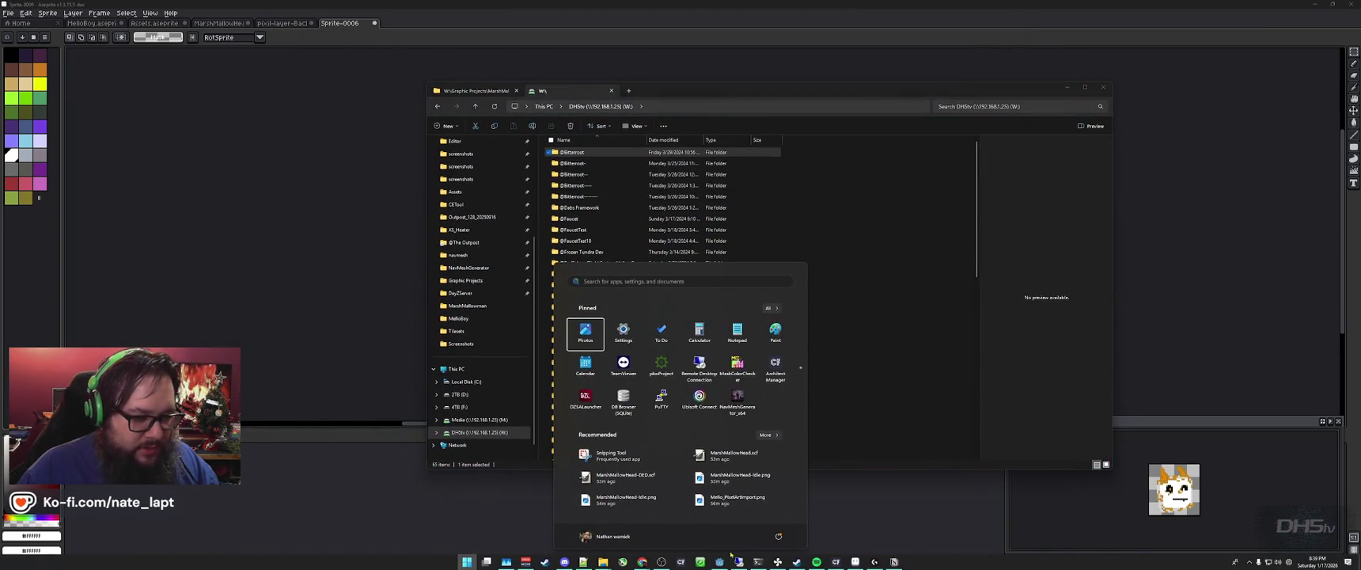
{"action": "left_click", "coordinate": [720, 561]}
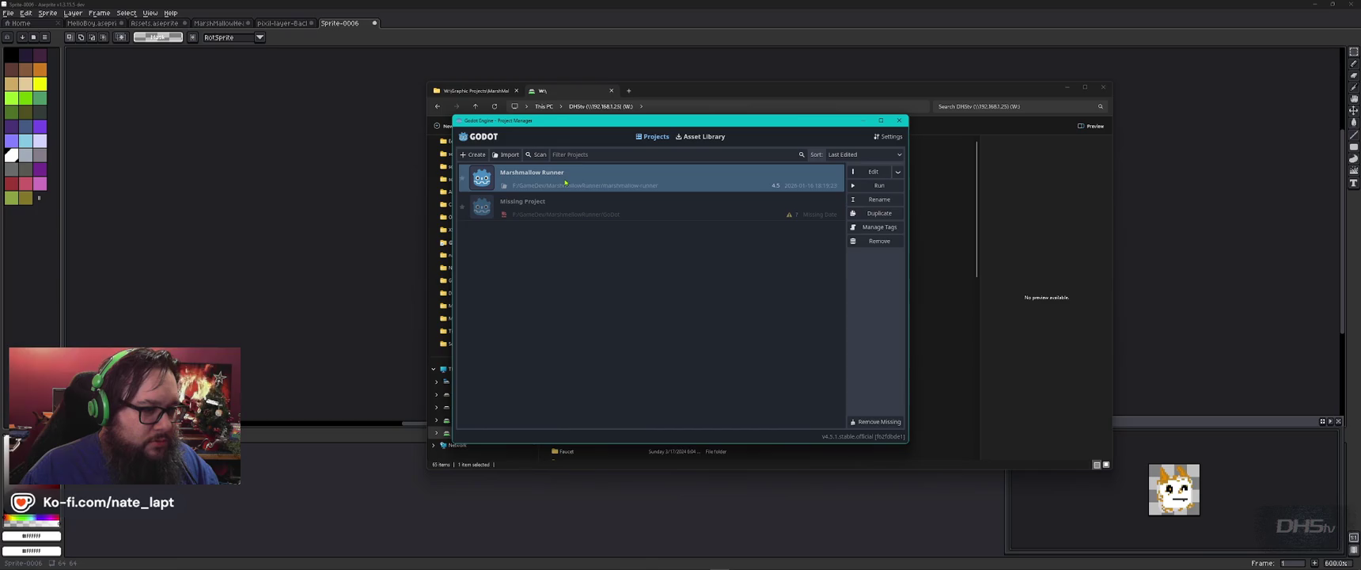
{"action": "left_click_drag", "start_coordinate": [644, 129], "coordinate": [380, 155]}
{"action": "left_click", "coordinate": [705, 153]}
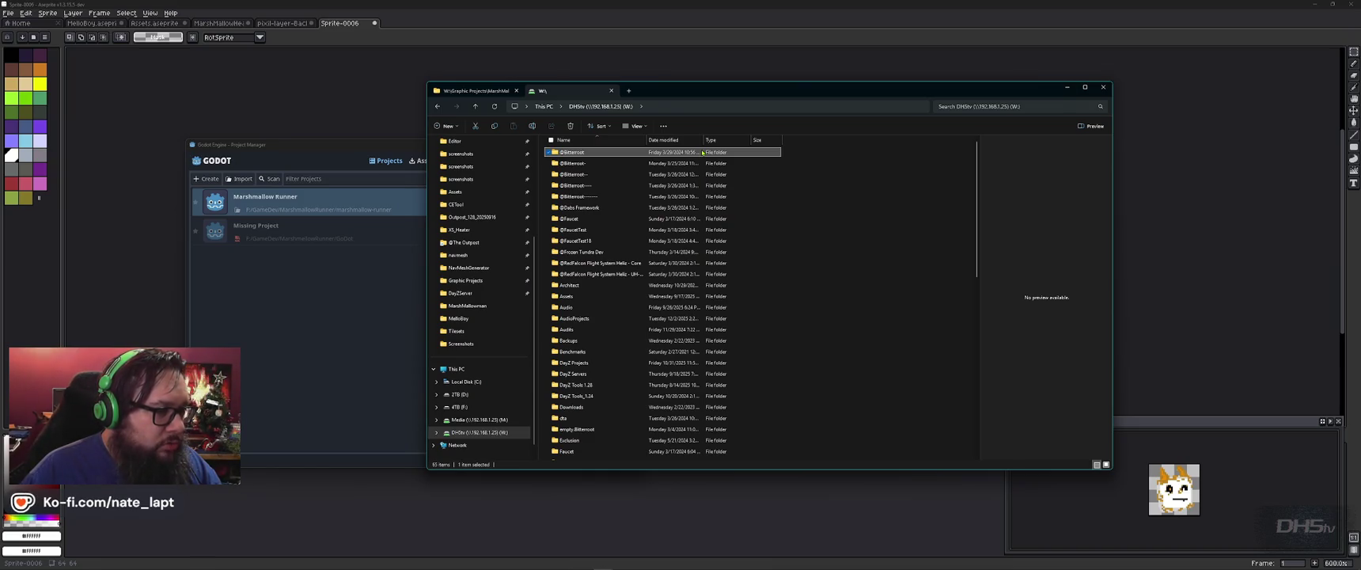
- Browse to F:\GameDev\MarshmallowRunner\marshmallow-runner\Scenes in File Explorer
{"action": "left_click", "coordinate": [475, 93]}
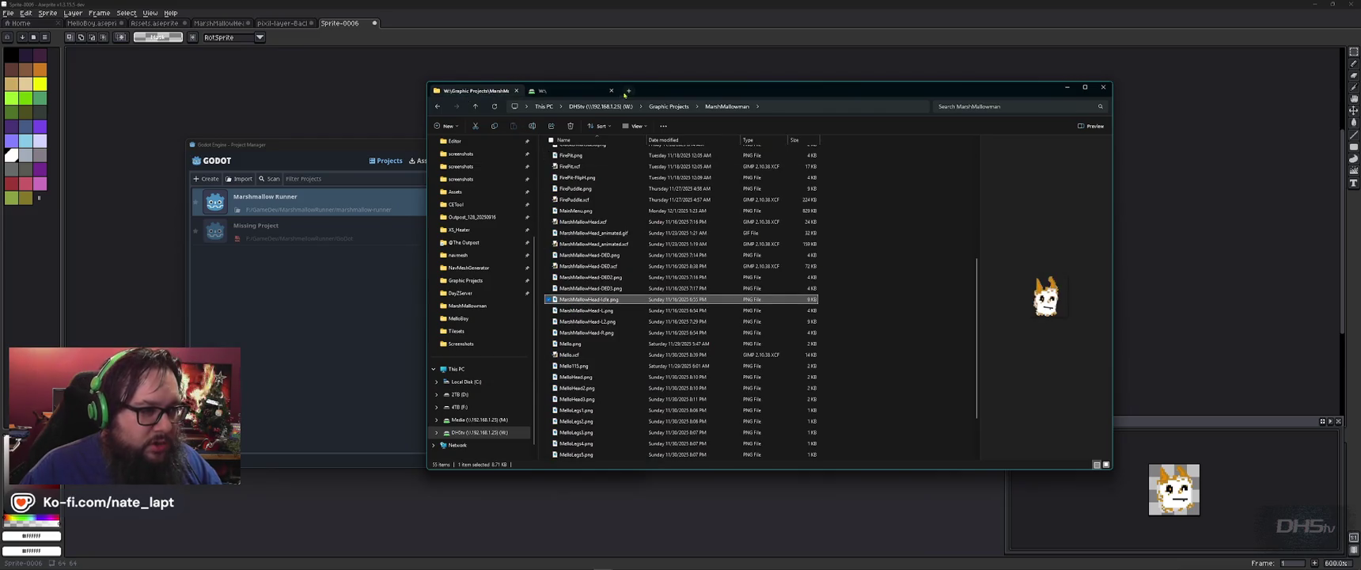
{"action": "left_click", "coordinate": [574, 91]}
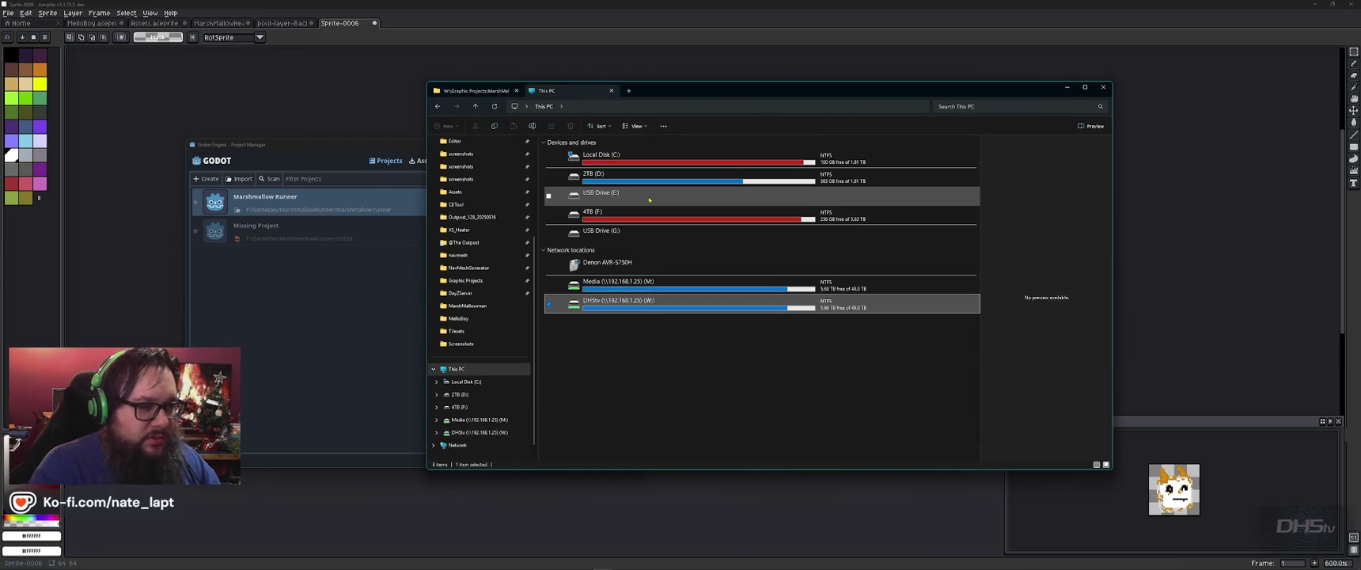
{"action": "double_click", "coordinate": [649, 200]}
{"action": "key", "text": "g"}
{"action": "key", "text": "Return"}
{"action": "key", "text": "m"}
{"action": "key", "text": "Return"}
{"action": "key", "text": "m"}
{"action": "key", "text": "Return"}
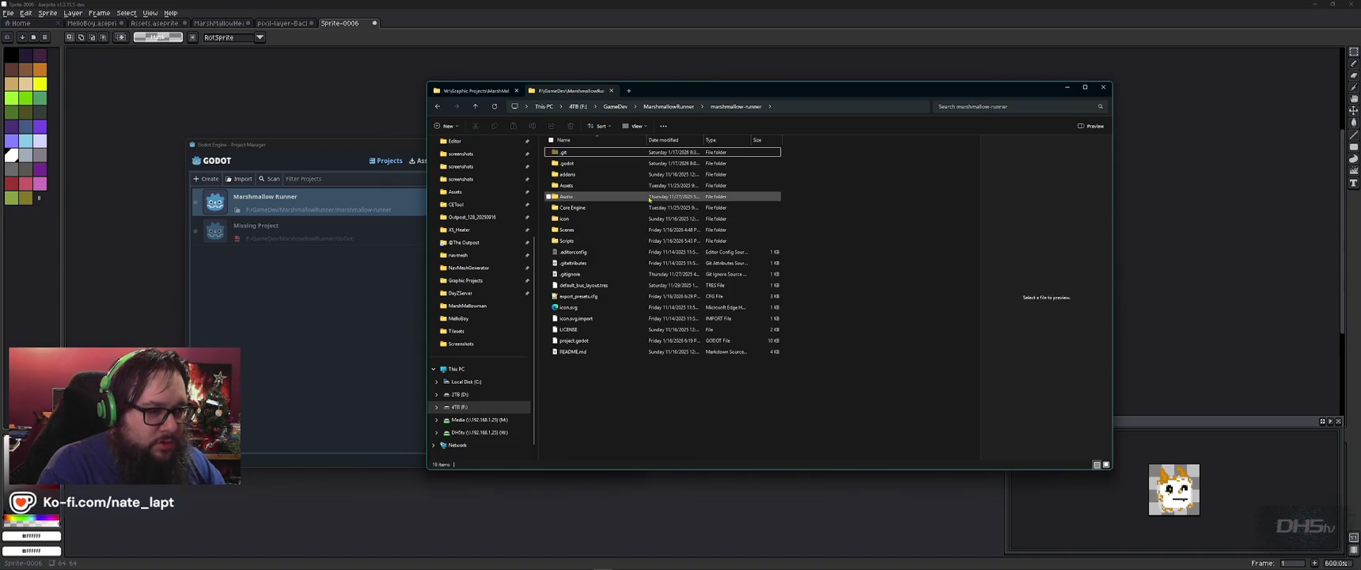
{"action": "key", "text": "s"}
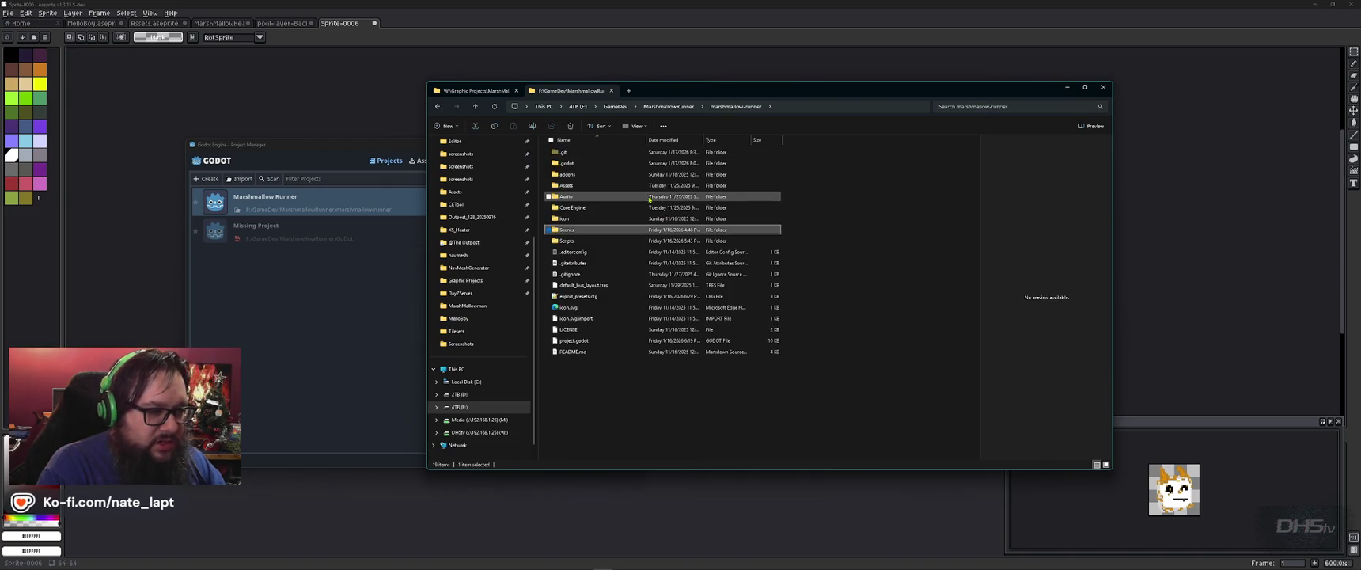
{"action": "key", "text": "Return"}
- Select player.tscn and duplicate it with copy and paste
{"action": "key", "text": "p"}
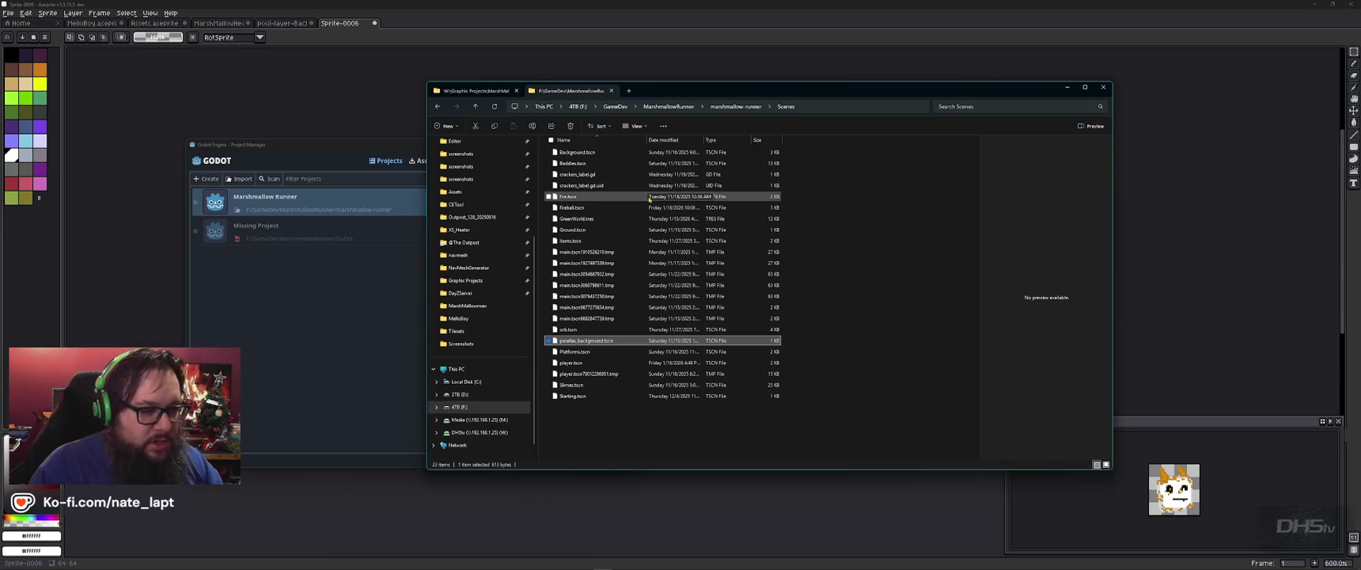
{"action": "key", "text": "Down"}
{"action": "key", "text": "Down"}
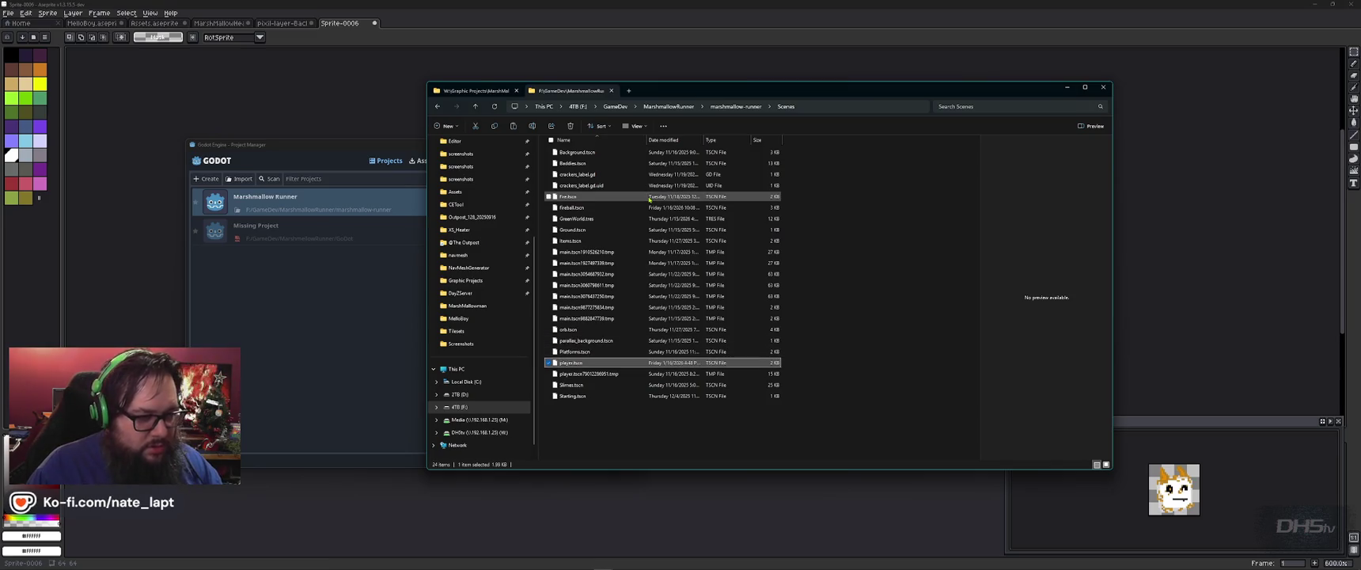
{"action": "key", "text": "ctrl+c"}
{"action": "key", "text": "ctrl+v"}
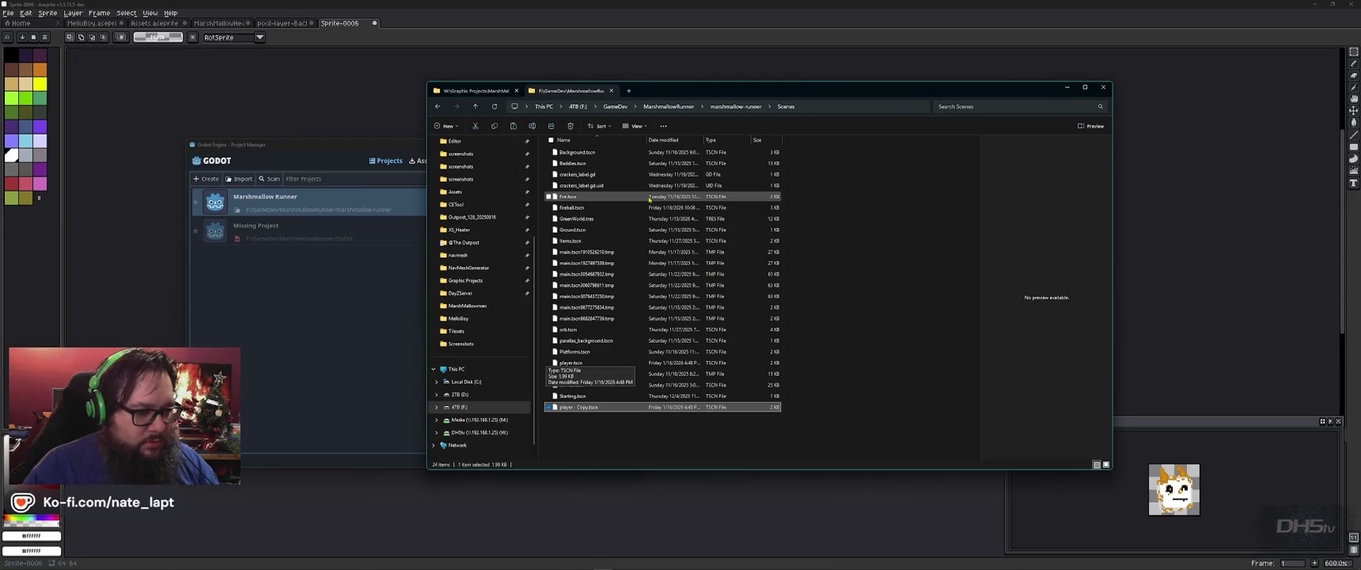
- Rename the copied scene to player_MelloBoyVersion.tscn
{"action": "key", "text": "F2"}
{"action": "key", "text": "Right"}
{"action": "key", "text": "BackSpace"}
{"action": "key", "text": "BackSpace"}
{"action": "key", "text": "BackSpace"}
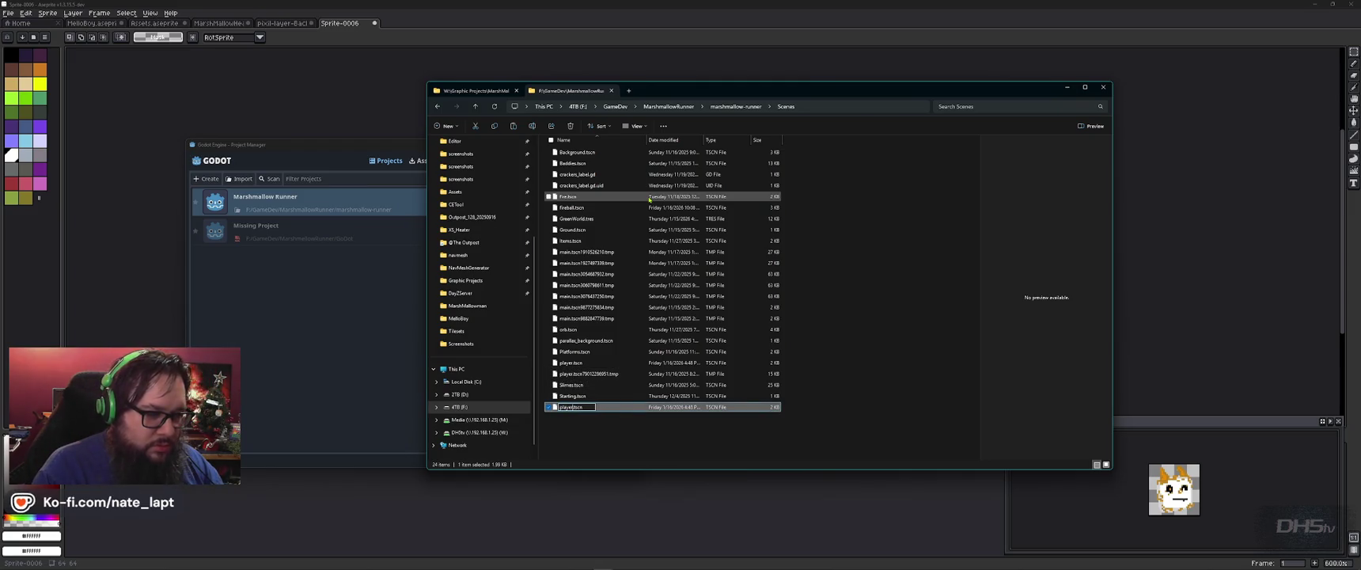
{"action": "type", "text": "_Mell"}
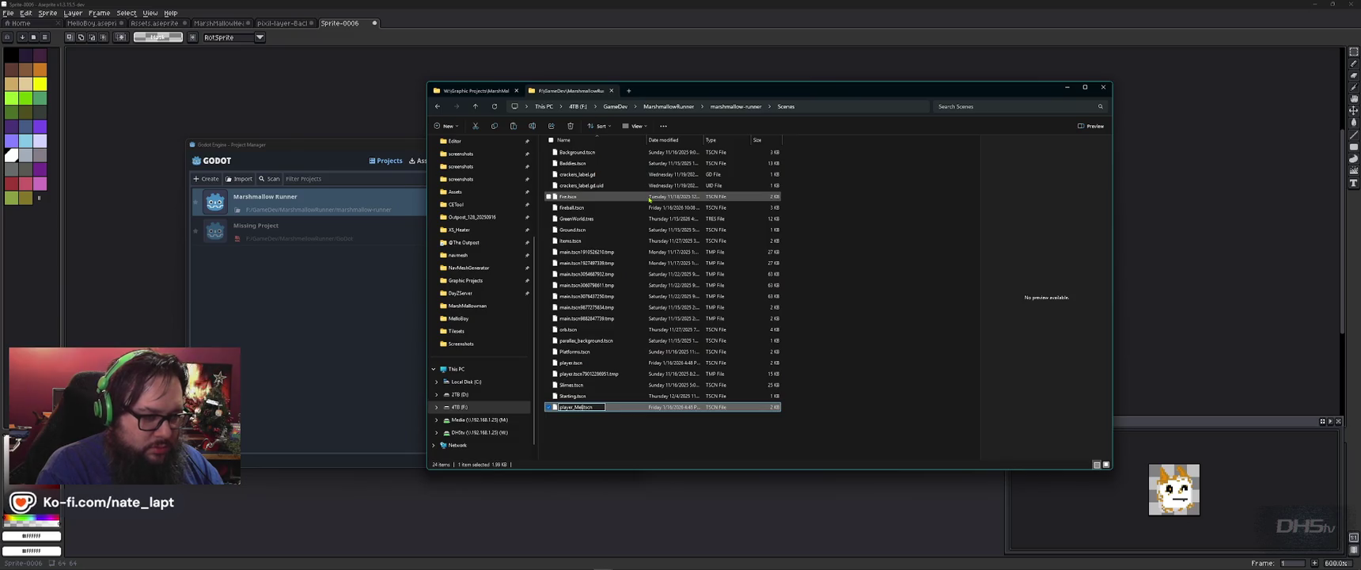
{"action": "type", "text": "oBoyVers"}
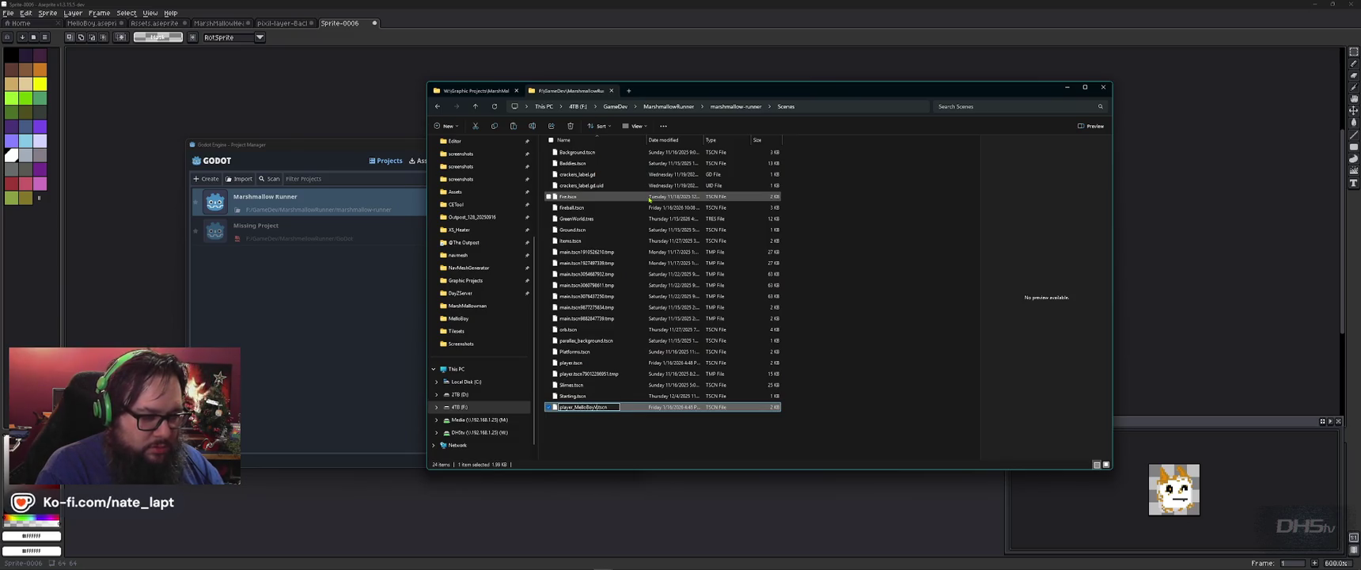
{"action": "type", "text": "ion"}
{"action": "key", "text": "Return"}
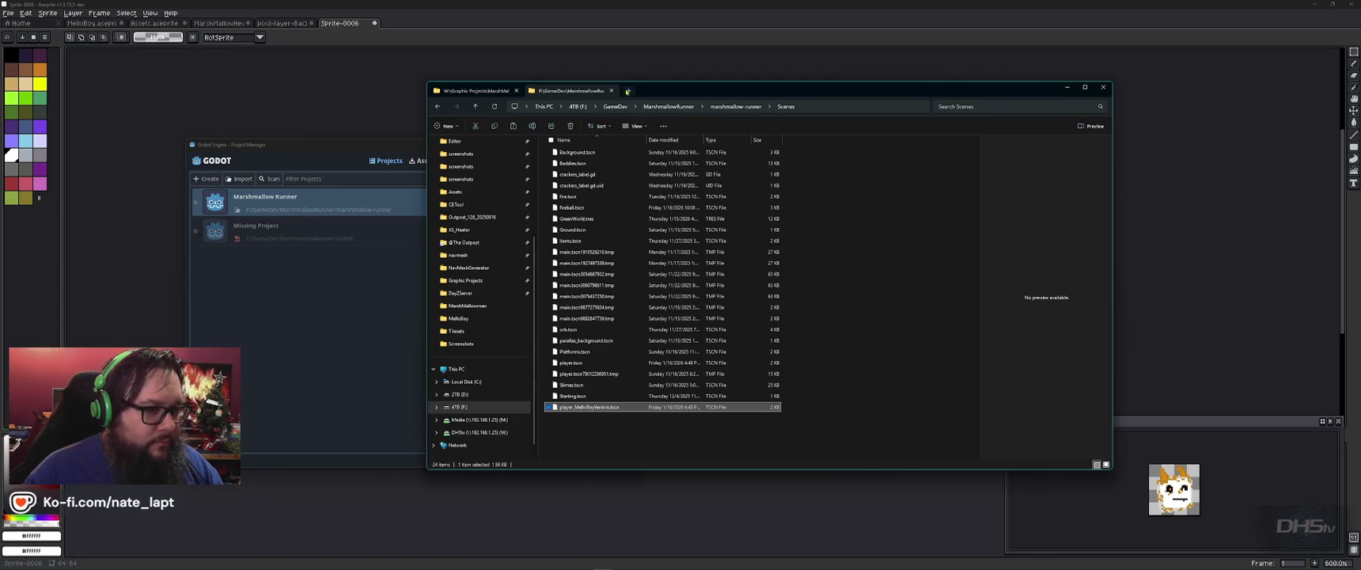
- Replace Scenes' player.tscn with the Downloads copy and open the Marshmallow Runner project
{"action": "left_click", "coordinate": [629, 91]}
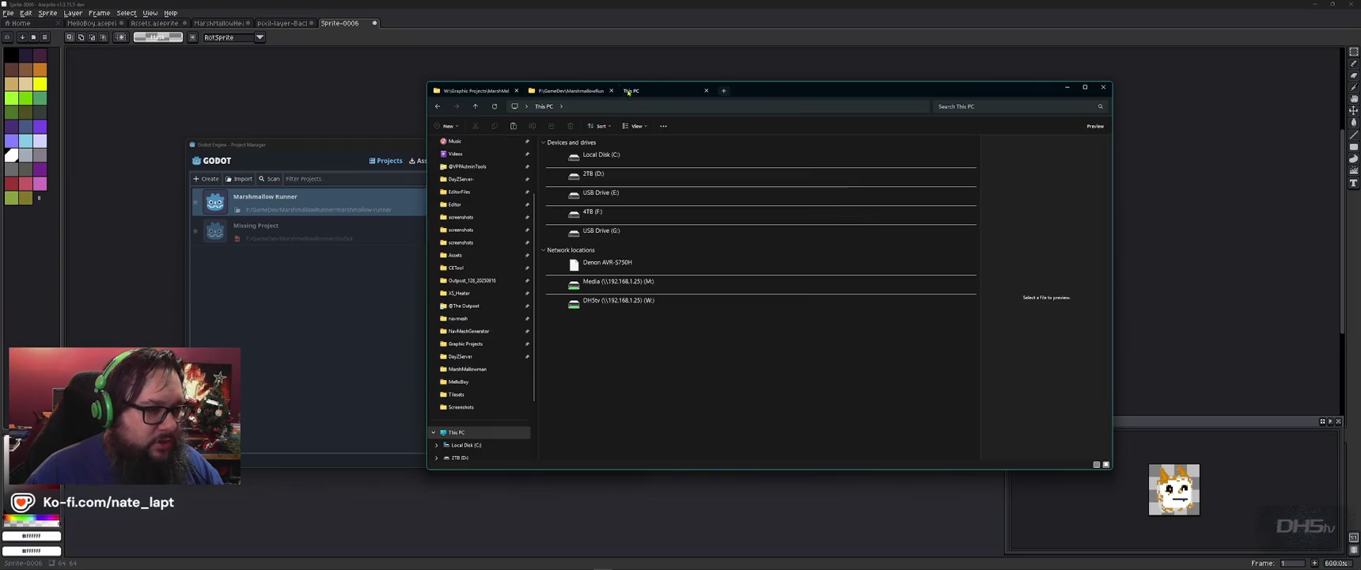
{"action": "left_click", "coordinate": [707, 90]}
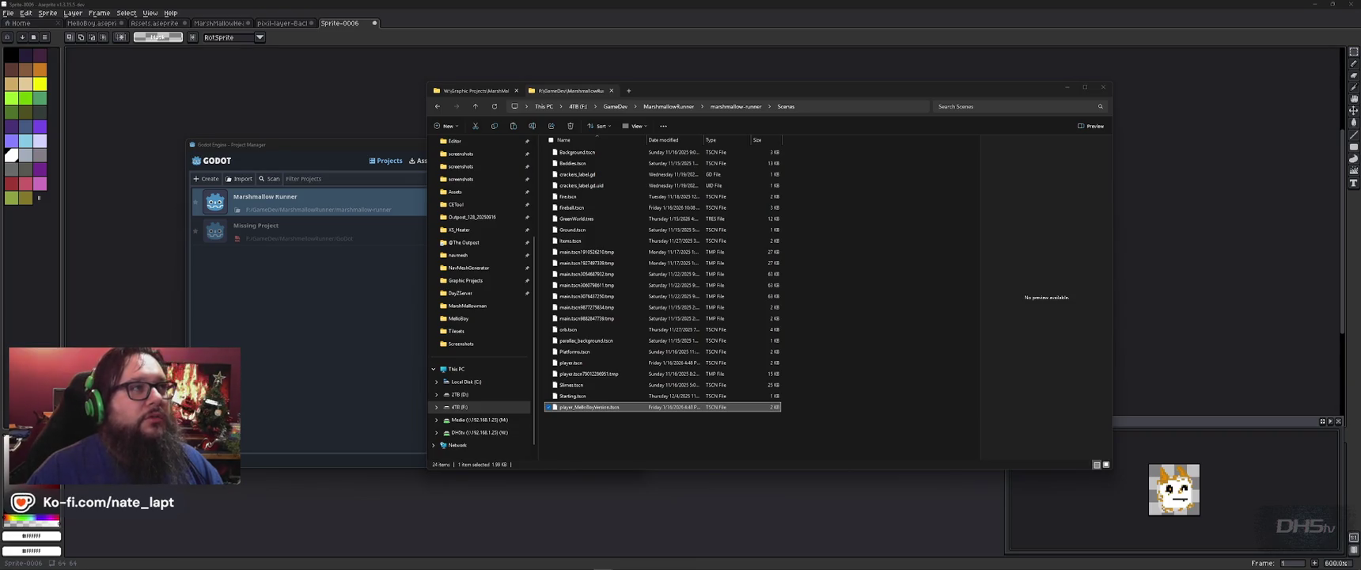
{"action": "mouse_move", "coordinate": [1346, 273]}
{"action": "left_mouse_down"}
{"action": "mouse_move", "coordinate": [925, 273]}
{"action": "mouse_move", "coordinate": [836, 289]}
{"action": "left_mouse_up"}
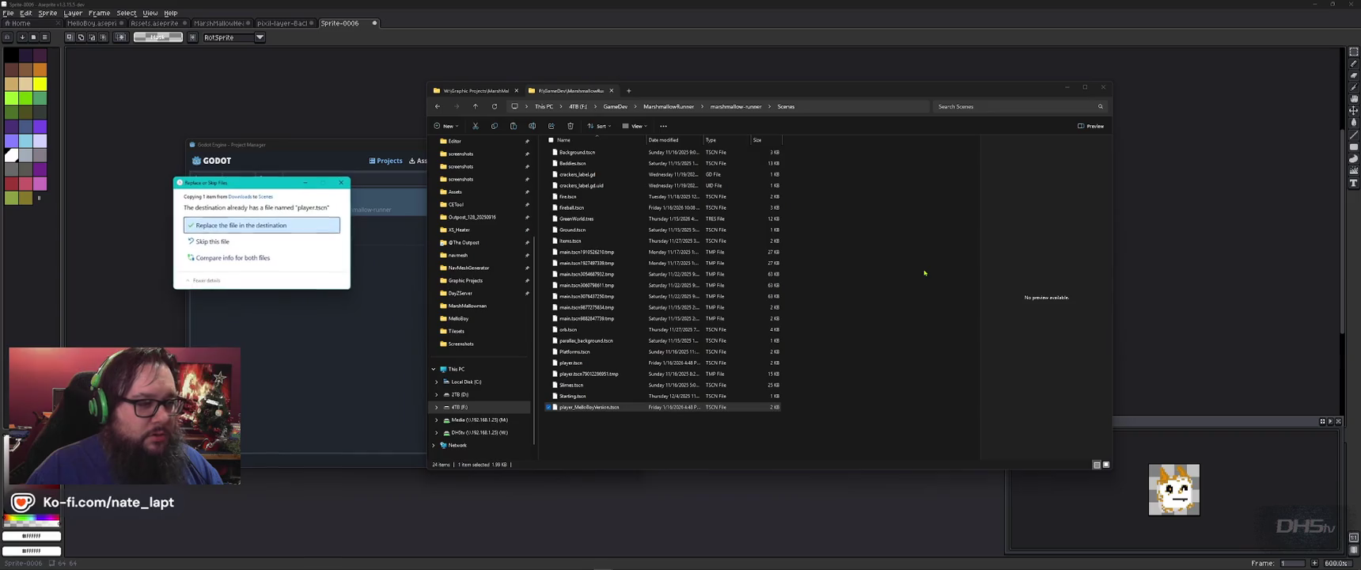
{"action": "key", "text": "Return"}
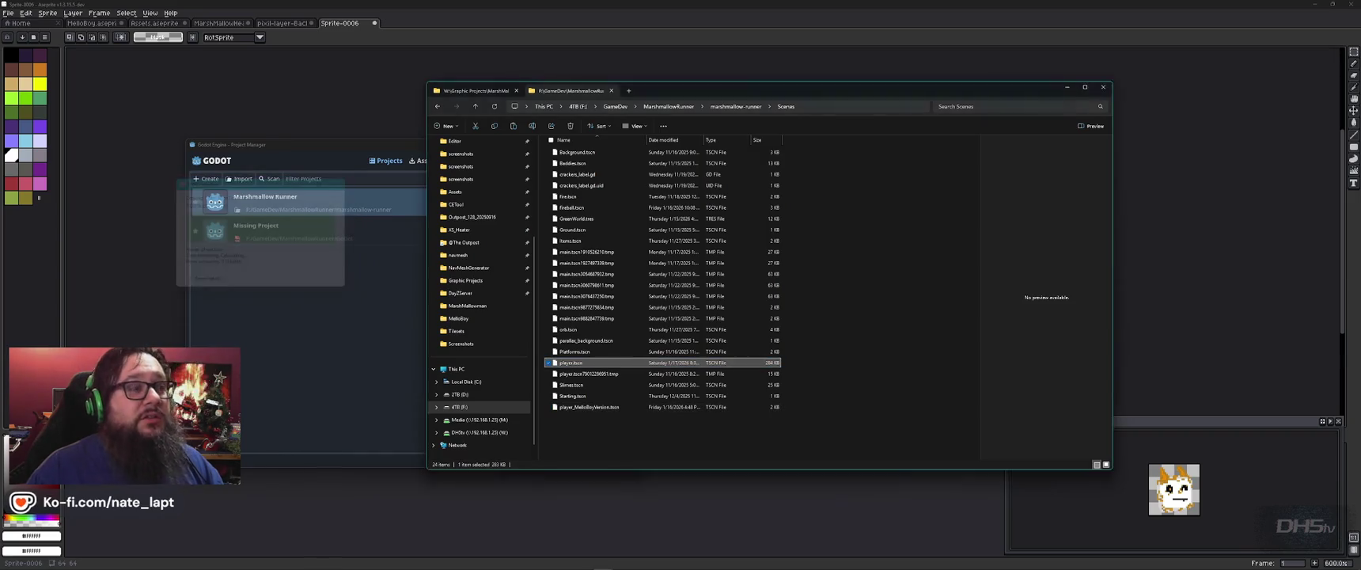
{"action": "left_click", "coordinate": [291, 204]}
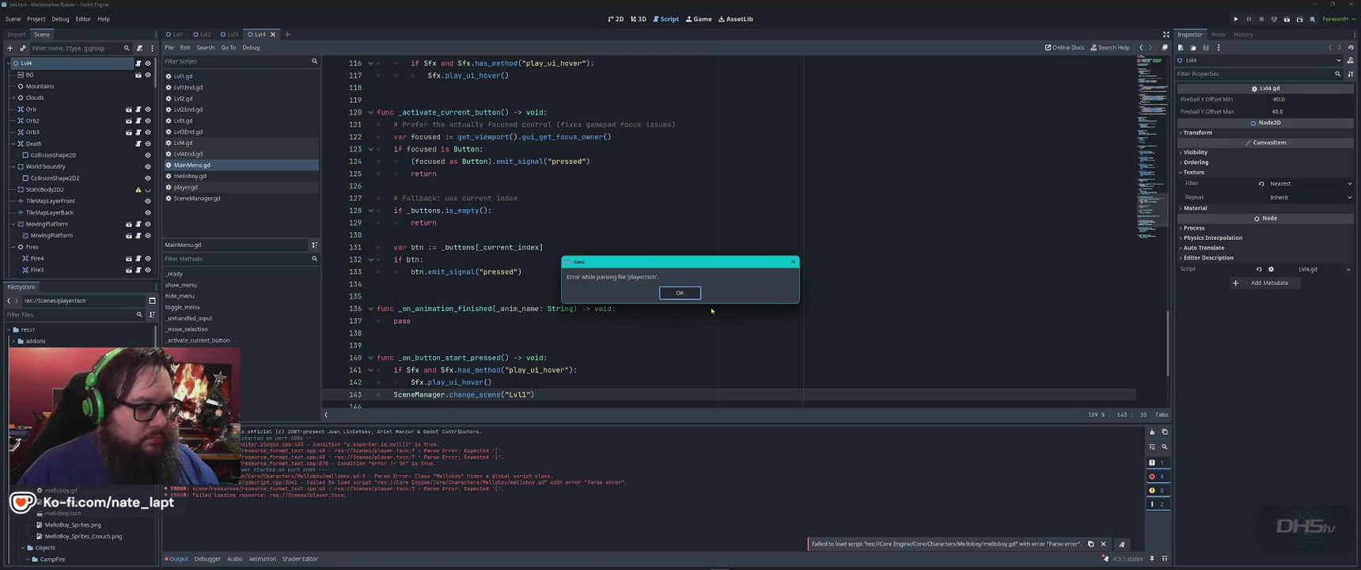
- Dismiss the player.tscn parse error, run the game with F5 into the level, then stop it
{"action": "left_click", "coordinate": [680, 293]}
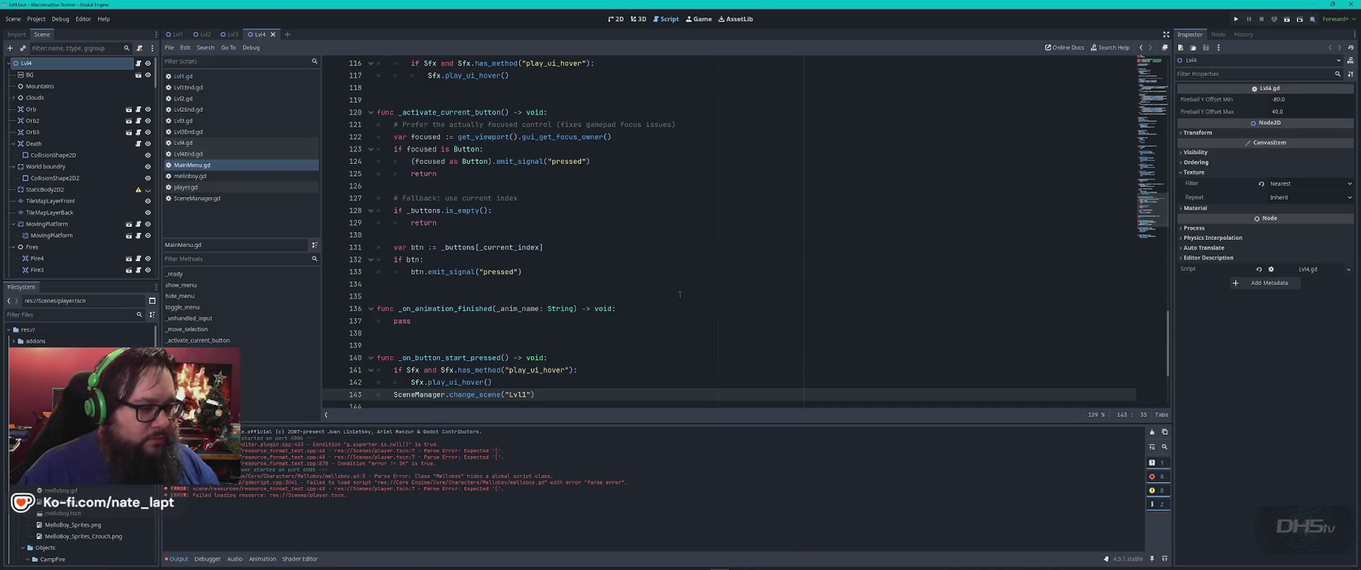
{"action": "key", "text": "F5"}
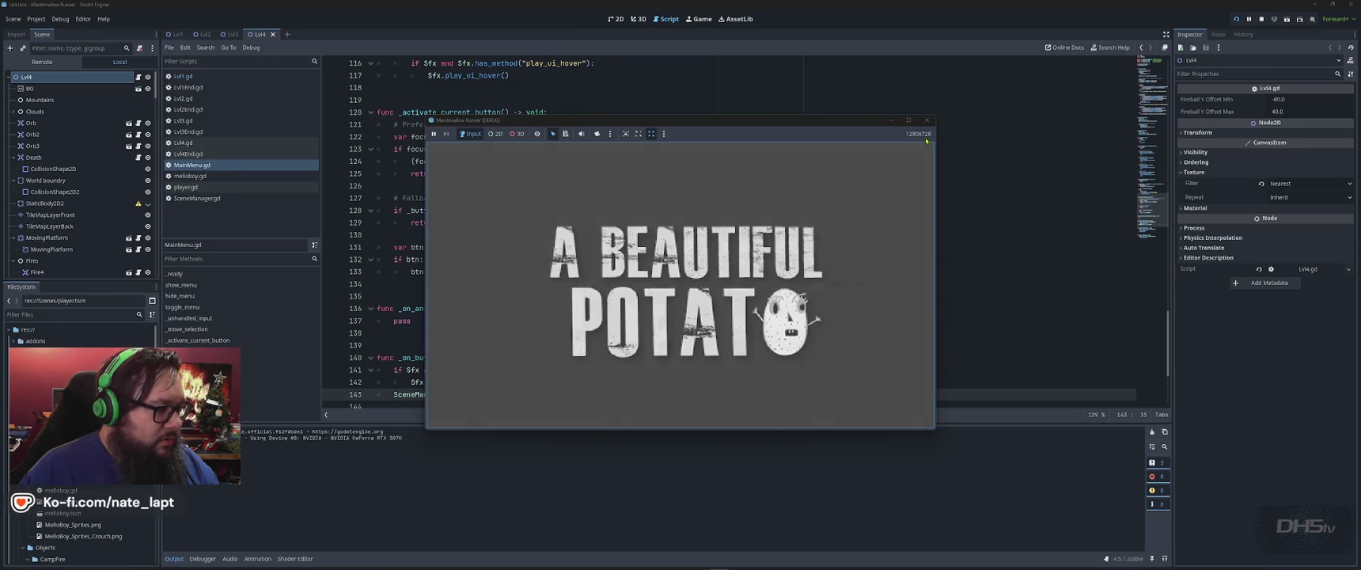
{"action": "key", "text": "Return"}
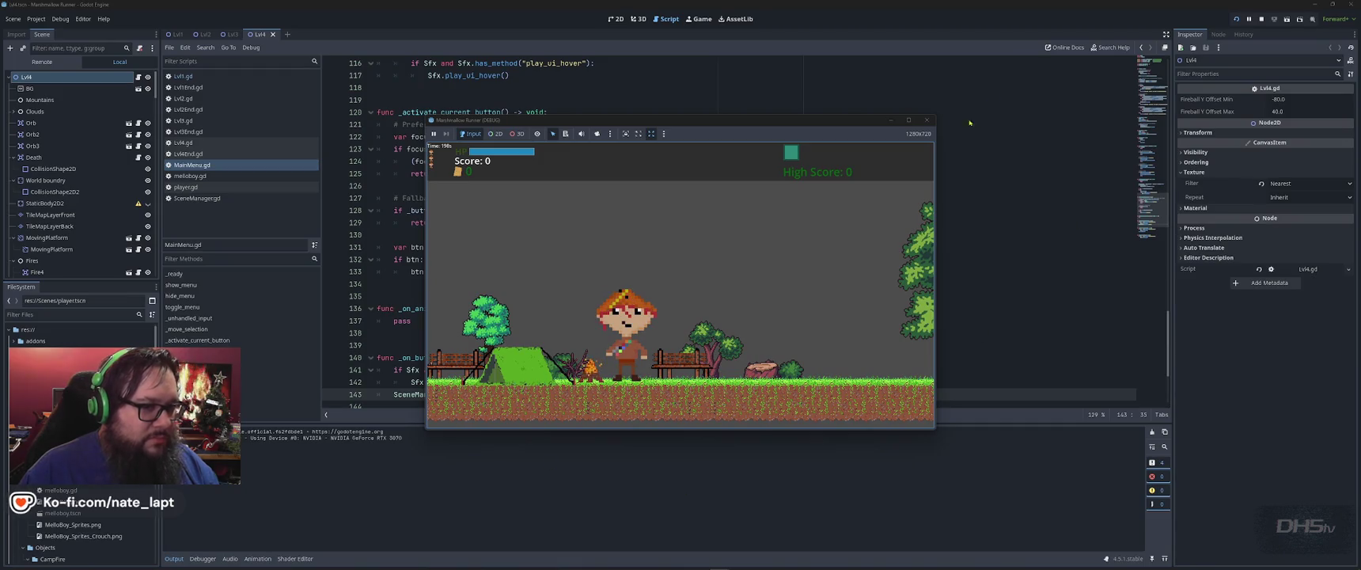
{"action": "left_click", "coordinate": [927, 121]}
{"action": "left_click", "coordinate": [68, 314]}
- Filter for 'player', select player_MelloBoyVersion.tscn, and quit to the Project List
{"action": "type", "text": "player"}
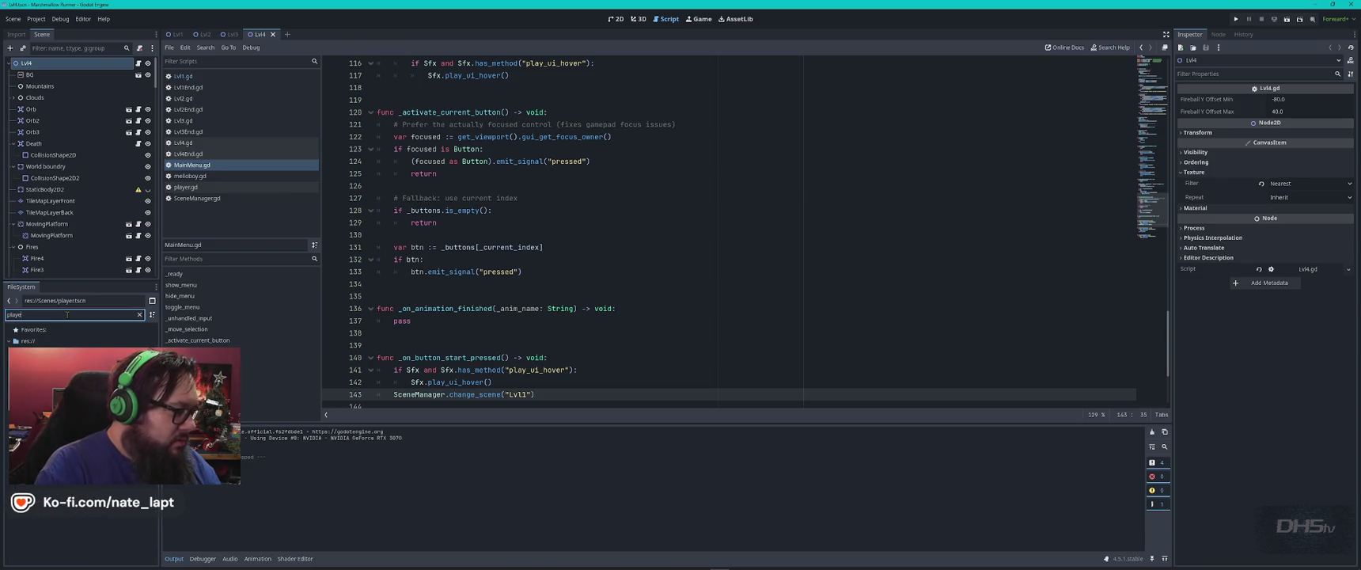
{"action": "key", "text": "Return"}
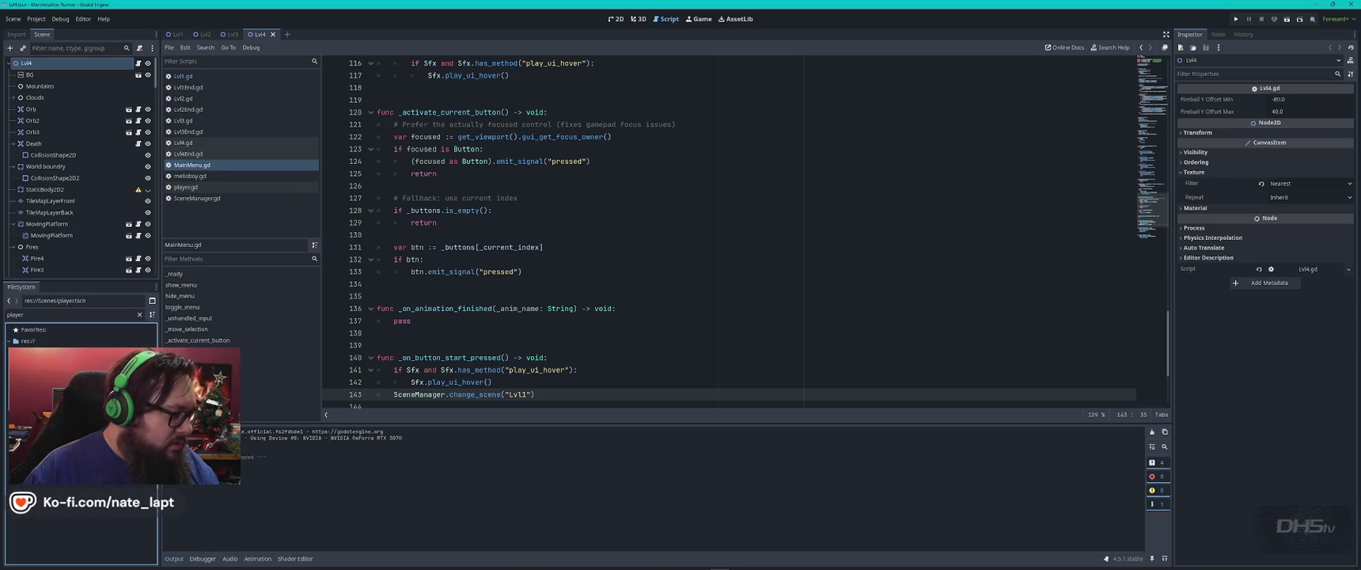
{"action": "key", "text": "Return"}
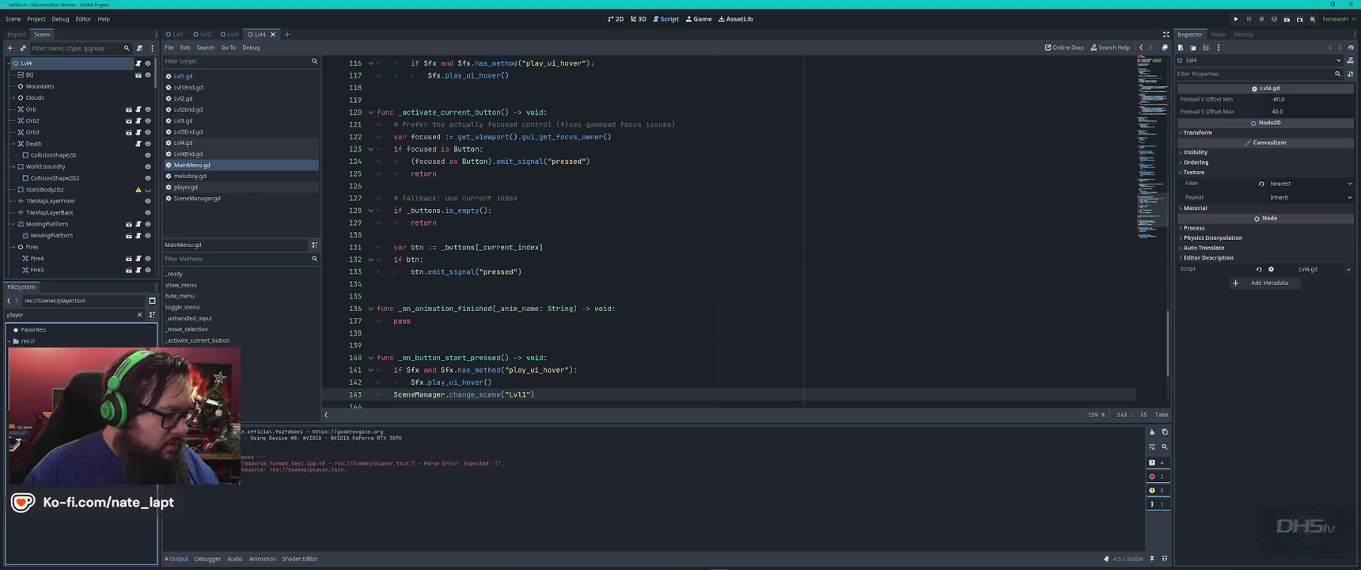
{"action": "key", "text": "Down"}
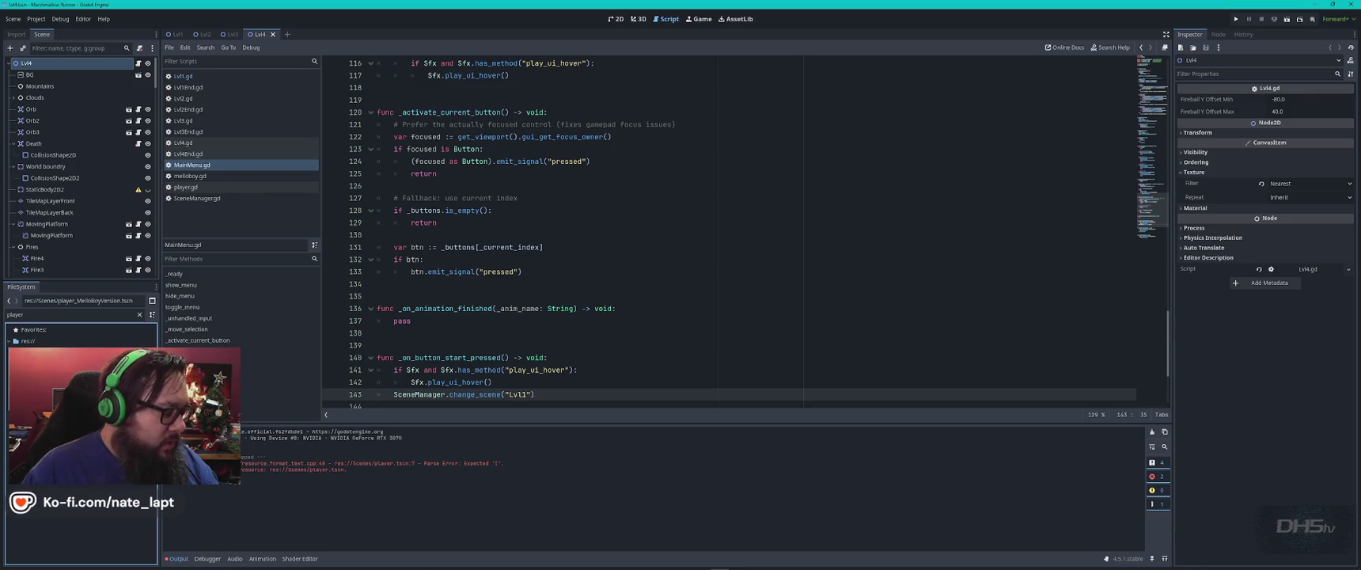
{"action": "left_click", "coordinate": [36, 19]}
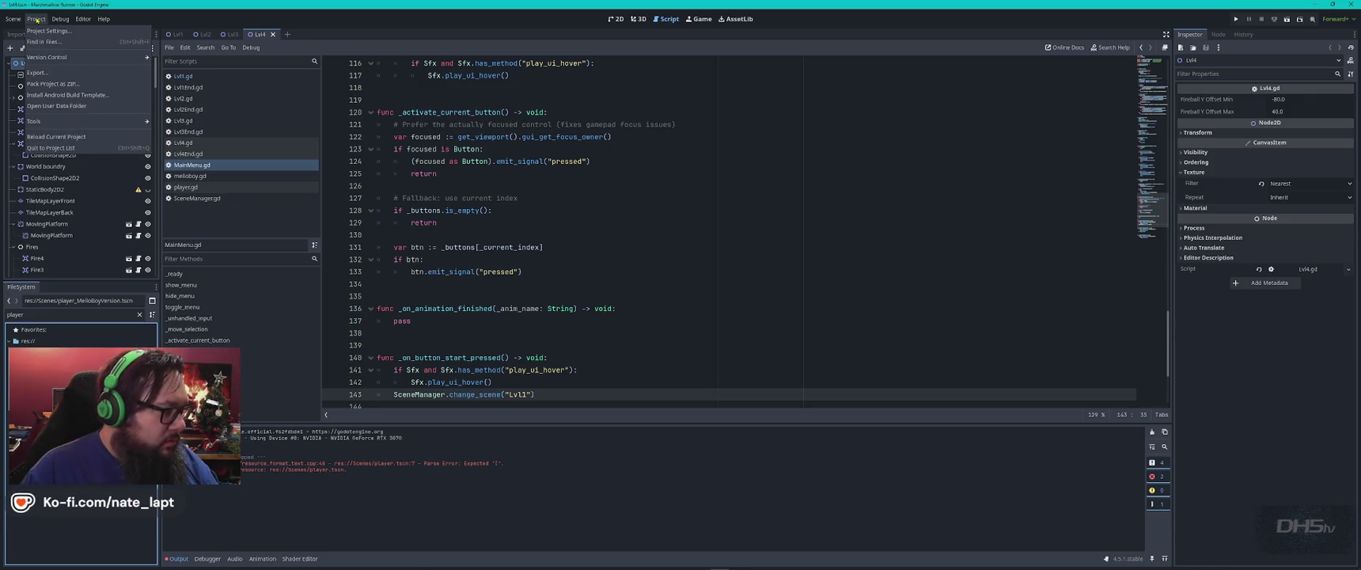
{"action": "left_click", "coordinate": [50, 148]}
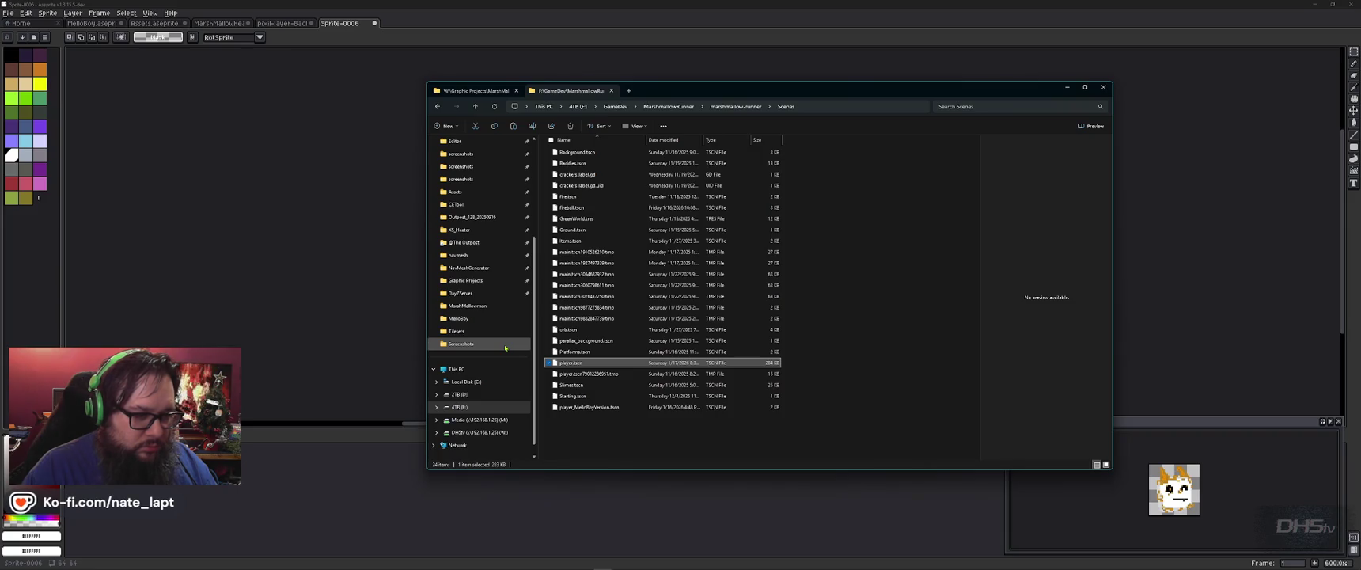
- Delete the leftover player.tscn scene files in File Explorer
{"action": "key", "text": "Down"}
{"action": "key", "text": "Delete"}
{"action": "key", "text": "Down"}
{"action": "key", "text": "Down"}
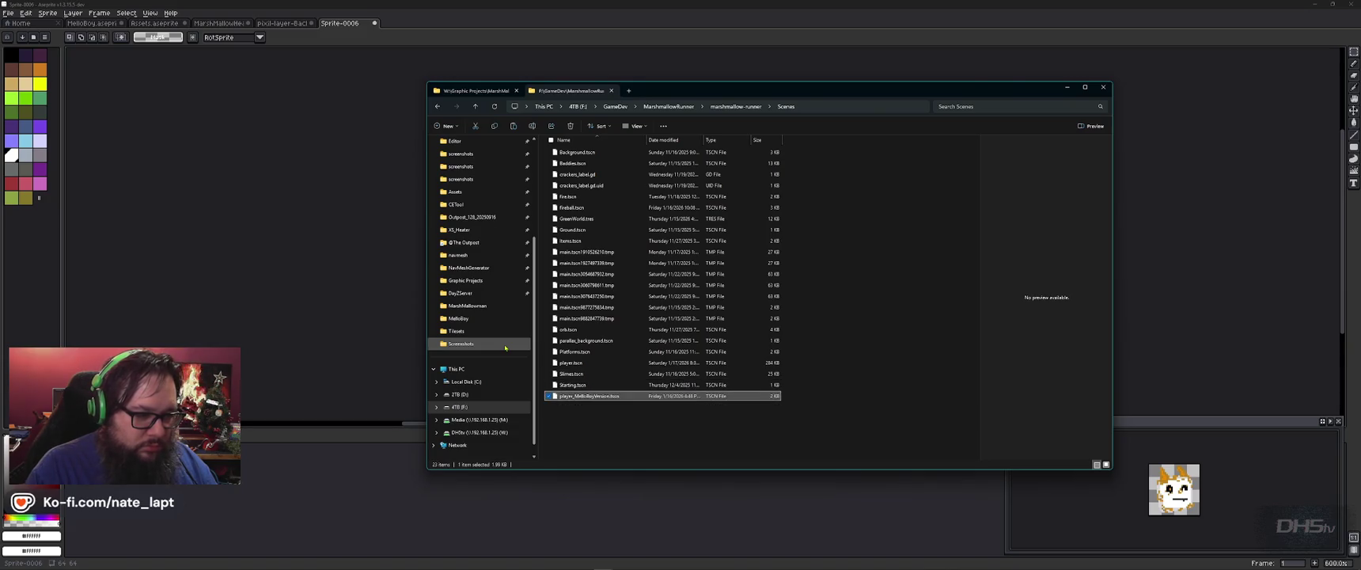
{"action": "key", "text": "Up"}
{"action": "key", "text": "Up"}
{"action": "key", "text": "Up"}
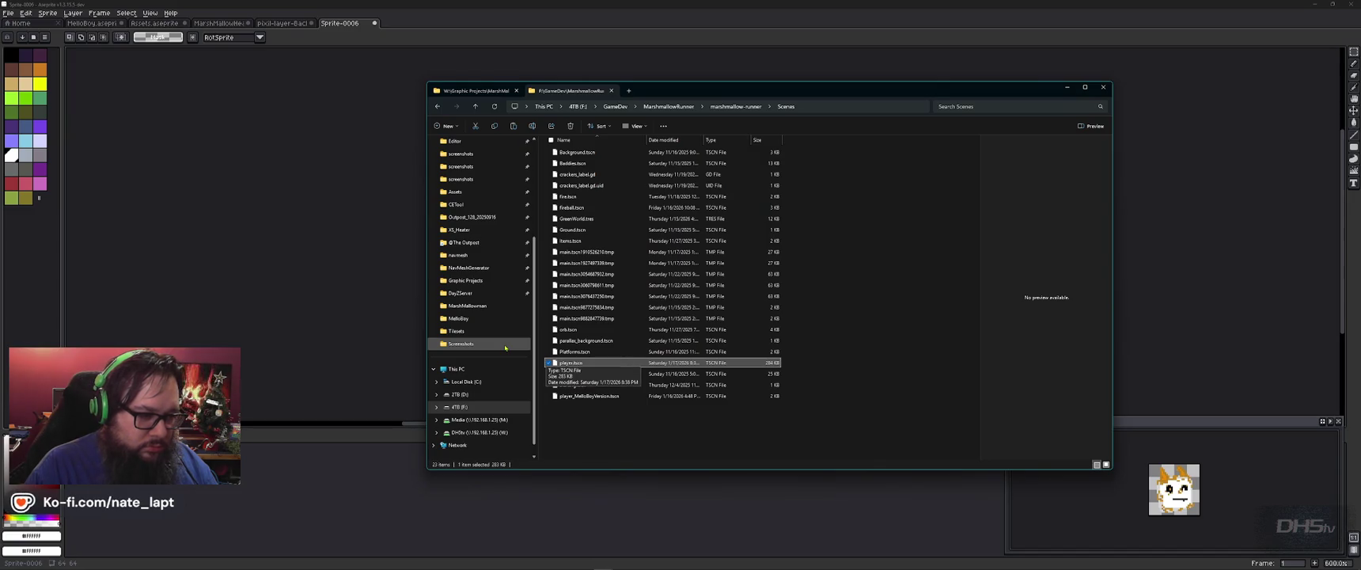
{"action": "key", "text": "Delete"}
- Rename player_MelloBoyVersion.tscn to player.tscn and reopen Marshmallow Runner in Godot
{"action": "key", "text": "Down"}
{"action": "key", "text": "Down"}
{"action": "key", "text": "F2"}
{"action": "key", "text": "BackSpace"}
{"action": "key", "text": "BackSpace"}
{"action": "key", "text": "BackSpace"}
{"action": "key", "text": "BackSpace"}
{"action": "key", "text": "BackSpace"}
{"action": "key", "text": "BackSpace"}
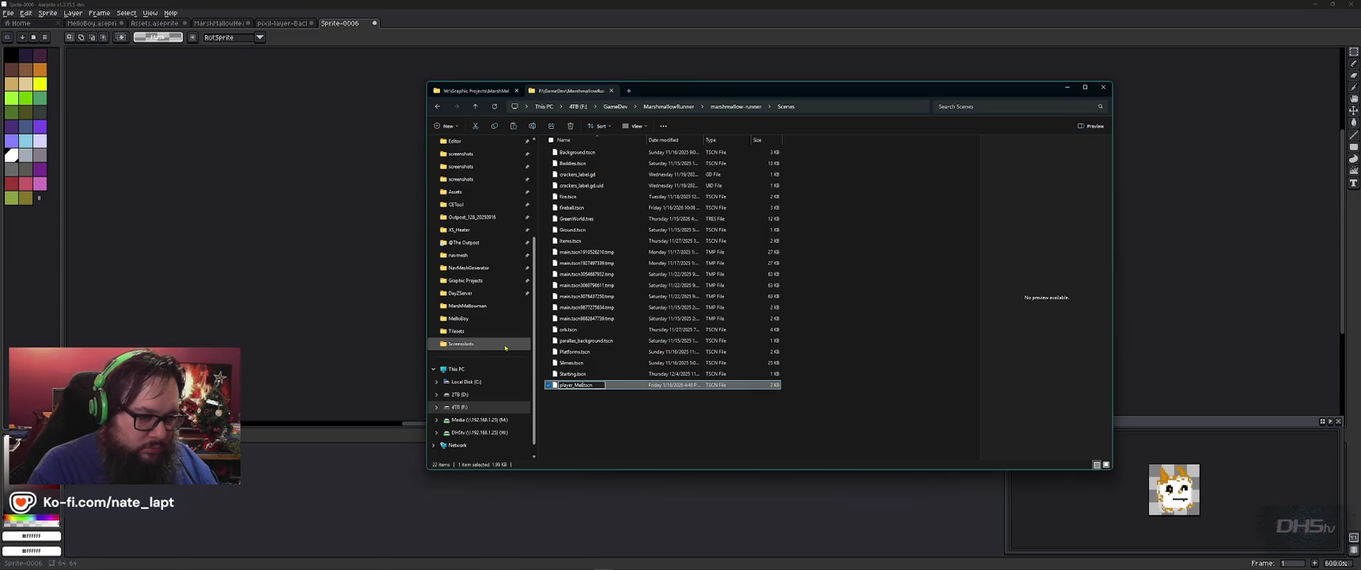
{"action": "key", "text": "BackSpace"}
{"action": "key", "text": "Return"}
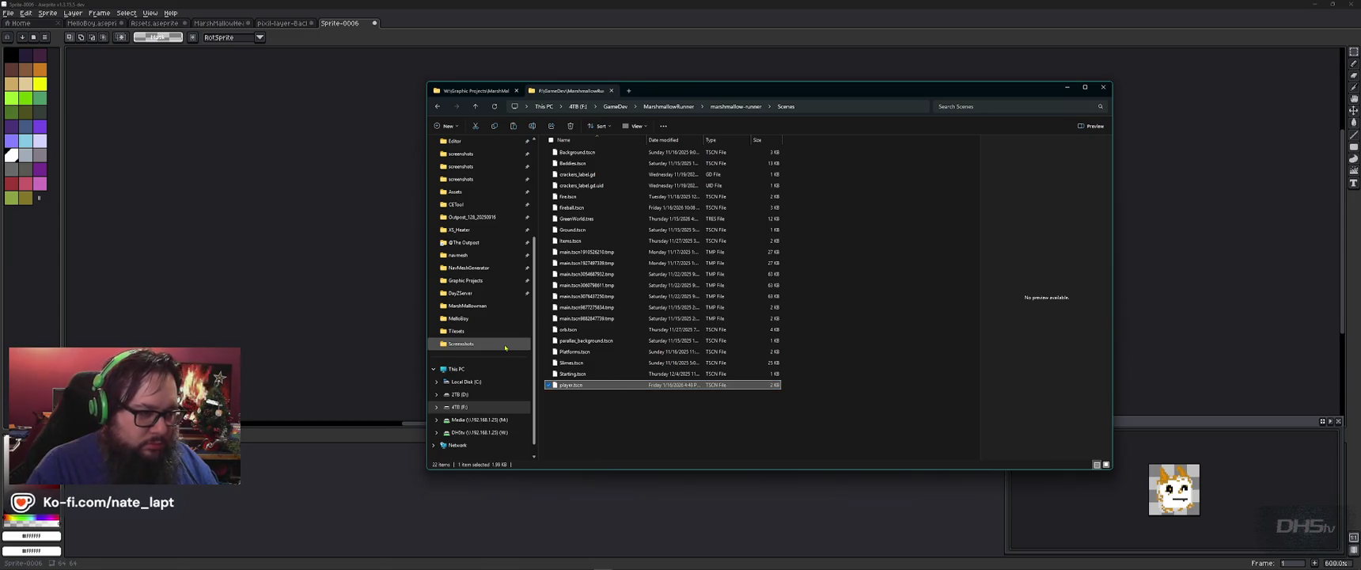
{"action": "key", "text": "alt+Tab"}
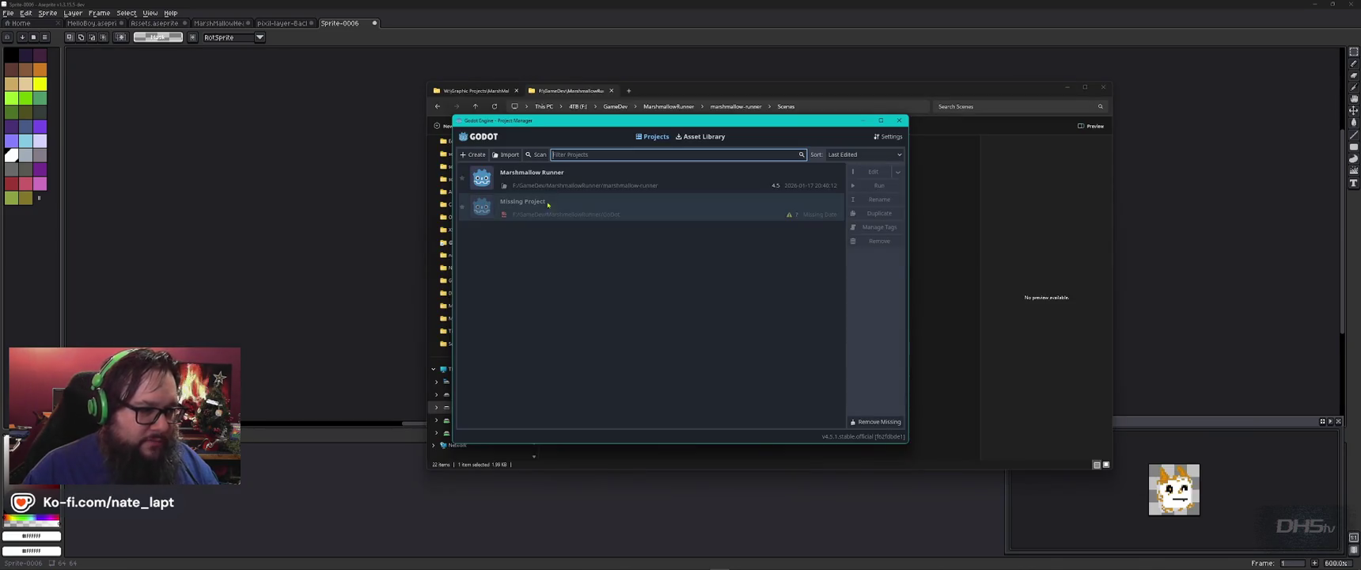
{"action": "double_click", "coordinate": [570, 186]}
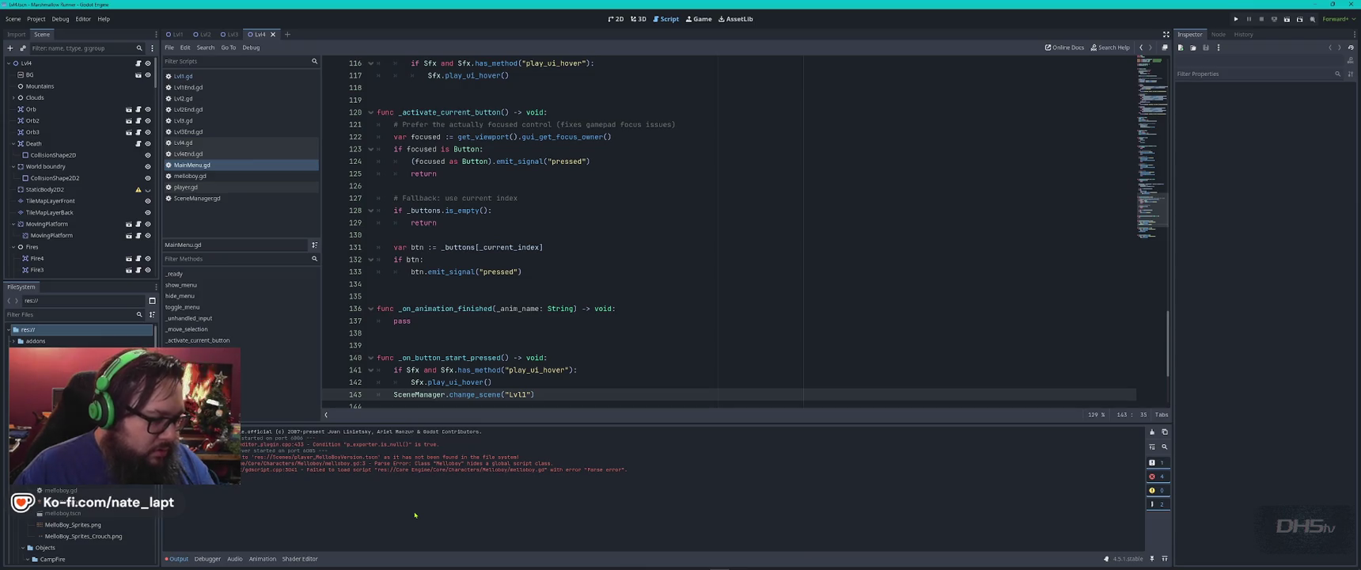
- Test-run the game, start it from the main menu, then stop it
{"action": "key", "text": "F5"}
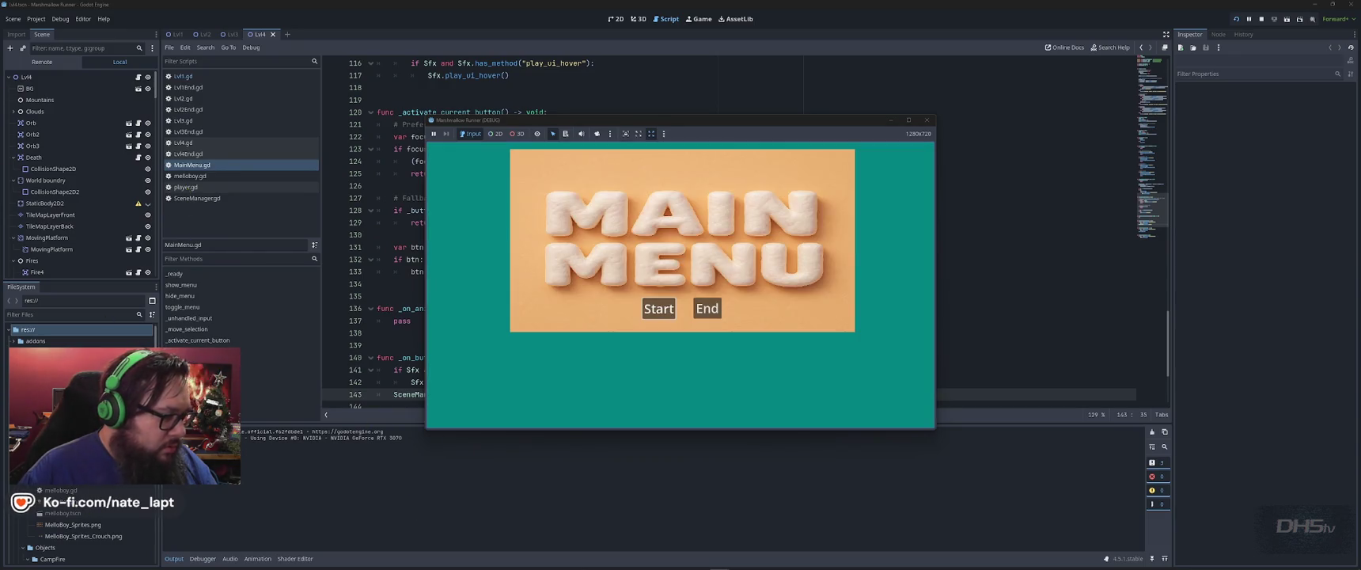
{"action": "left_click", "coordinate": [659, 309]}
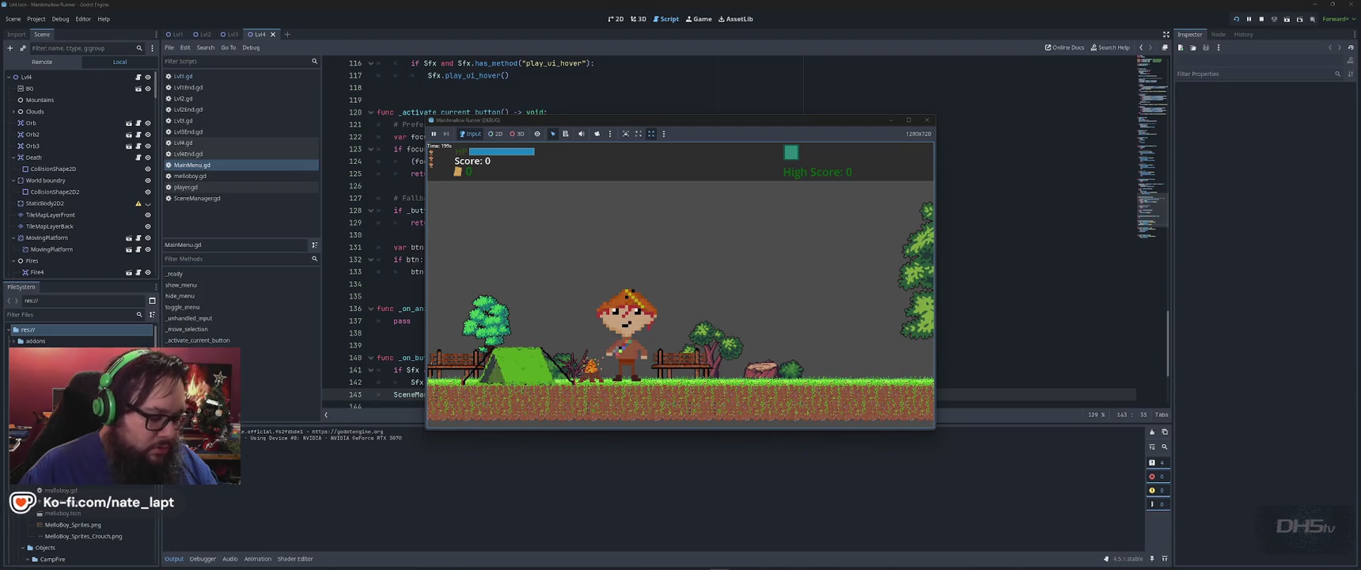
{"action": "key", "text": "F8"}
- Open player.tscn in the 2D view and browse its AnimatedSprite2D animations to walk_L
{"action": "left_click", "coordinate": [84, 313]}
{"action": "type", "text": "player"}
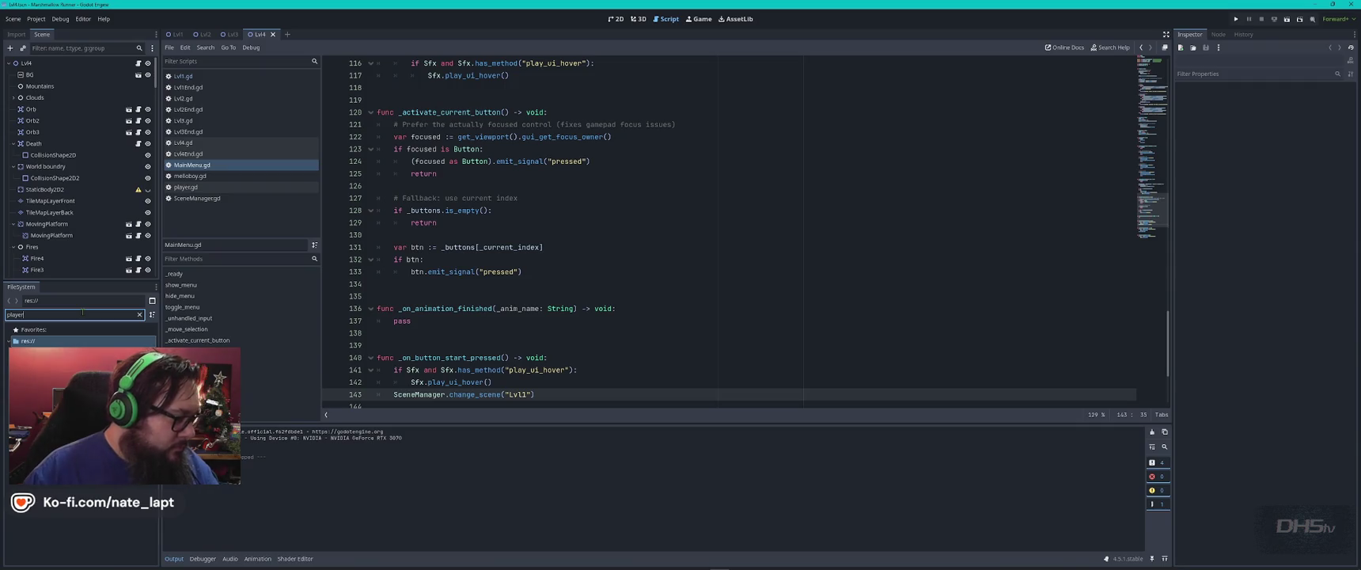
{"action": "key", "text": "Return"}
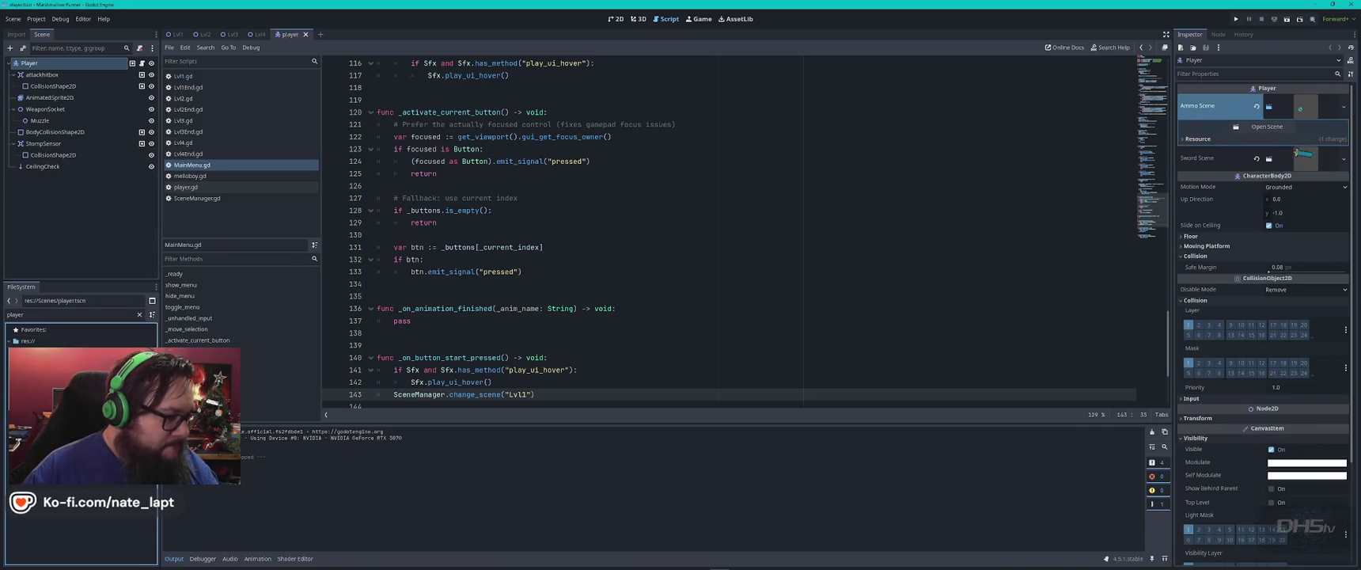
{"action": "key", "text": "ctrl+F1"}
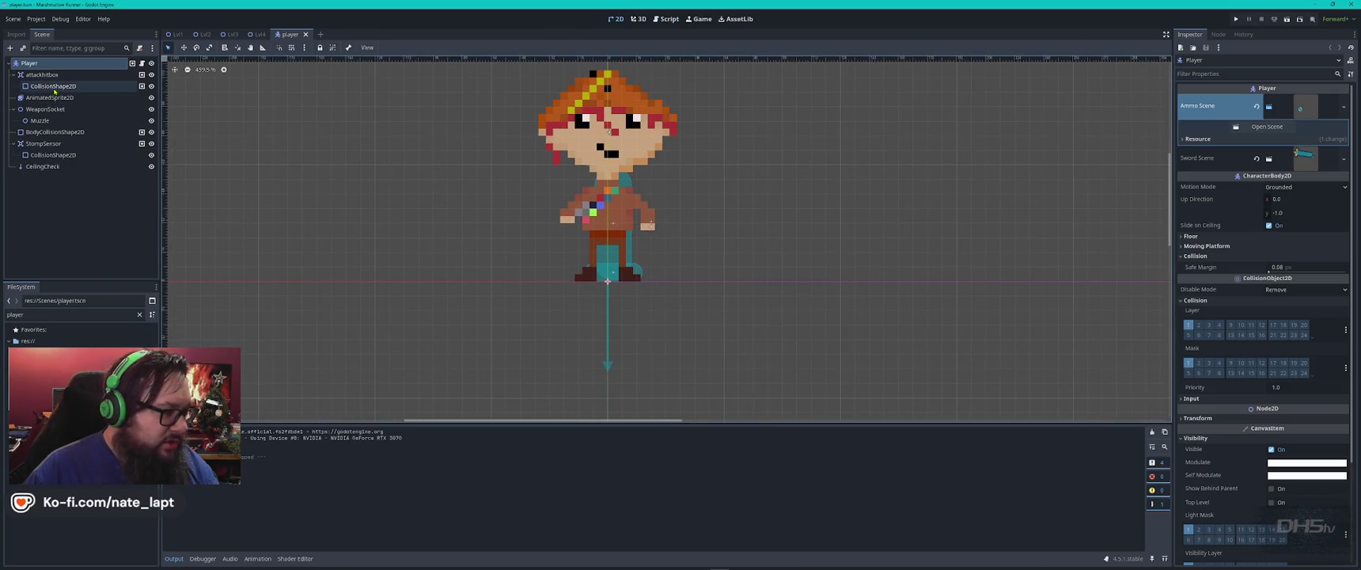
{"action": "left_click", "coordinate": [47, 97]}
{"action": "key", "text": "Down"}
{"action": "key", "text": "Down"}
{"action": "key", "text": "Down"}
{"action": "key", "text": "Down"}
{"action": "key", "text": "Down"}
{"action": "key", "text": "Down"}
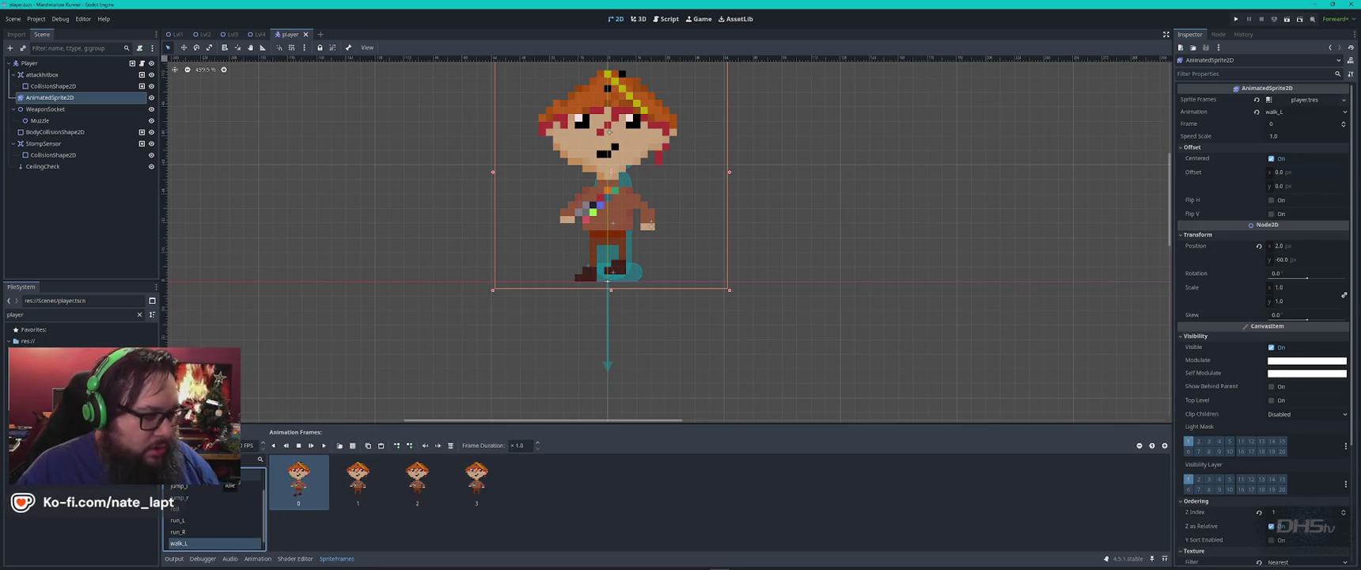
{"action": "key", "text": "alt+Tab"}
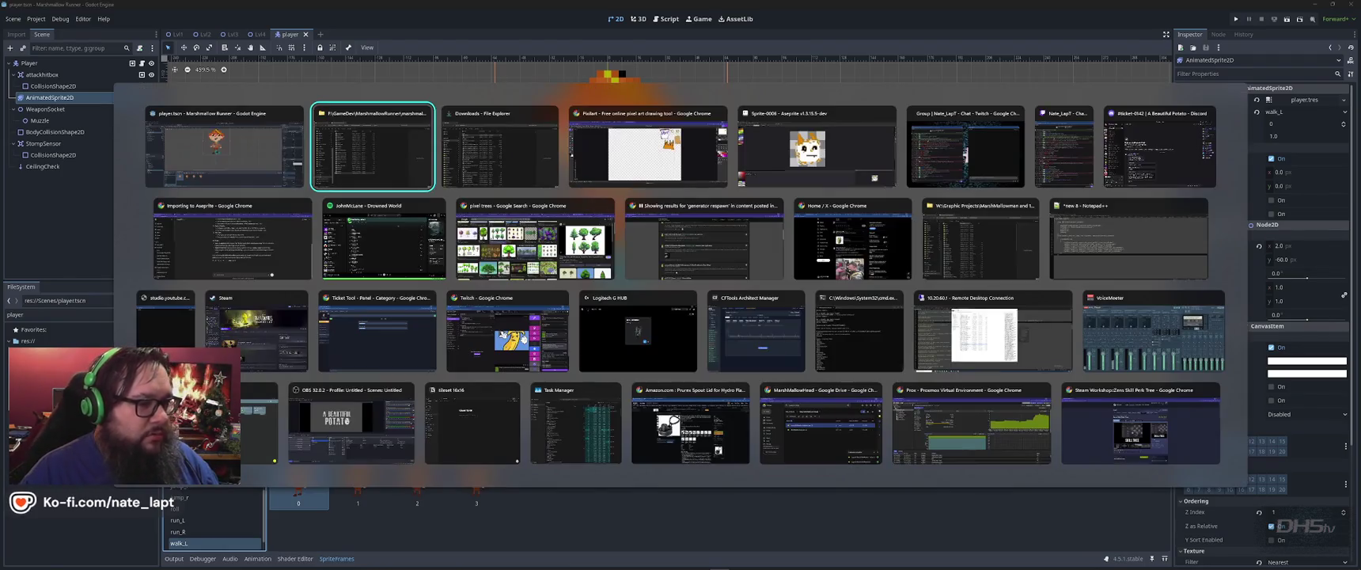
- Switch to the Chrome window with Pixilart and open a new tab
{"action": "key", "text": "alt+Tab"}
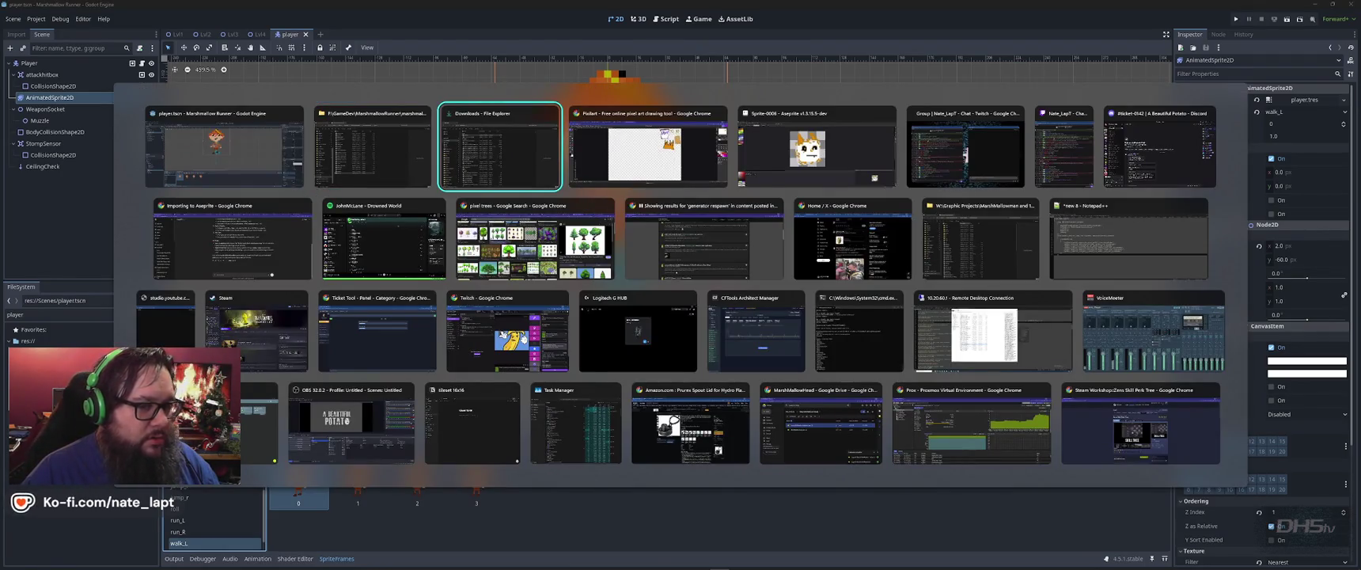
{"action": "key", "text": "alt+Tab"}
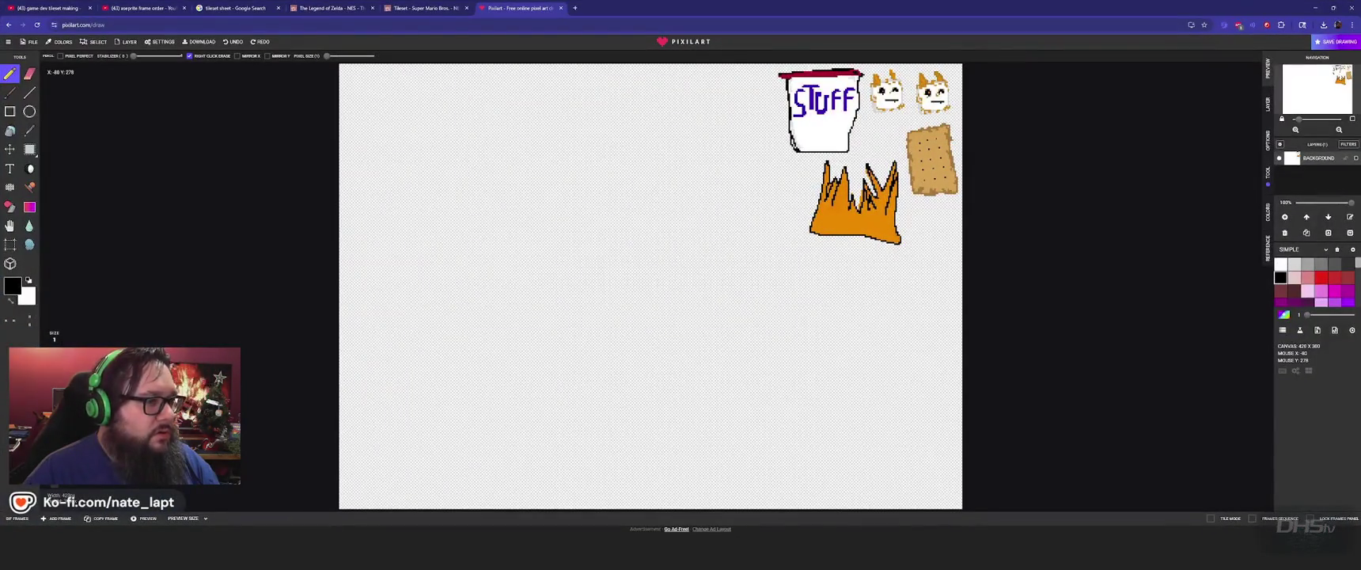
{"action": "key", "text": "alt+Tab"}
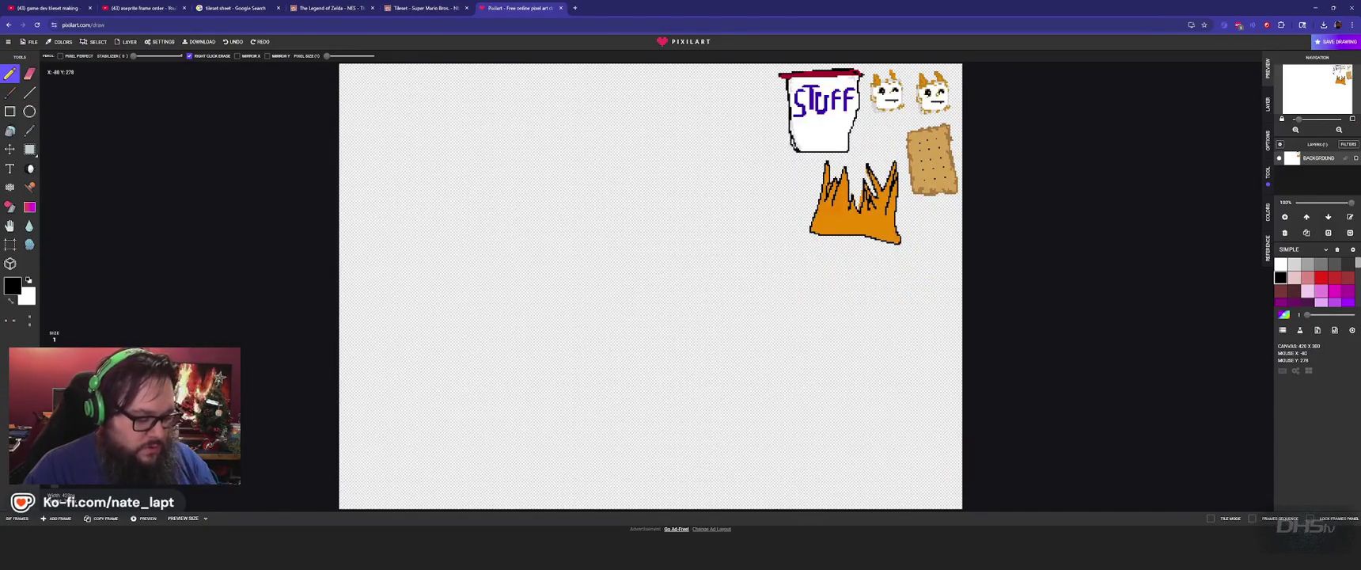
{"action": "key", "text": "ctrl+t"}
{"action": "key", "text": "super"}
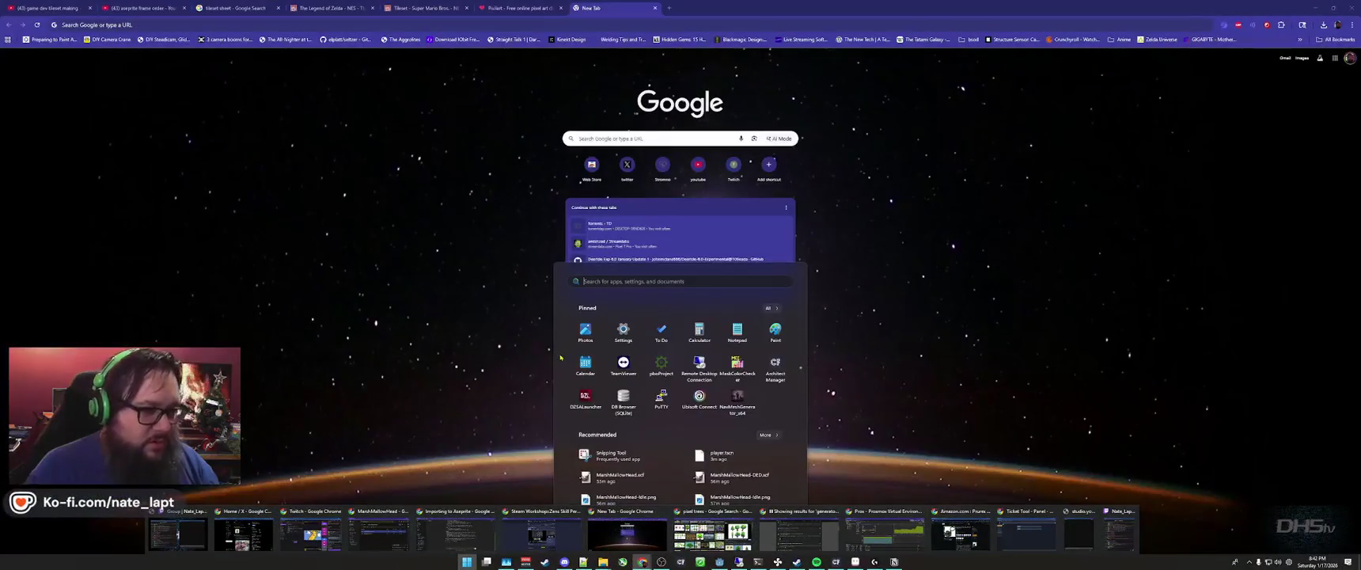
- Go to GitHub and open the MarshMallow-Runner repository's Scenes folder
{"action": "left_click", "coordinate": [432, 22]}
{"action": "type", "text": "github.com"}
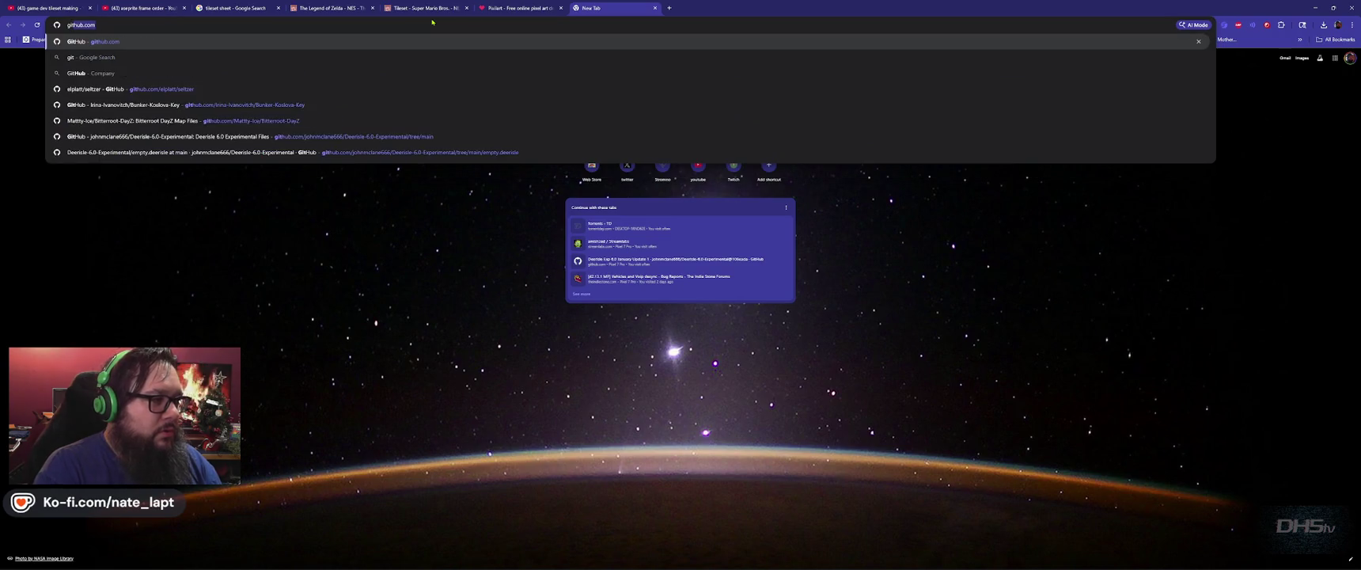
{"action": "key", "text": "Return"}
{"action": "left_click", "coordinate": [87, 201]}
{"action": "scroll", "coordinate": [299, 162], "scroll_direction": "down", "scroll_amount": 3}
{"action": "left_click", "coordinate": [301, 137]}
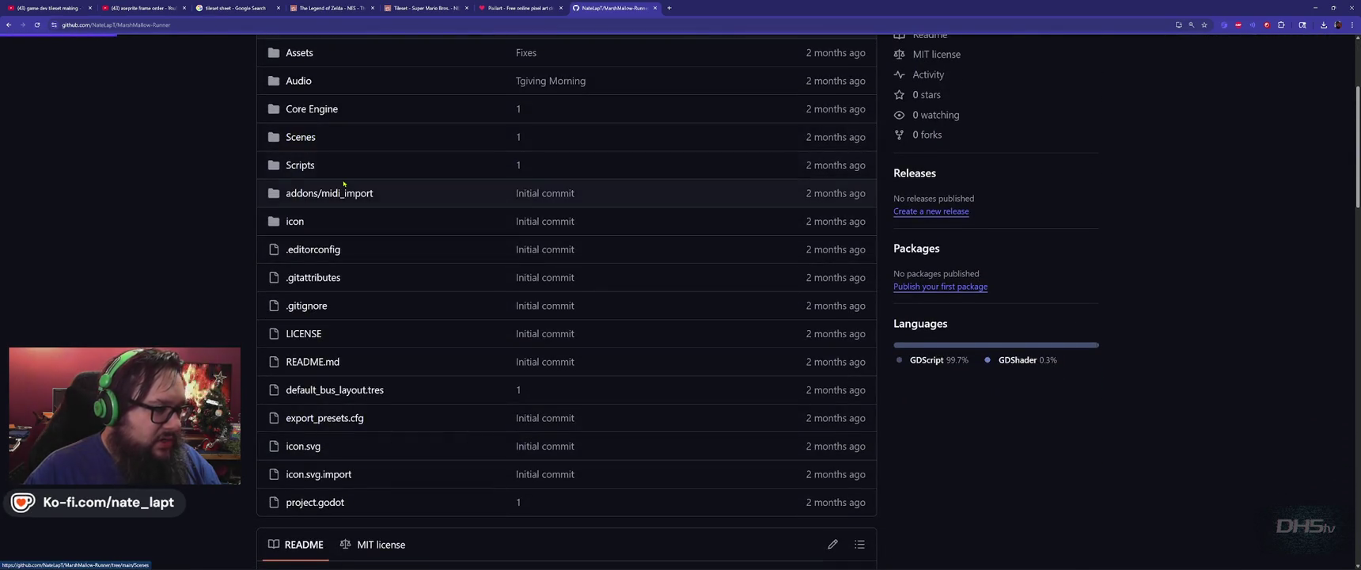
- Return to the repository's main page and check the Code clone and download options
{"action": "scroll", "coordinate": [346, 223], "scroll_direction": "down", "scroll_amount": 2}
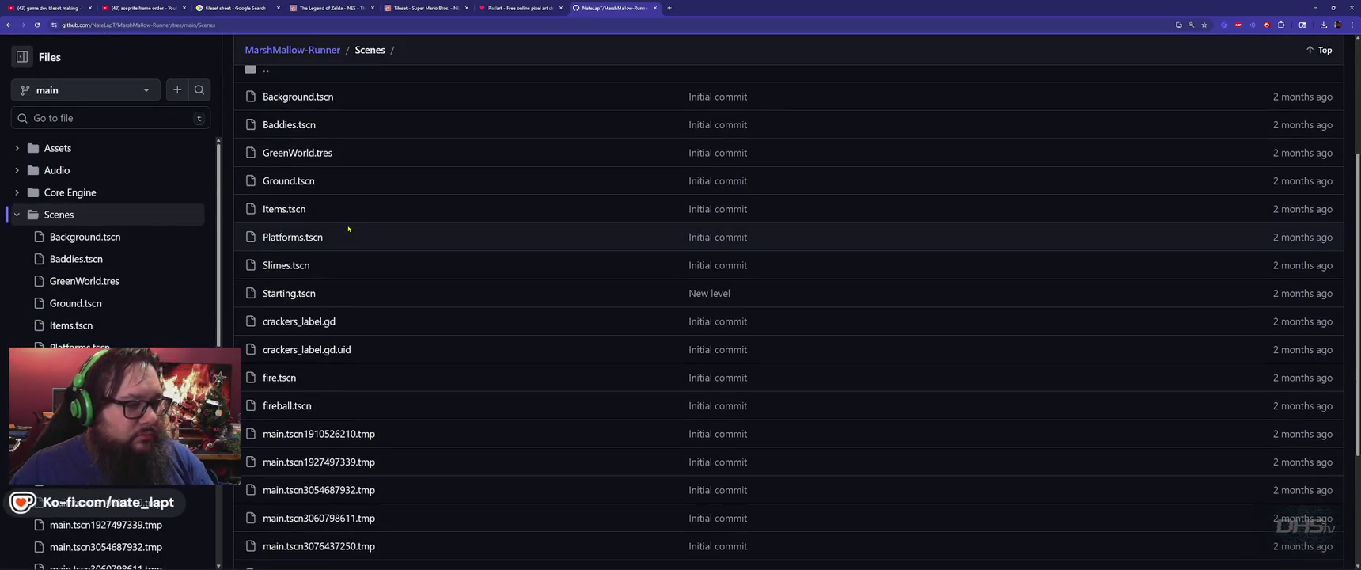
{"action": "scroll", "coordinate": [348, 229], "scroll_direction": "up", "scroll_amount": 2}
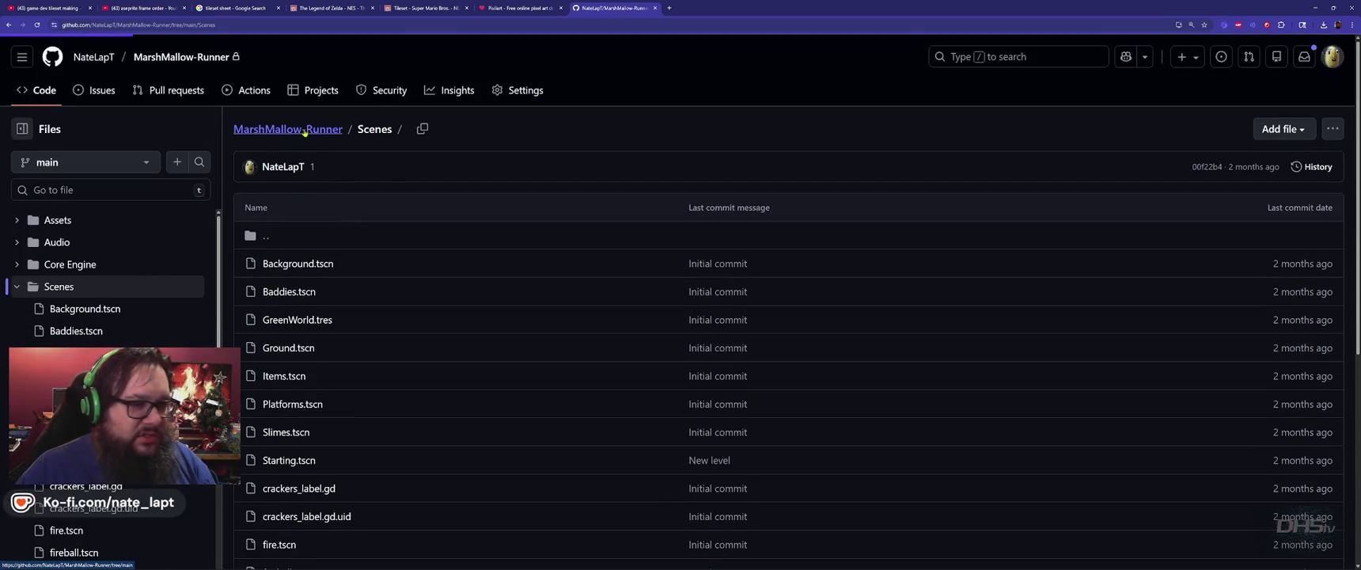
{"action": "left_click", "coordinate": [305, 131]}
{"action": "left_click", "coordinate": [839, 177]}
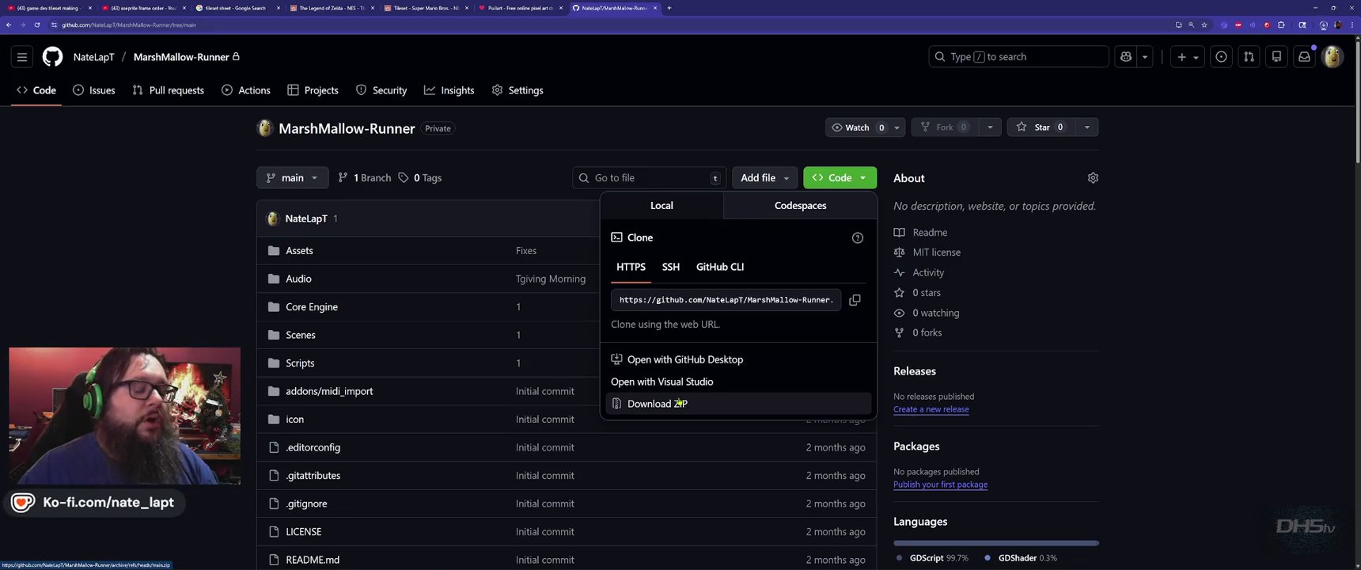
{"action": "left_click", "coordinate": [151, 290]}
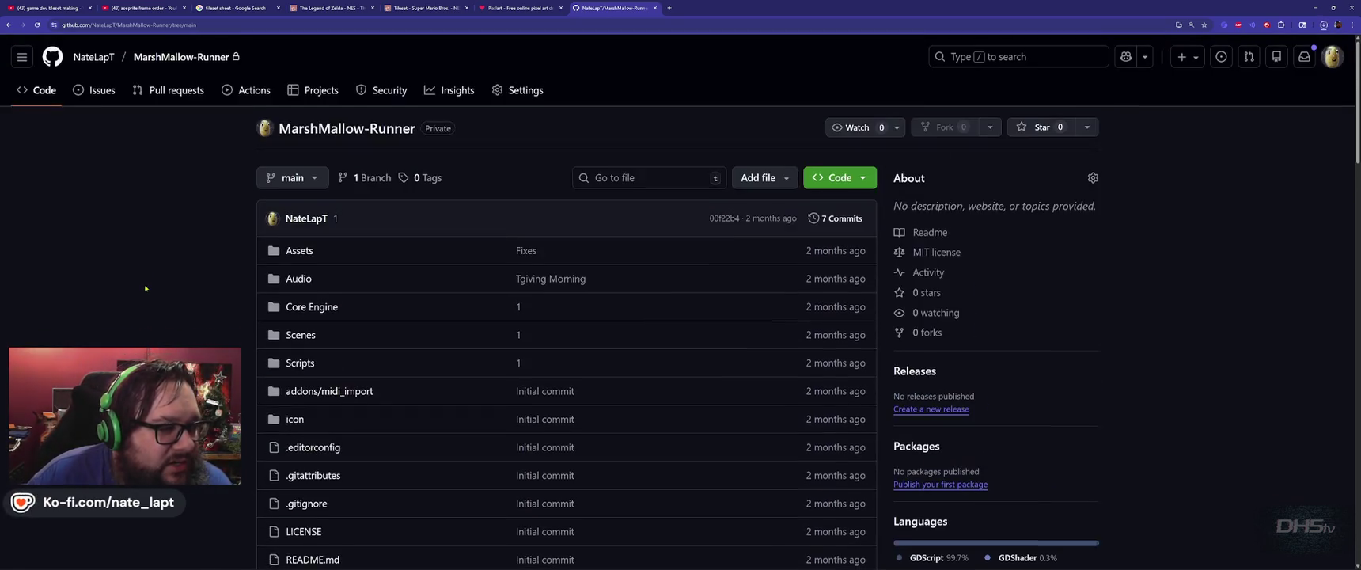
{"action": "scroll", "coordinate": [145, 288], "scroll_direction": "down", "scroll_amount": 3}
{"action": "scroll", "coordinate": [145, 289], "scroll_direction": "down", "scroll_amount": 3}
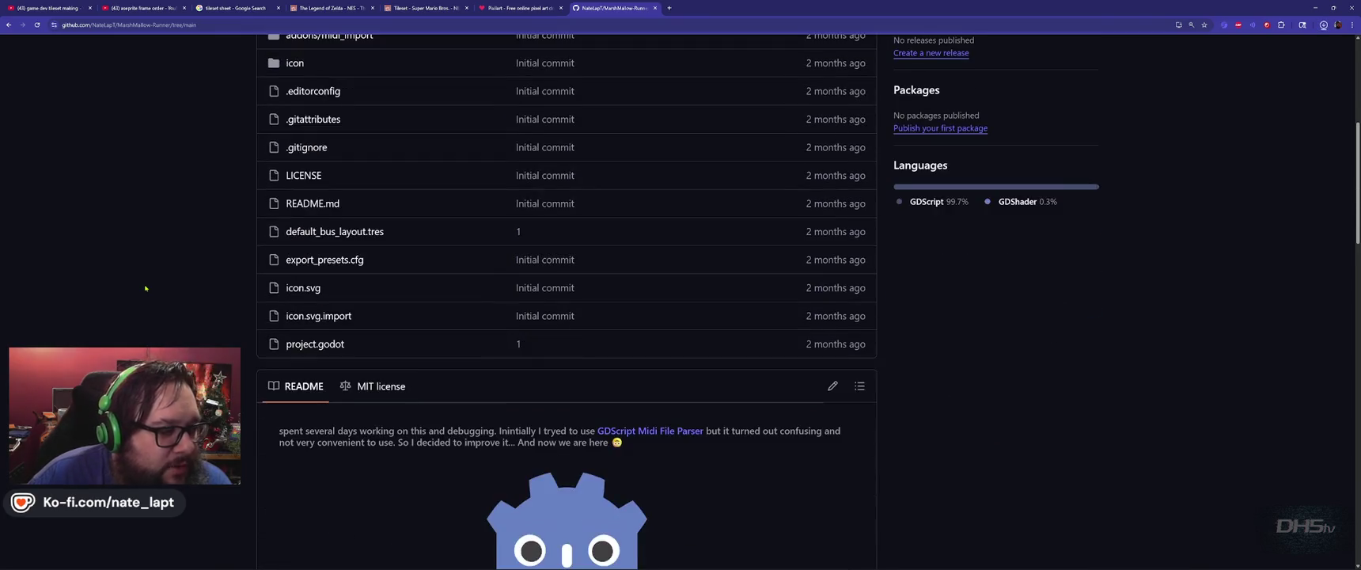
{"action": "scroll", "coordinate": [145, 288], "scroll_direction": "up", "scroll_amount": 2}
- Reopen the Scenes folder, look through its files, and open player.tscn
{"action": "left_click", "coordinate": [299, 138]}
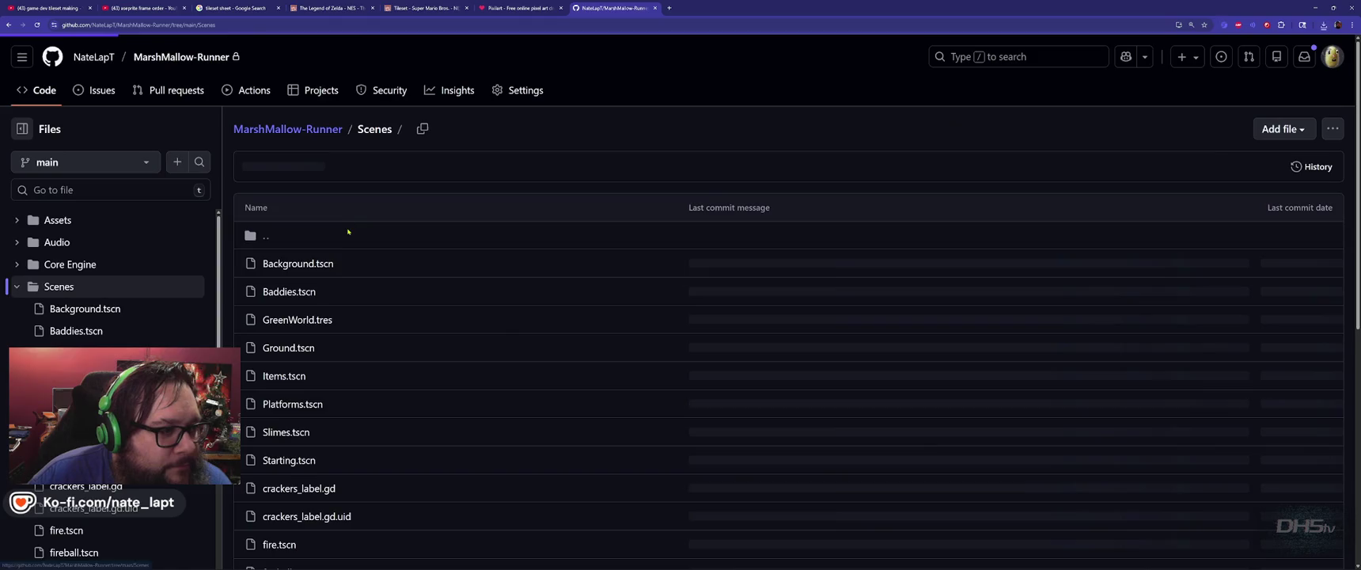
{"action": "scroll", "coordinate": [308, 346], "scroll_direction": "down", "scroll_amount": 3}
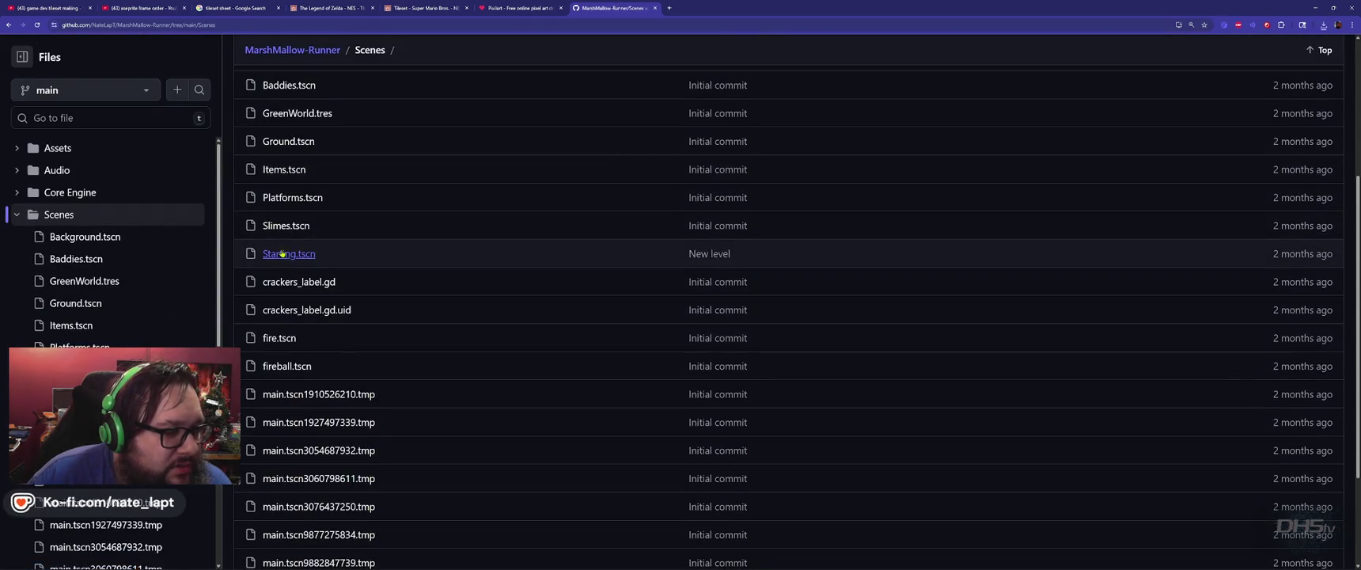
{"action": "scroll", "coordinate": [305, 364], "scroll_direction": "down", "scroll_amount": 3}
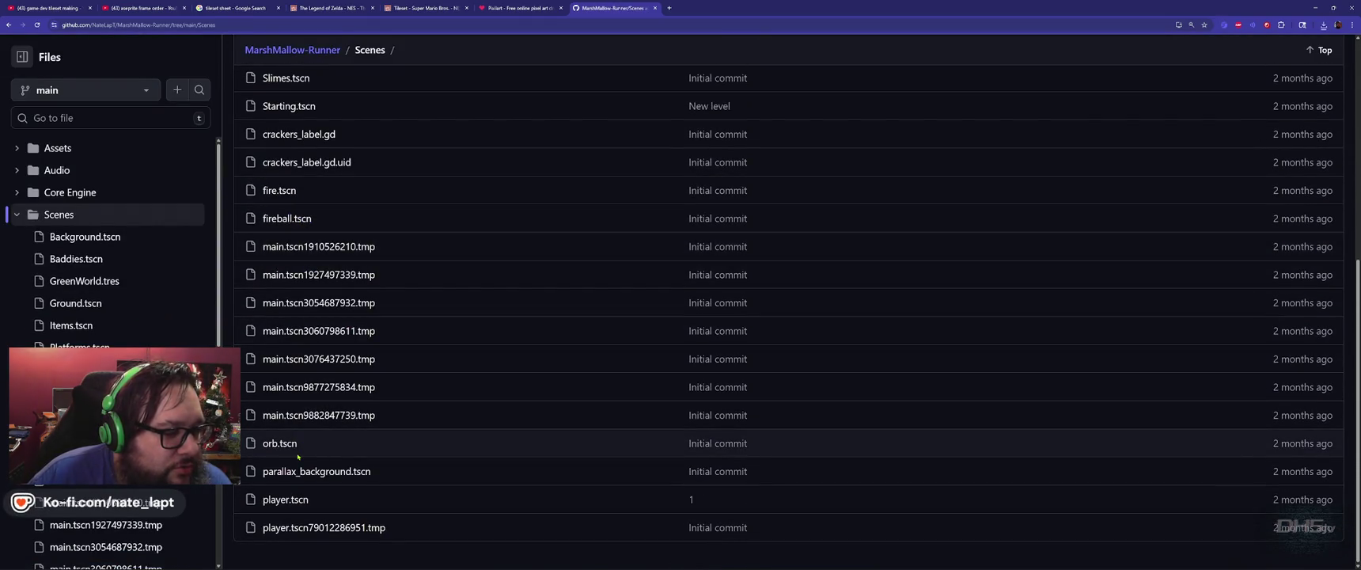
{"action": "scroll", "coordinate": [297, 457], "scroll_direction": "up", "scroll_amount": 4}
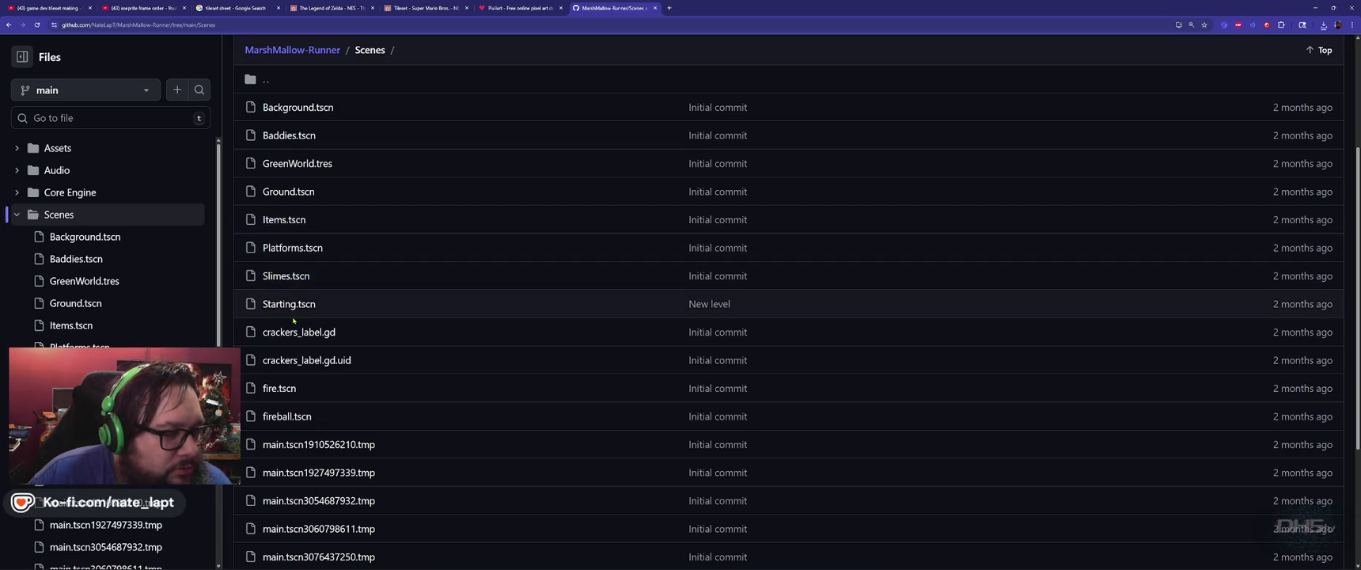
{"action": "scroll", "coordinate": [294, 316], "scroll_direction": "up", "scroll_amount": 1}
{"action": "scroll", "coordinate": [293, 321], "scroll_direction": "up", "scroll_amount": 2}
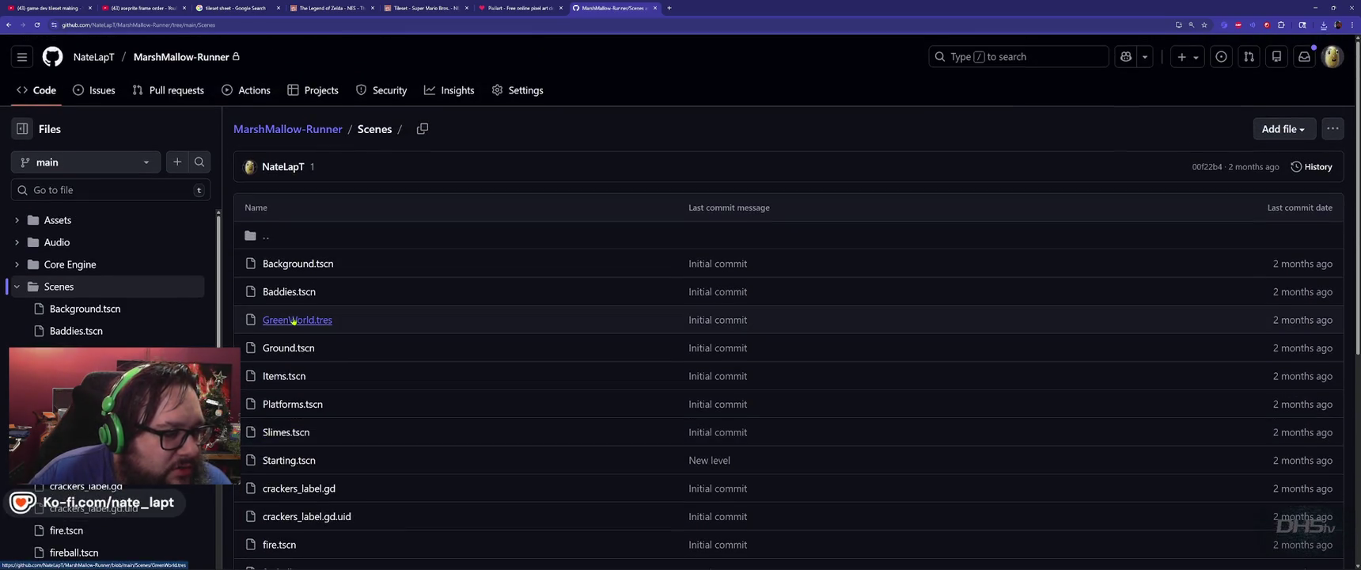
{"action": "scroll", "coordinate": [292, 319], "scroll_direction": "down", "scroll_amount": 3}
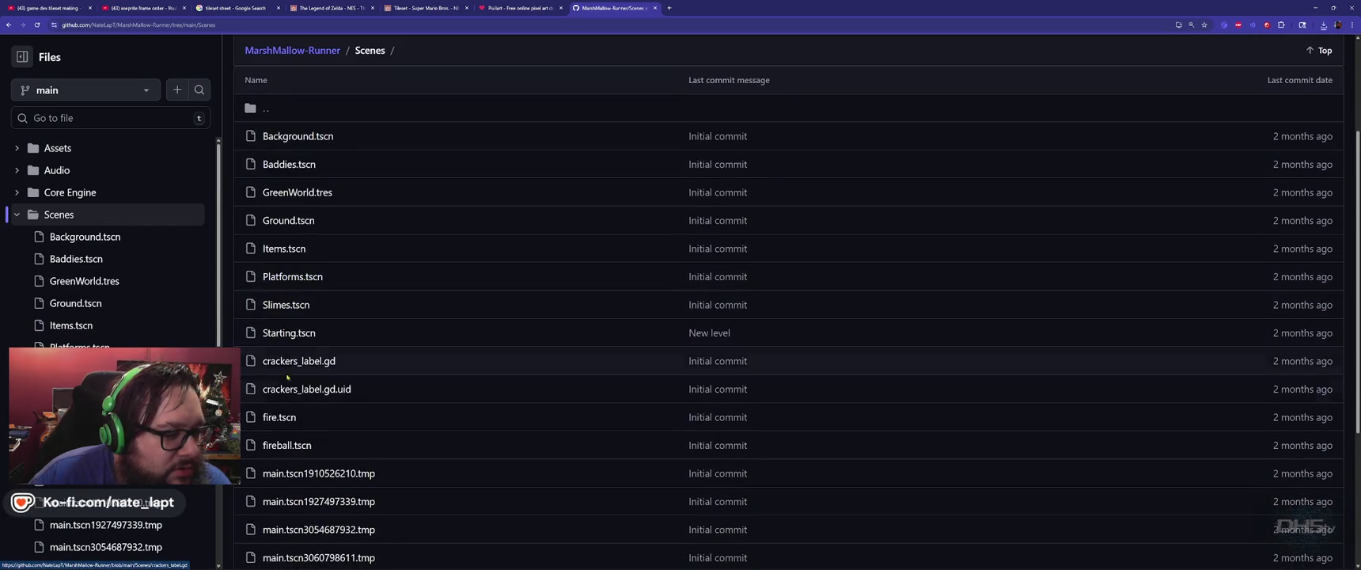
{"action": "scroll", "coordinate": [328, 418], "scroll_direction": "down", "scroll_amount": 1}
{"action": "scroll", "coordinate": [330, 419], "scroll_direction": "down", "scroll_amount": 4}
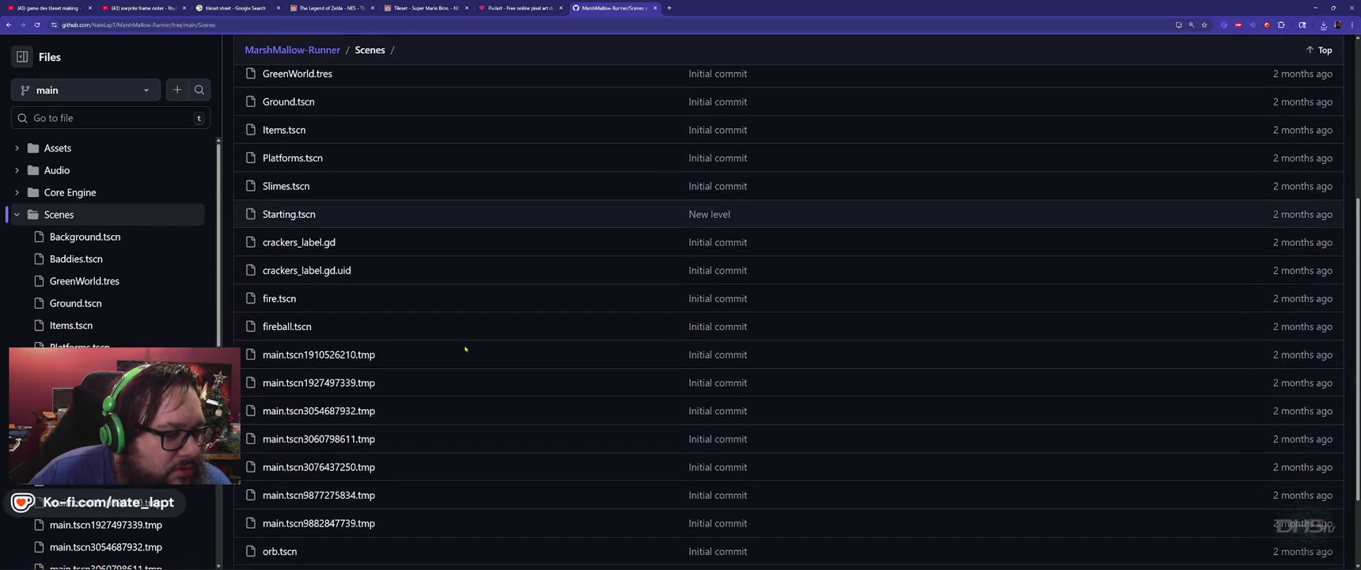
{"action": "left_click", "coordinate": [286, 500]}
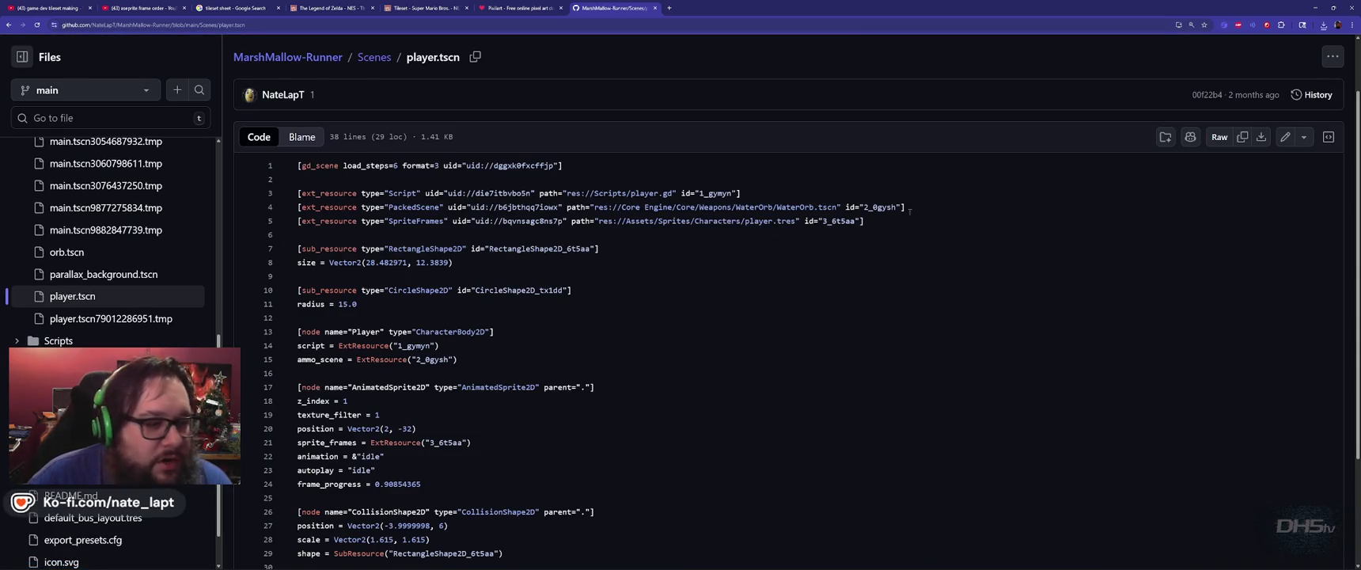
- Show the commit history of Scenes/player.tscn
{"action": "scroll", "coordinate": [676, 316], "scroll_direction": "down", "scroll_amount": 2}
{"action": "scroll", "coordinate": [1165, 268], "scroll_direction": "up", "scroll_amount": 3}
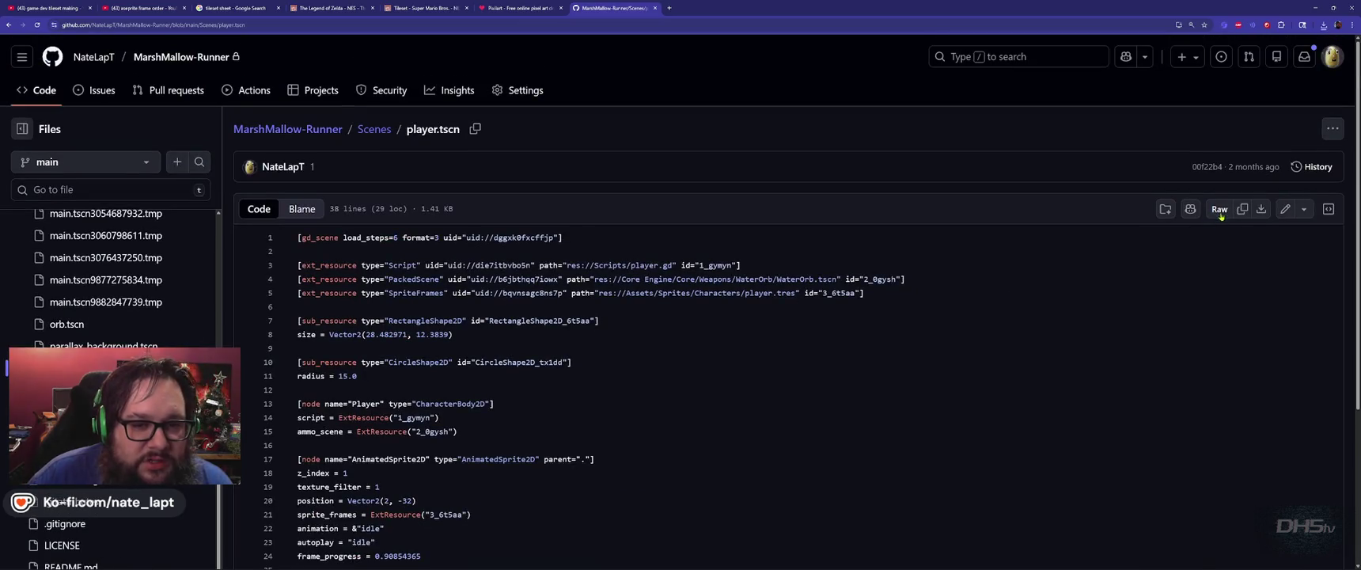
{"action": "left_click", "coordinate": [1312, 166]}
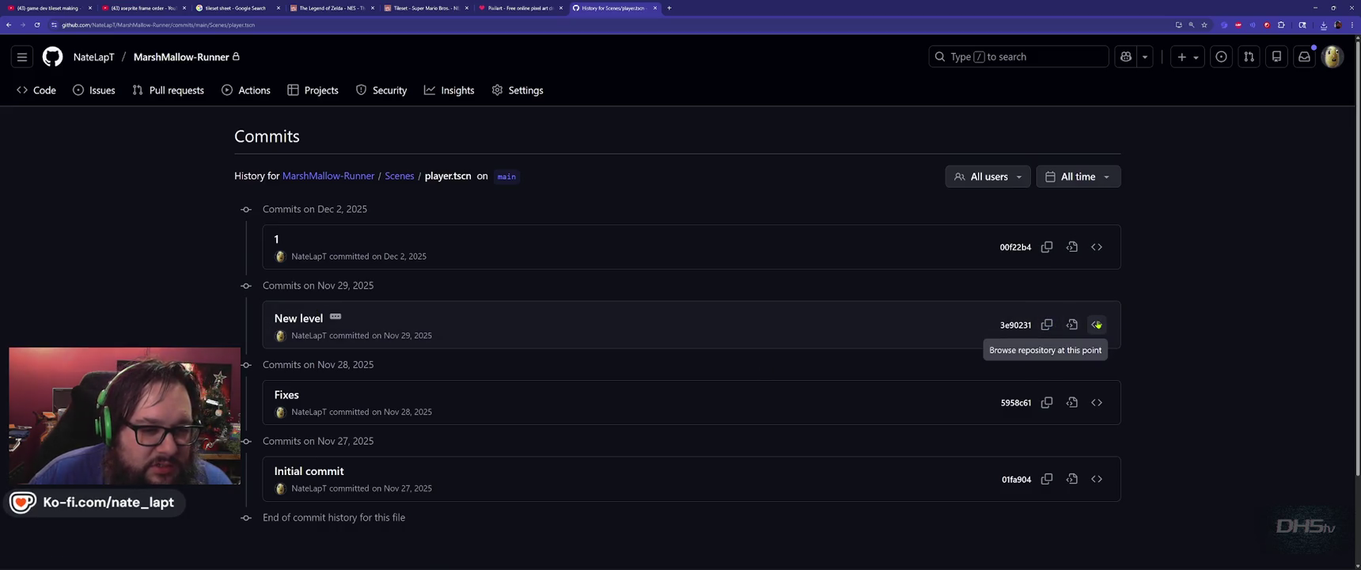
- Browse the repository's files as of commit 3e90231, "New level"
{"action": "left_click", "coordinate": [336, 317]}
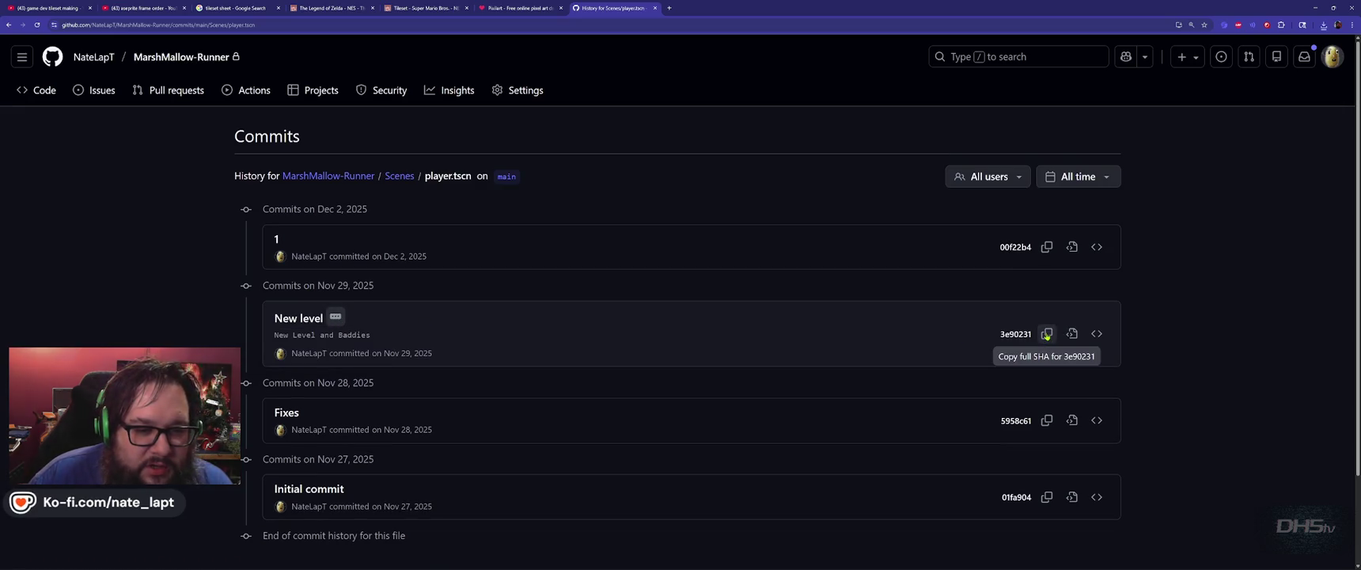
{"action": "left_click", "coordinate": [1097, 334]}
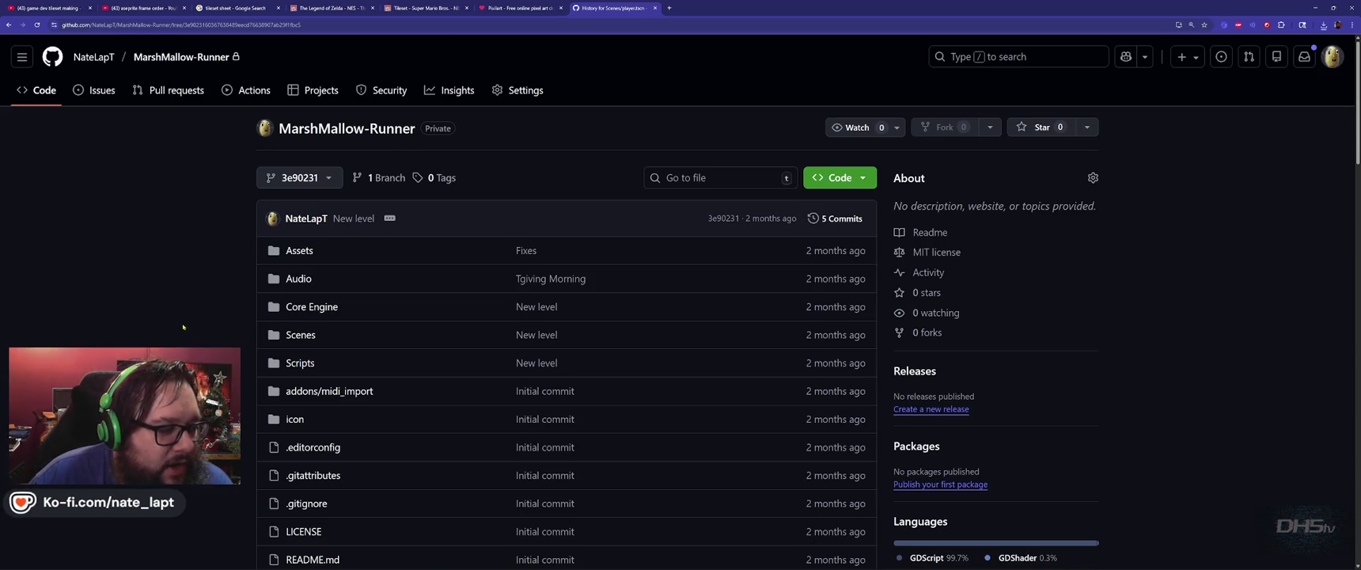
{"action": "scroll", "coordinate": [183, 326], "scroll_direction": "down", "scroll_amount": 3}
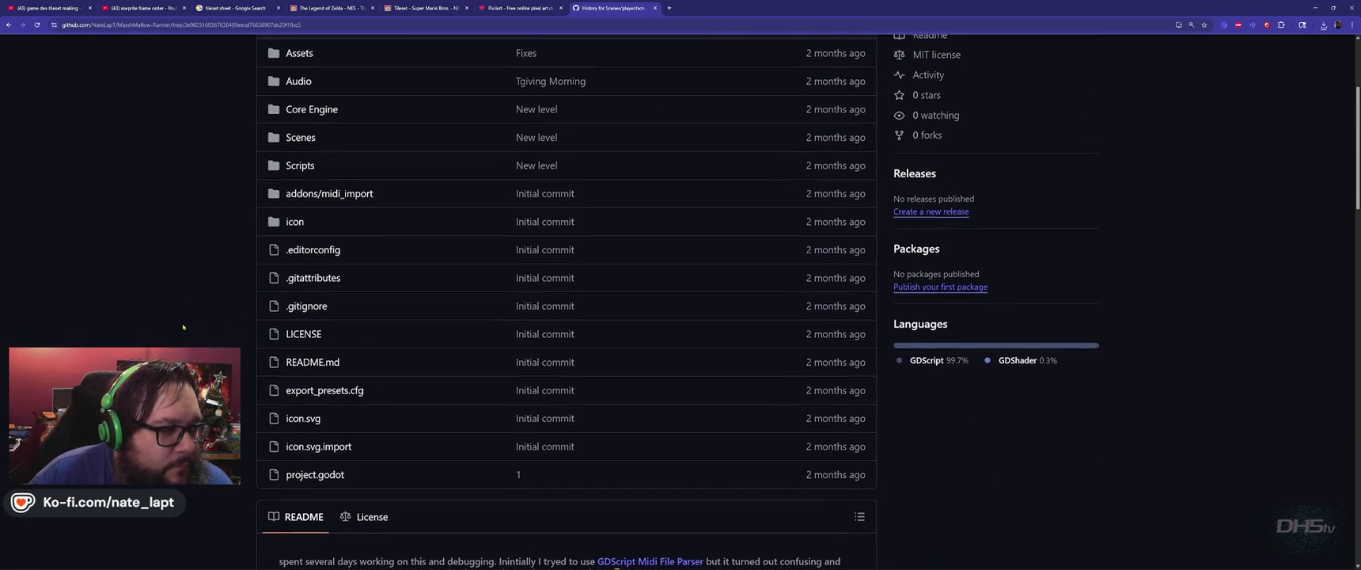
{"action": "scroll", "coordinate": [183, 327], "scroll_direction": "up", "scroll_amount": 1}
{"action": "scroll", "coordinate": [299, 190], "scroll_direction": "up", "scroll_amount": 2}
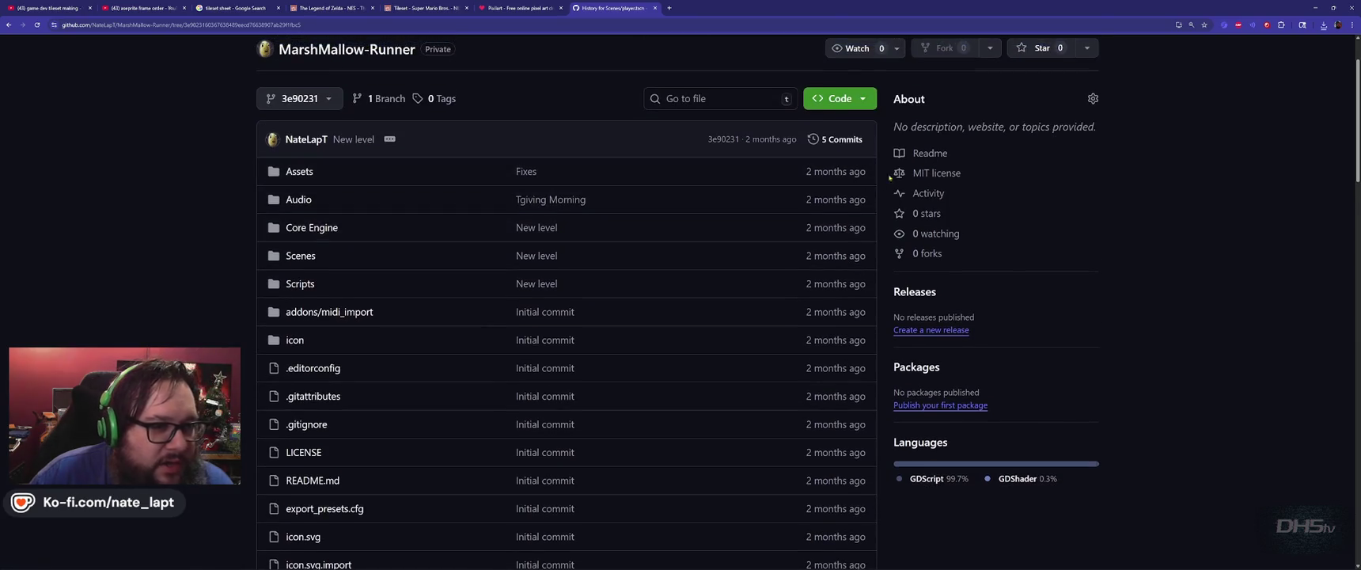
- Download the repository as a ZIP from the Code menu
{"action": "left_click", "coordinate": [864, 101]}
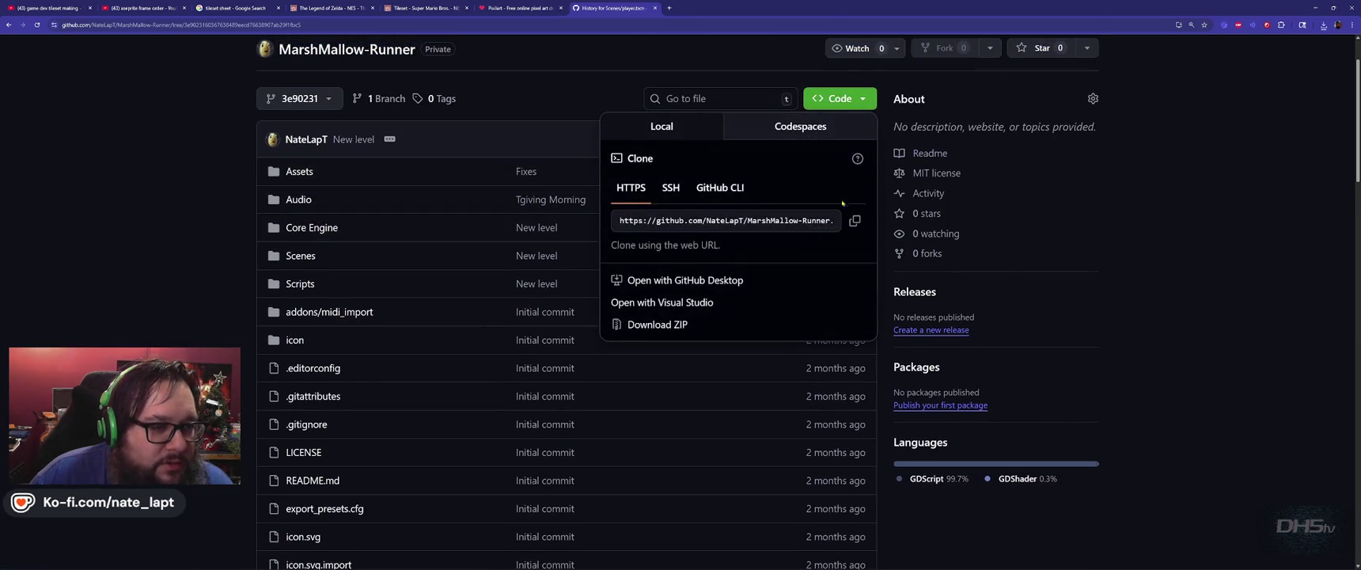
{"action": "left_click", "coordinate": [667, 325]}
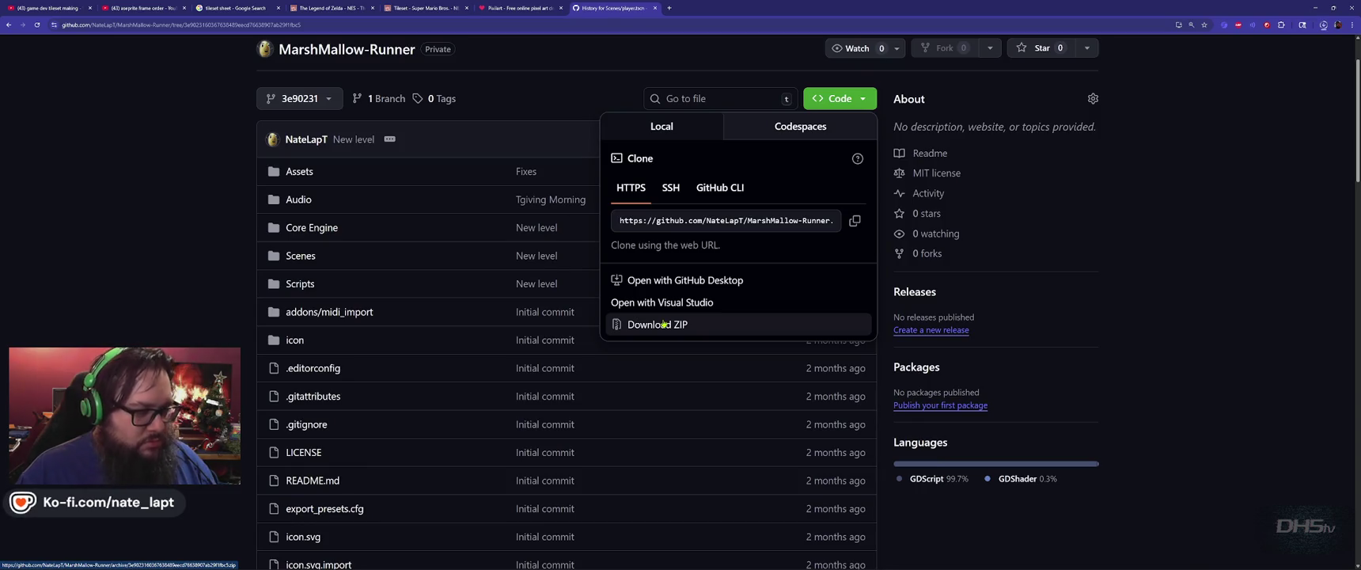
{"action": "key", "text": "alt+Tab"}
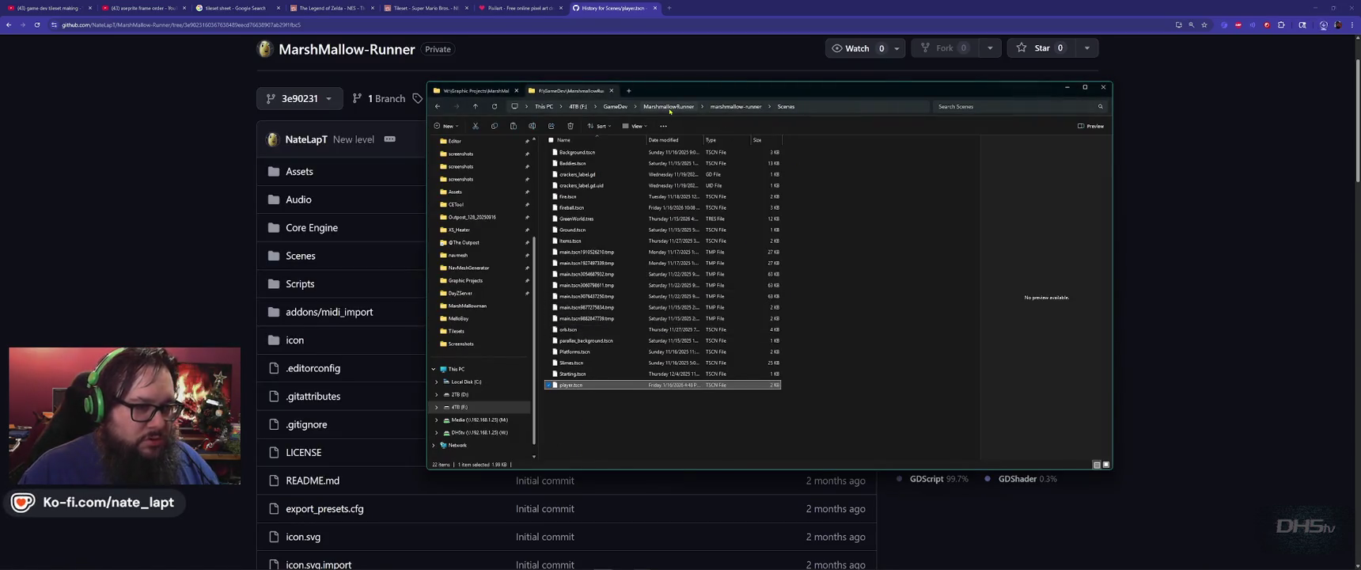
- Rename the GameDev folder 'MarshmallowRunner - Copy' to MarshmallowRunner20251122
{"action": "left_click", "coordinate": [678, 106]}
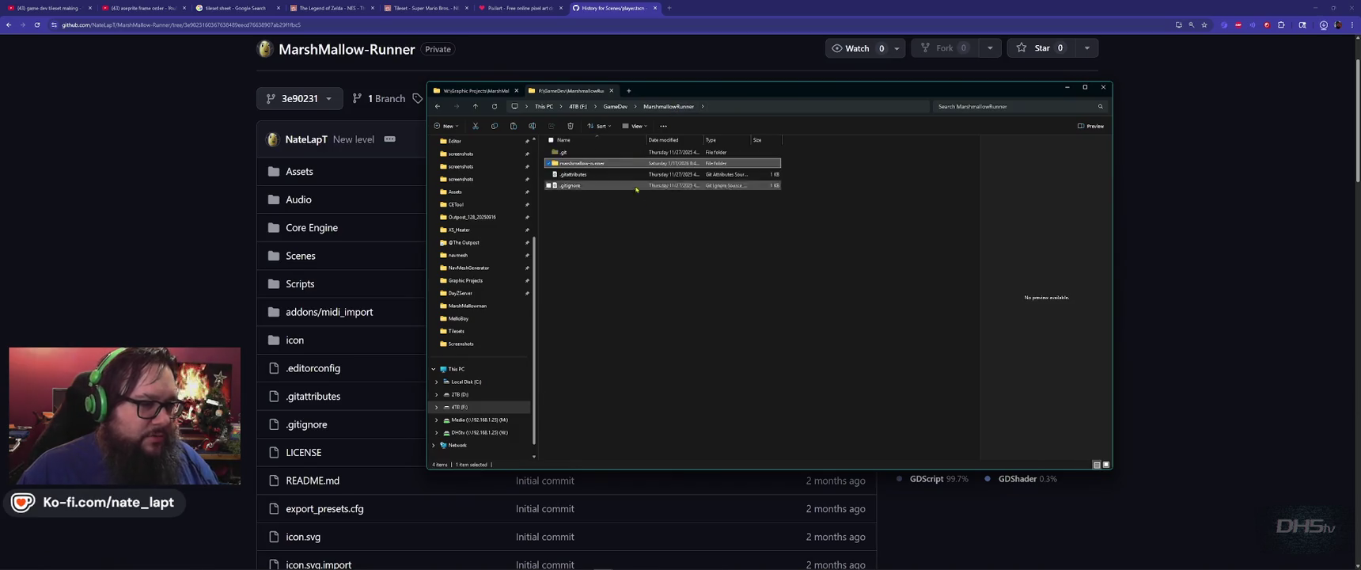
{"action": "key", "text": "alt+Up"}
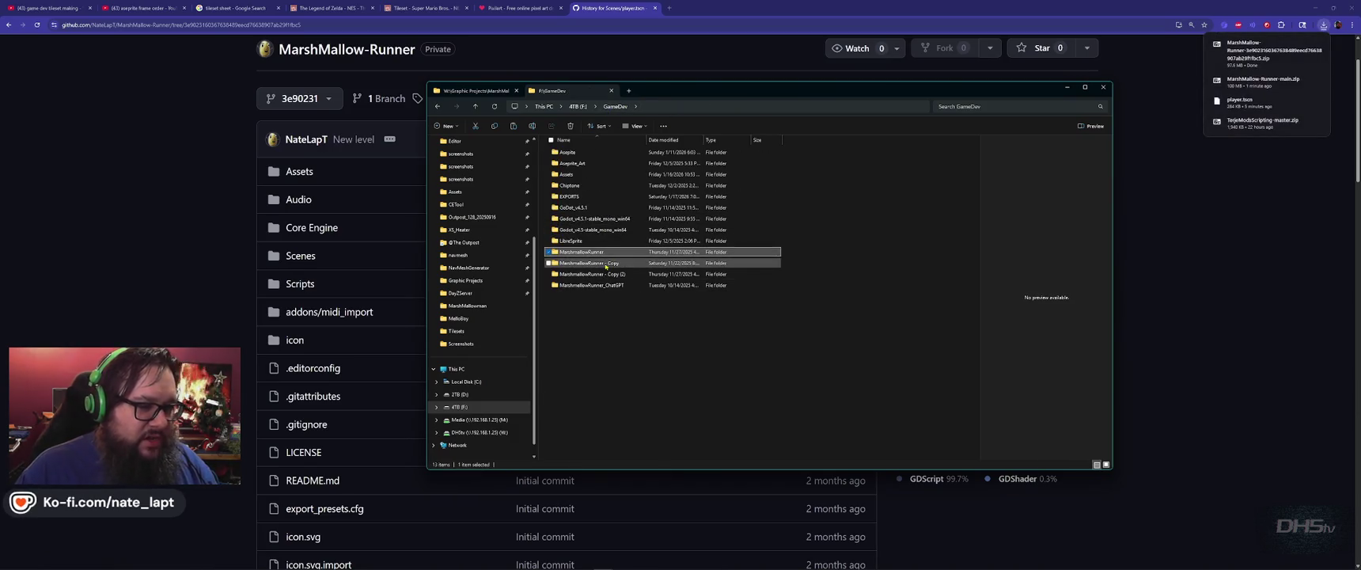
{"action": "left_click", "coordinate": [606, 265]}
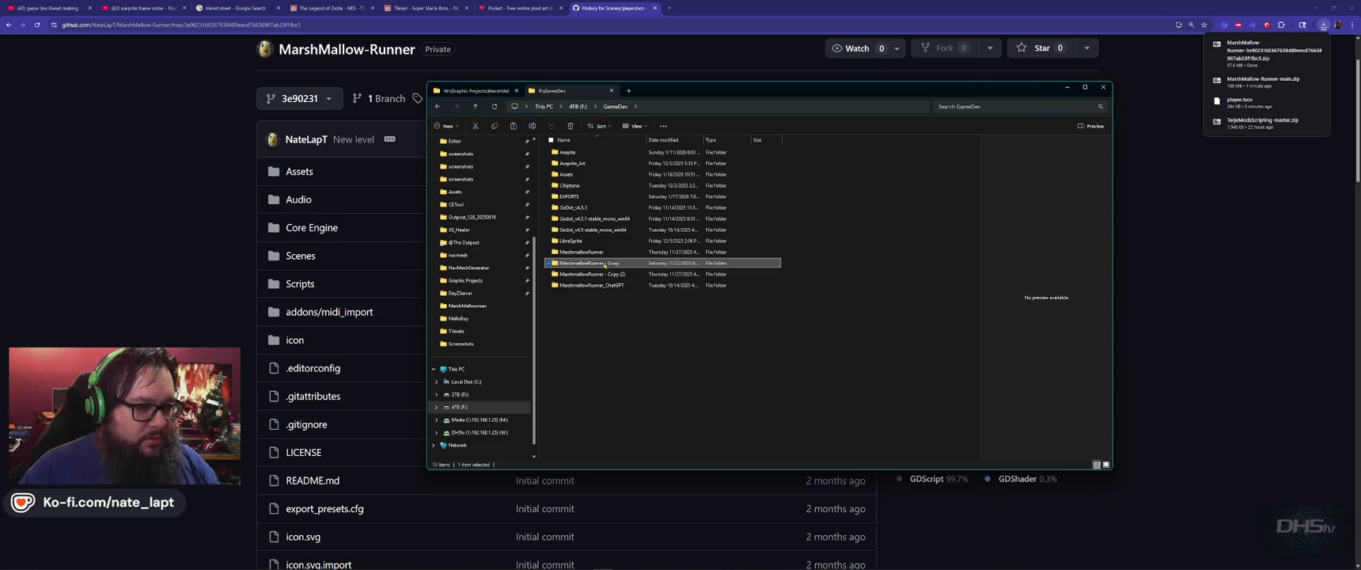
{"action": "left_click", "coordinate": [606, 265]}
{"action": "type", "text": "20251120"}
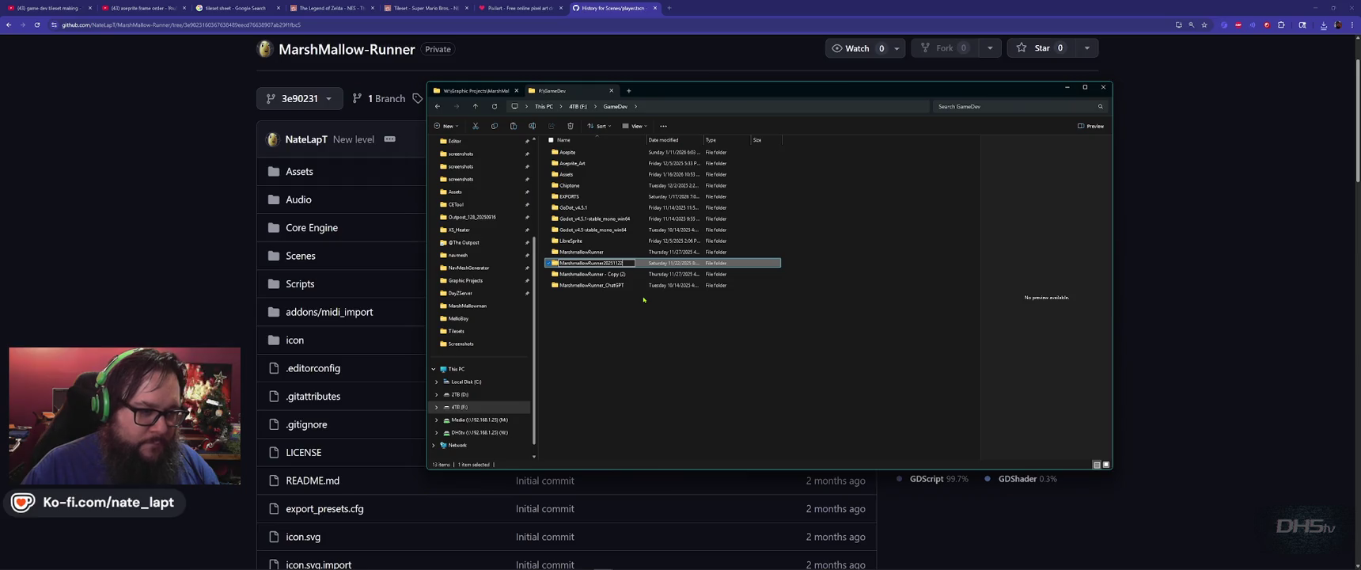
{"action": "key", "text": "Return"}
{"action": "key", "text": "alt+Tab"}
{"action": "key", "text": "alt+Tab"}
{"action": "left_click", "coordinate": [16, 20]}
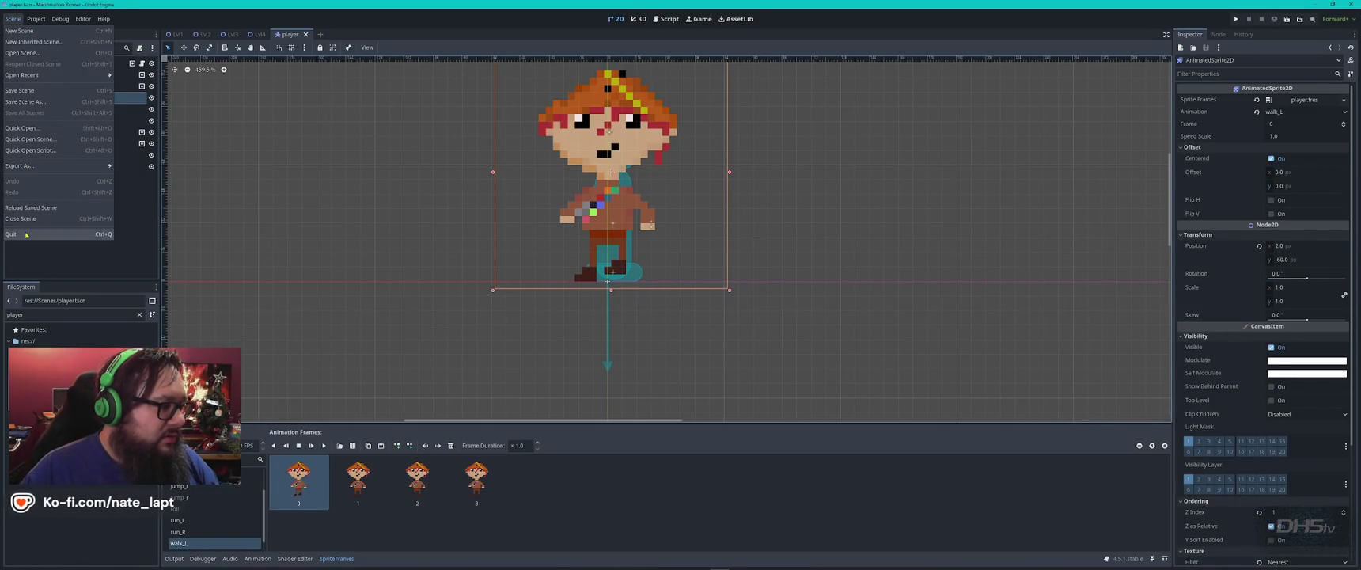
- Quit to the project list and start importing from the MarshmallowRunner20251122 folder
{"action": "left_click", "coordinate": [36, 19]}
{"action": "left_click", "coordinate": [57, 148]}
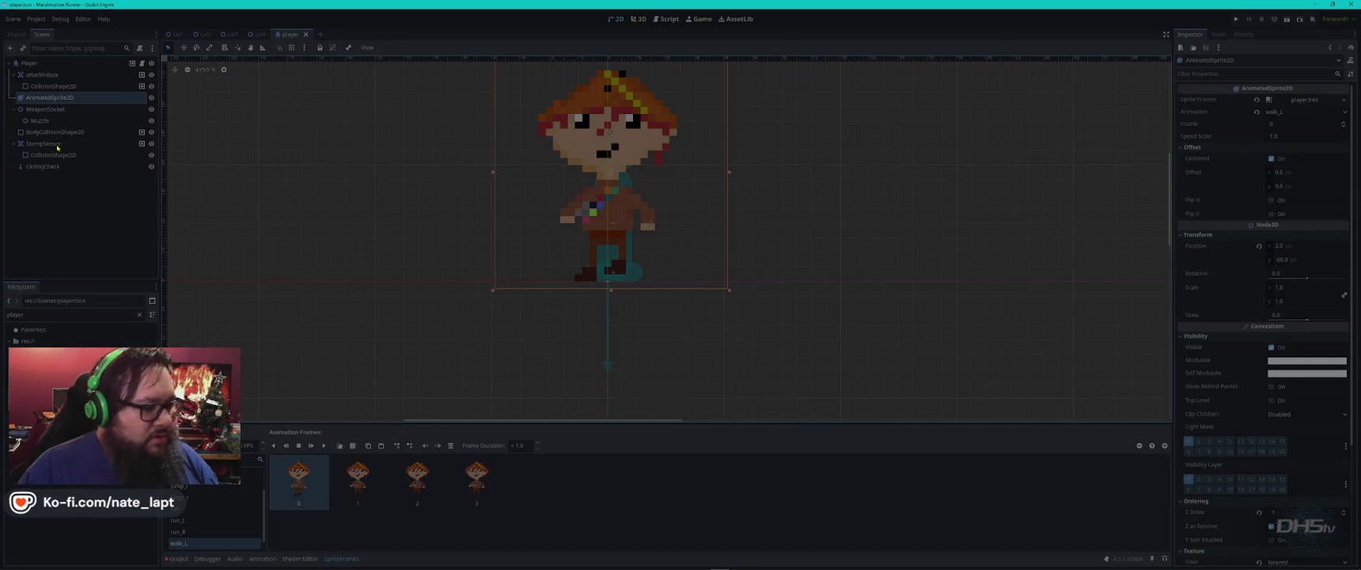
{"action": "key", "text": "alt+Tab"}
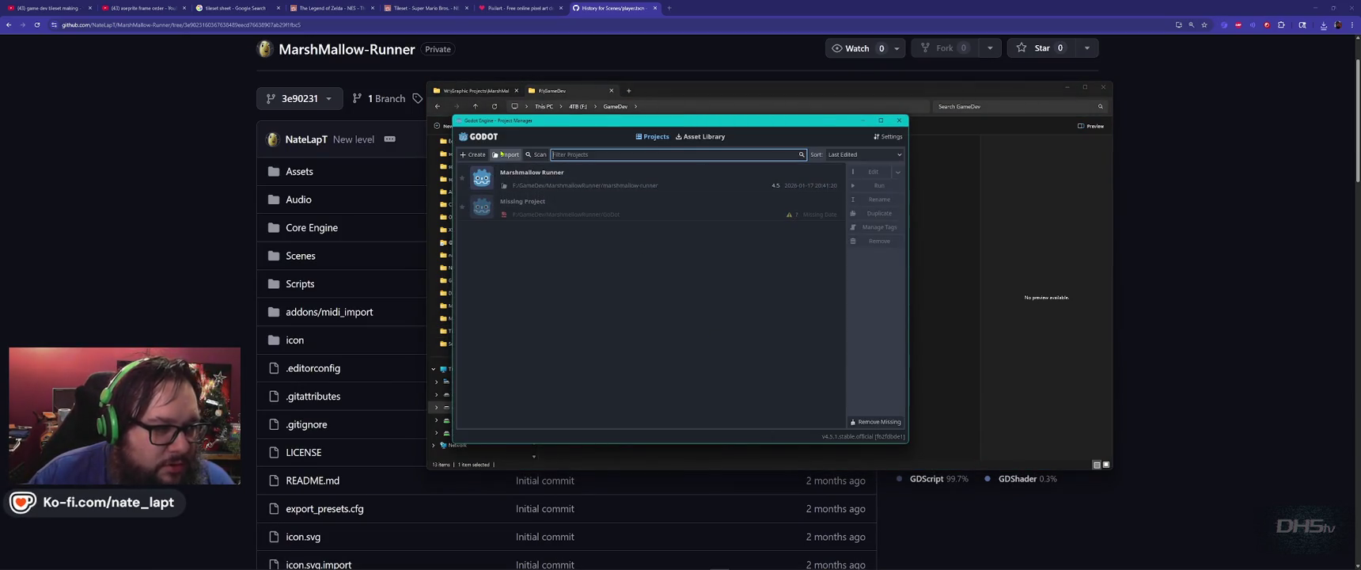
{"action": "left_click", "coordinate": [501, 154]}
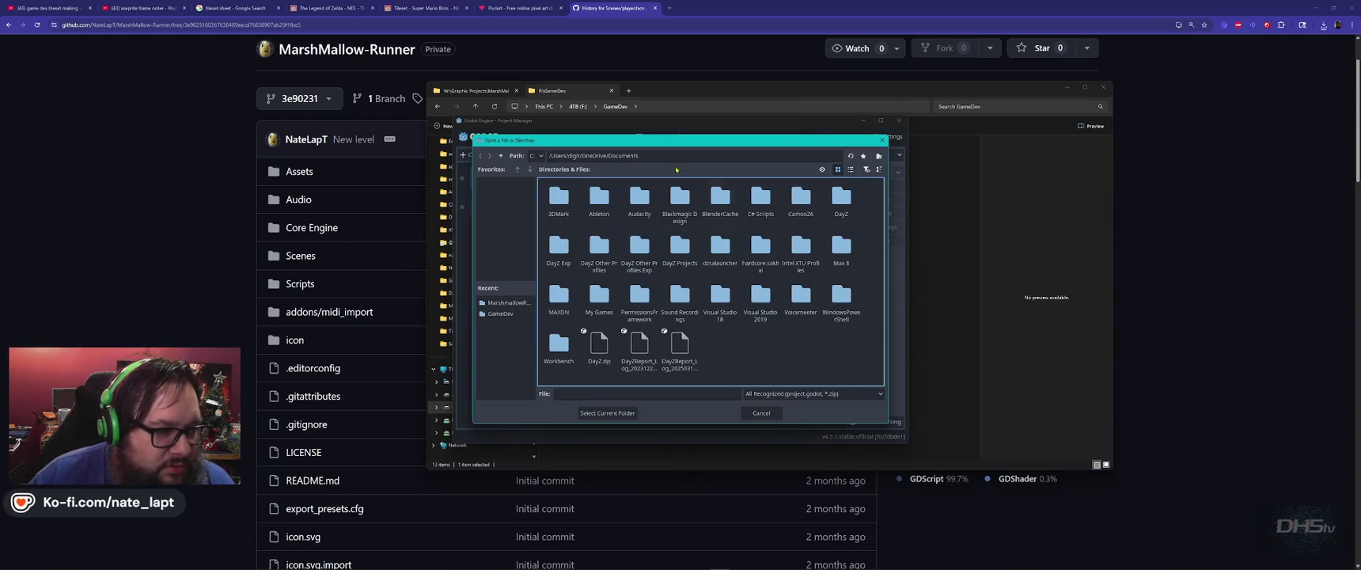
{"action": "left_click", "coordinate": [501, 304]}
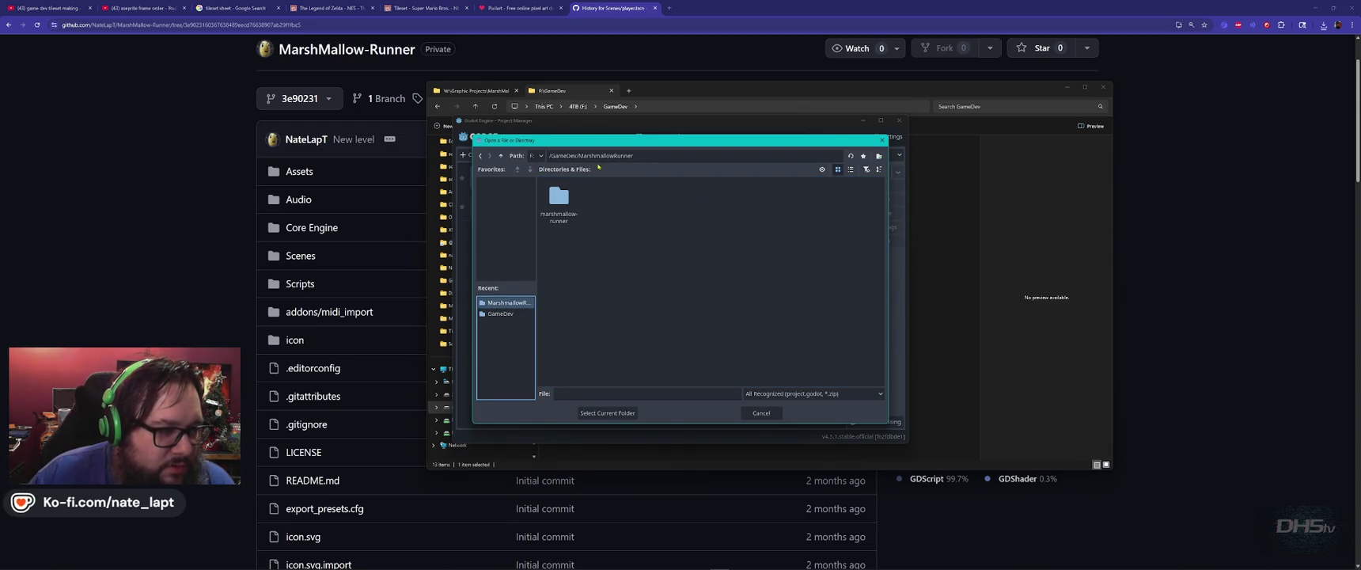
{"action": "left_click", "coordinate": [501, 155]}
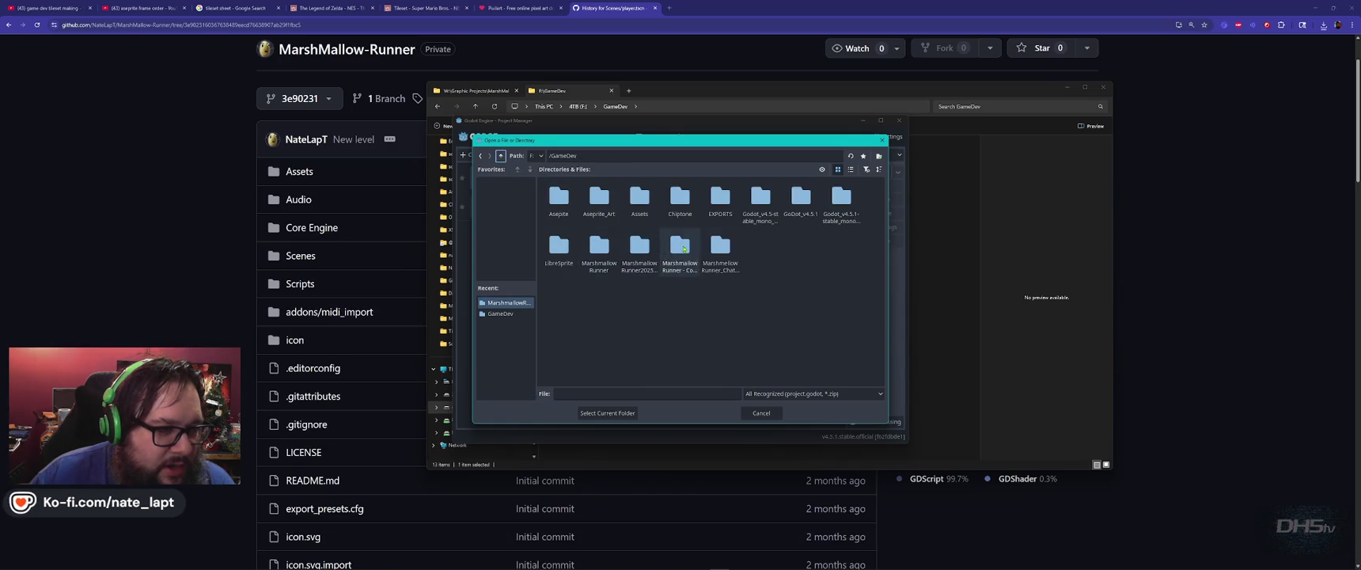
{"action": "left_click", "coordinate": [642, 251]}
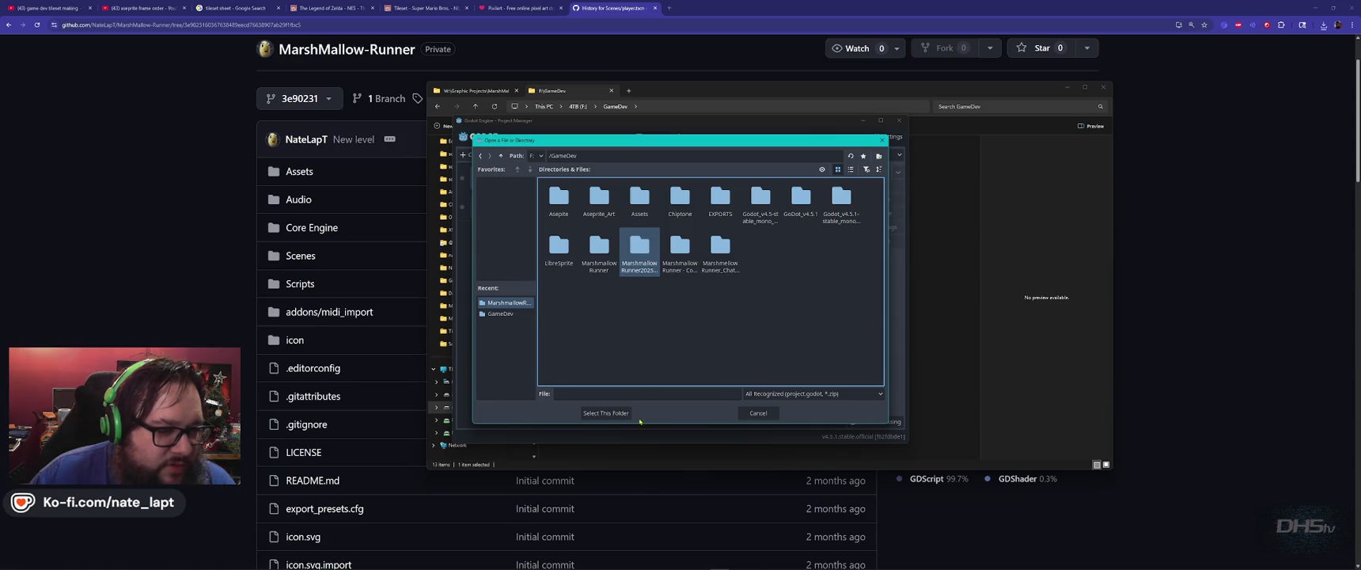
{"action": "left_click", "coordinate": [605, 412]}
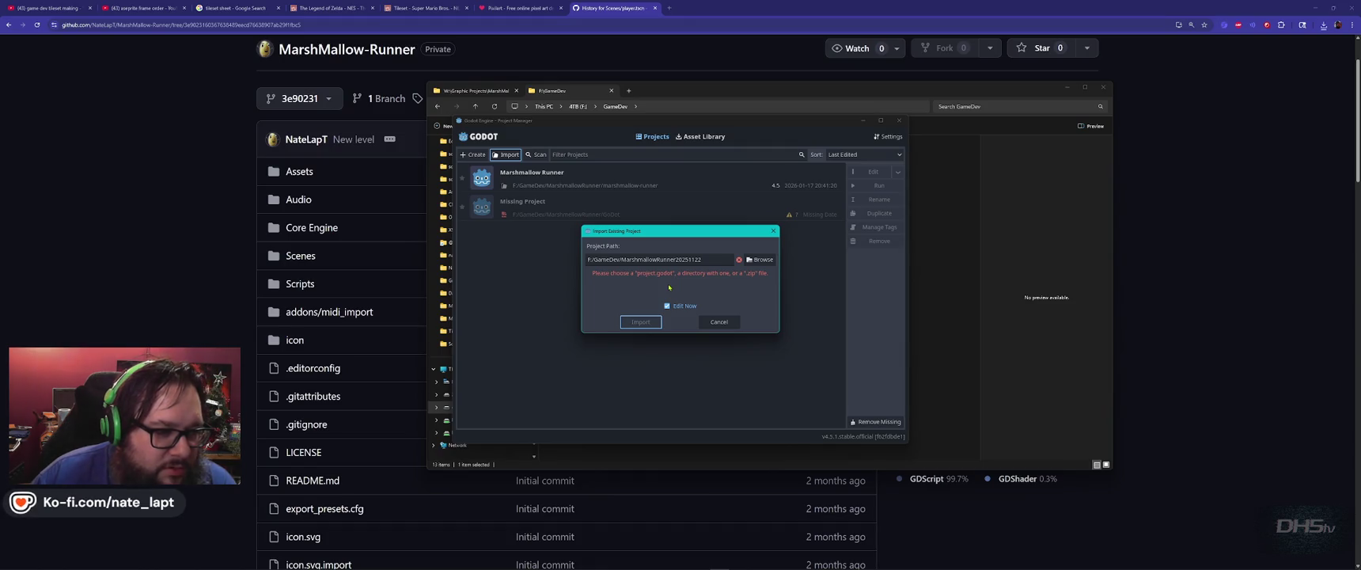
- Pick marshmallow-runner/project.godot as the import file and Import & Edit it
{"action": "left_click", "coordinate": [760, 259]}
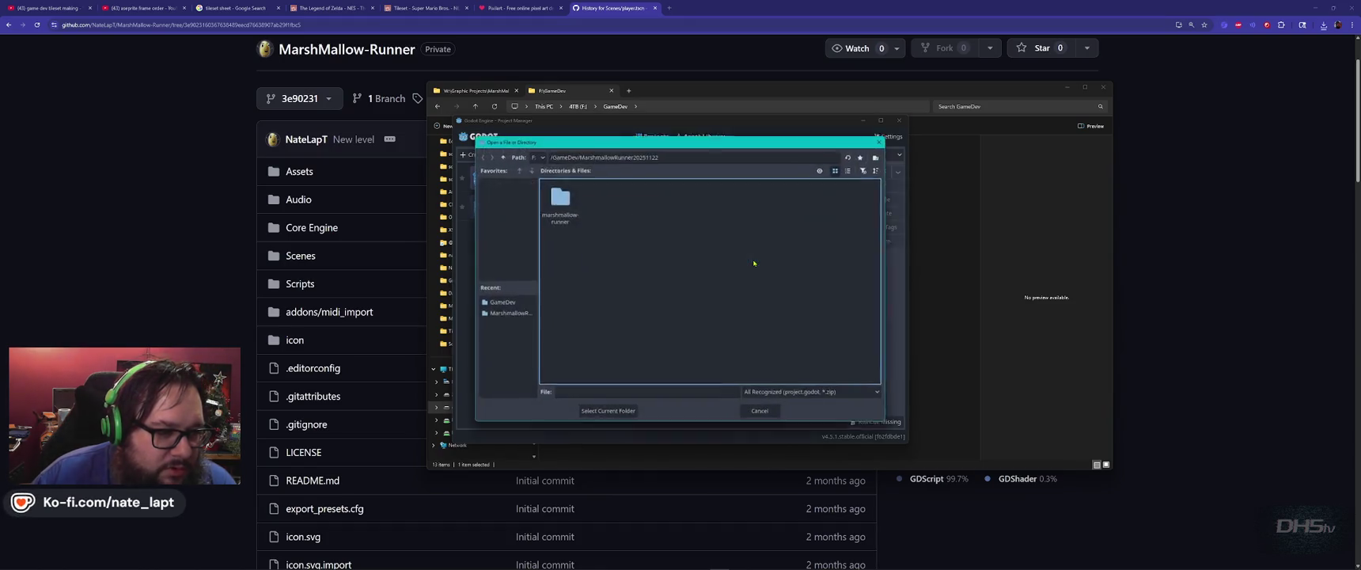
{"action": "double_click", "coordinate": [558, 199]}
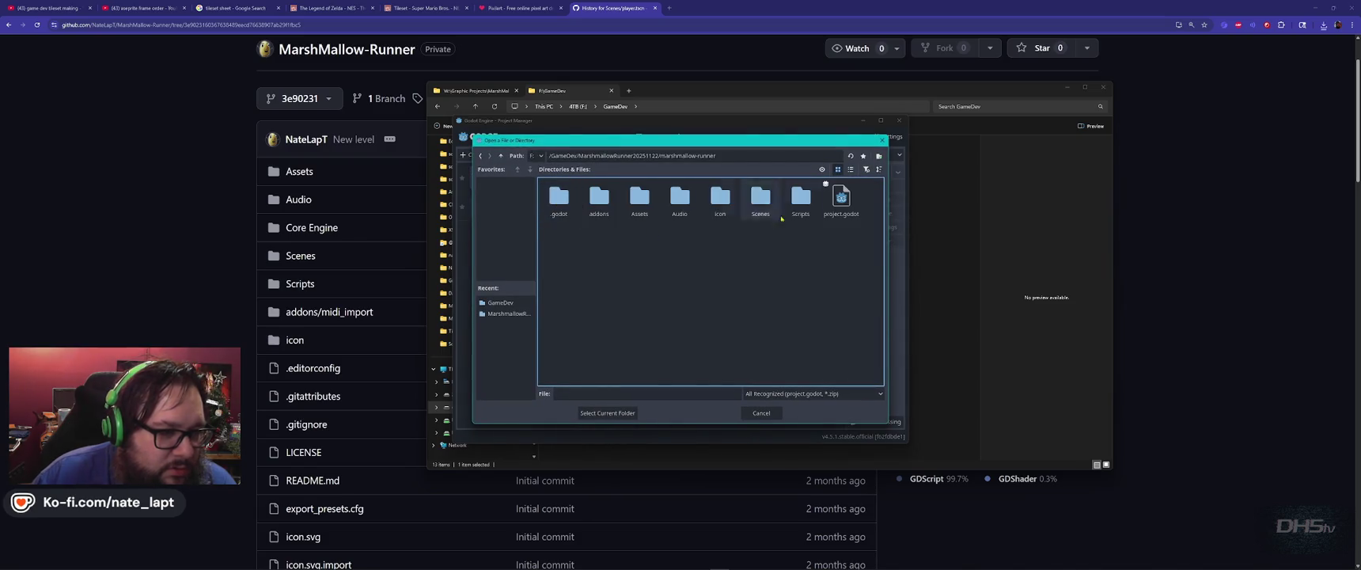
{"action": "left_click", "coordinate": [841, 198]}
{"action": "left_click", "coordinate": [607, 412]}
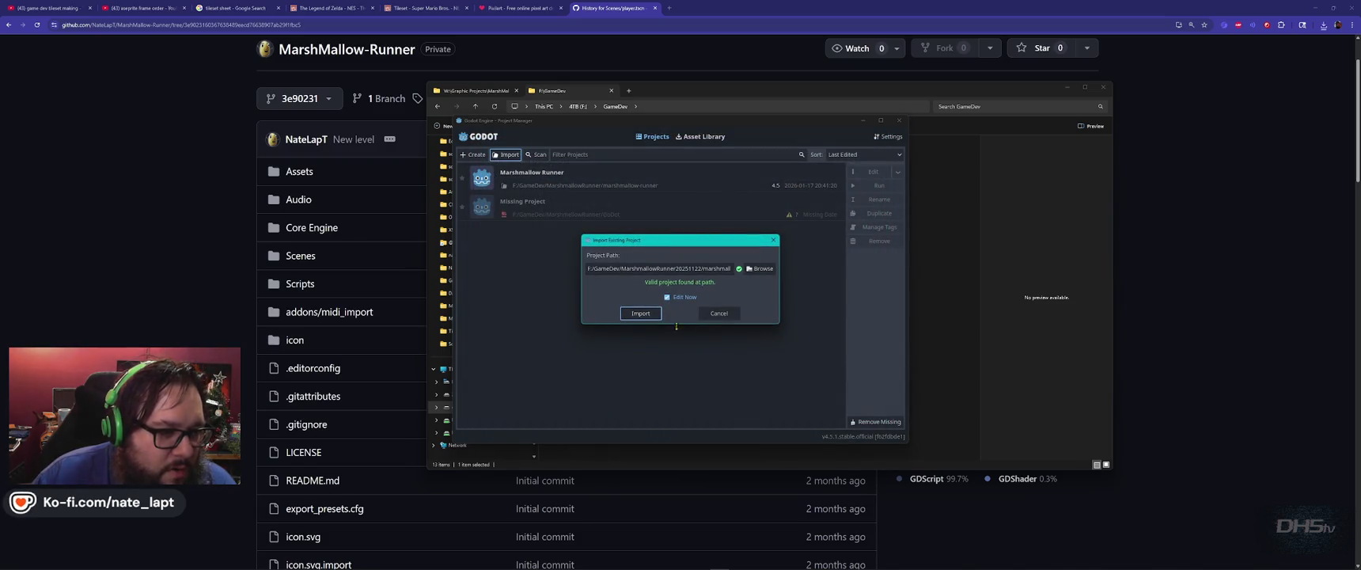
{"action": "left_click", "coordinate": [642, 313]}
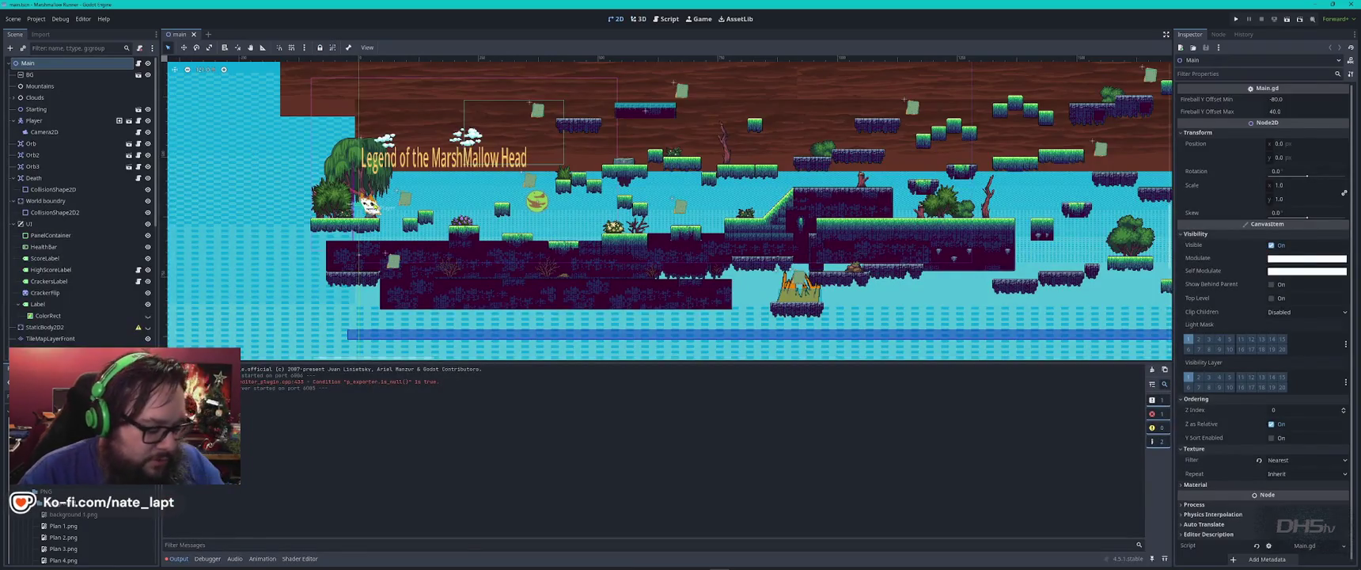
- Run the imported project's level, jump twice with the marshmallow, then stop the game
{"action": "key", "text": "F5"}
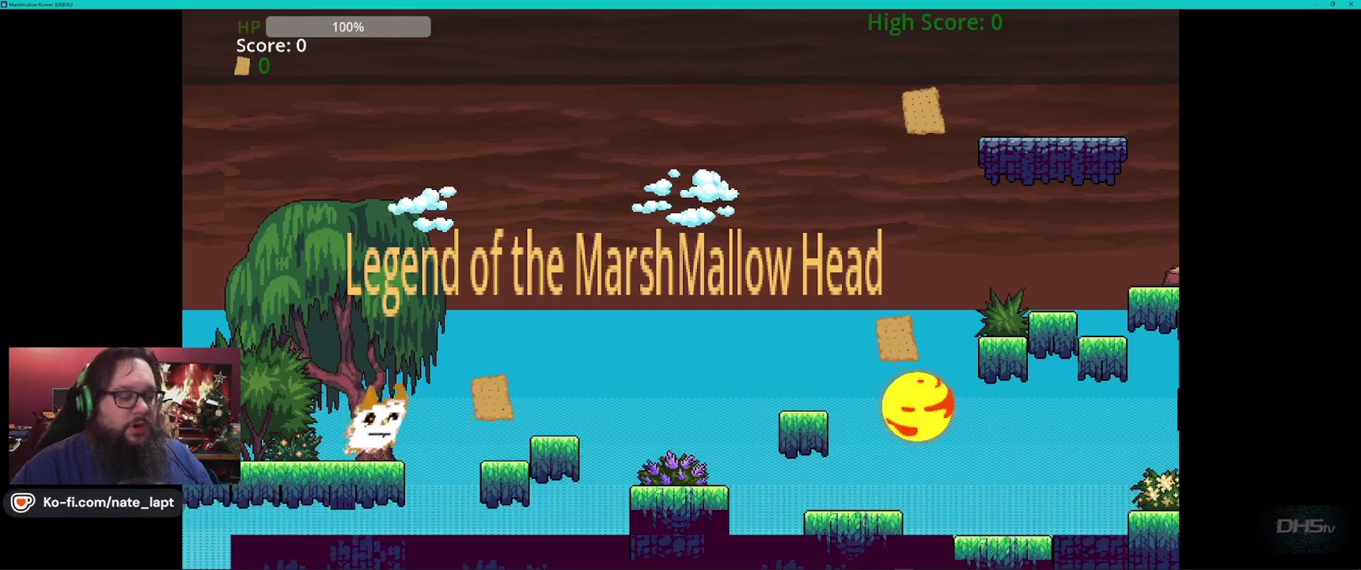
{"action": "key", "text": "space"}
{"action": "key", "text": "space"}
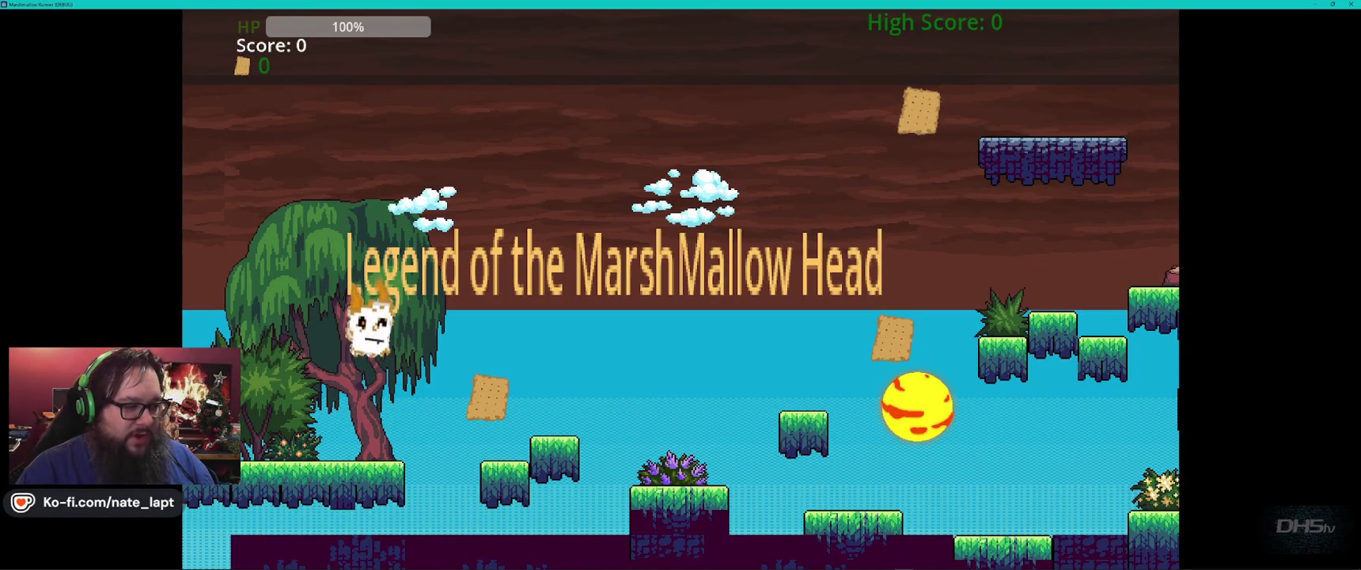
{"action": "key", "text": "space"}
{"action": "key", "text": "space"}
{"action": "key", "text": "space"}
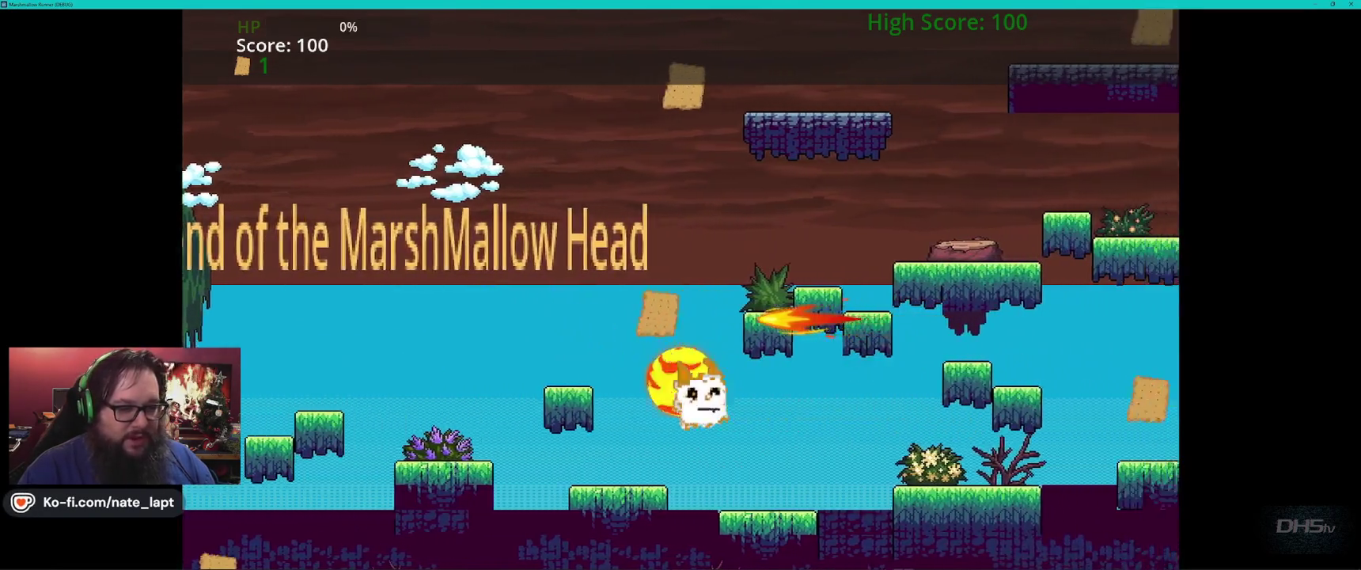
{"action": "key", "text": "F8"}
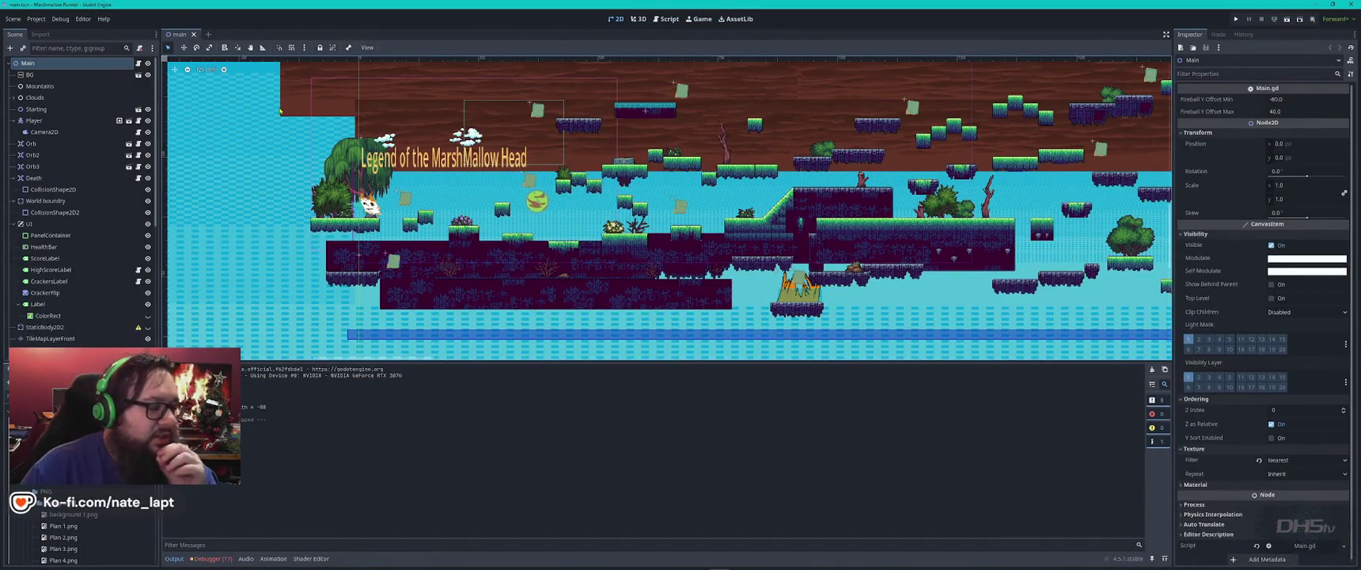
- Open the player scene from the Player node and preview the run_R animation
{"action": "scroll", "coordinate": [375, 188], "scroll_direction": "down", "scroll_amount": 3}
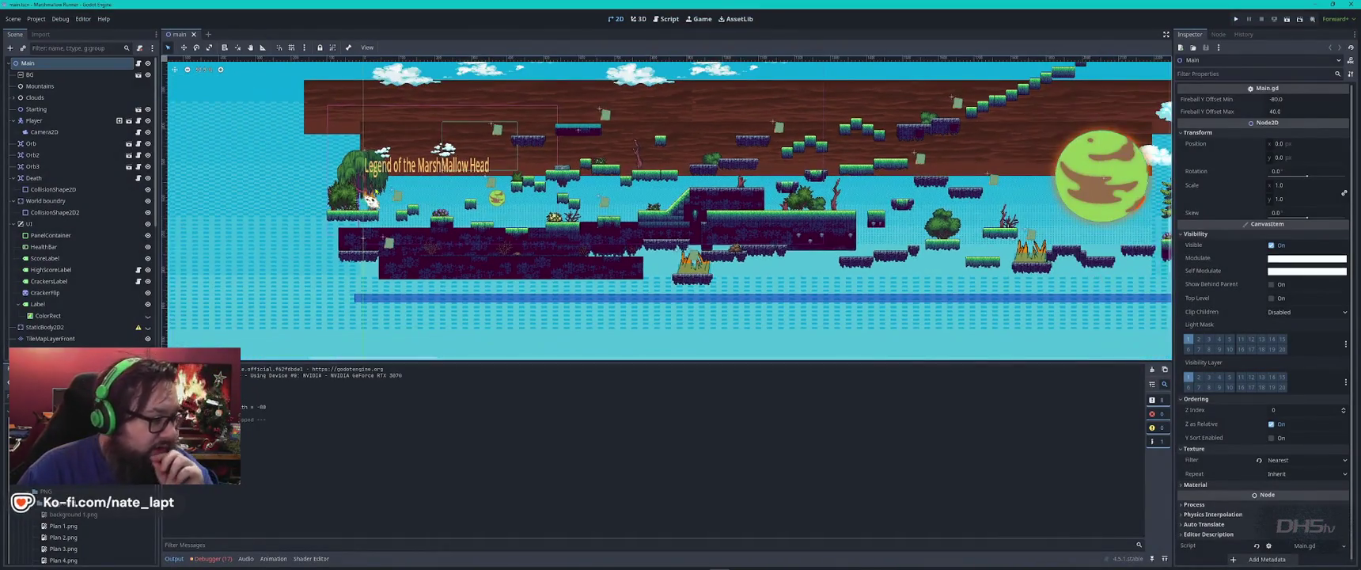
{"action": "left_click", "coordinate": [35, 109]}
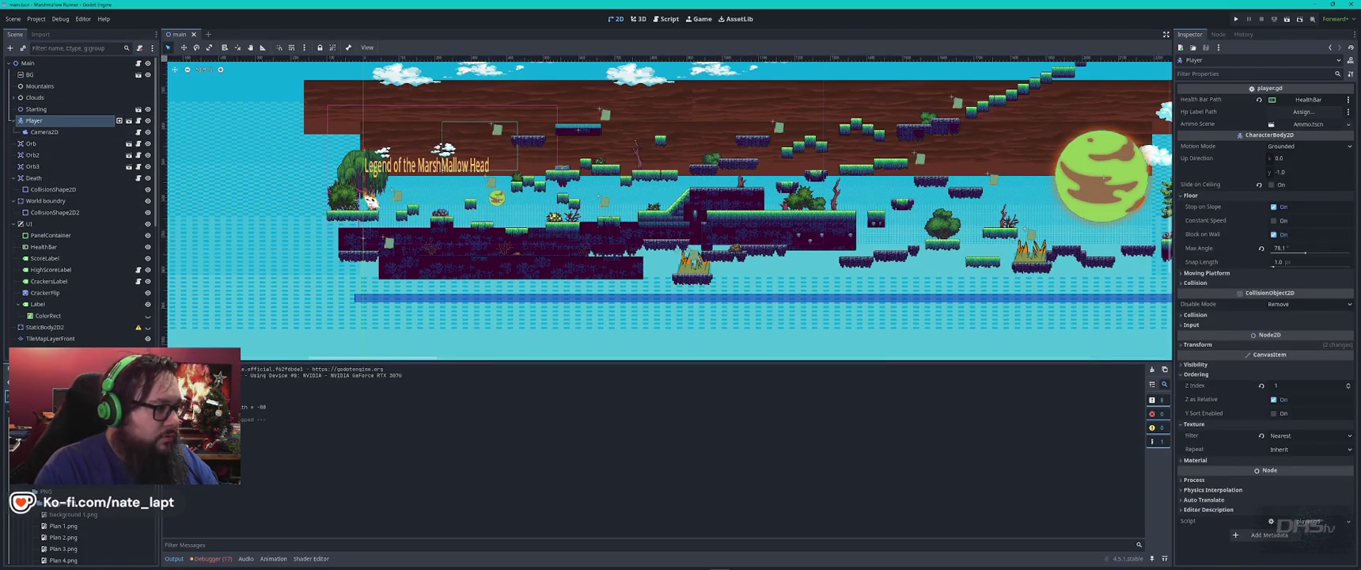
{"action": "left_click", "coordinate": [120, 121]}
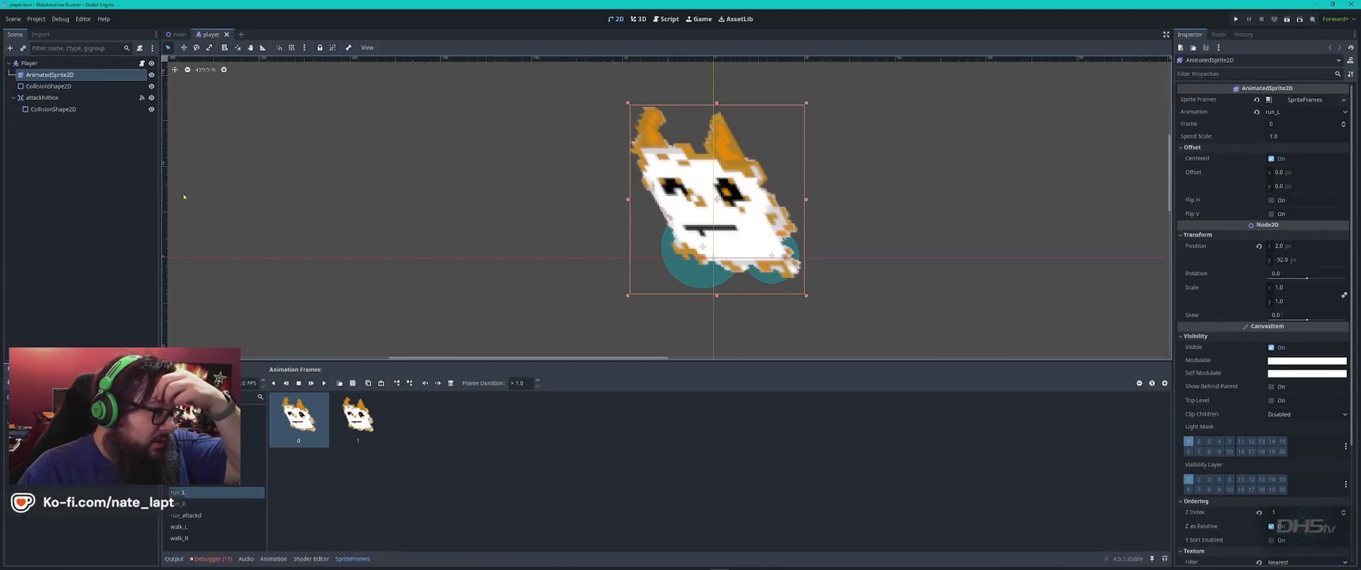
{"action": "left_click", "coordinate": [207, 516]}
{"action": "left_click", "coordinate": [207, 492]}
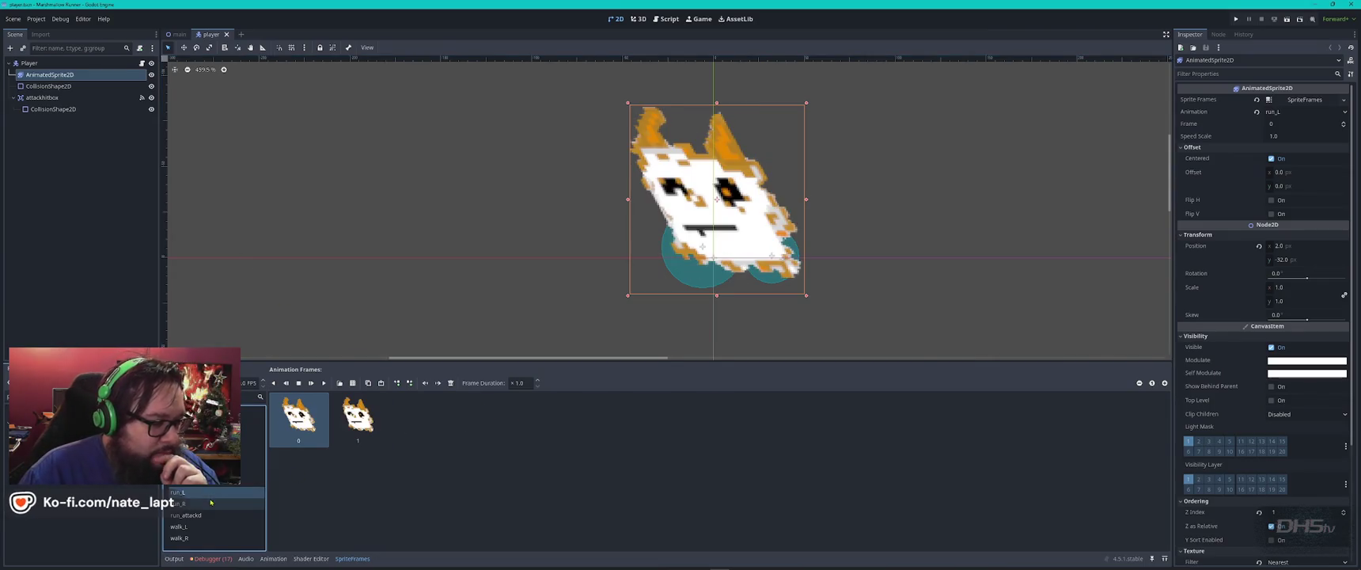
{"action": "left_click", "coordinate": [323, 384]}
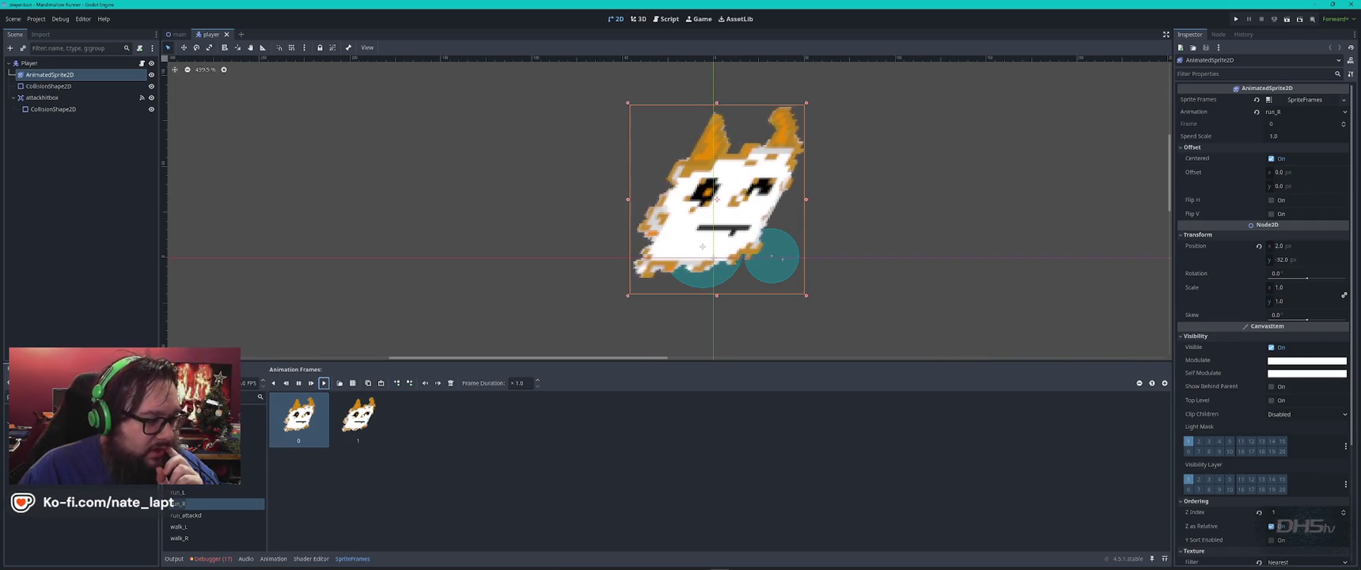
- Play the dead animation through and select its frame 6
{"action": "left_click", "coordinate": [254, 412]}
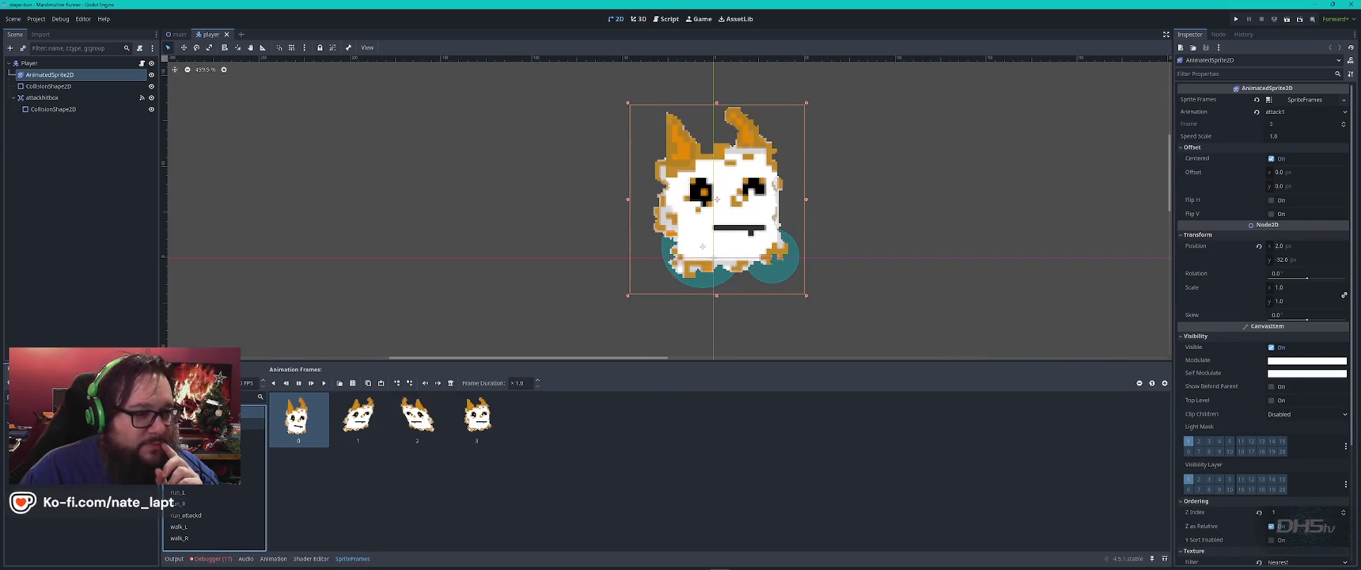
{"action": "key", "text": "Down"}
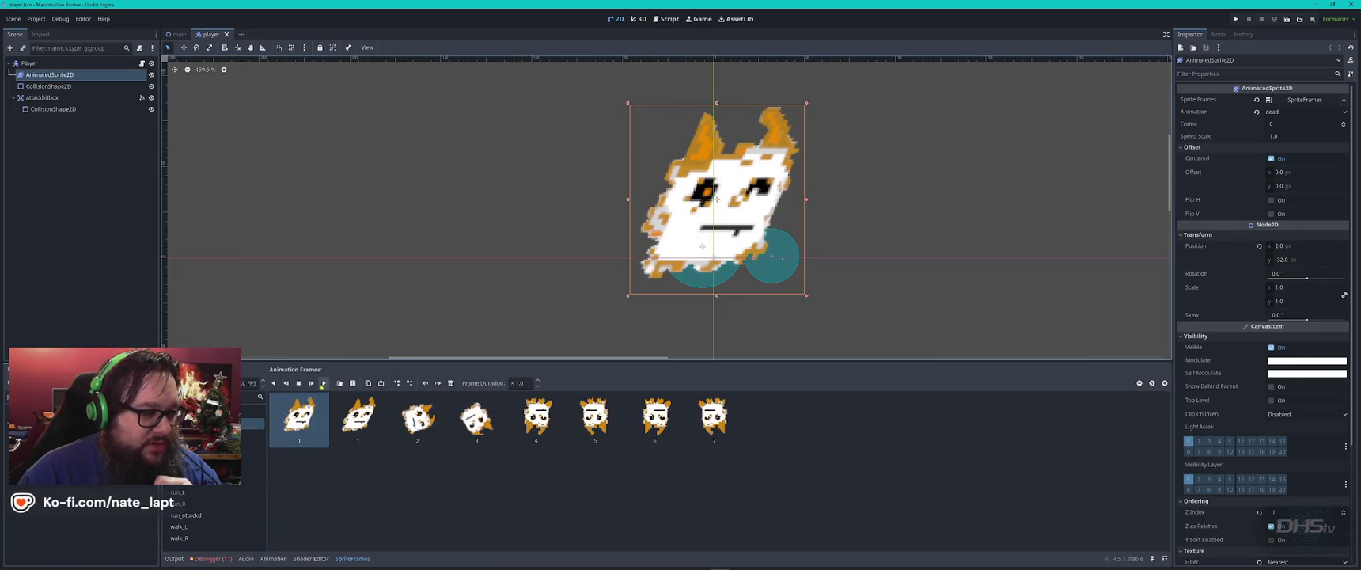
{"action": "left_click", "coordinate": [323, 383]}
{"action": "left_click", "coordinate": [322, 385]}
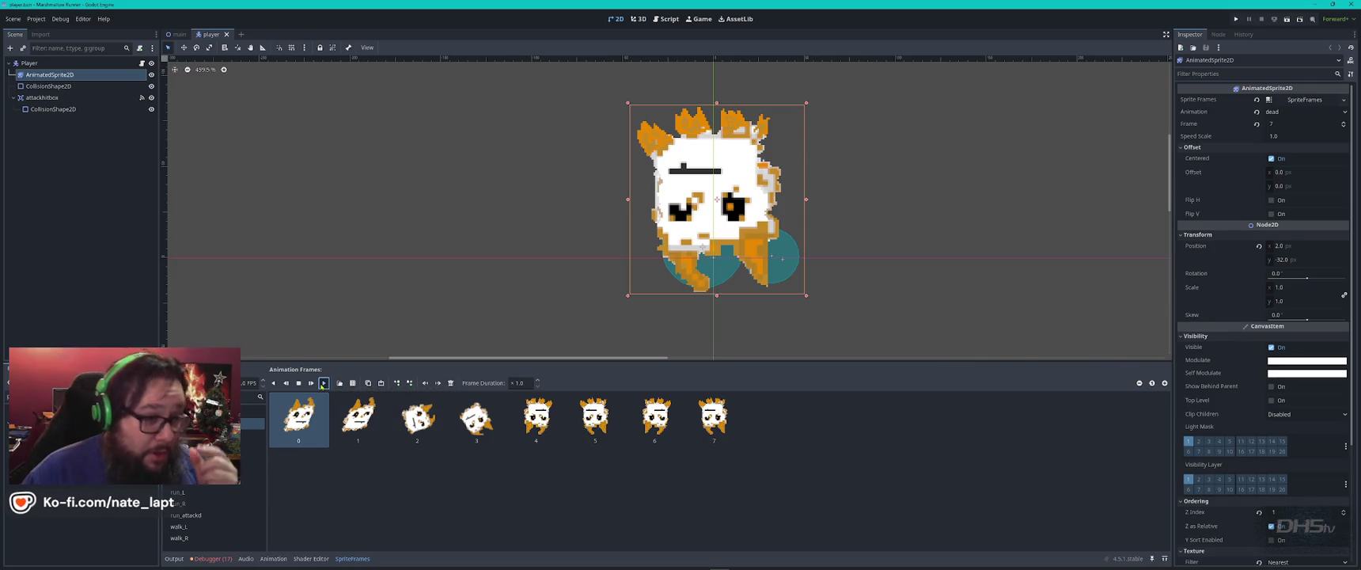
{"action": "left_click", "coordinate": [633, 407]}
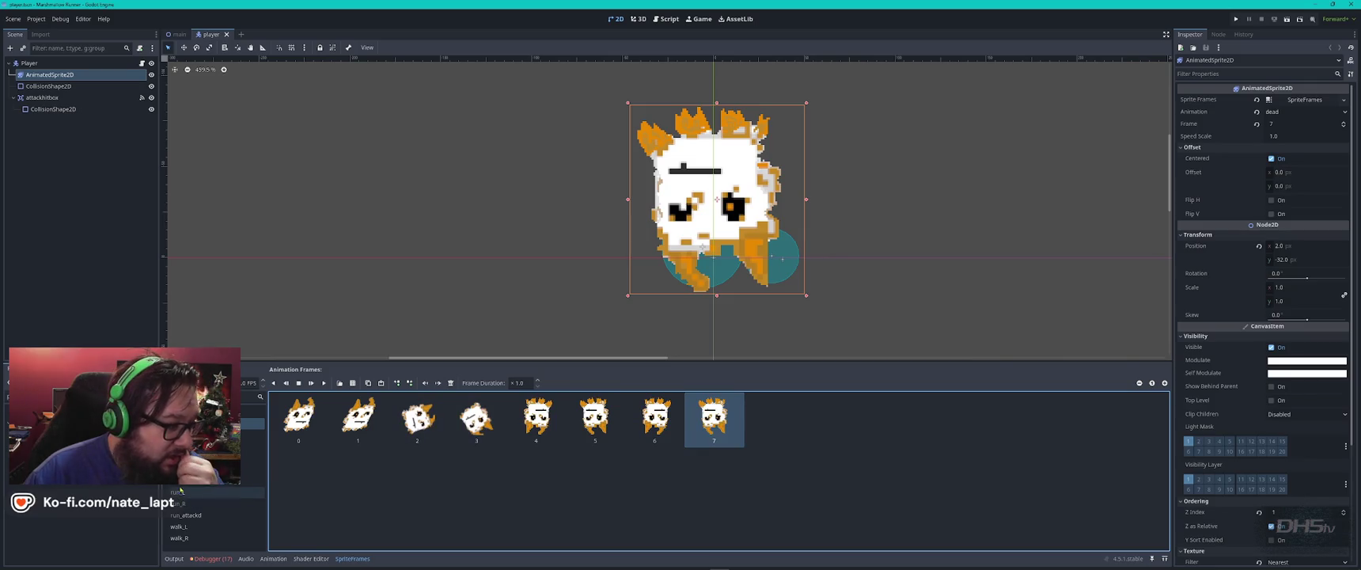
- Step through run_L and run_attackd to walk_R, then collapse the frames panel
{"action": "left_click", "coordinate": [180, 492]}
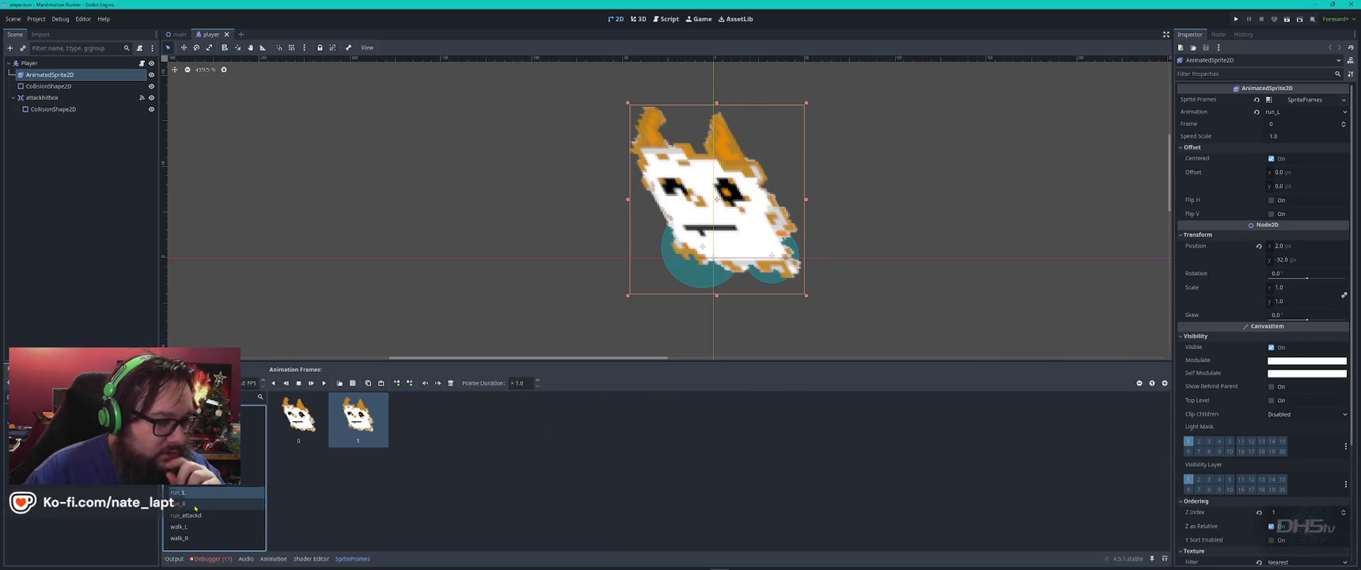
{"action": "left_click", "coordinate": [194, 504]}
{"action": "left_click", "coordinate": [195, 526]}
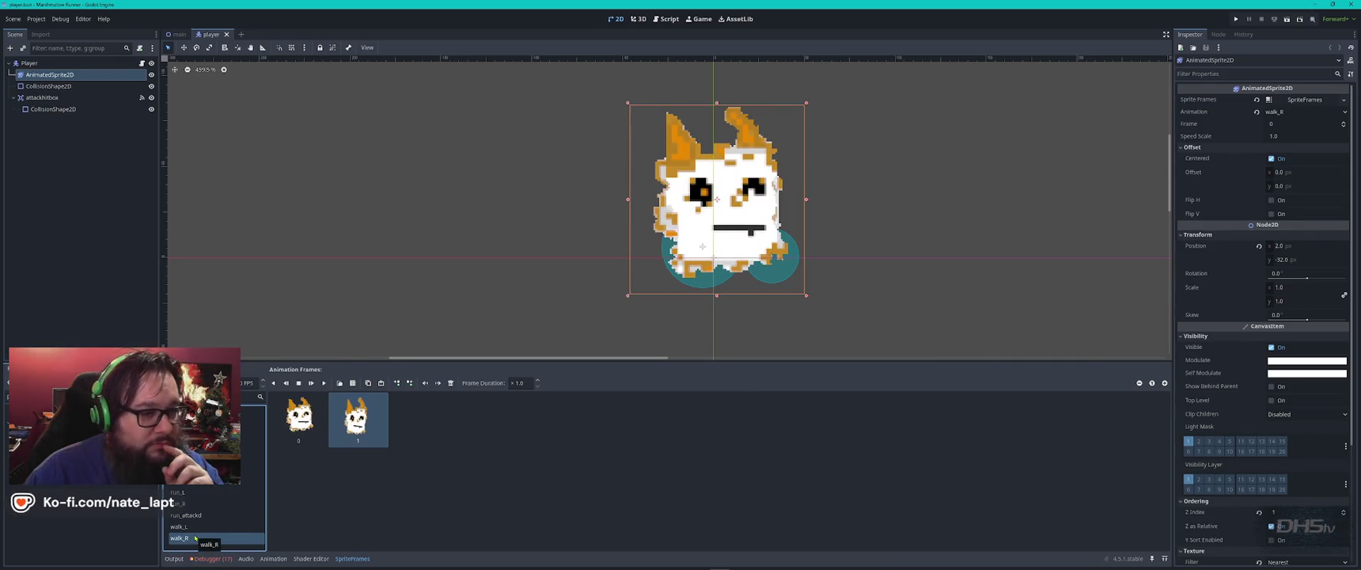
{"action": "left_click", "coordinate": [48, 86]}
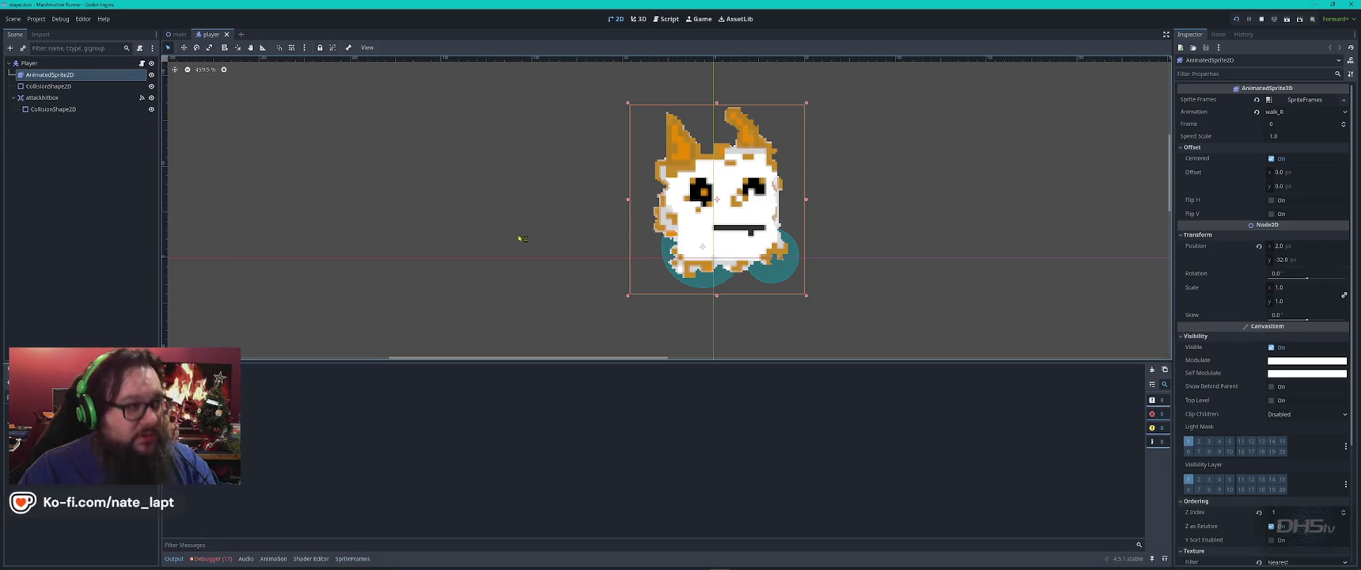
- Run the game and jump through the opening stretch of the level, collecting the first crackers
{"action": "key", "text": "F5"}
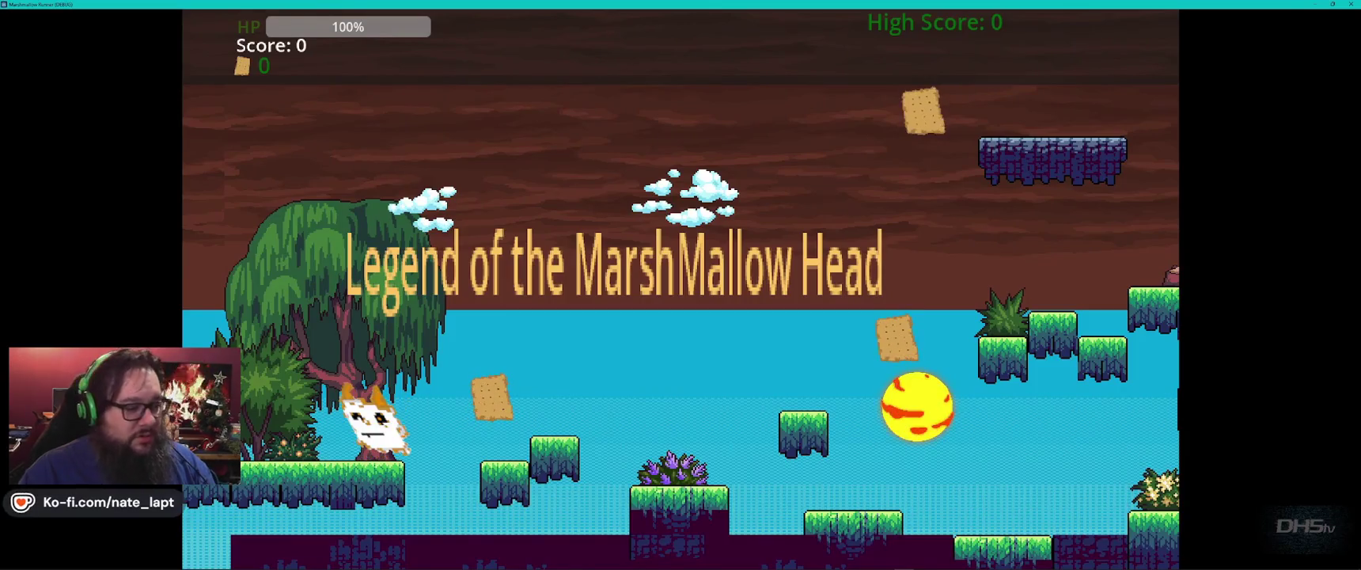
{"action": "key", "text": "space"}
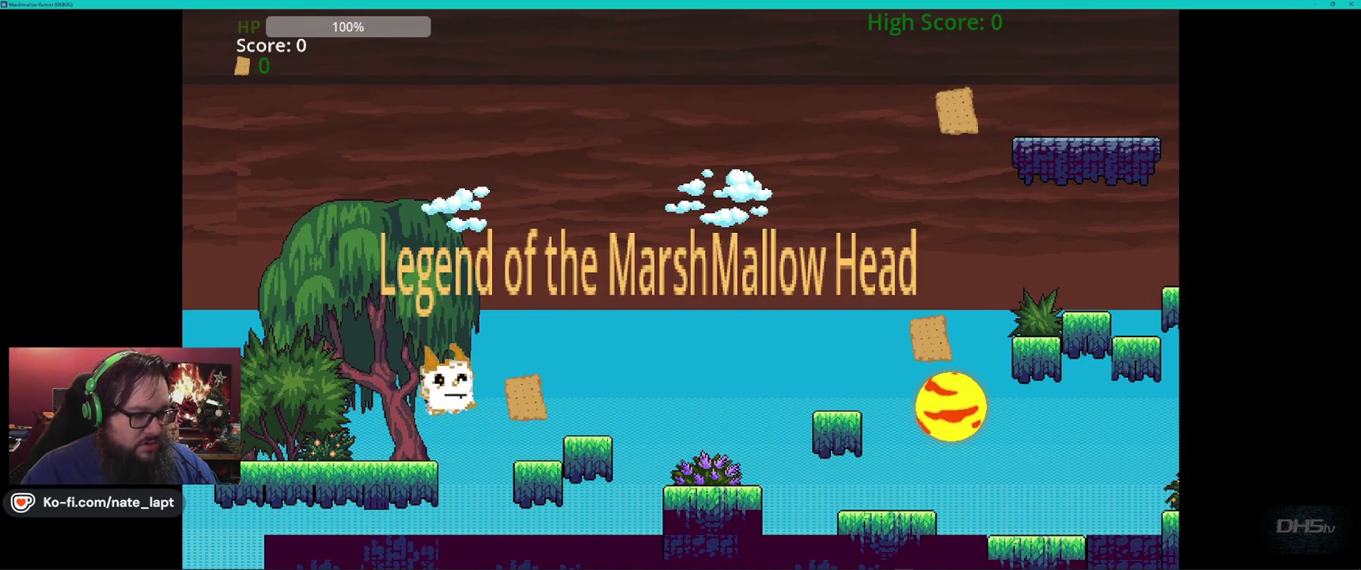
{"action": "key", "text": "space"}
{"action": "key", "text": "space"}
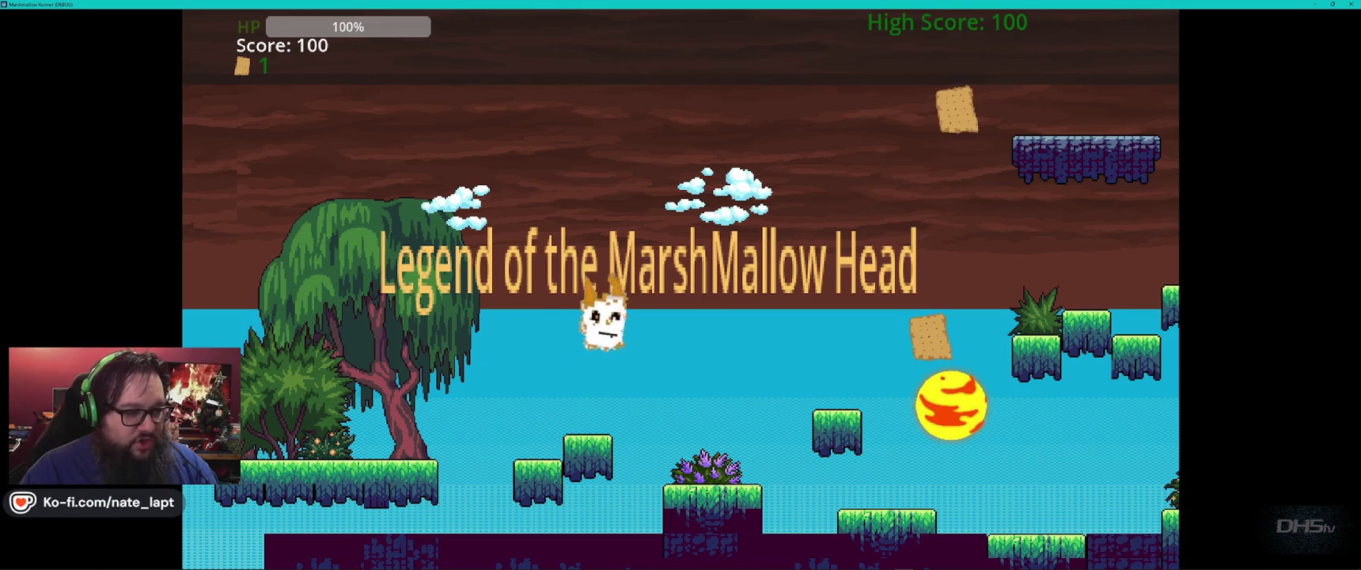
{"action": "key", "text": "space"}
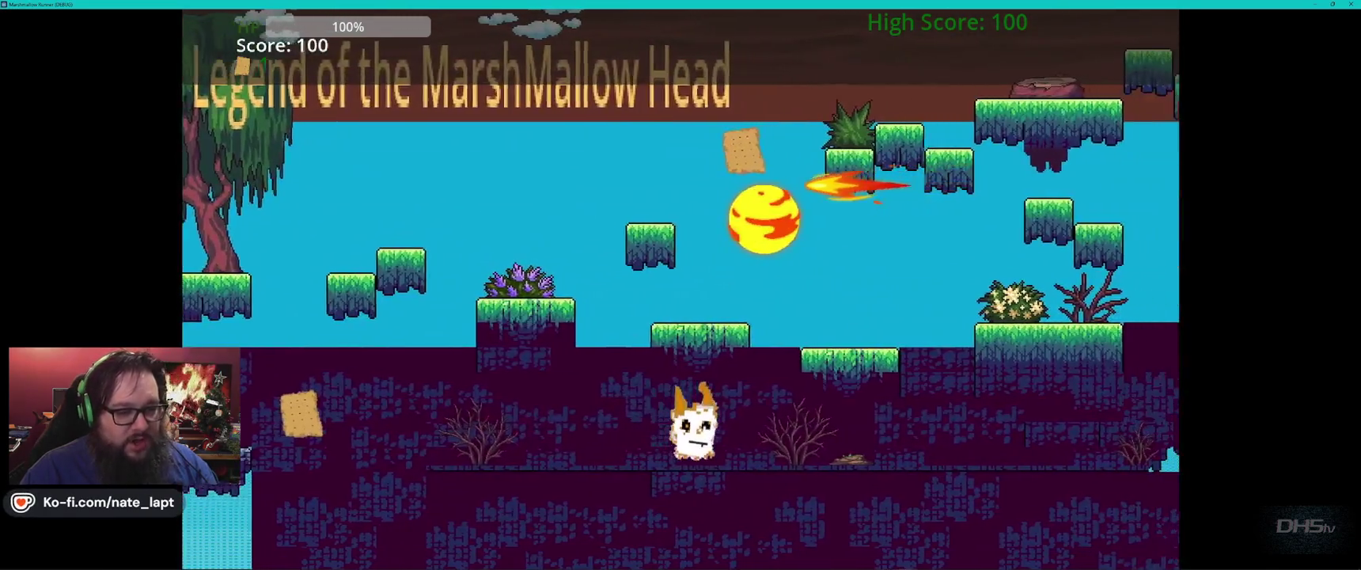
{"action": "key", "text": "space"}
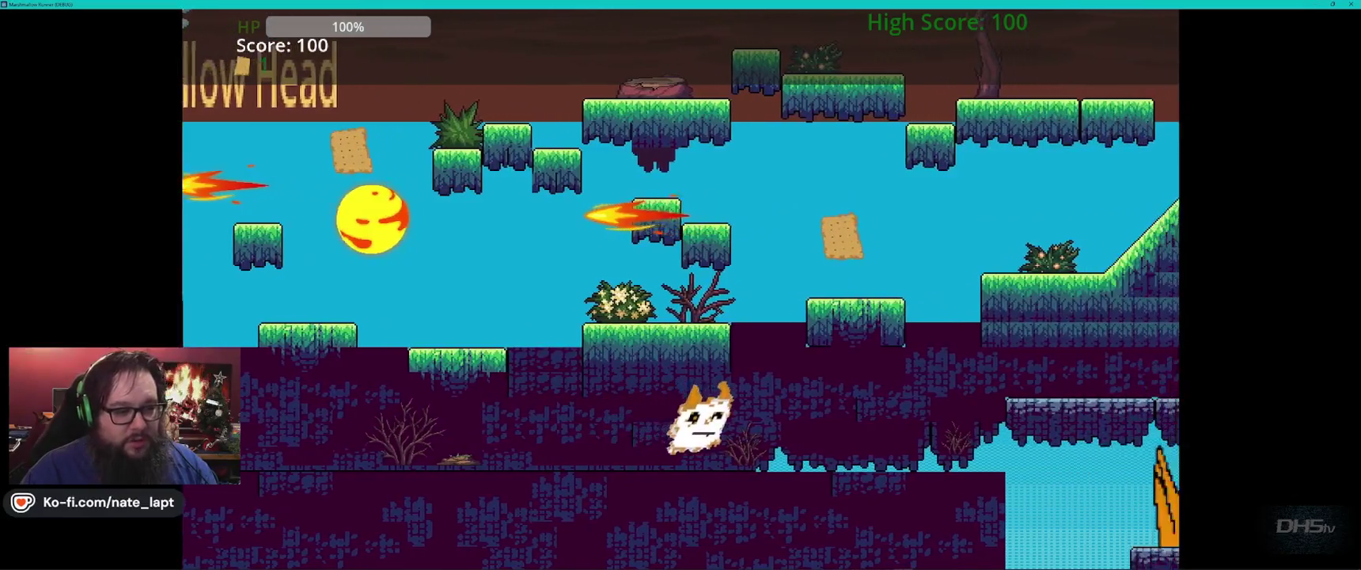
{"action": "key", "text": "space"}
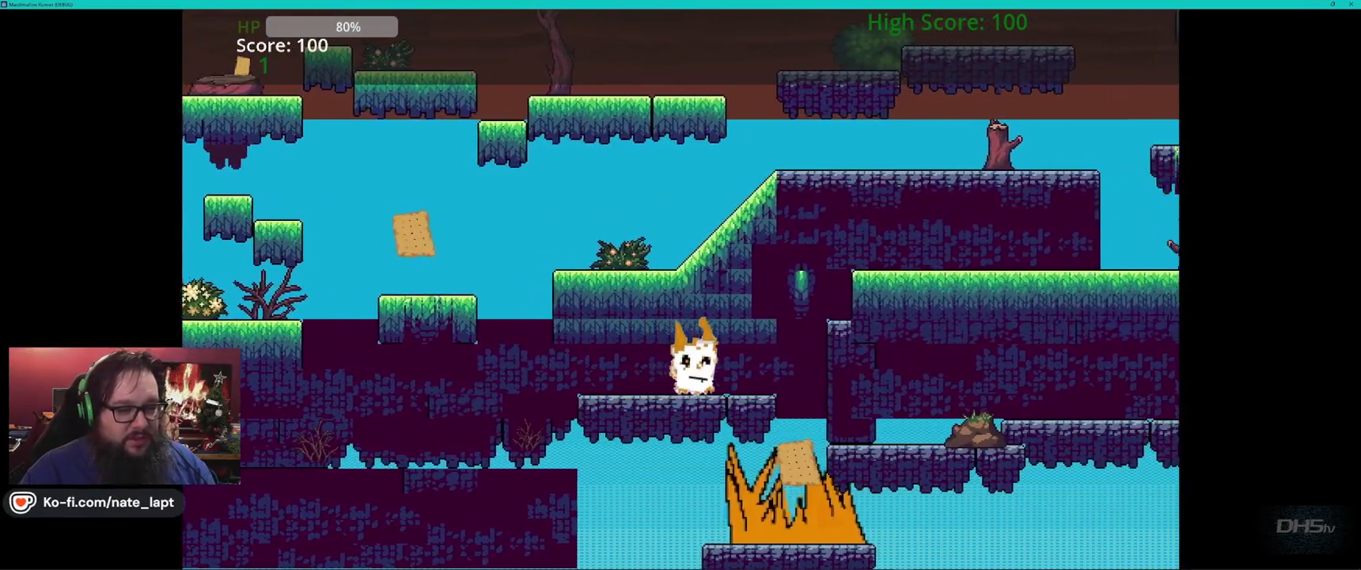
{"action": "key", "text": "space"}
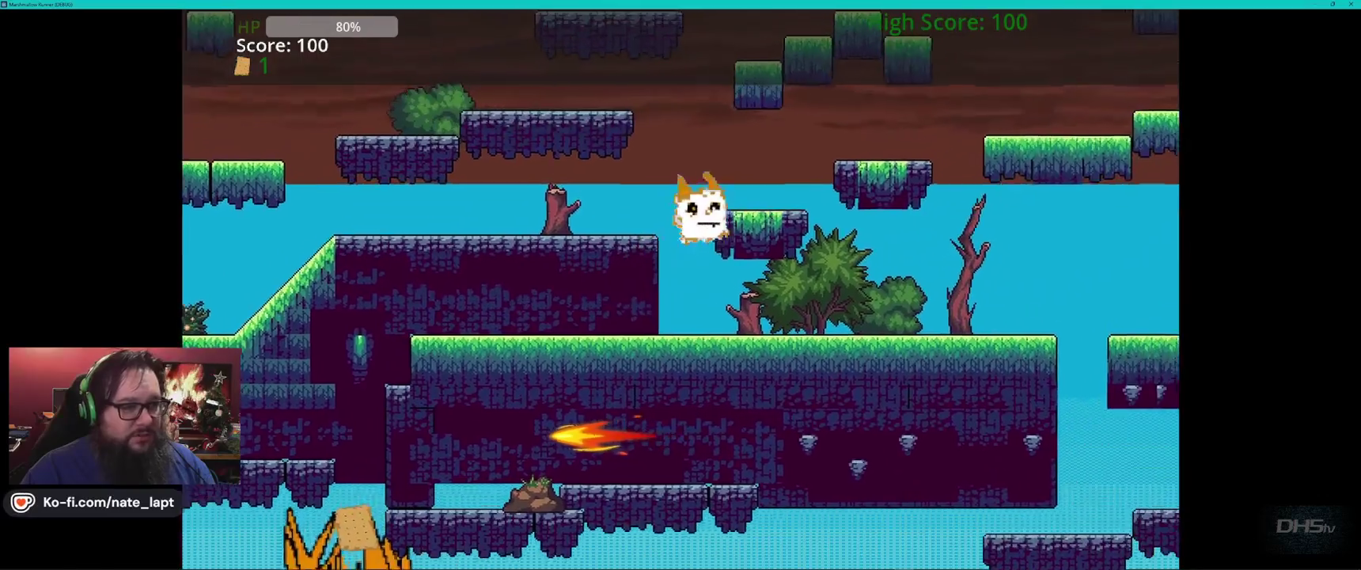
{"action": "key", "text": "space"}
{"action": "key", "text": "space"}
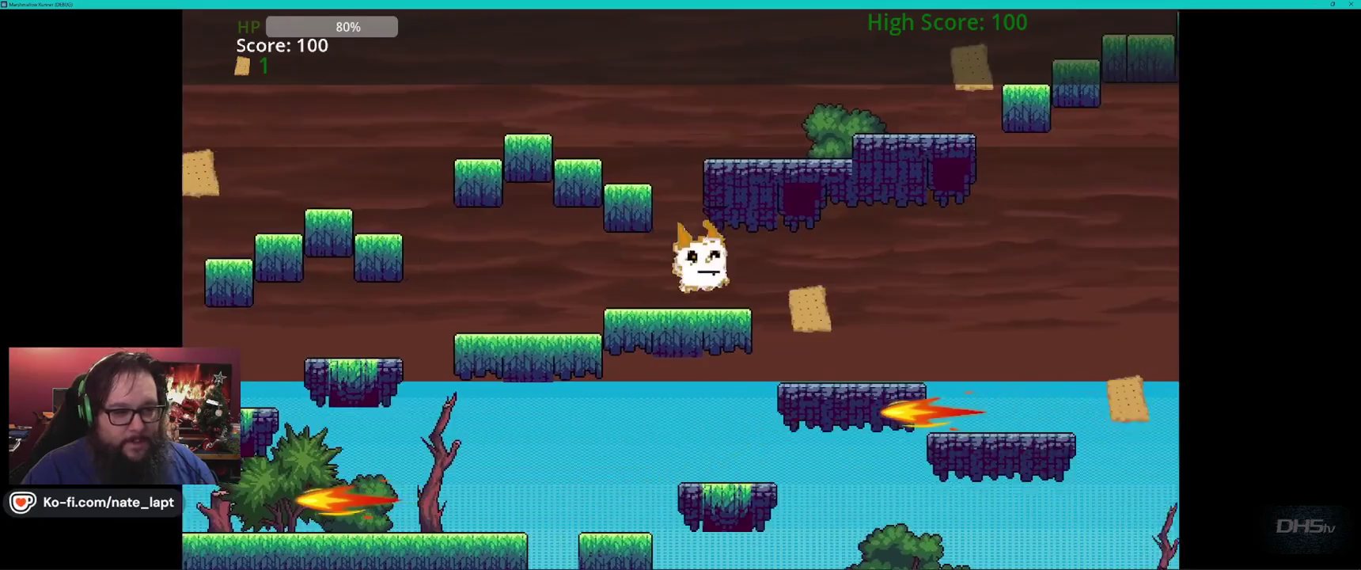
- Jump over spikes and across floating platforms until the marshmallow dies at 700 points, then stop the game
{"action": "key", "text": "space"}
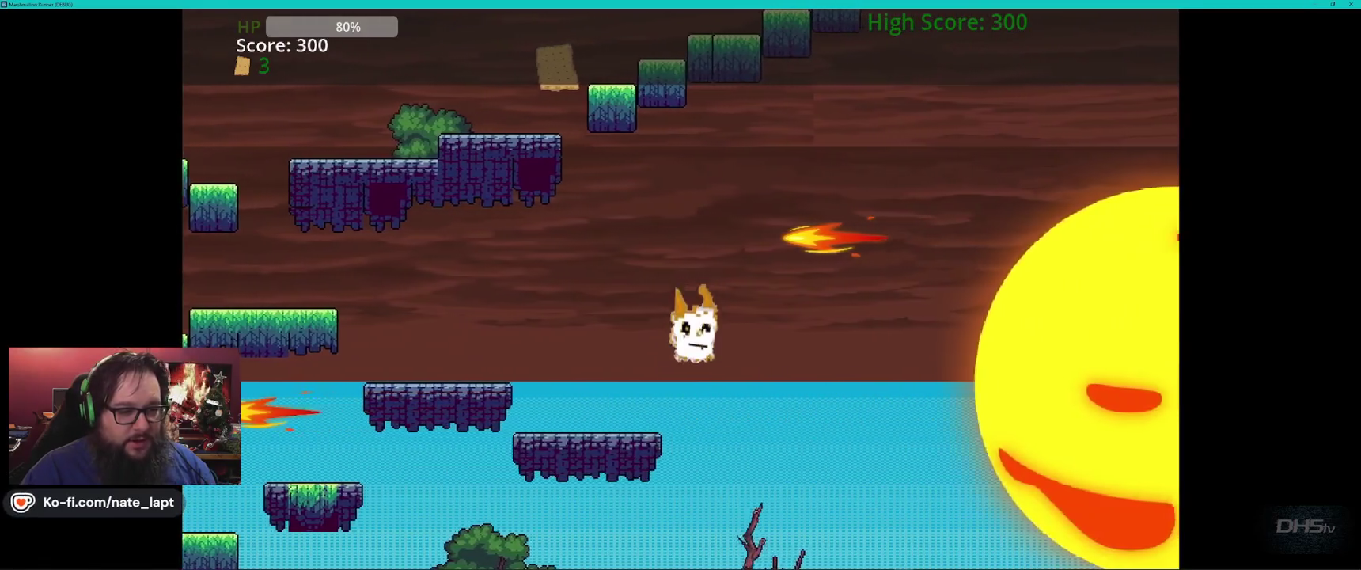
{"action": "key", "text": "space"}
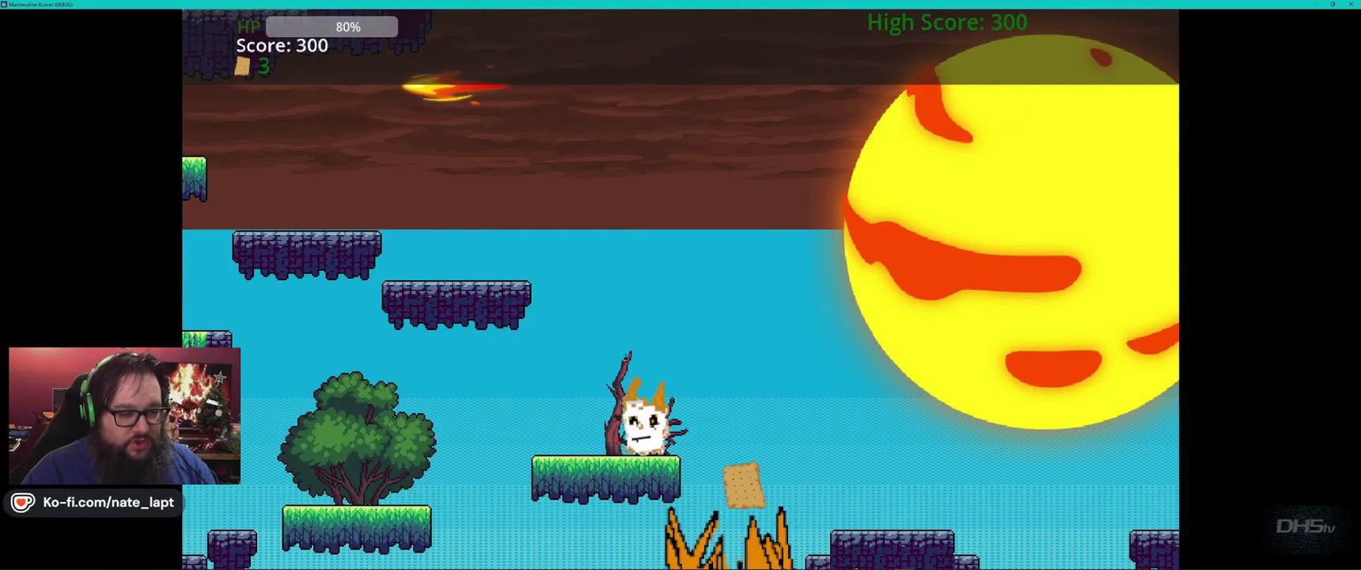
{"action": "key", "text": "space"}
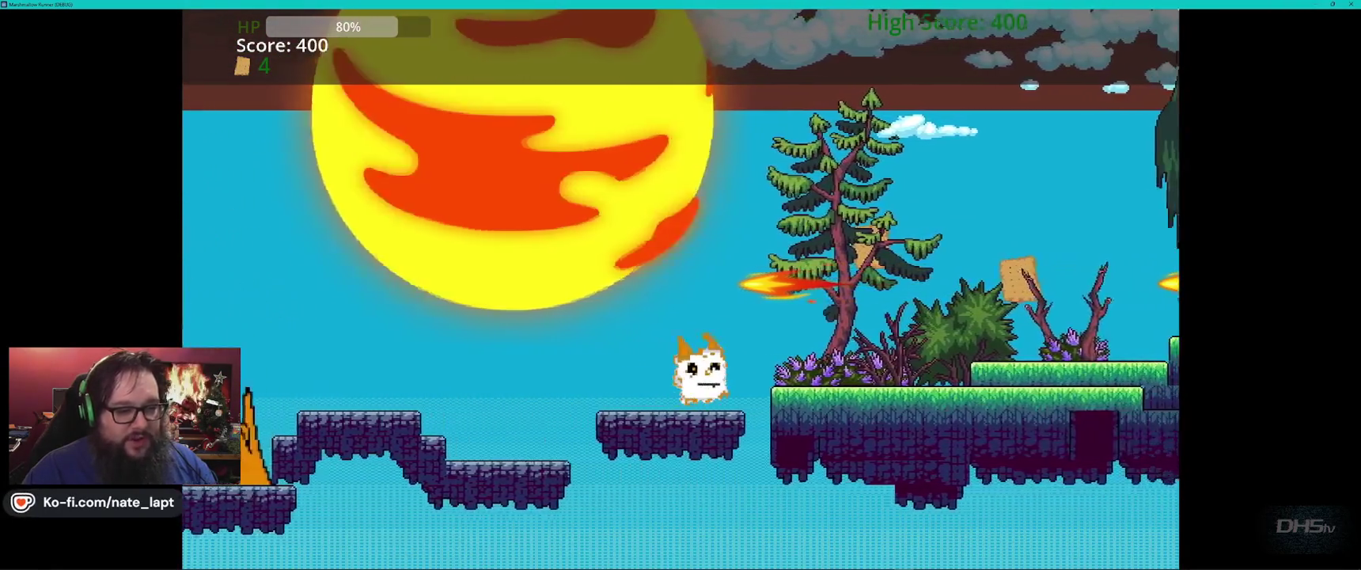
{"action": "key", "text": "space"}
{"action": "key", "text": "space"}
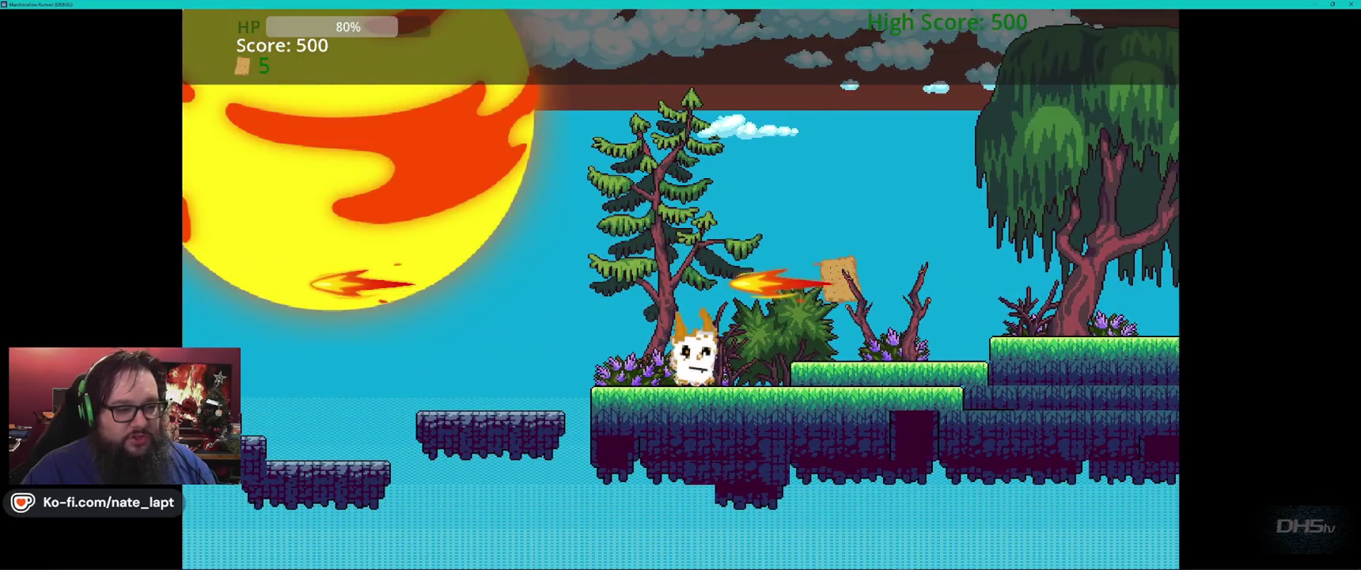
{"action": "key", "text": "space"}
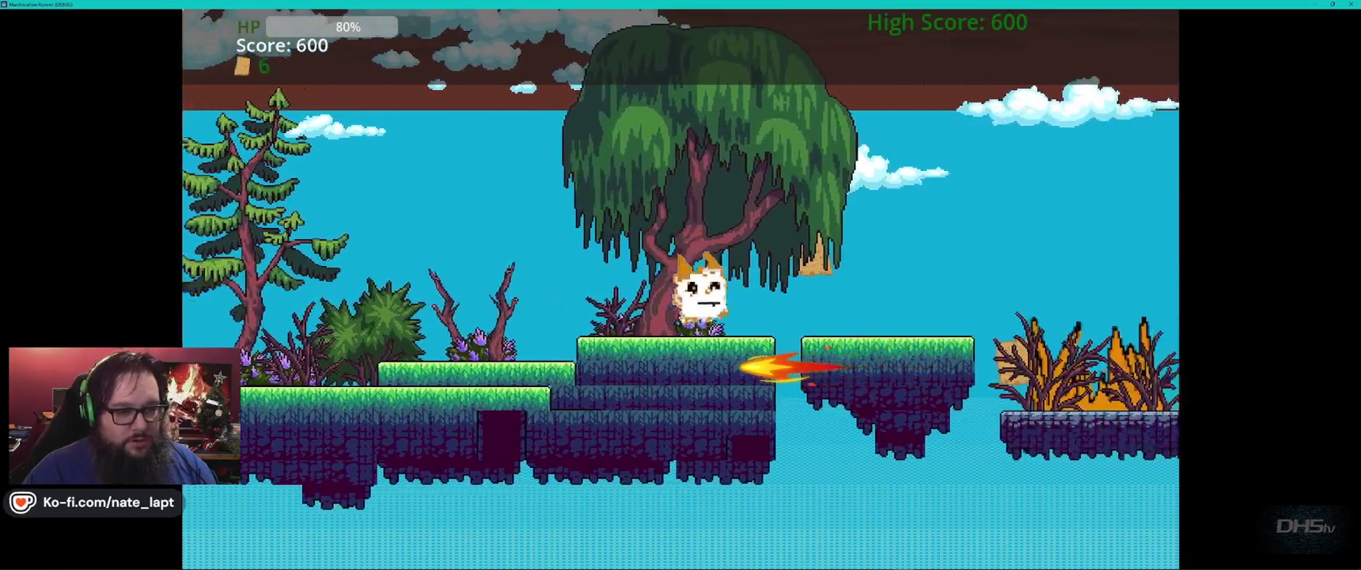
{"action": "key", "text": "space"}
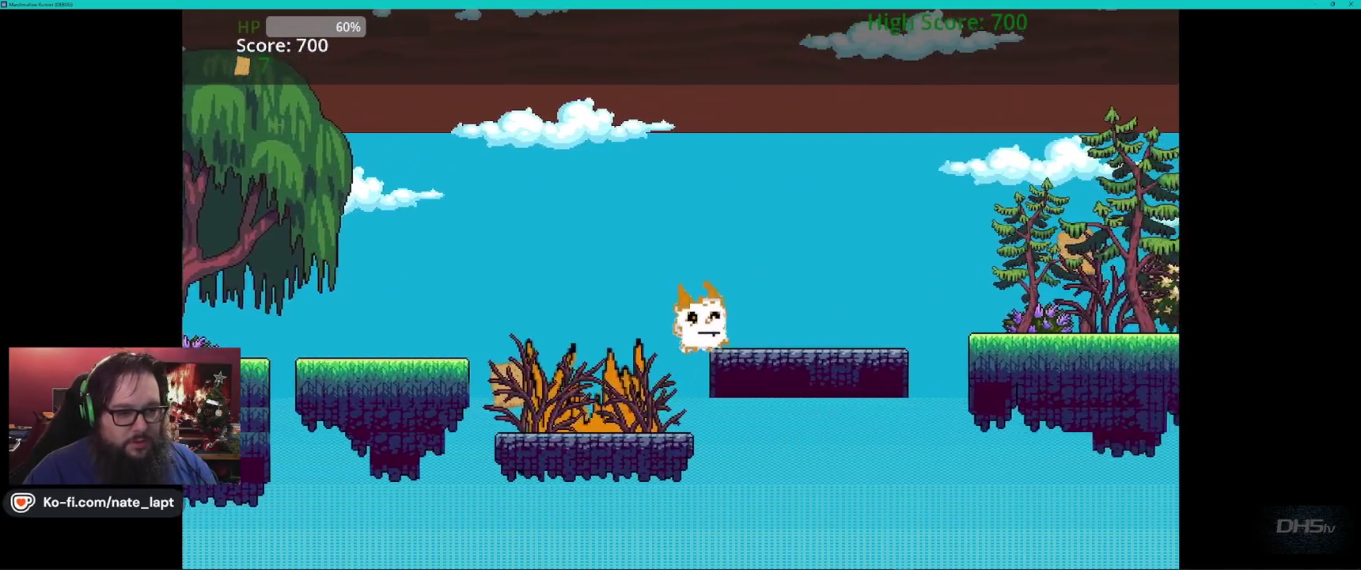
{"action": "key", "text": "F8"}
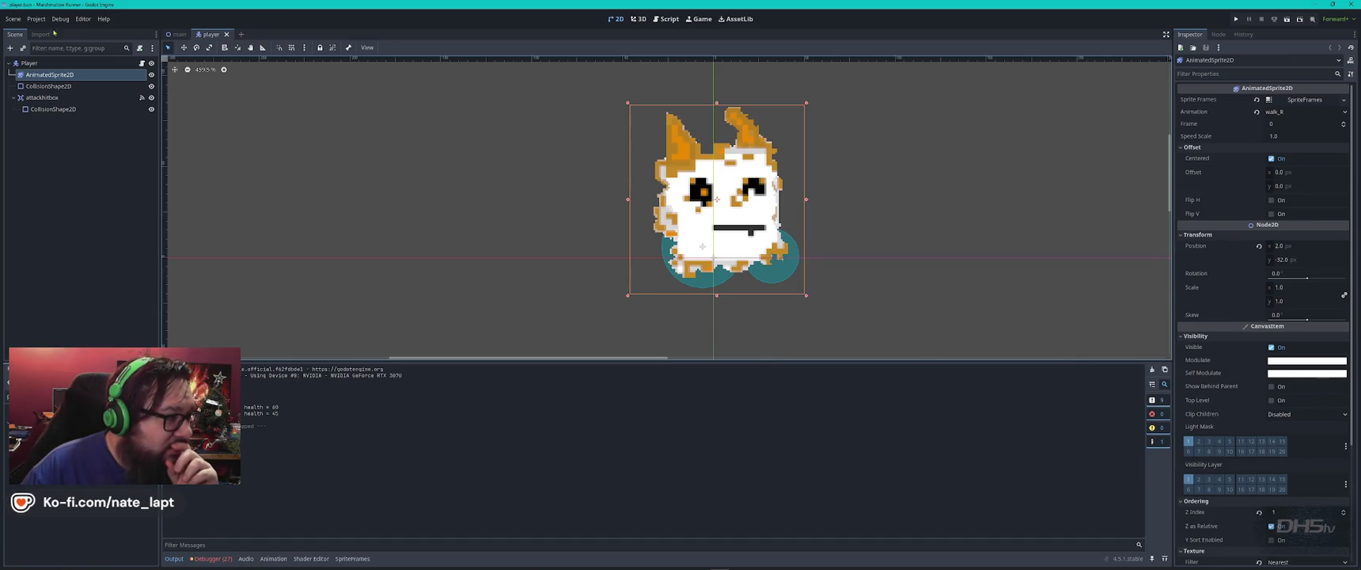
- Quit the project to Godot's Project List and switch to File Explorer's GameDev folder
{"action": "left_click", "coordinate": [14, 19]}
{"action": "mouse_move", "coordinate": [43, 166]}
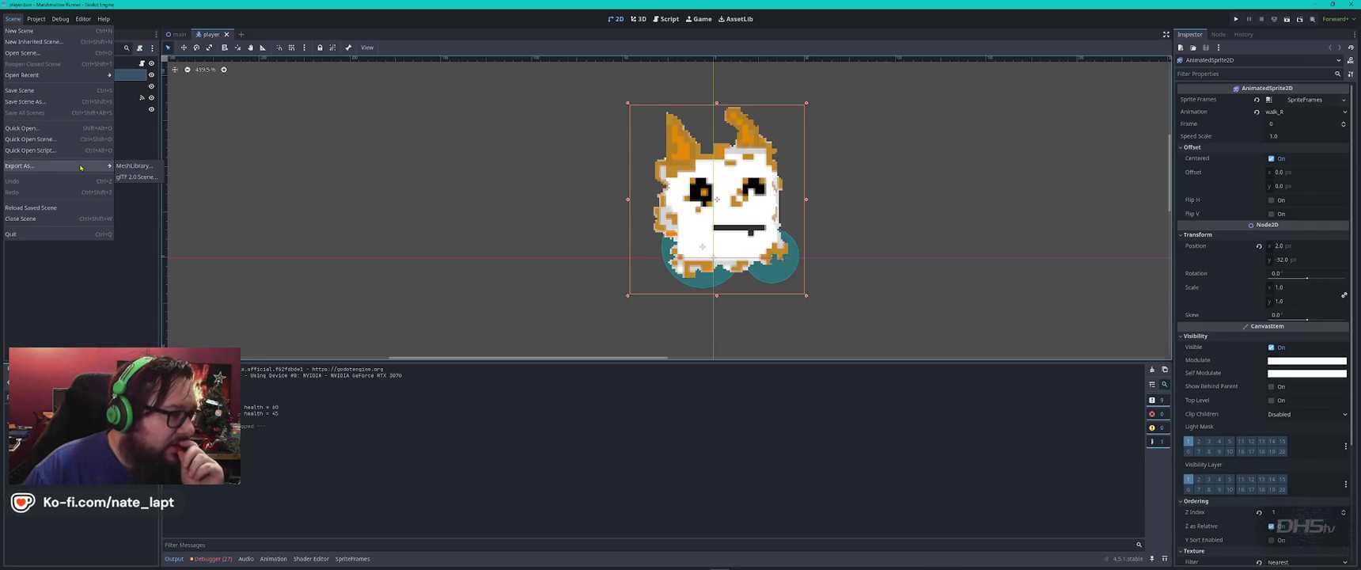
{"action": "left_click", "coordinate": [76, 252]}
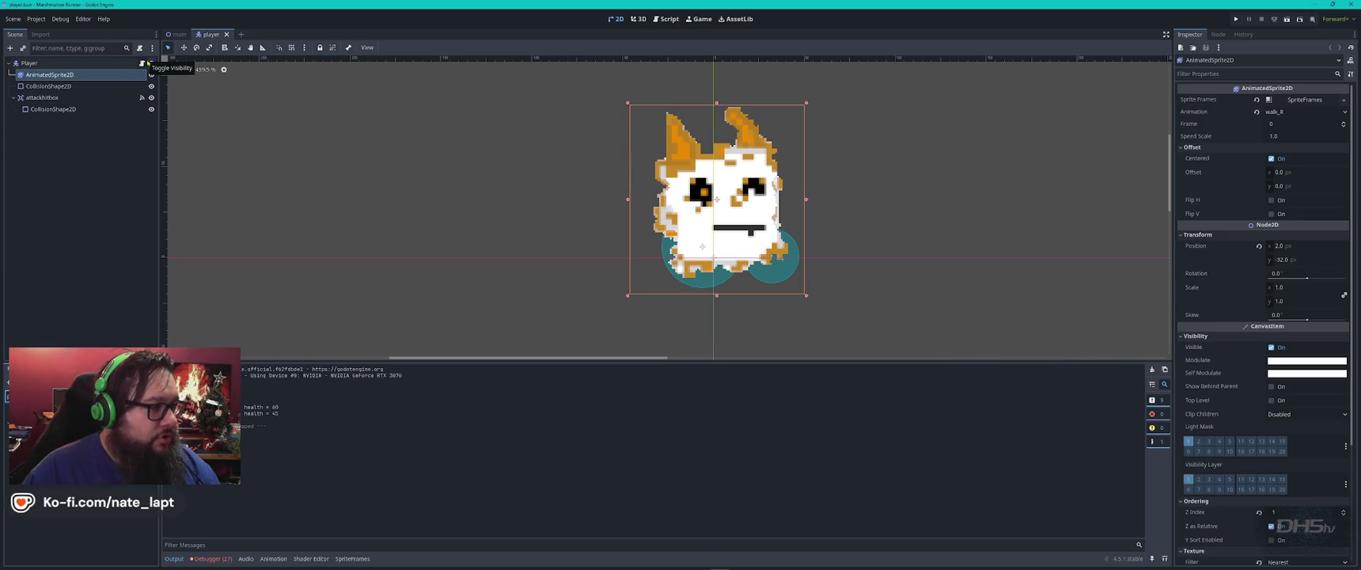
{"action": "left_click", "coordinate": [36, 19]}
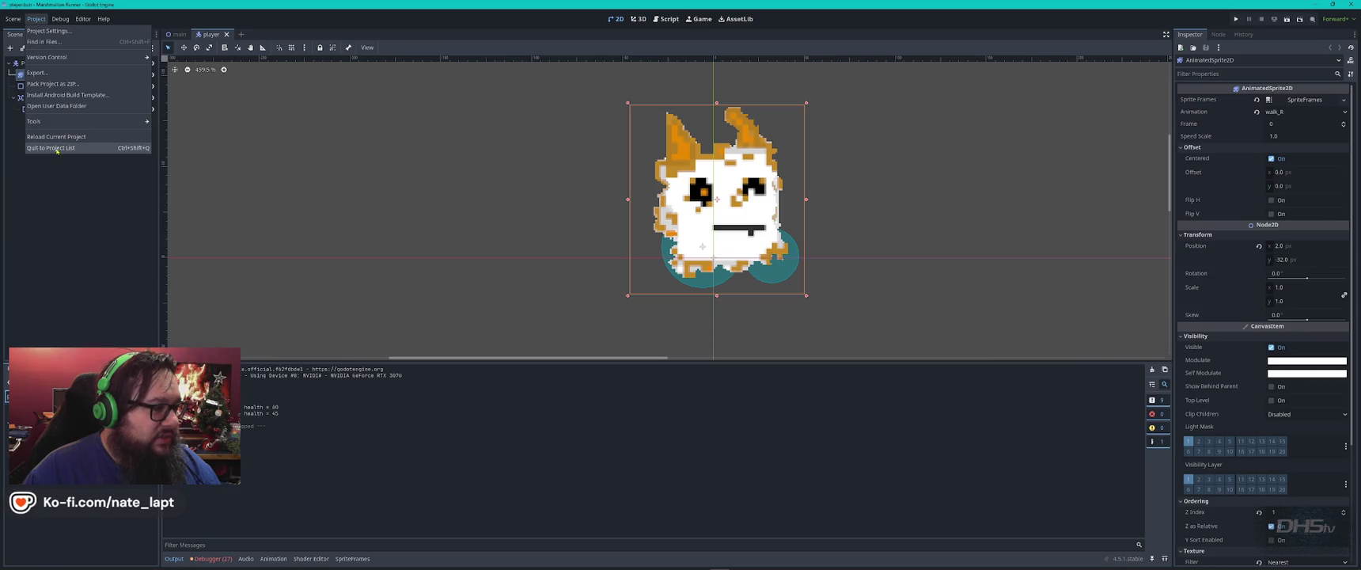
{"action": "left_click", "coordinate": [79, 145]}
{"action": "key", "text": "alt+Tab"}
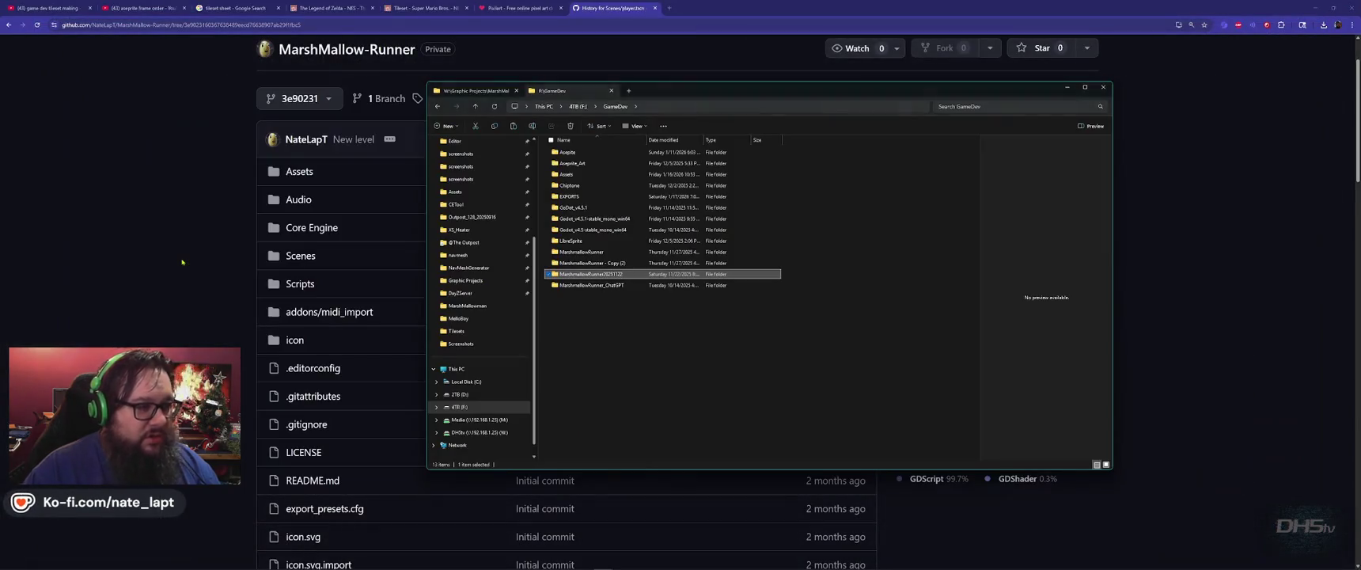
- Duplicate player.tscn in MarshmallowRunner20251122's Scenes folder and name the copy player-Mello.tscn
{"action": "key", "text": "Return"}
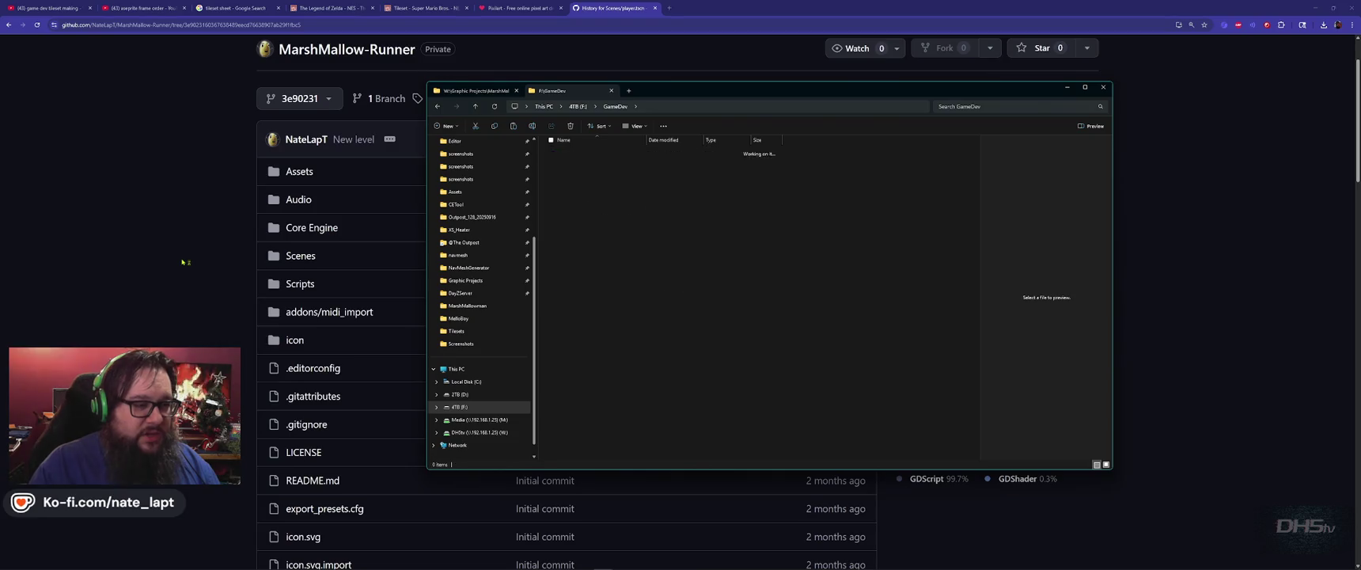
{"action": "type", "text": "s"}
{"action": "key", "text": "Return"}
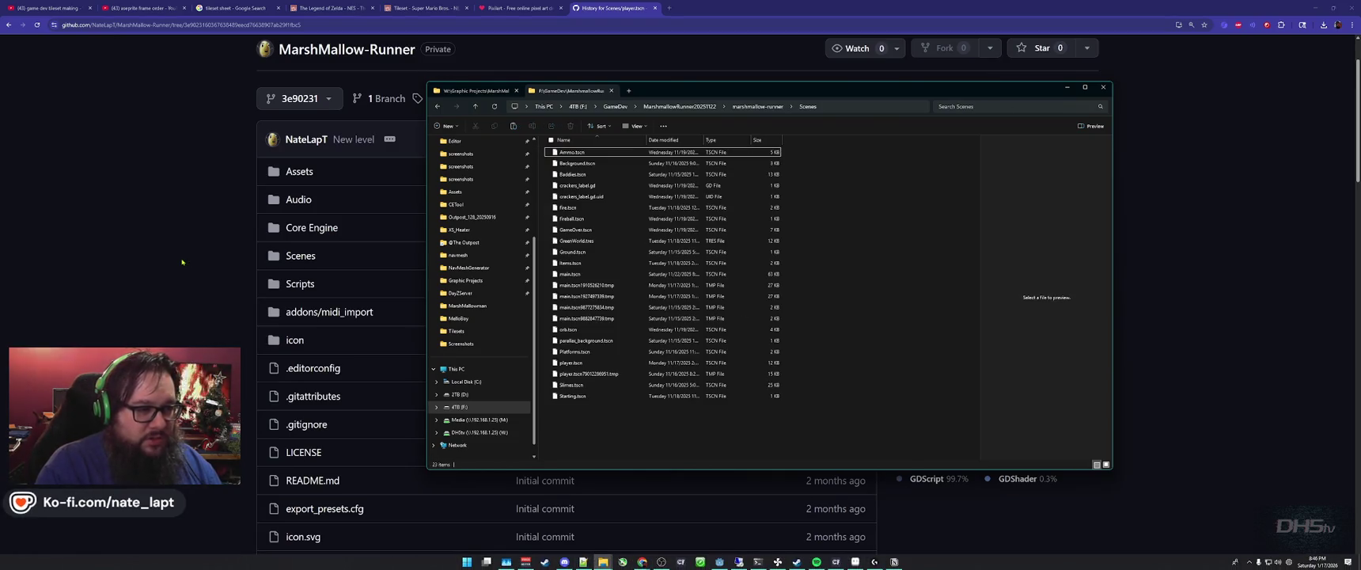
{"action": "type", "text": "p"}
{"action": "key", "text": "Down"}
{"action": "key", "text": "Down"}
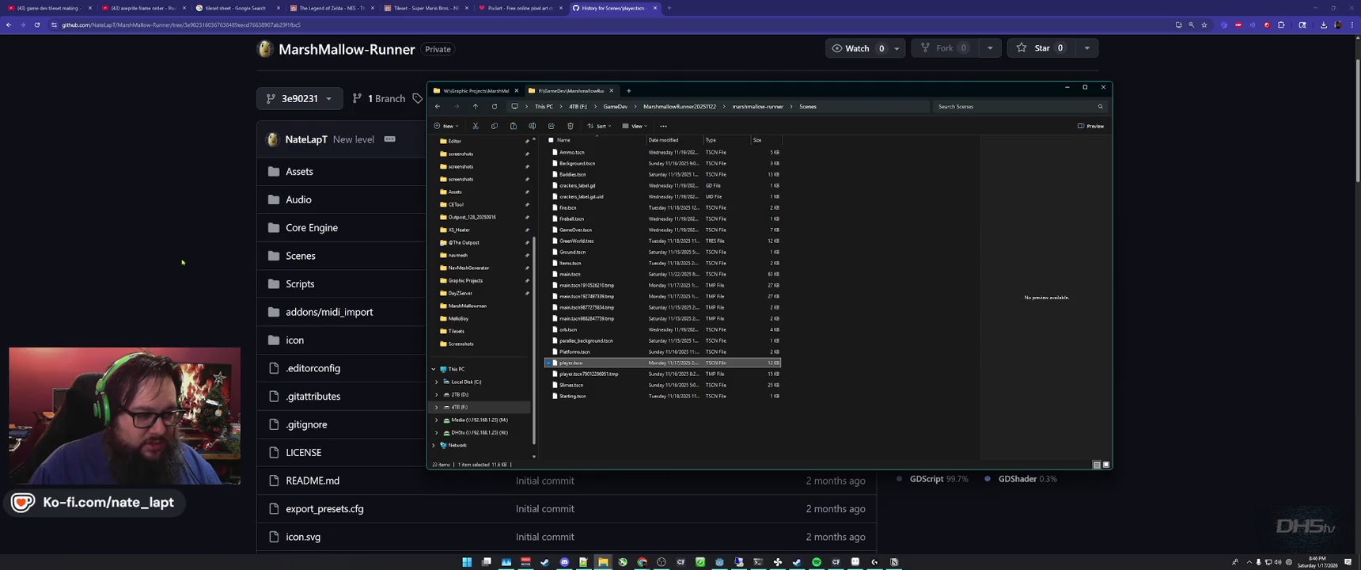
{"action": "key", "text": "ctrl+c"}
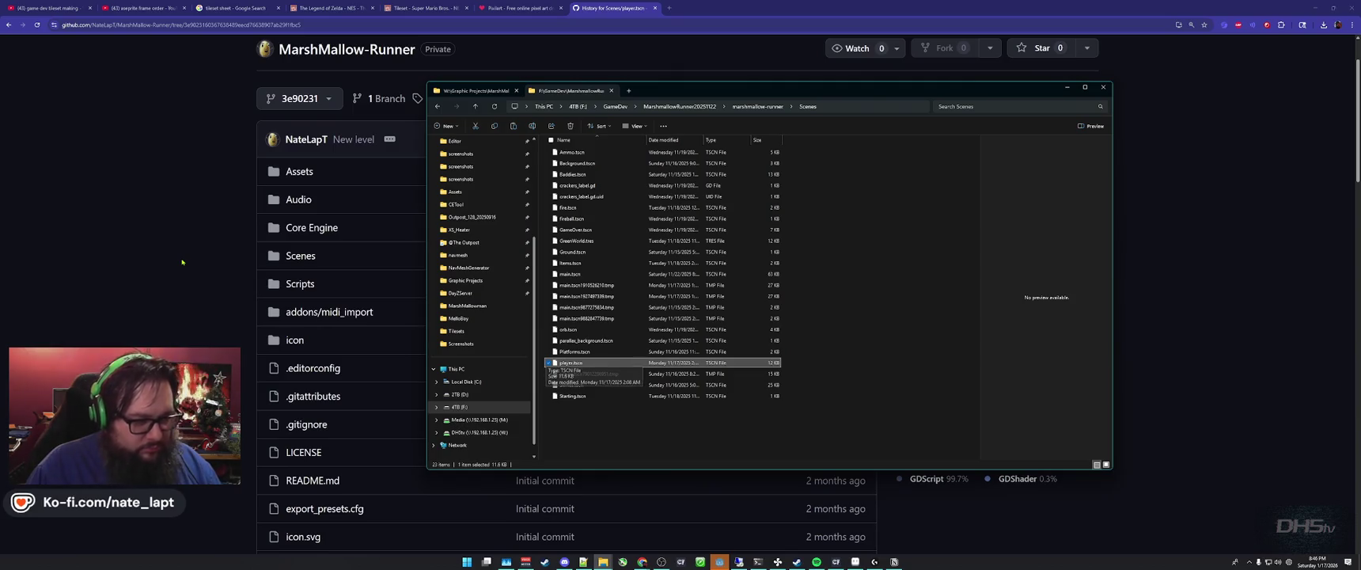
{"action": "key", "text": "ctrl+v"}
{"action": "key", "text": "F2"}
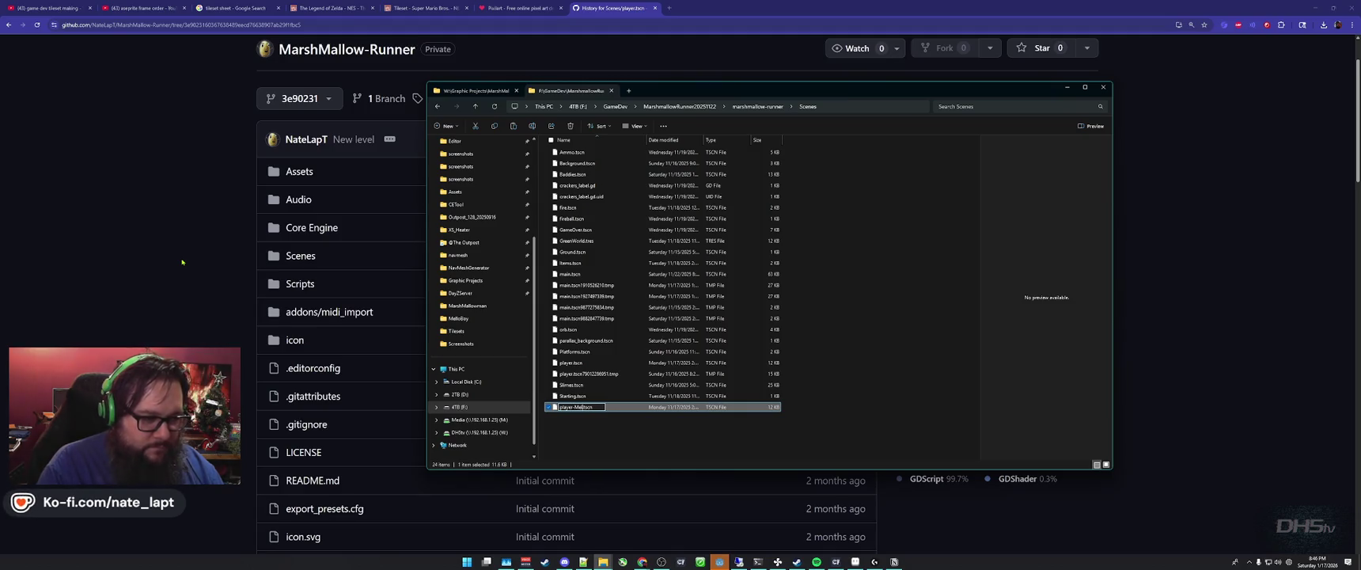
{"action": "key", "text": "Return"}
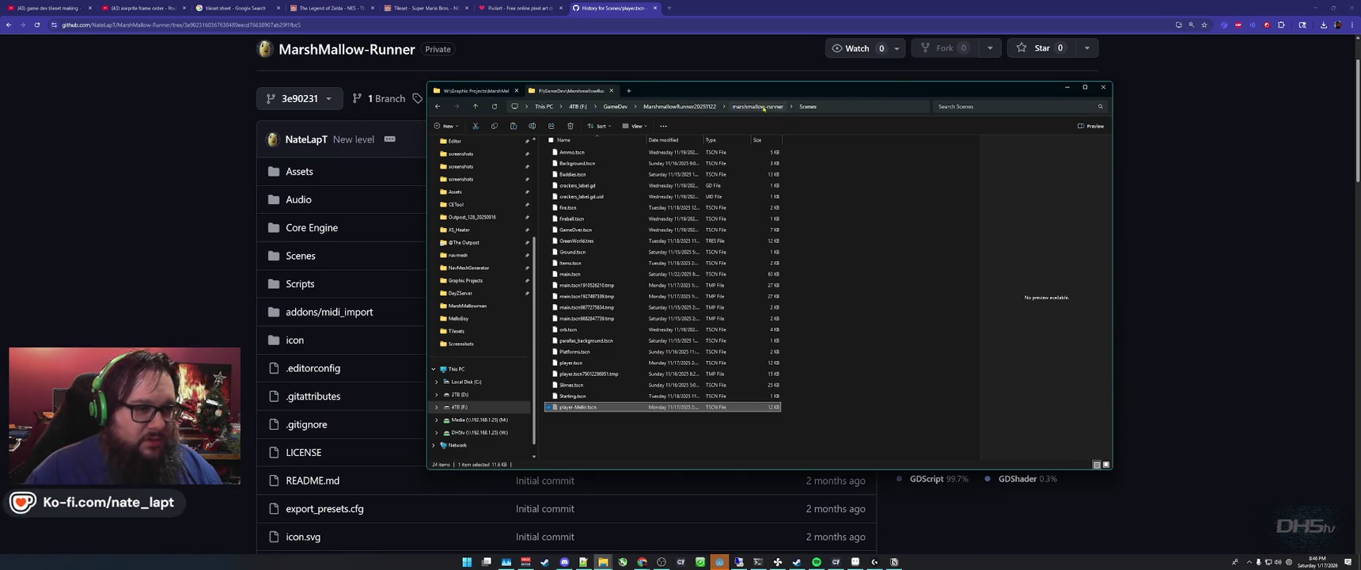
{"action": "left_click", "coordinate": [616, 105]}
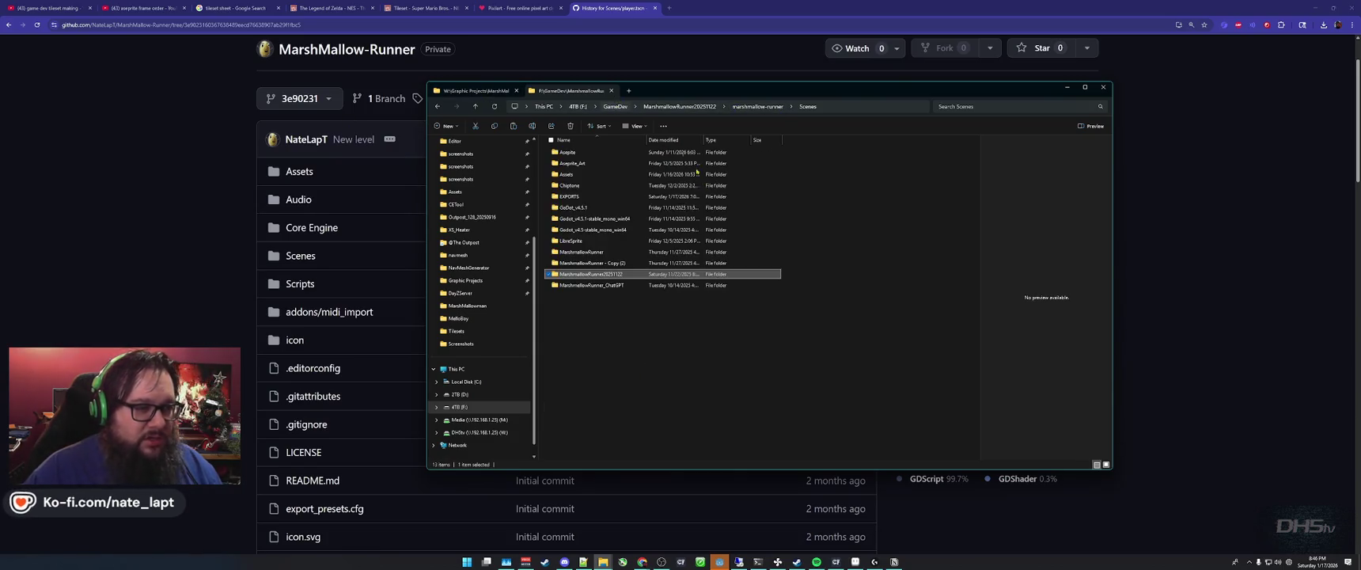
- Navigate into MarshmallowRunner's marshmallow-runner > Core Engine > Core > Characters folder
{"action": "left_click", "coordinate": [593, 253]}
{"action": "double_click", "coordinate": [592, 252]}
{"action": "double_click", "coordinate": [582, 163]}
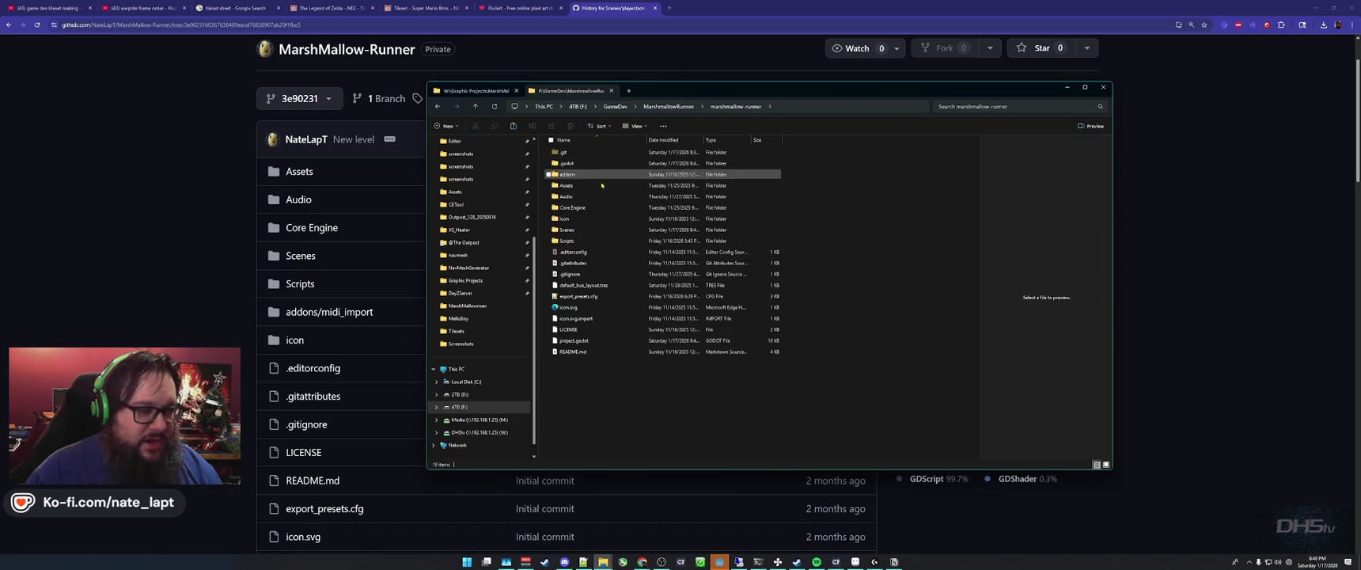
{"action": "left_click", "coordinate": [580, 209]}
{"action": "double_click", "coordinate": [579, 209]}
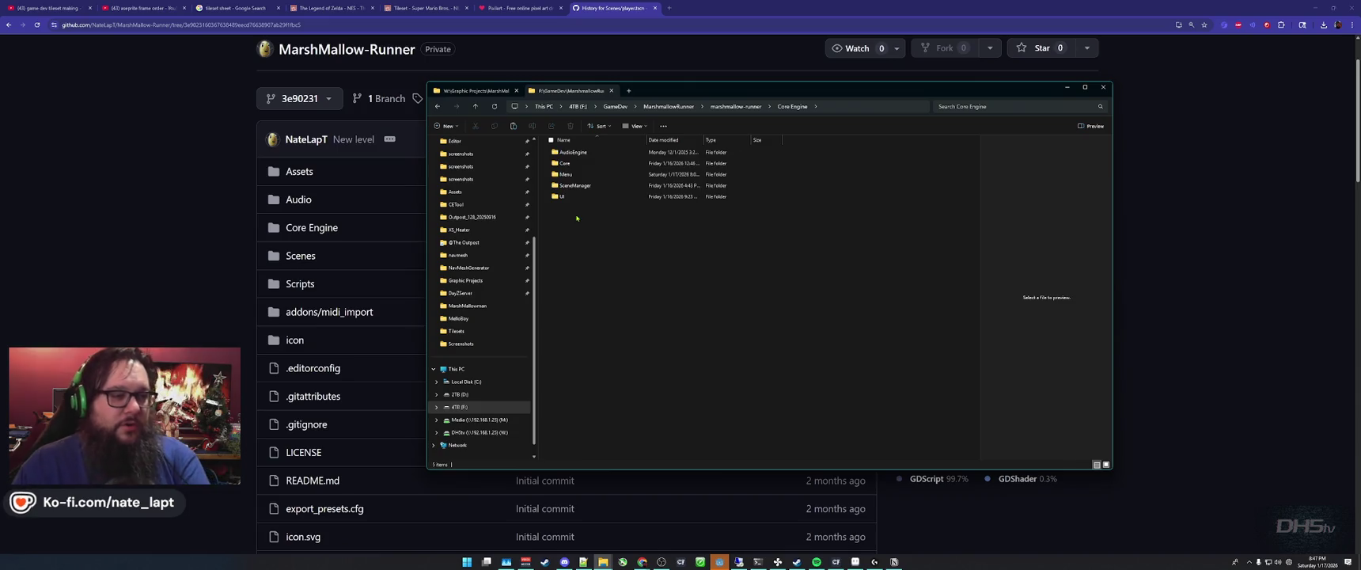
{"action": "left_click", "coordinate": [575, 153]}
{"action": "double_click", "coordinate": [575, 153]}
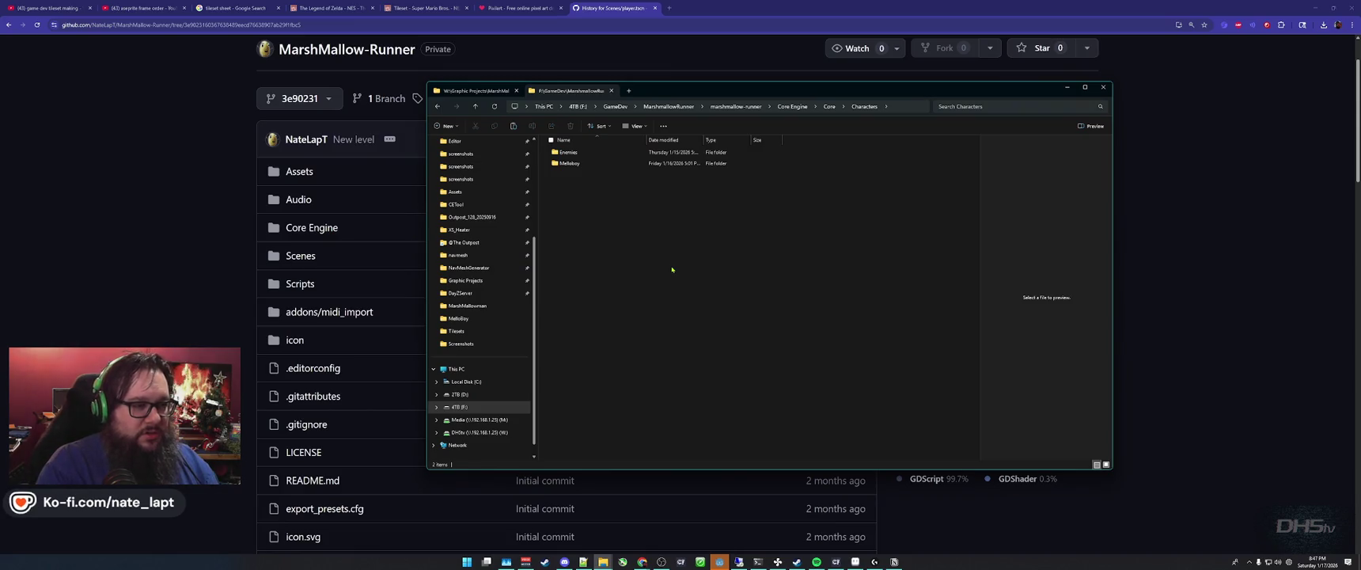
- Create a new Players folder in Characters and paste player-Mello.tscn into it
{"action": "key", "text": "ctrl+shift+n"}
{"action": "type", "text": "Player"}
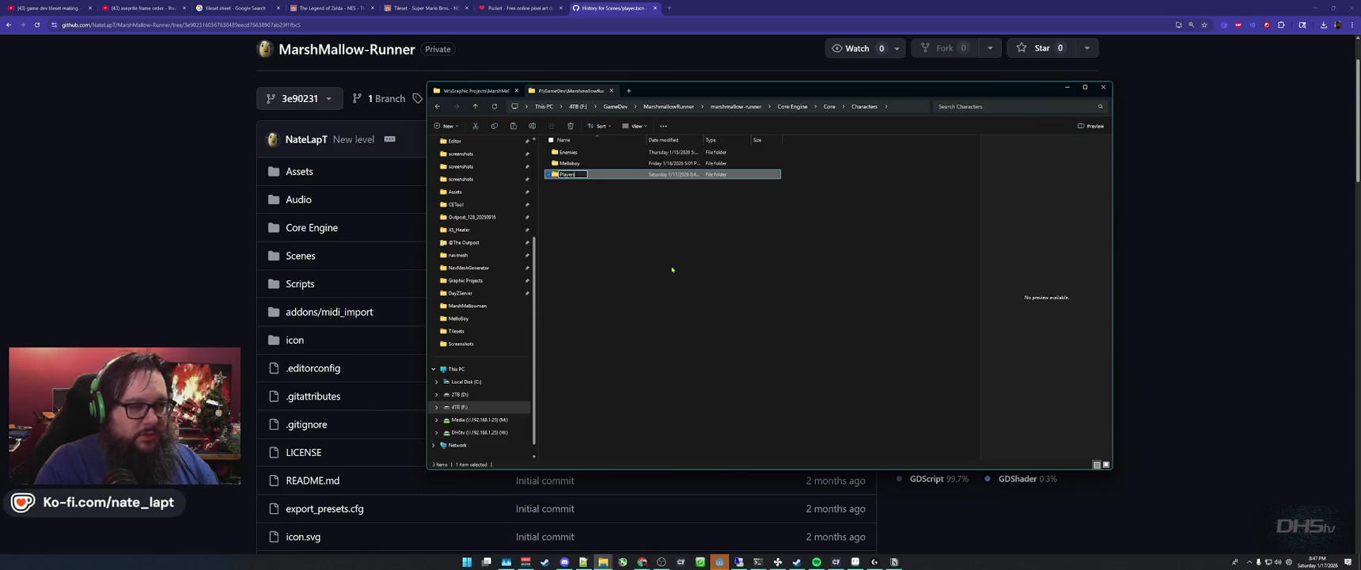
{"action": "key", "text": "Return"}
{"action": "key", "text": "Return"}
{"action": "key", "text": "ctrl+v"}
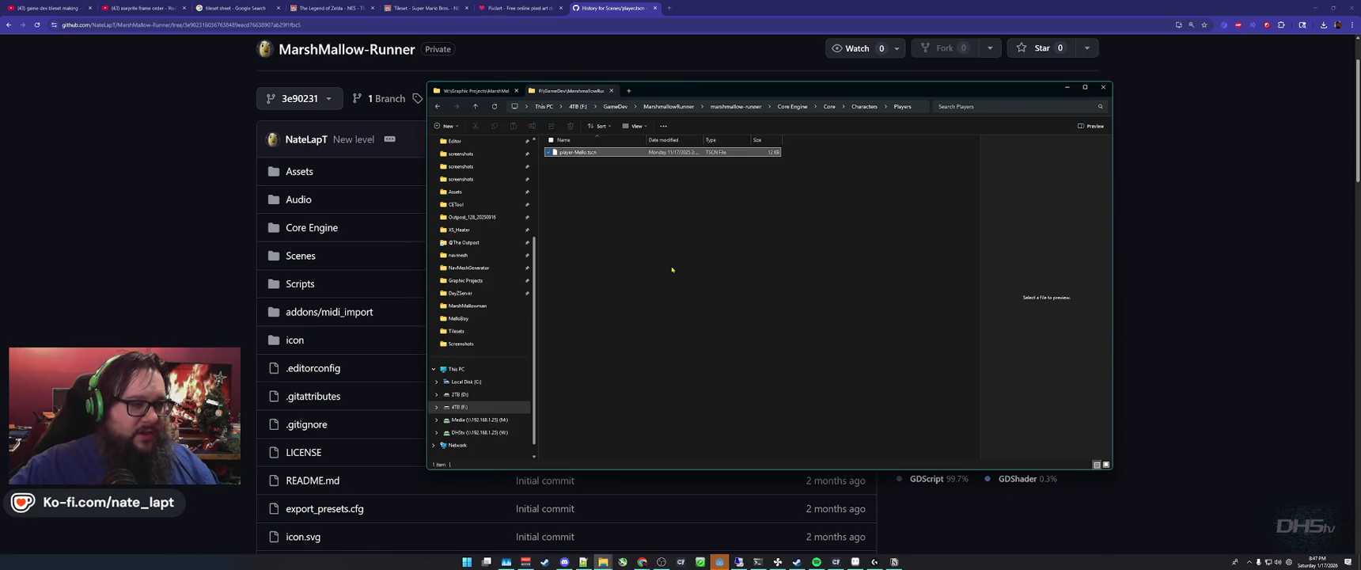
{"action": "key", "text": "alt+Tab"}
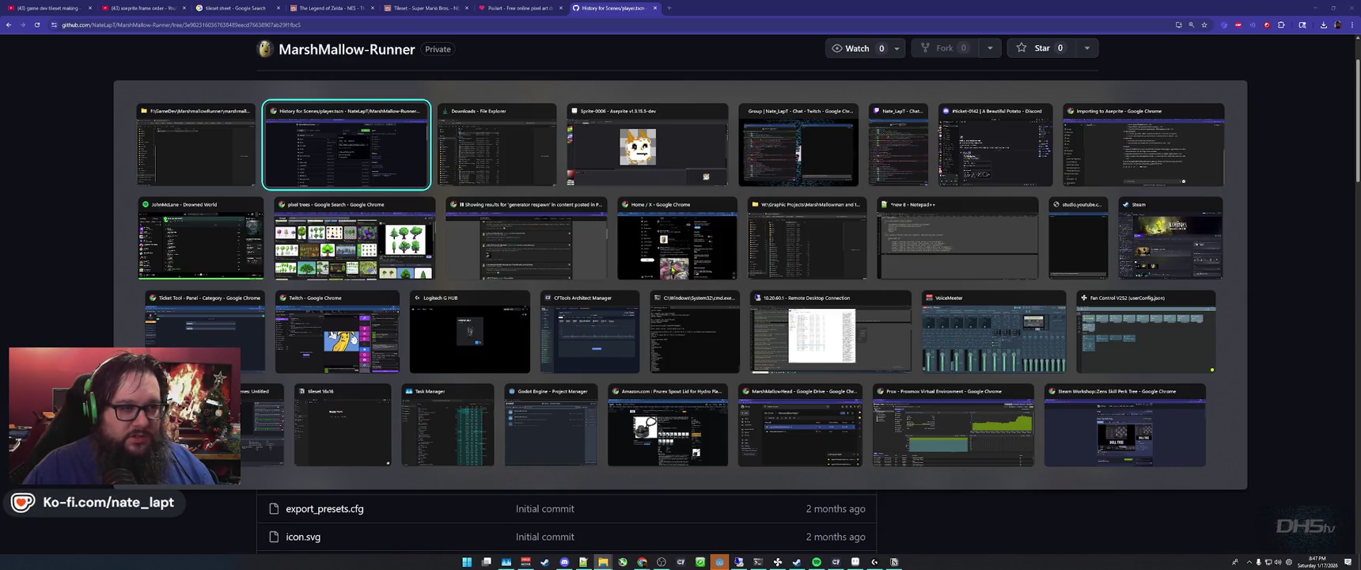
- Launch the Godot Project Manager and open the first Marshmallow Runner project
{"action": "key", "text": "alt+shift+Tab"}
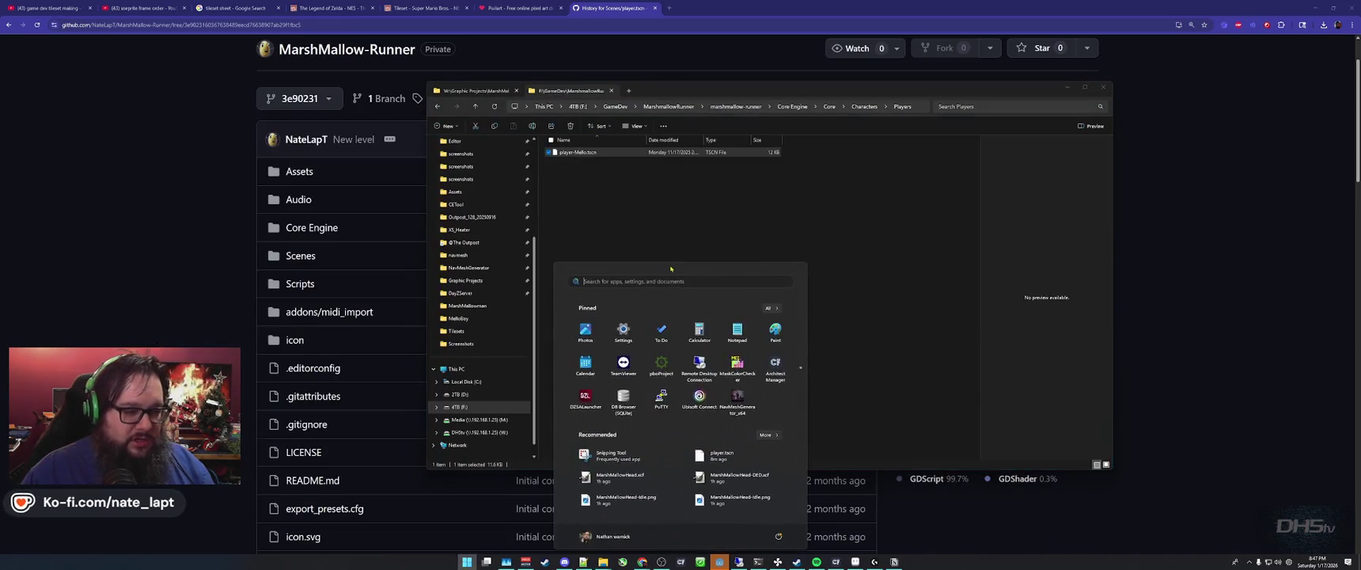
{"action": "left_click", "coordinate": [720, 559]}
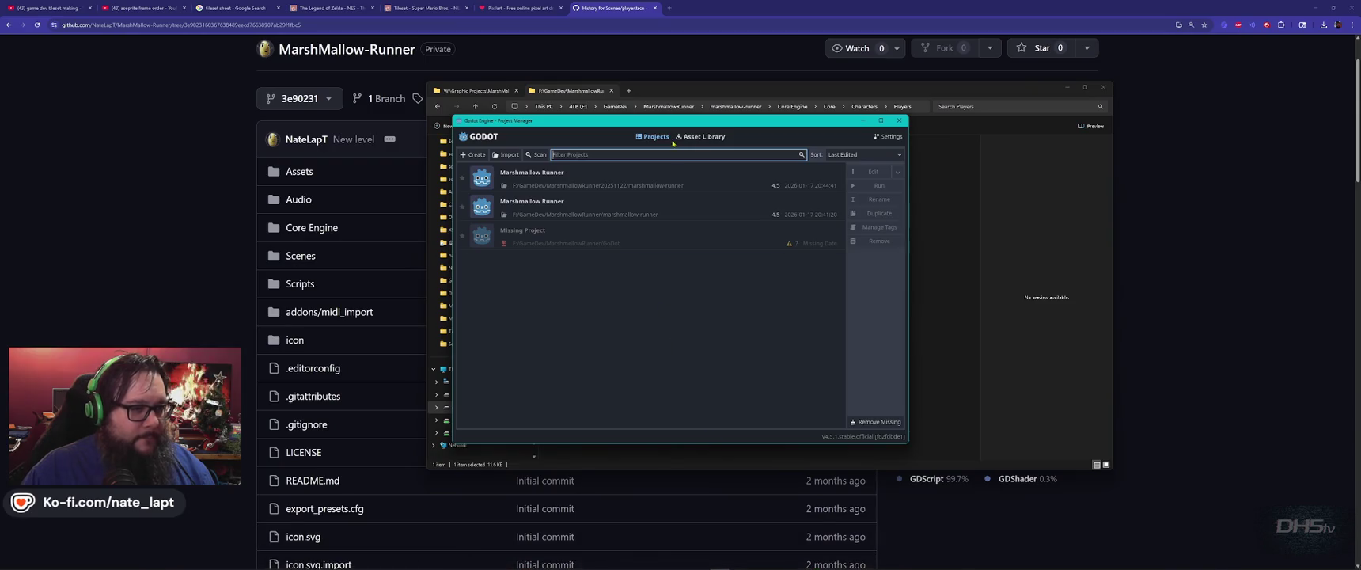
{"action": "double_click", "coordinate": [617, 178]}
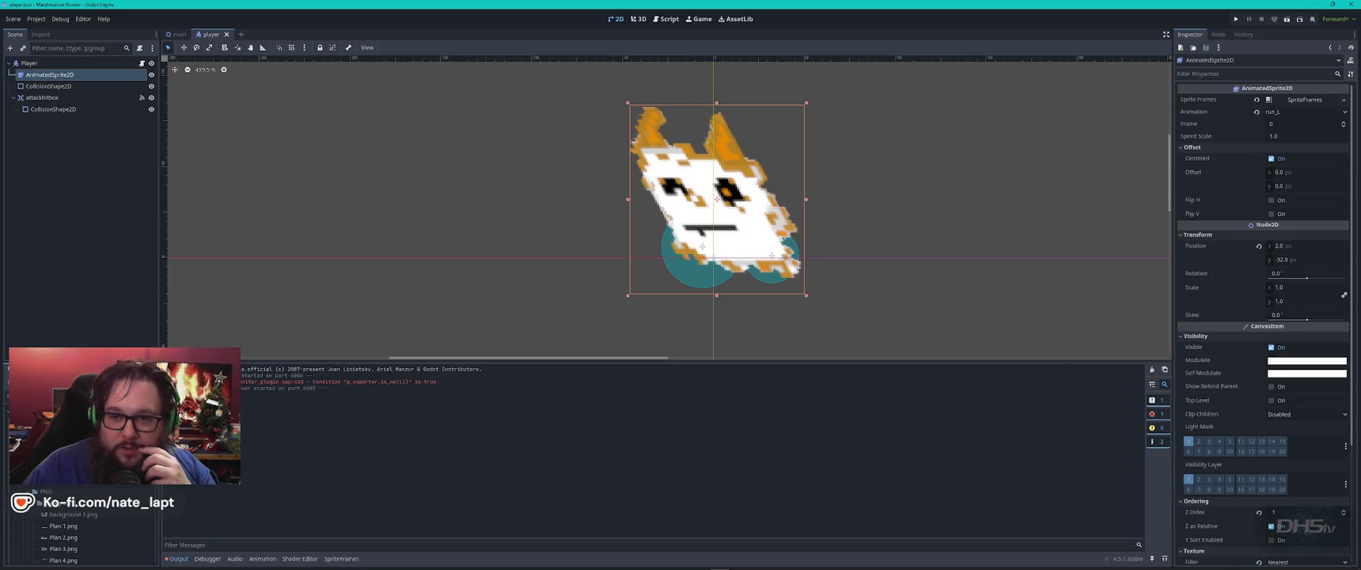
- Enlarge the FileSystem dock and collapse Assets, Audio and Scenes to reveal the Scripts folder
{"action": "left_click_drag", "start_coordinate": [54, 370], "coordinate": [54, 127]}
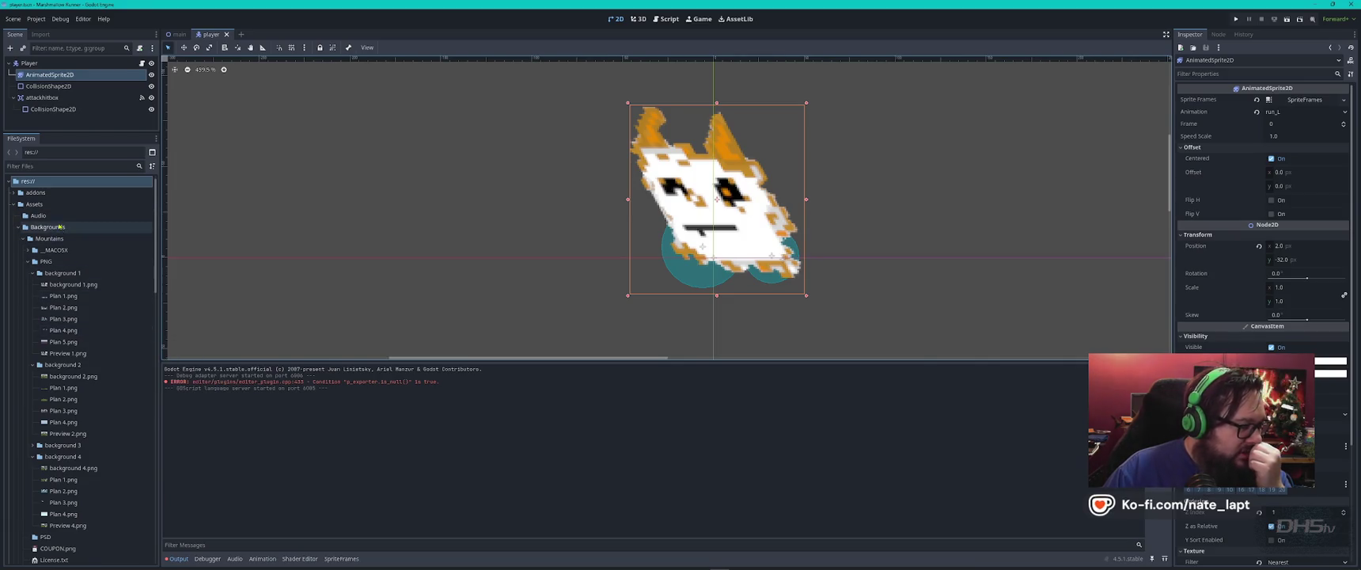
{"action": "left_click", "coordinate": [12, 204]}
{"action": "left_click", "coordinate": [13, 215]}
{"action": "left_click", "coordinate": [13, 239]}
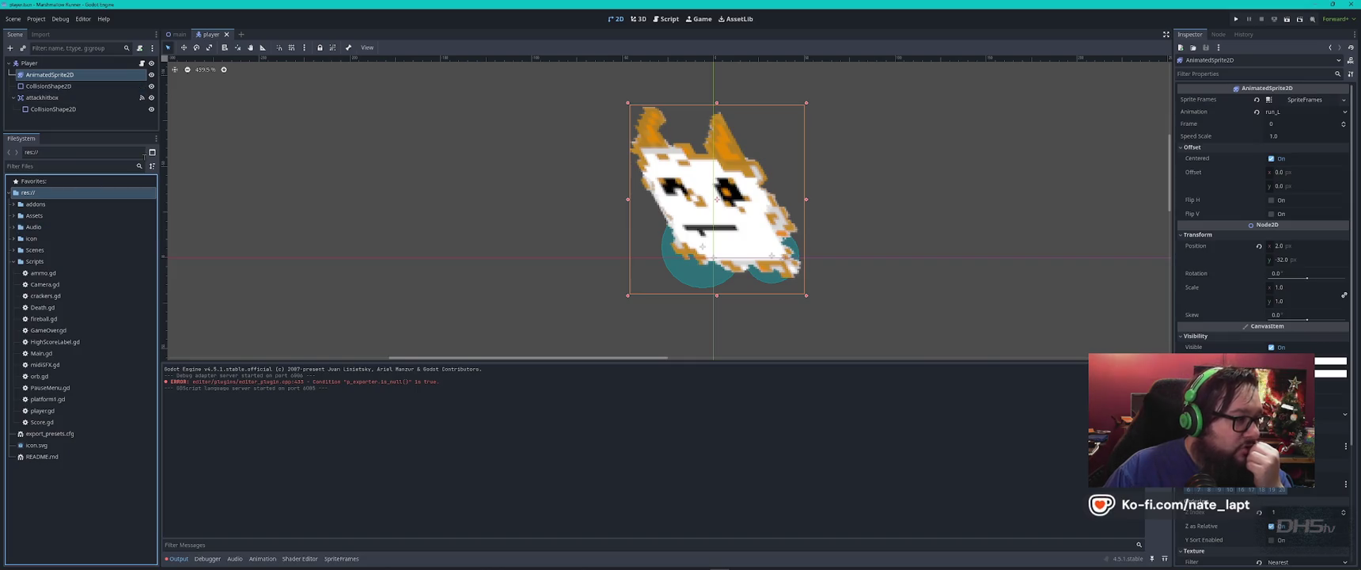
{"action": "left_click", "coordinate": [33, 18]}
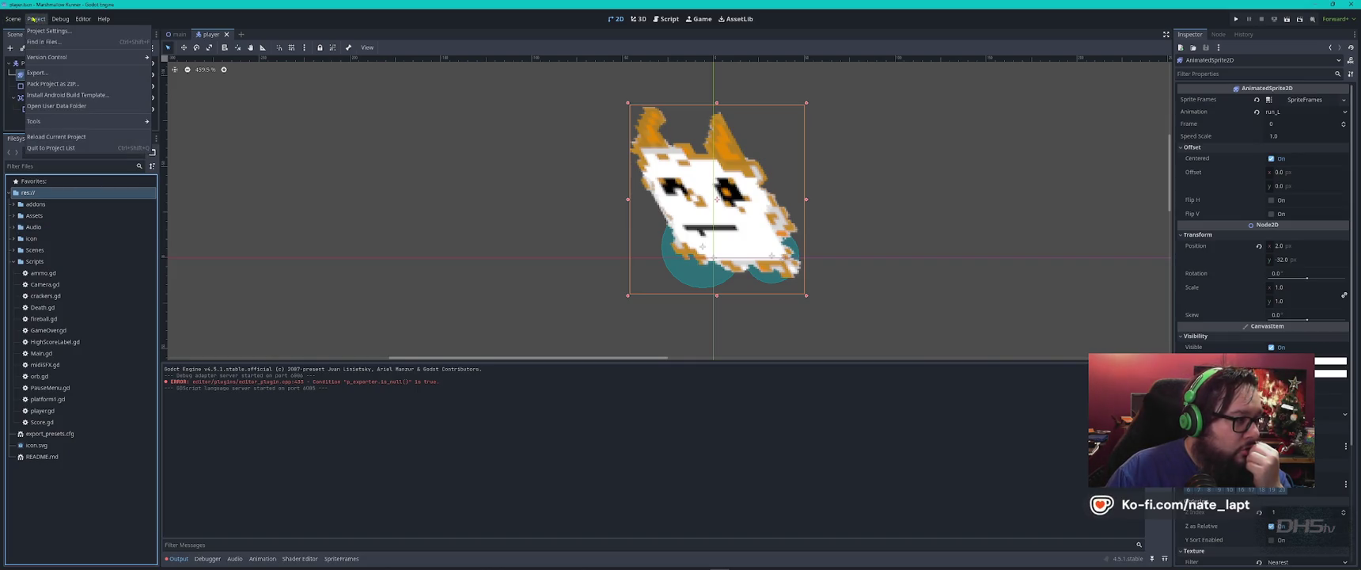
- Quit to the Project List and open the second Marshmallow Runner project
{"action": "left_click", "coordinate": [61, 149]}
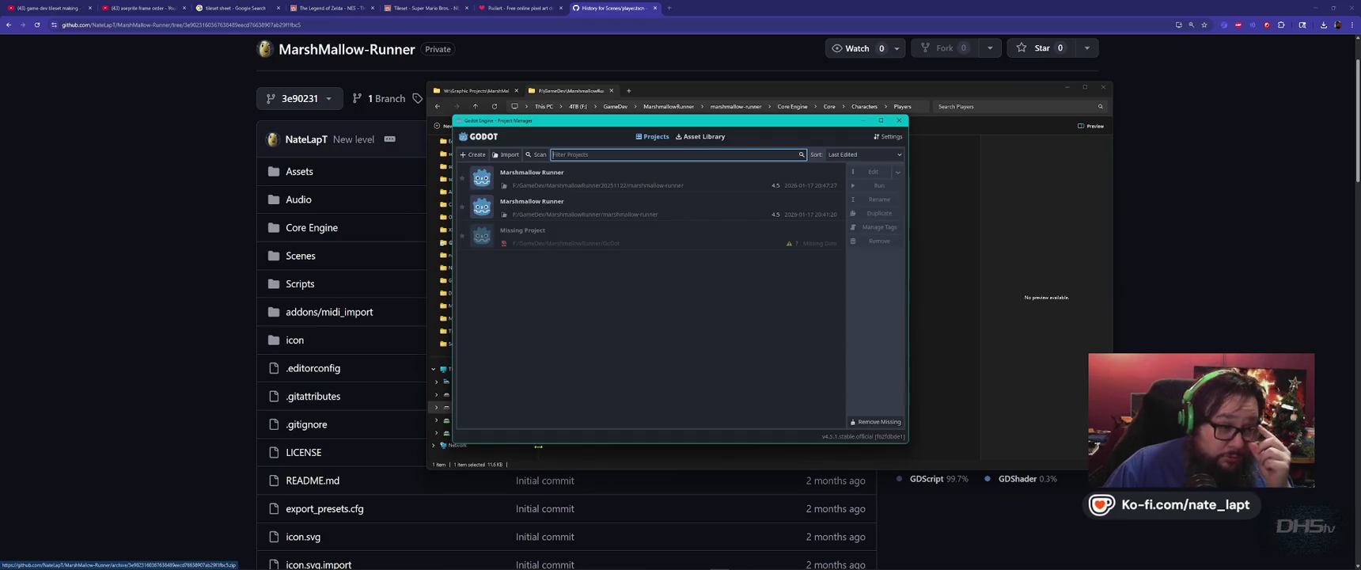
{"action": "left_click", "coordinate": [601, 210]}
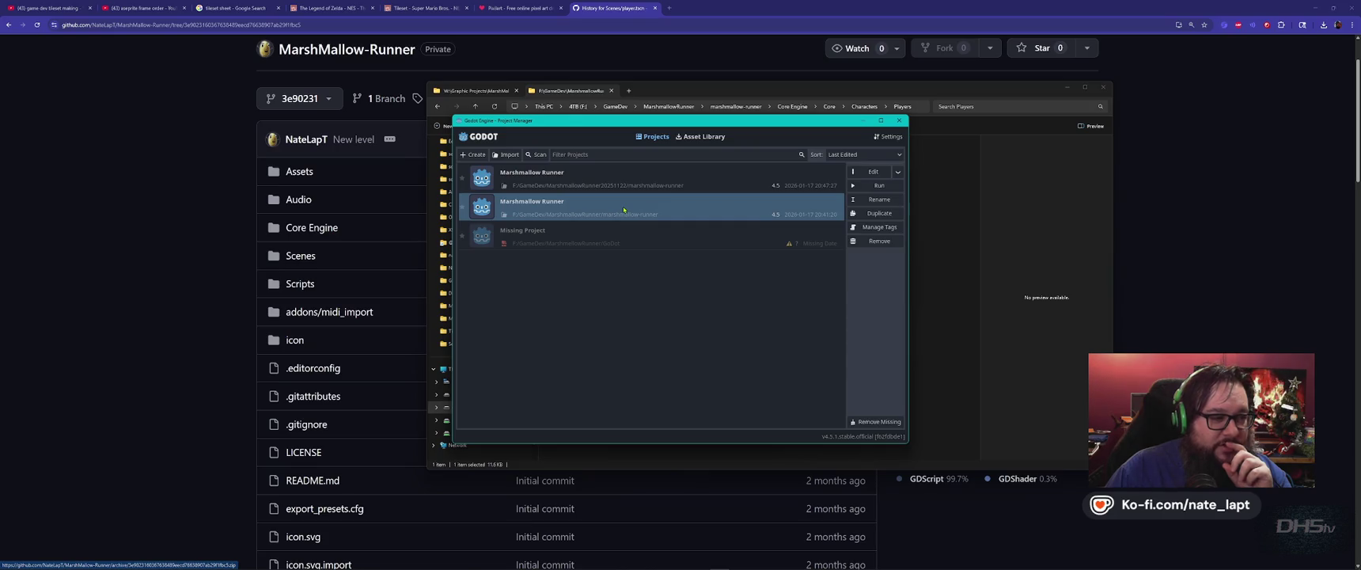
{"action": "double_click", "coordinate": [624, 210]}
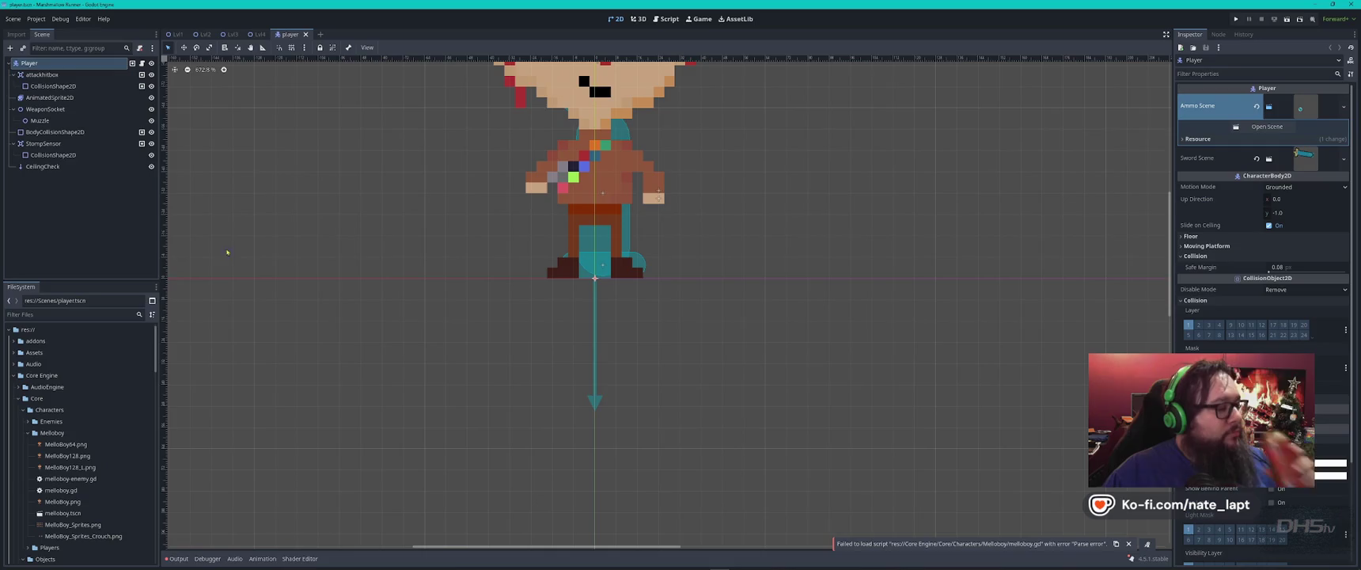
- Open player-Mello.tscn from Core Engine/Core/Characters/Players in the FileSystem dock
{"action": "left_click", "coordinate": [46, 375]}
{"action": "left_click", "coordinate": [56, 410]}
{"action": "left_click", "coordinate": [45, 446]}
{"action": "left_click", "coordinate": [26, 446]}
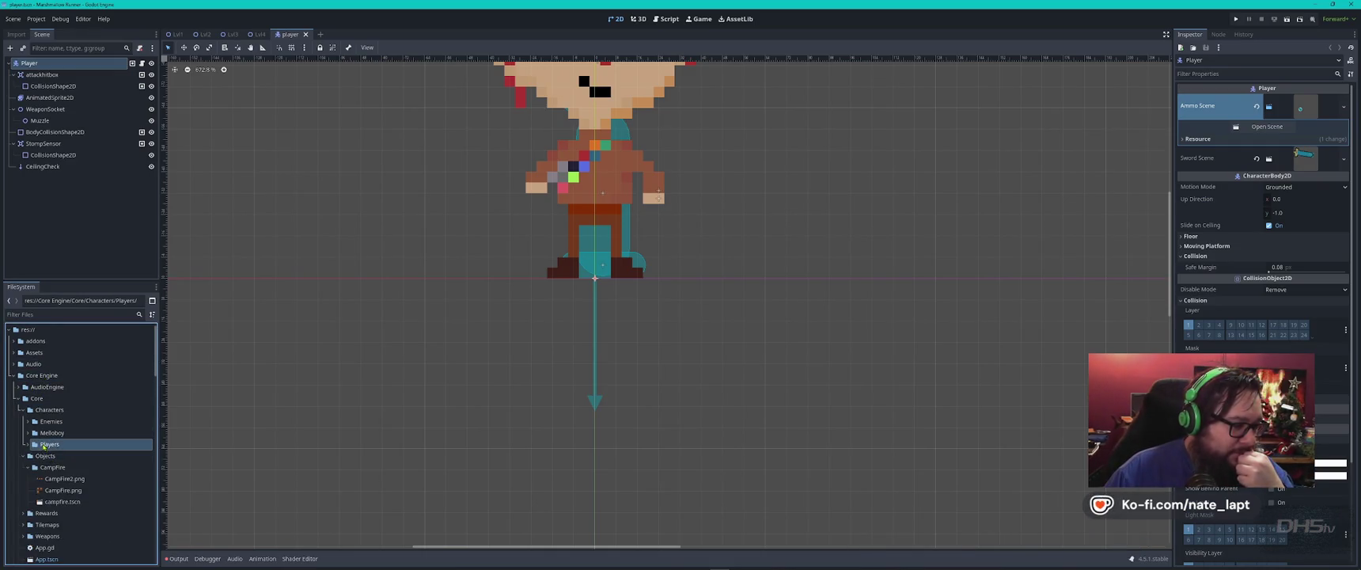
{"action": "left_click", "coordinate": [56, 456]}
{"action": "right_click", "coordinate": [70, 457]}
{"action": "left_click", "coordinate": [50, 457]}
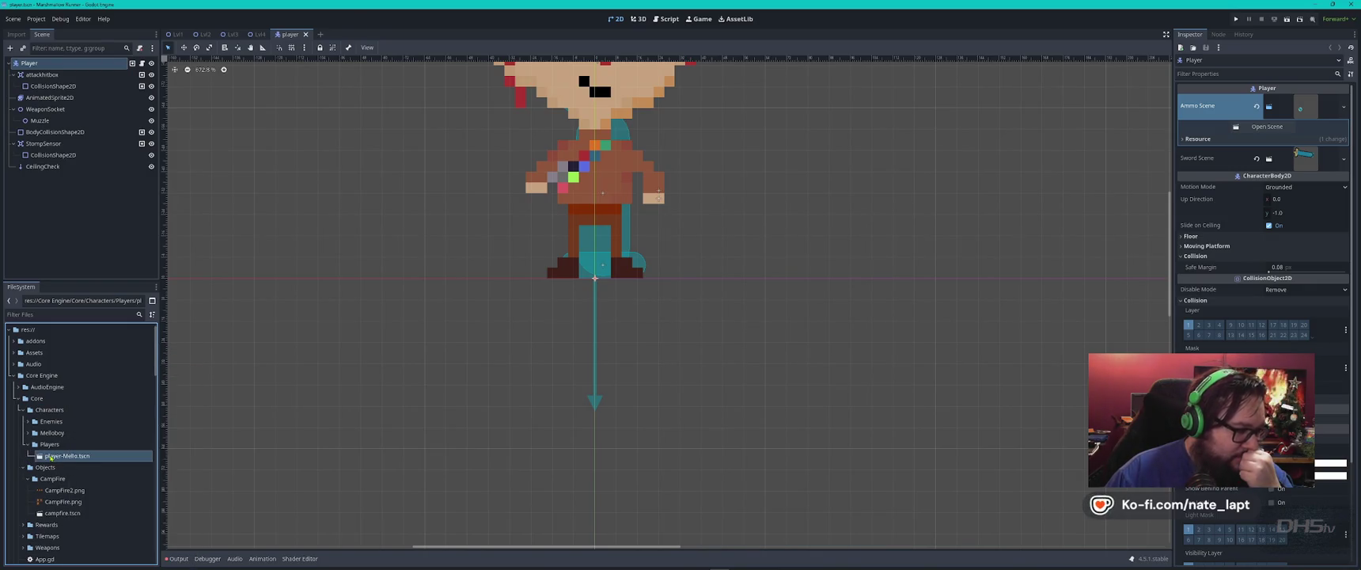
{"action": "double_click", "coordinate": [87, 458]}
{"action": "left_click", "coordinate": [49, 75]}
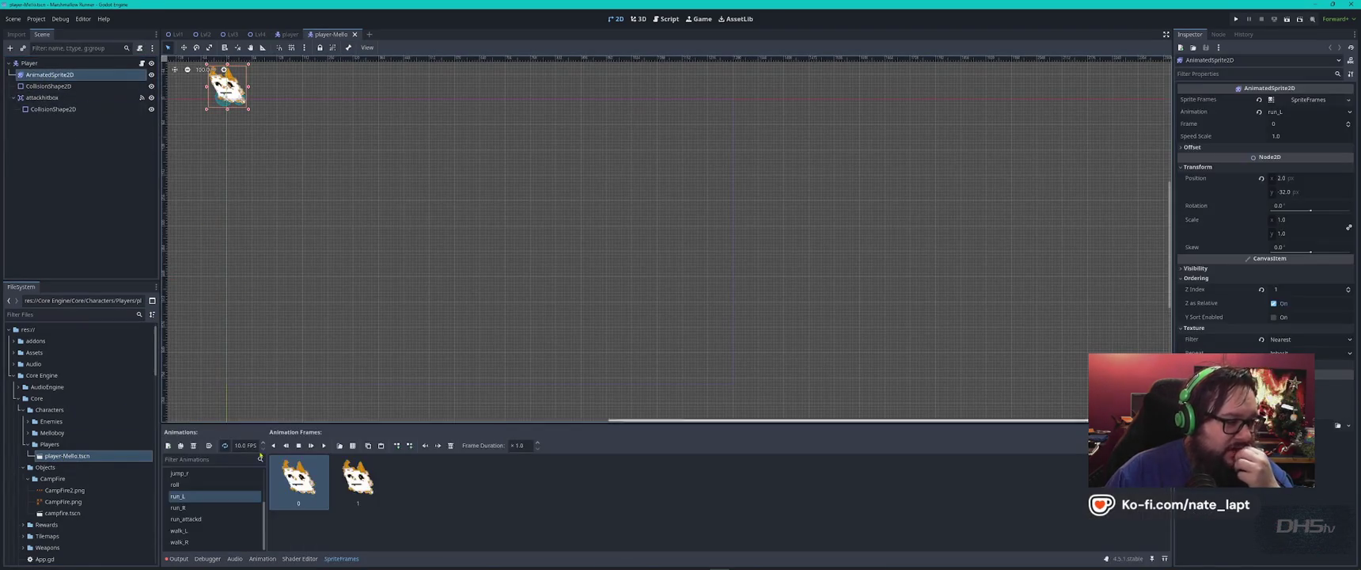
- Preview the sprite's walk, walk_L, dead and attack1 animations and centre the sprite in view
{"action": "left_click", "coordinate": [190, 508]}
{"action": "left_click", "coordinate": [191, 530]}
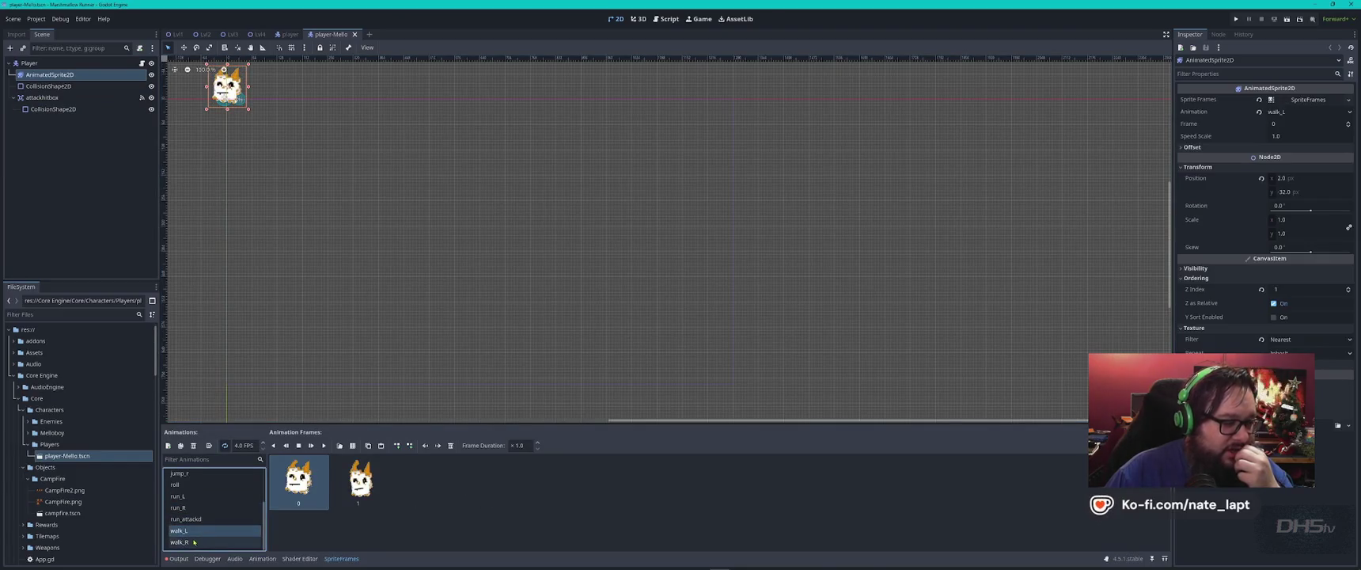
{"action": "scroll", "coordinate": [185, 483], "scroll_direction": "up", "scroll_amount": 2}
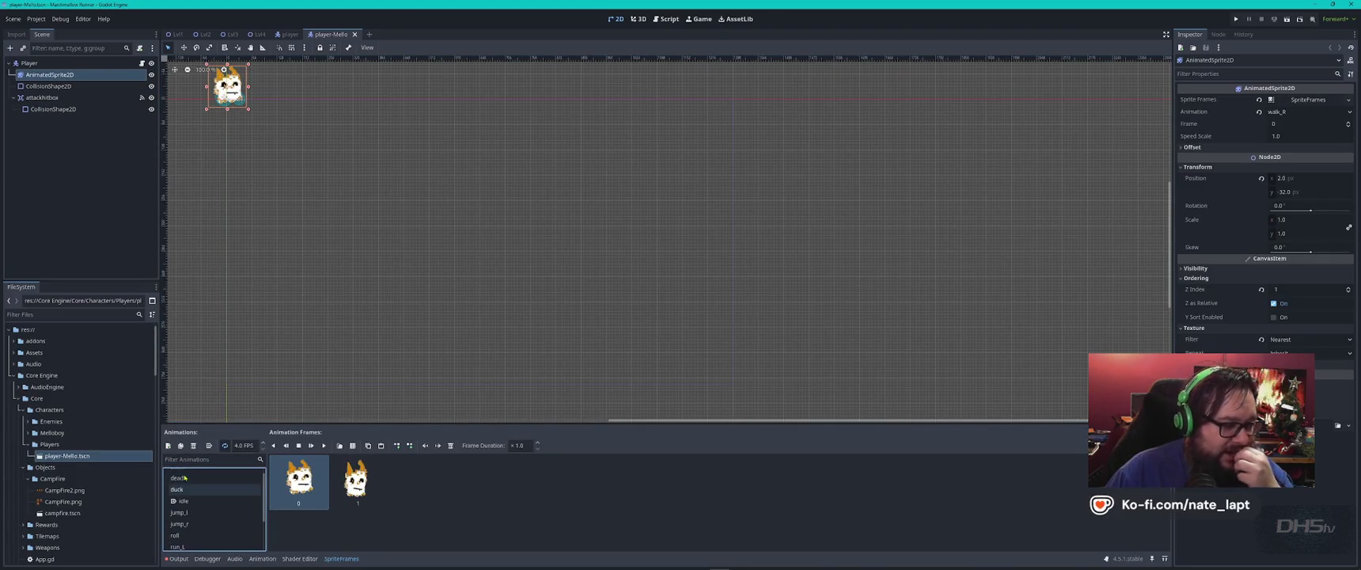
{"action": "left_click", "coordinate": [185, 478]}
{"action": "scroll", "coordinate": [186, 478], "scroll_direction": "up", "scroll_amount": 1}
{"action": "left_click", "coordinate": [190, 474]}
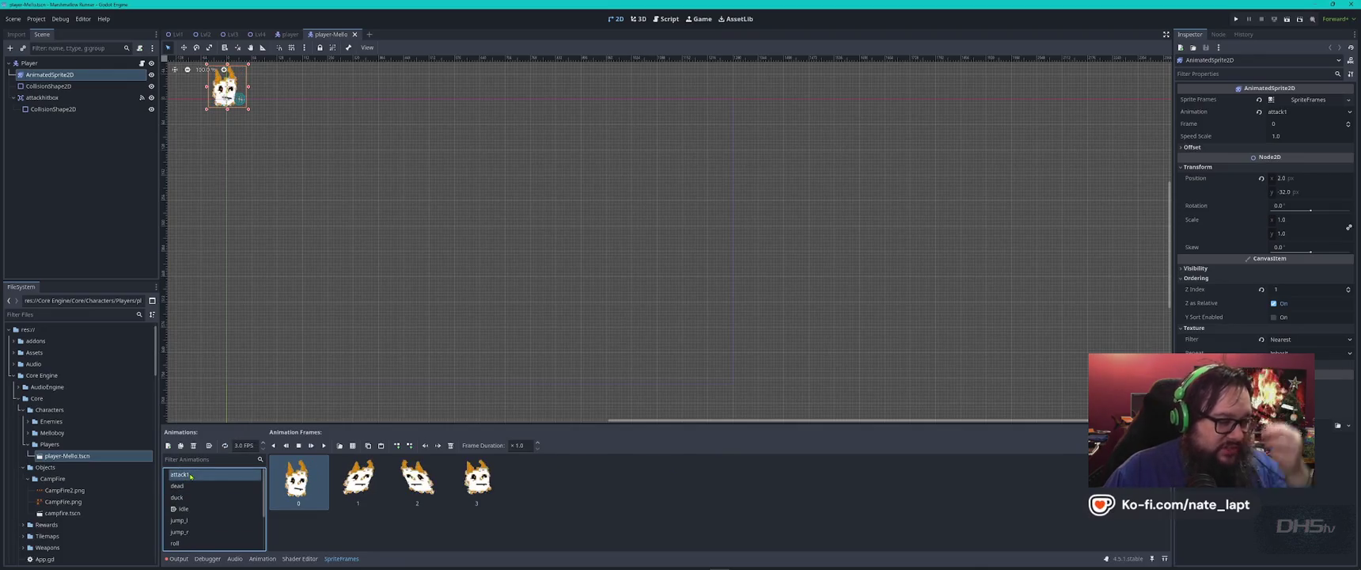
{"action": "left_click_drag", "start_coordinate": [294, 158], "coordinate": [499, 268]}
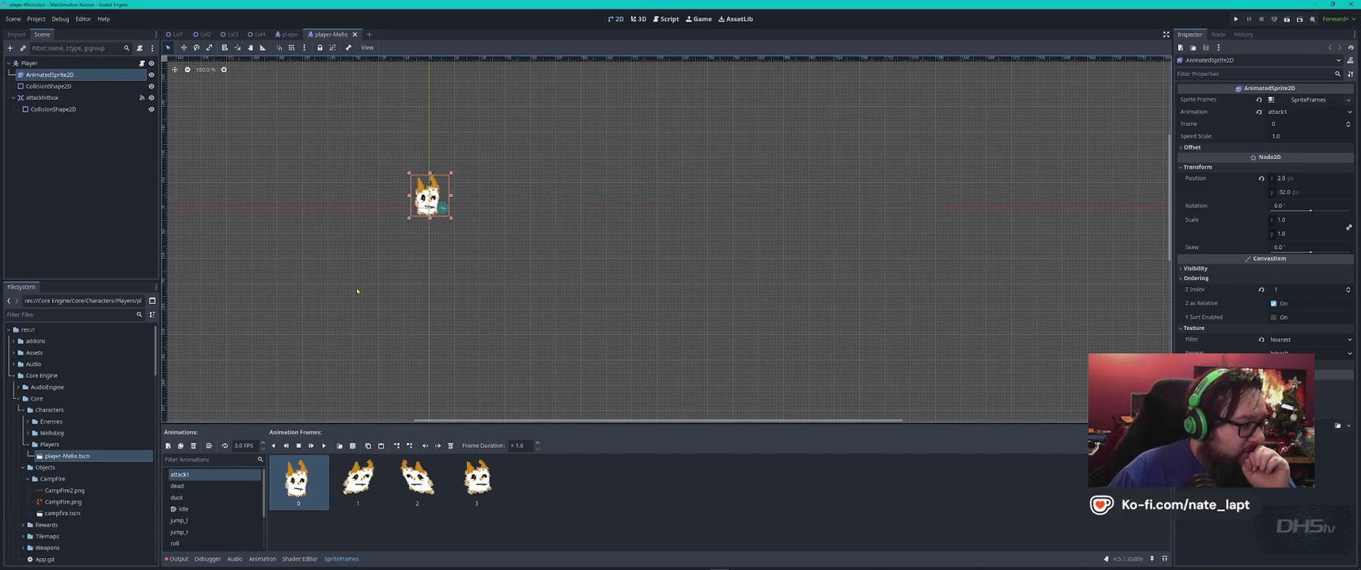
- Rename the root node to Player-Mello and save the scene
{"action": "left_click", "coordinate": [29, 62]}
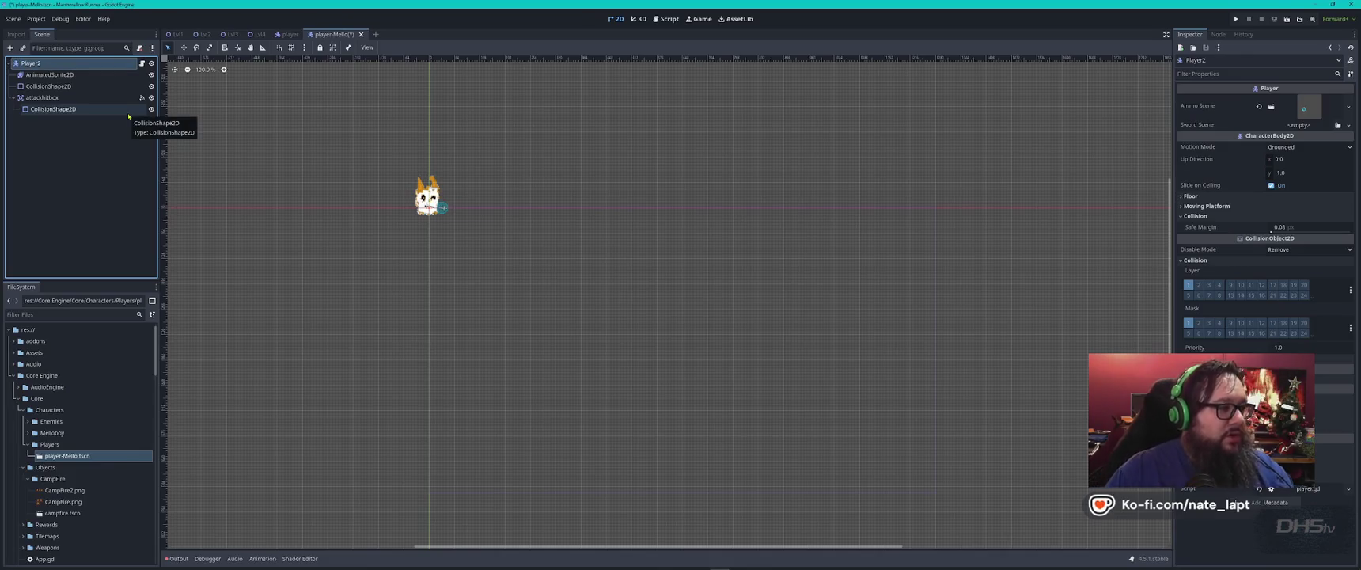
{"action": "key", "text": "Return"}
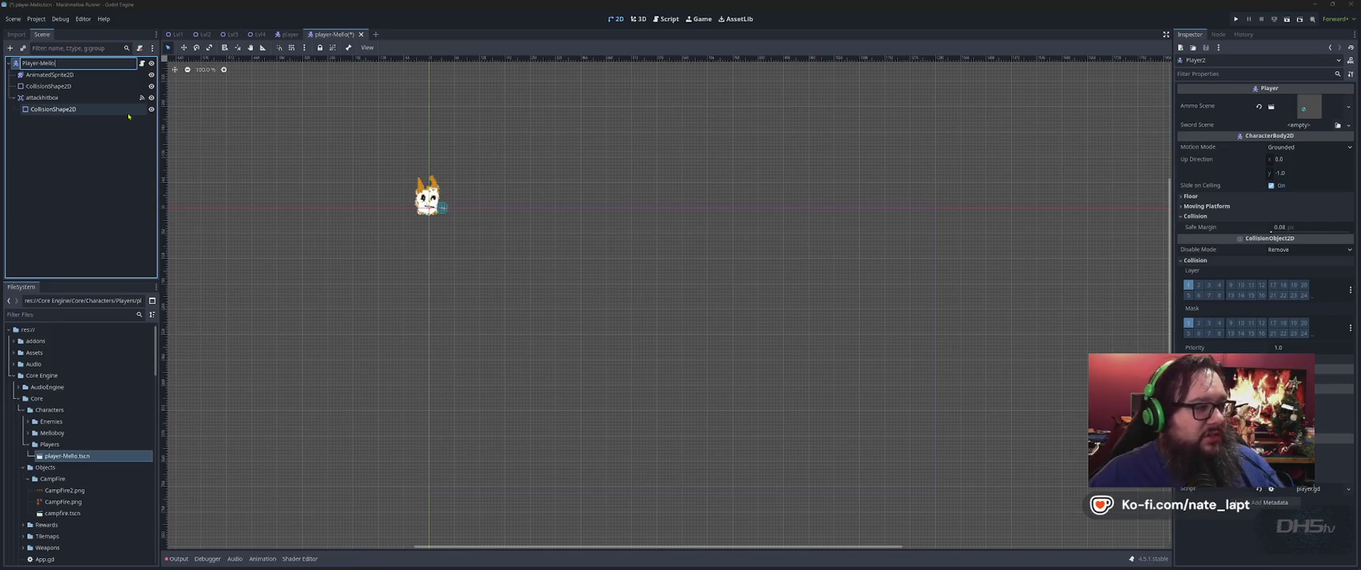
{"action": "key", "text": "Return"}
{"action": "key", "text": "ctrl+s"}
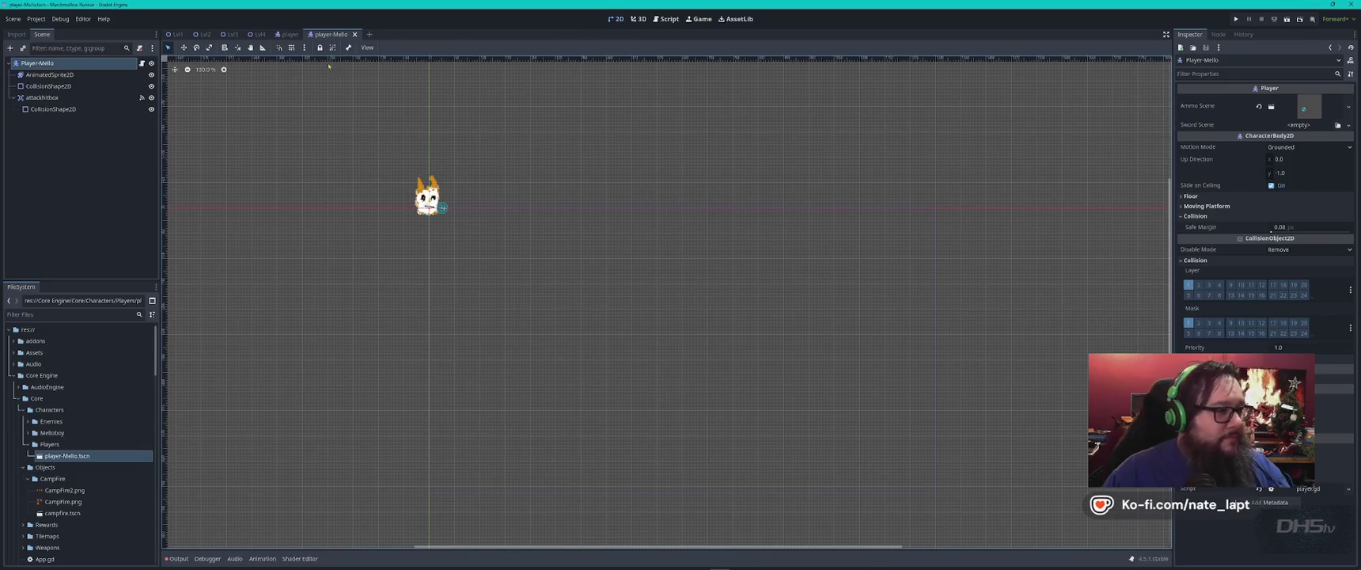
{"action": "left_click", "coordinate": [176, 34]}
- Instance player-Mello.tscn into Lvl1 beside the Player and reparent Camera2D under Player-Mello
{"action": "scroll", "coordinate": [507, 295], "scroll_direction": "down", "scroll_amount": 3}
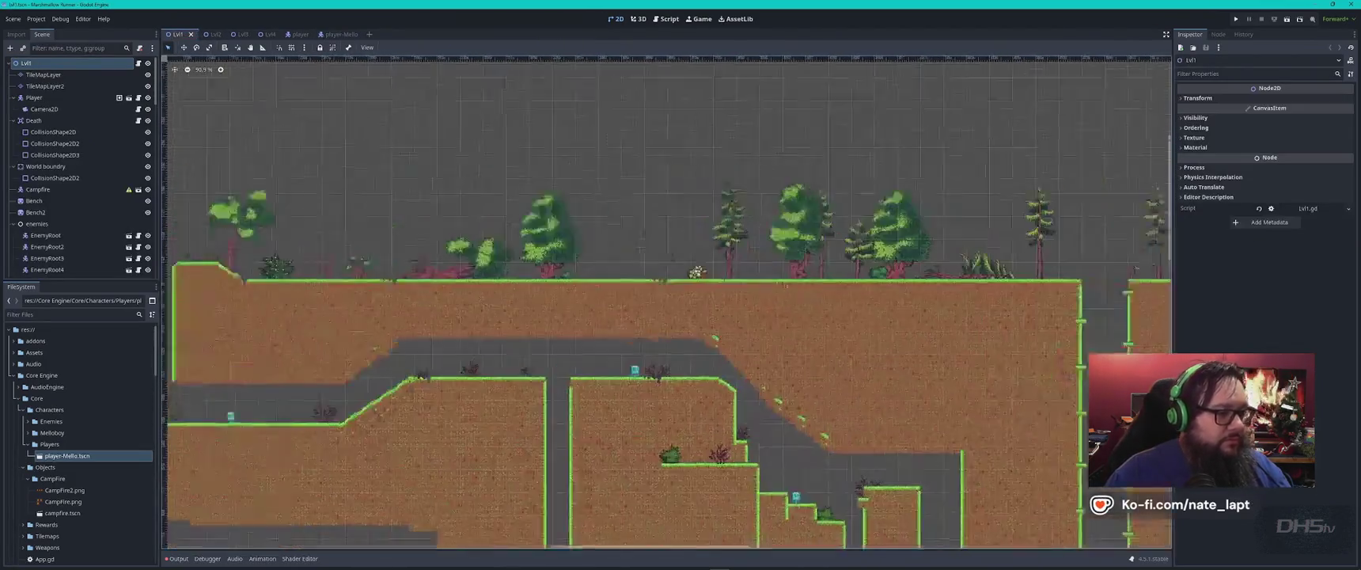
{"action": "scroll", "coordinate": [507, 295], "scroll_direction": "up", "scroll_amount": 3}
{"action": "scroll", "coordinate": [488, 159], "scroll_direction": "up", "scroll_amount": 4}
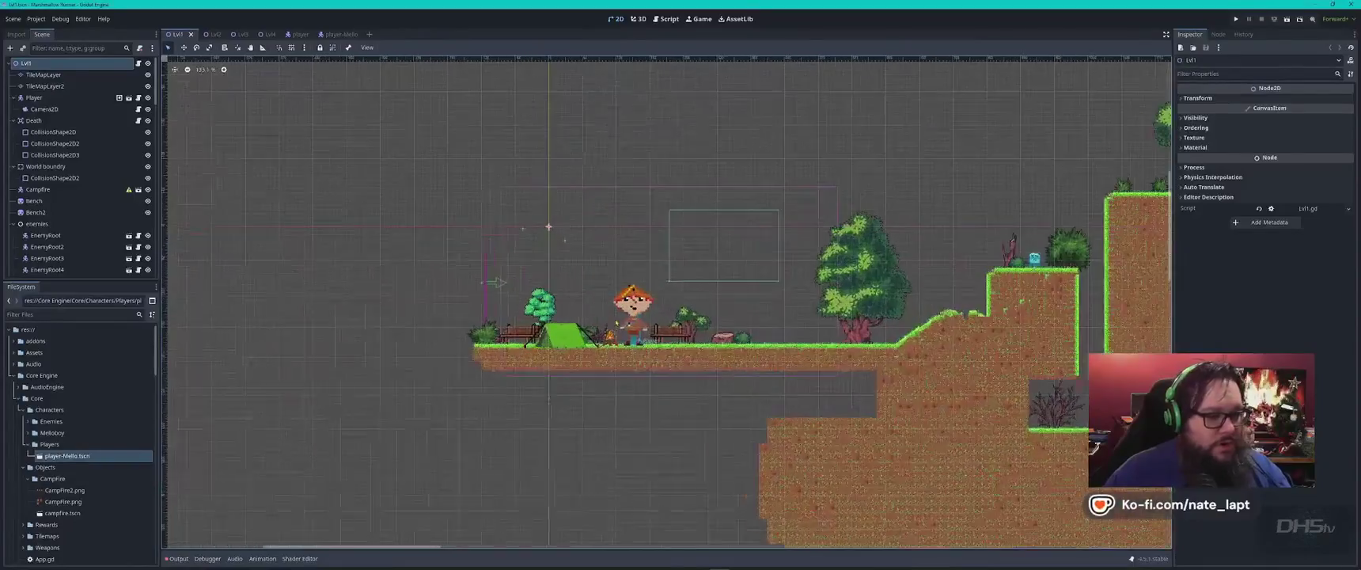
{"action": "left_click_drag", "start_coordinate": [752, 285], "coordinate": [674, 317]}
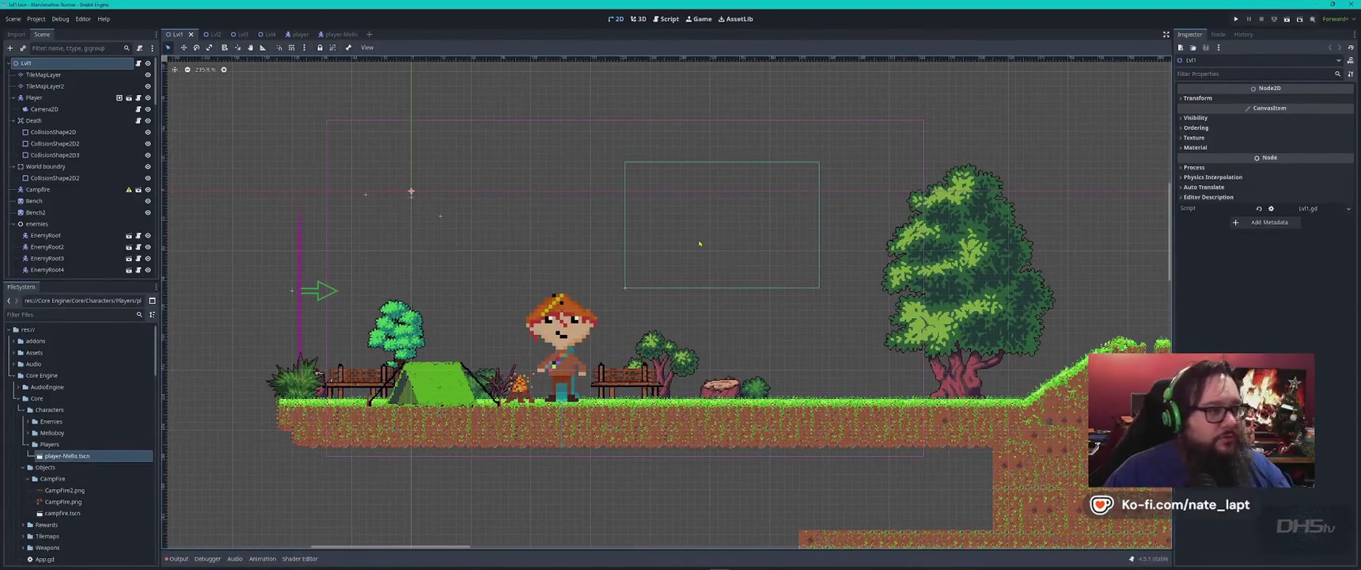
{"action": "left_click", "coordinate": [48, 97]}
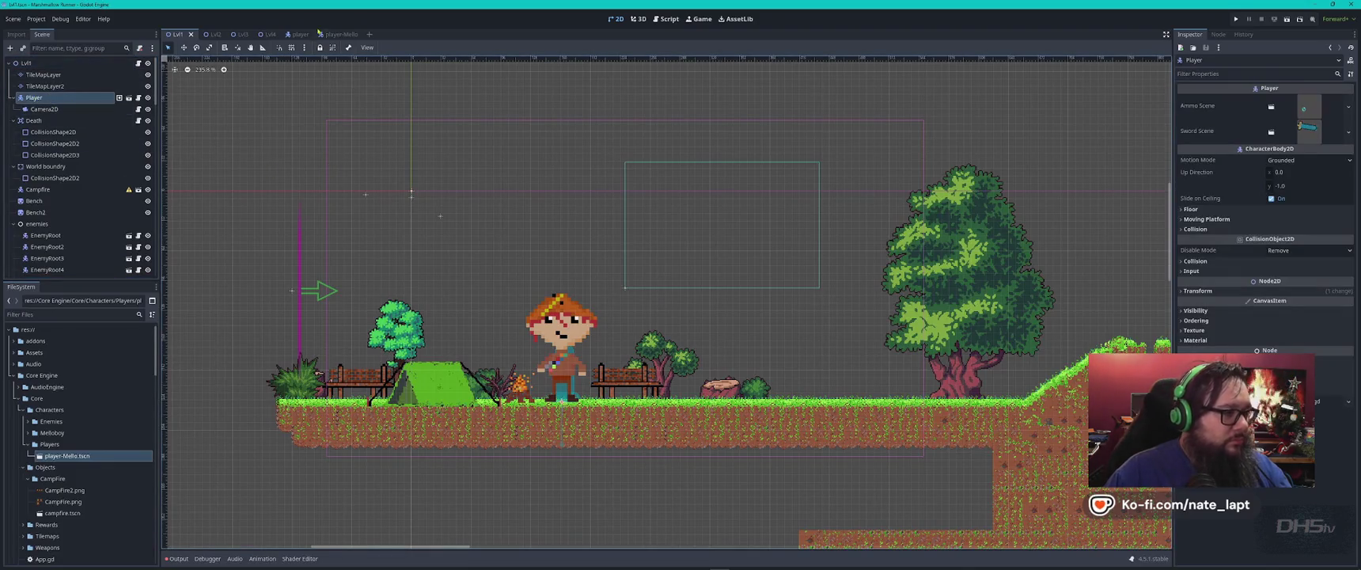
{"action": "left_click_drag", "start_coordinate": [68, 456], "coordinate": [54, 96]}
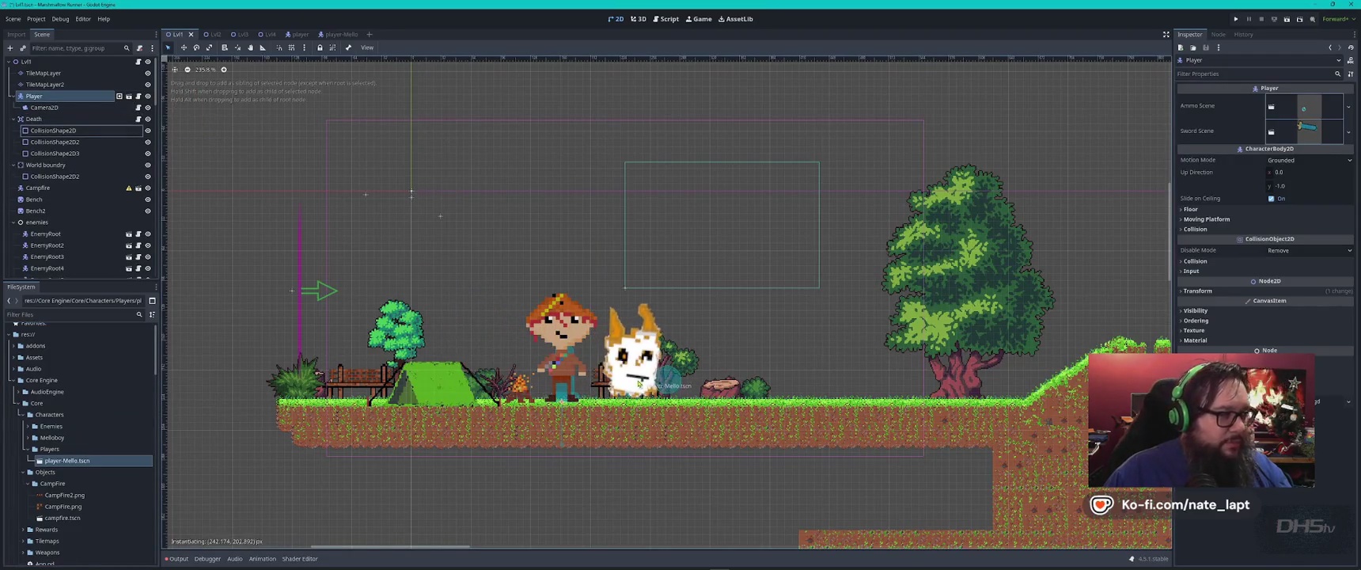
{"action": "mouse_move", "coordinate": [48, 270]}
{"action": "left_mouse_down"}
{"action": "mouse_move", "coordinate": [74, 164]}
{"action": "mouse_move", "coordinate": [45, 98]}
{"action": "left_mouse_up"}
{"action": "left_click", "coordinate": [503, 247]}
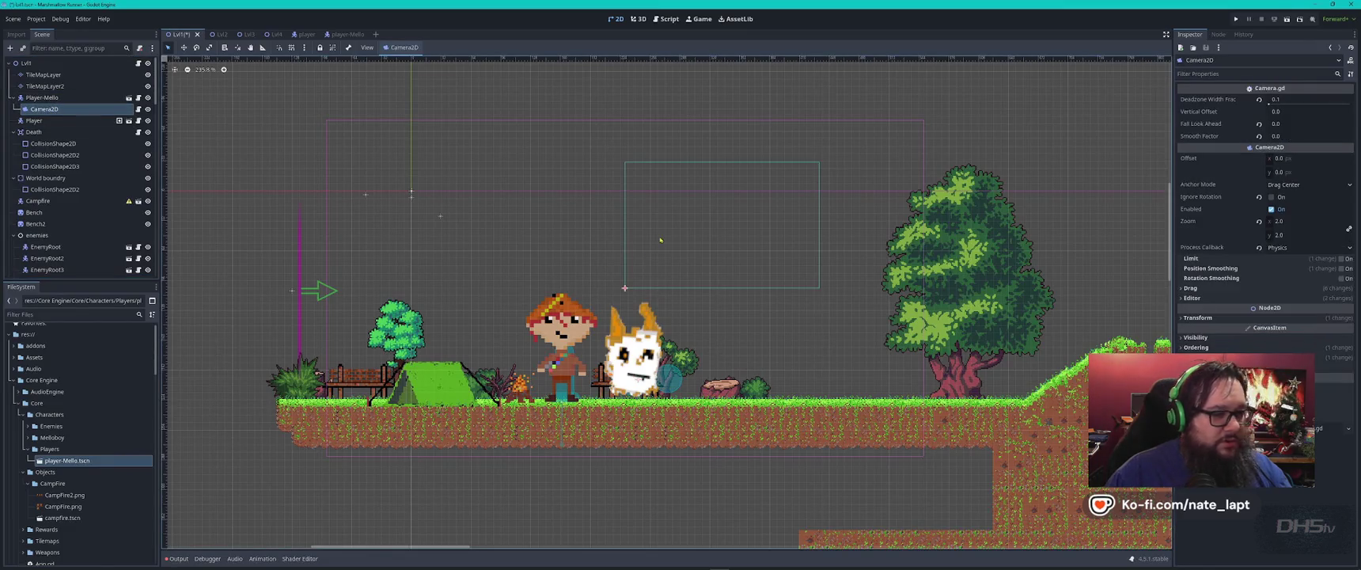
- Run the game, start it from the main menu into the first level, then stop it
{"action": "key", "text": "F5"}
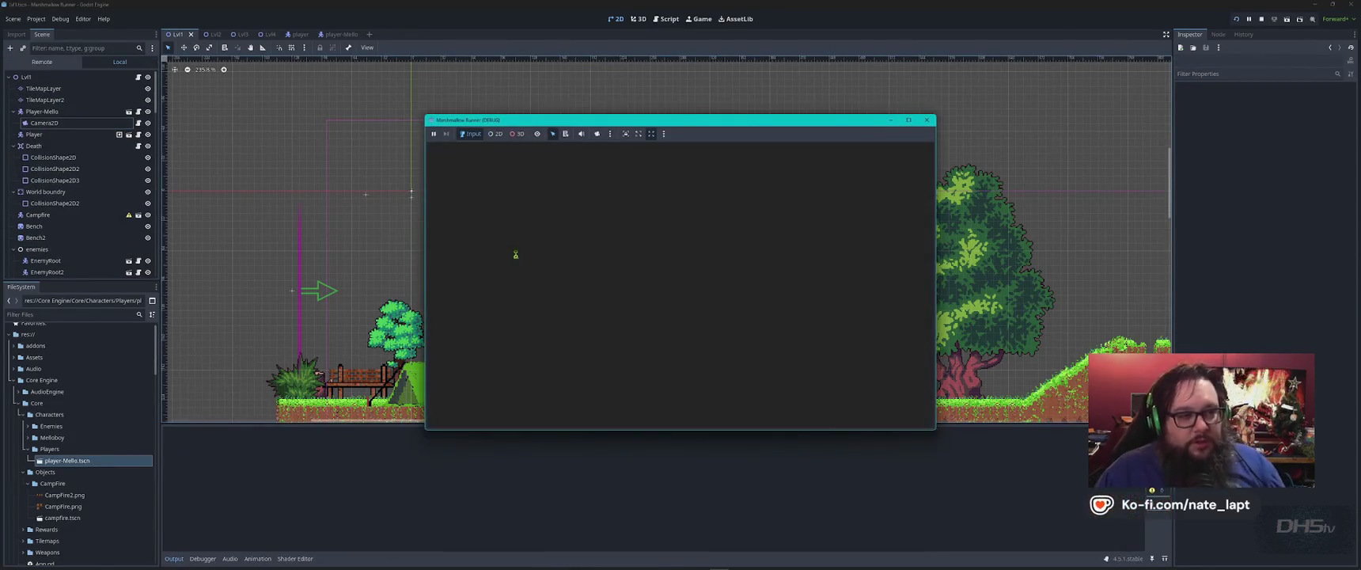
{"action": "left_click", "coordinate": [909, 121]}
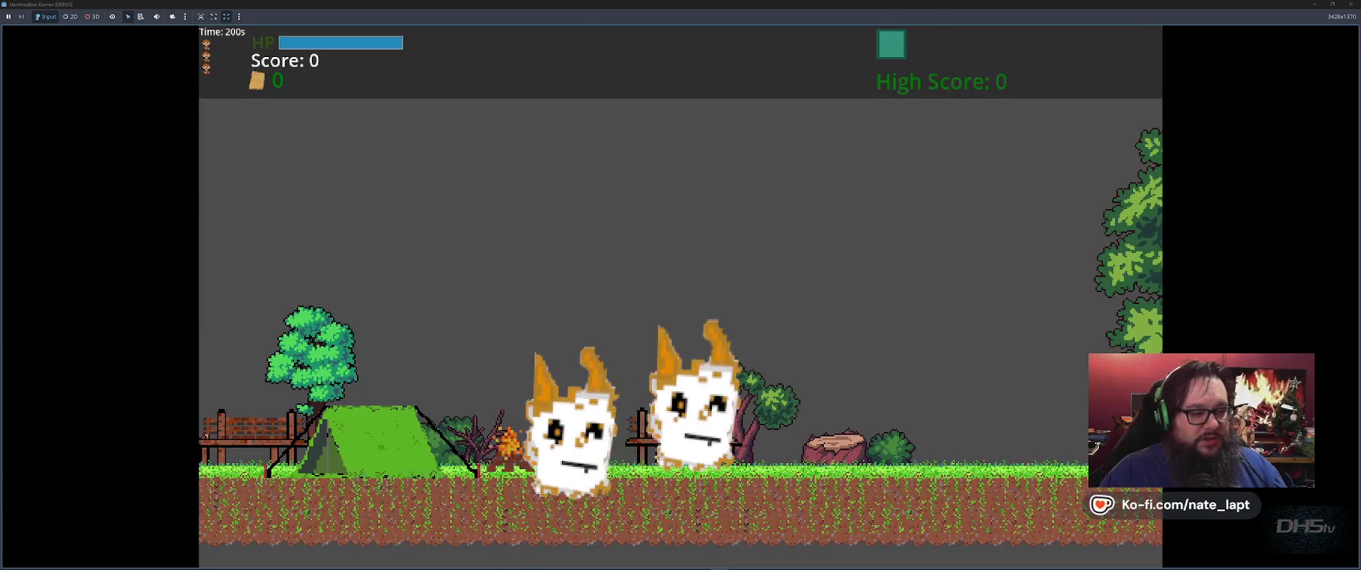
{"action": "left_click", "coordinate": [641, 341]}
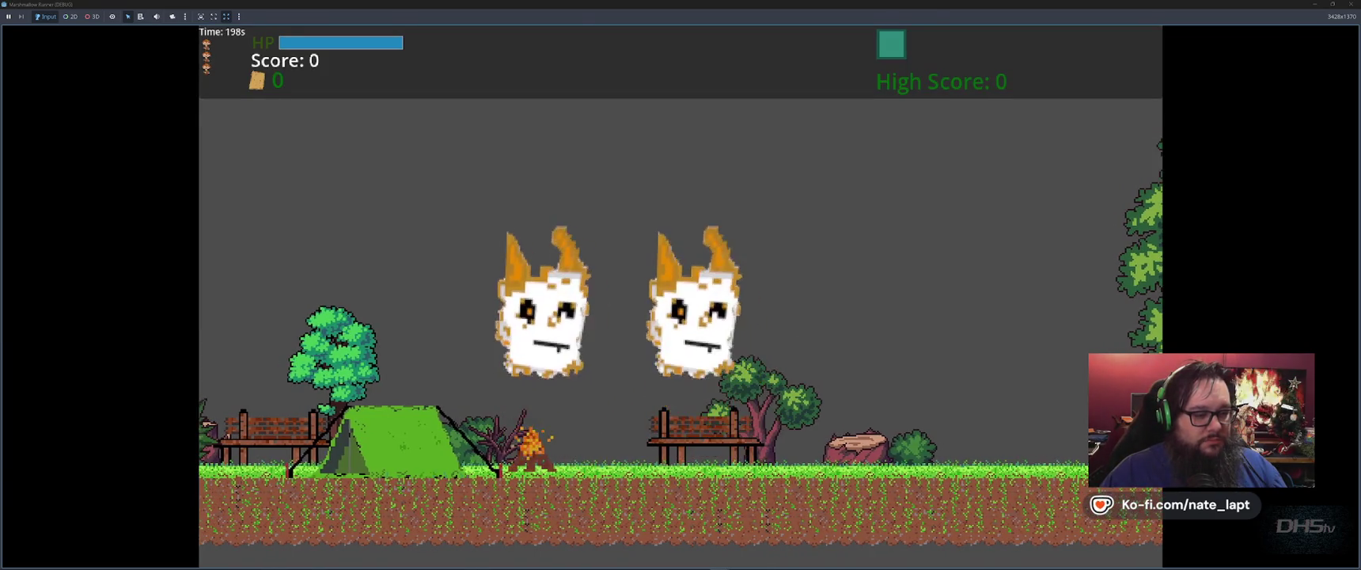
{"action": "key", "text": "F8"}
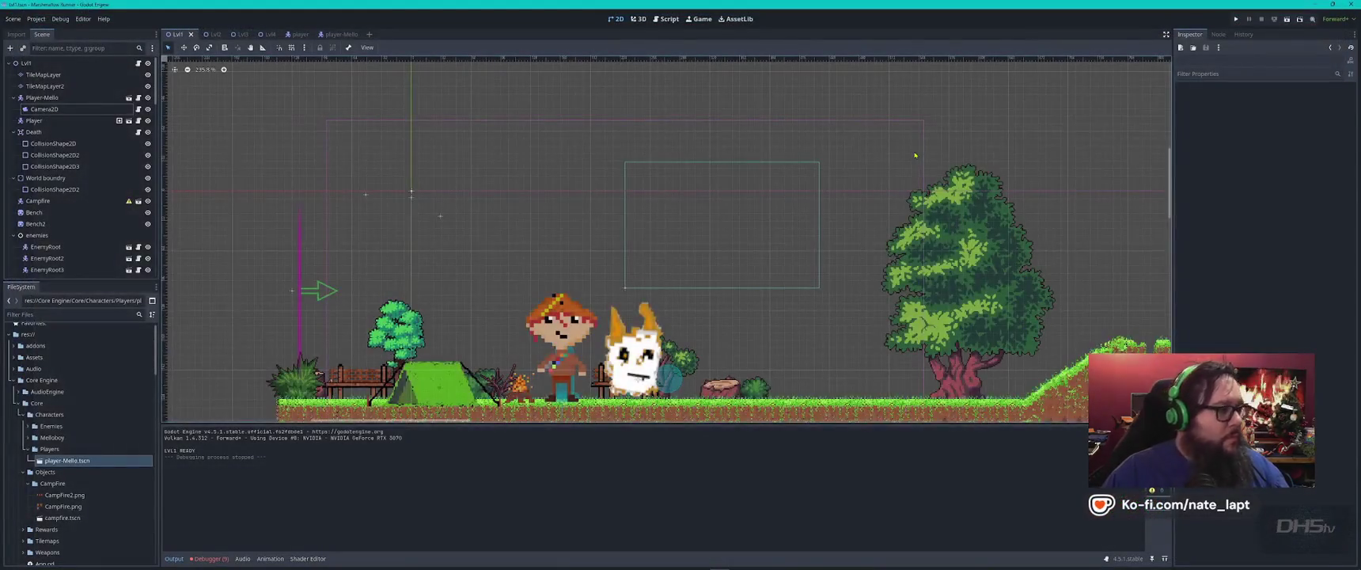
- Inspect the Player and Player-Mello nodes, then open the original player scene
{"action": "left_click", "coordinate": [35, 120]}
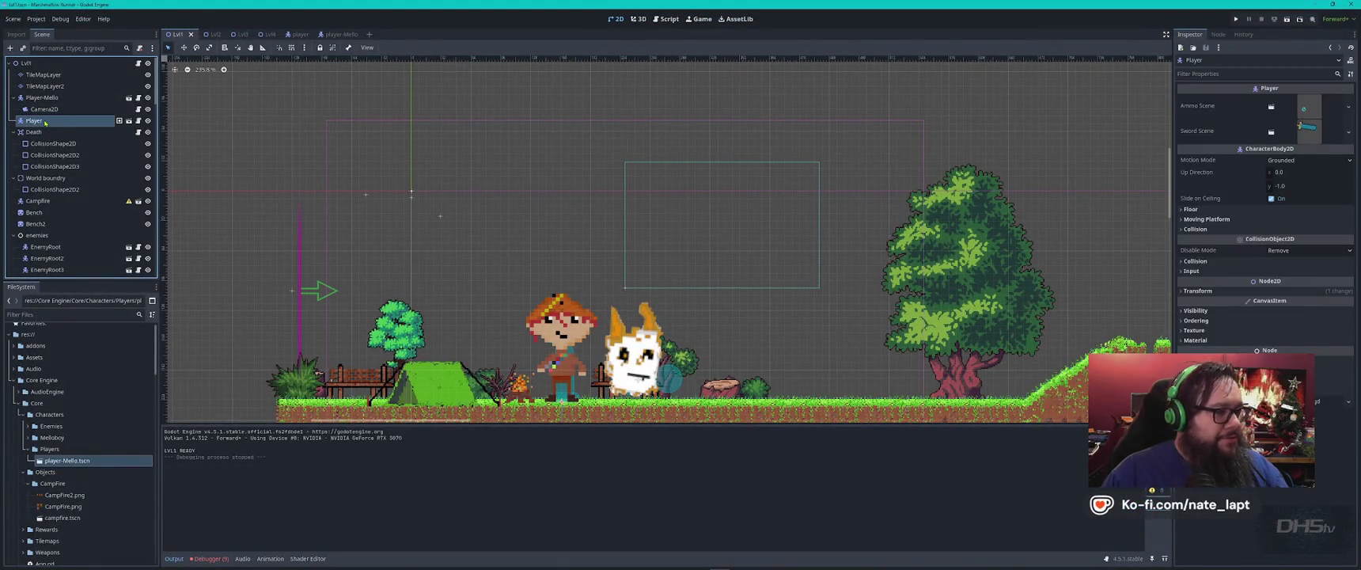
{"action": "left_click", "coordinate": [61, 99]}
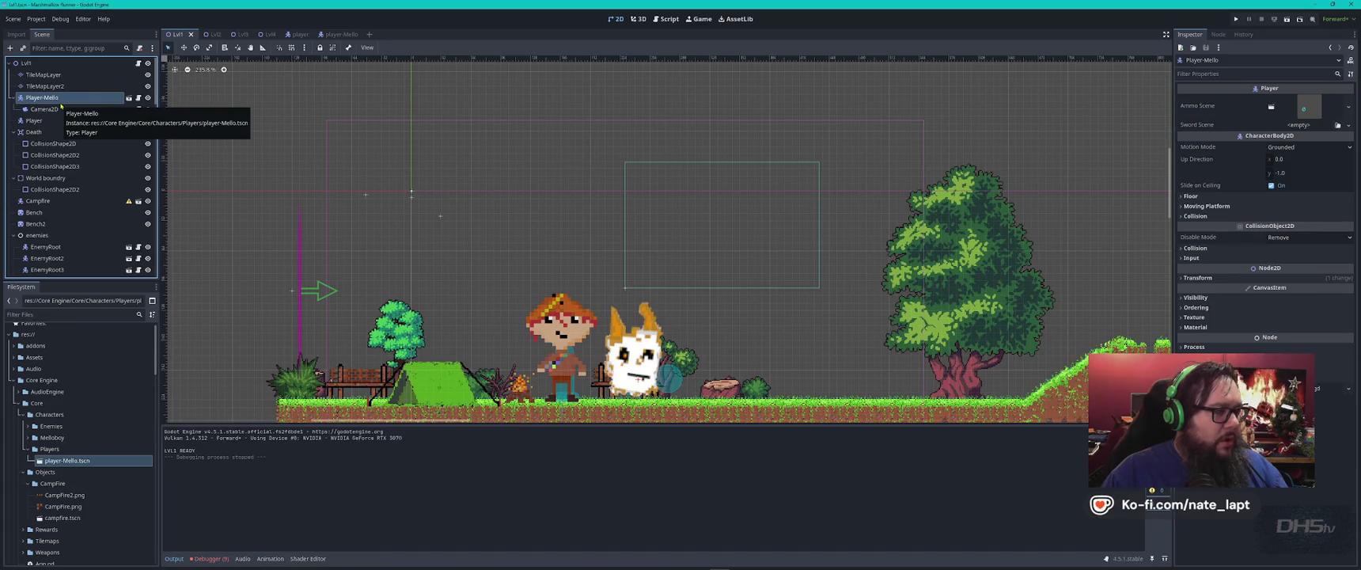
{"action": "left_click", "coordinate": [55, 120]}
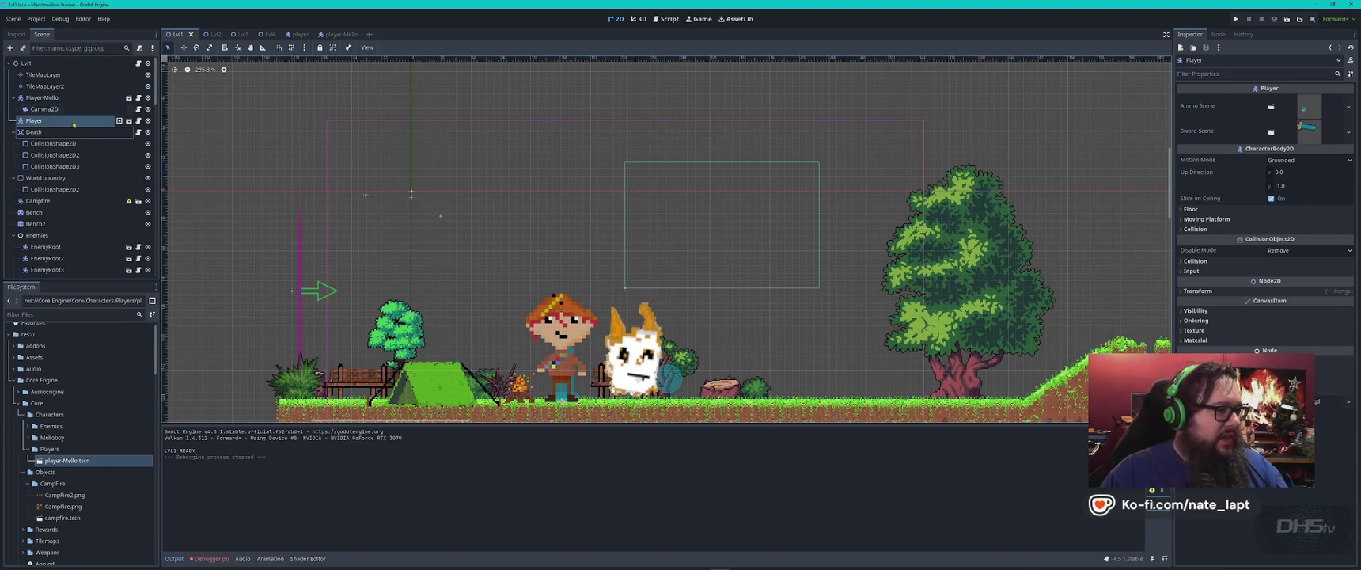
{"action": "left_click", "coordinate": [119, 121]}
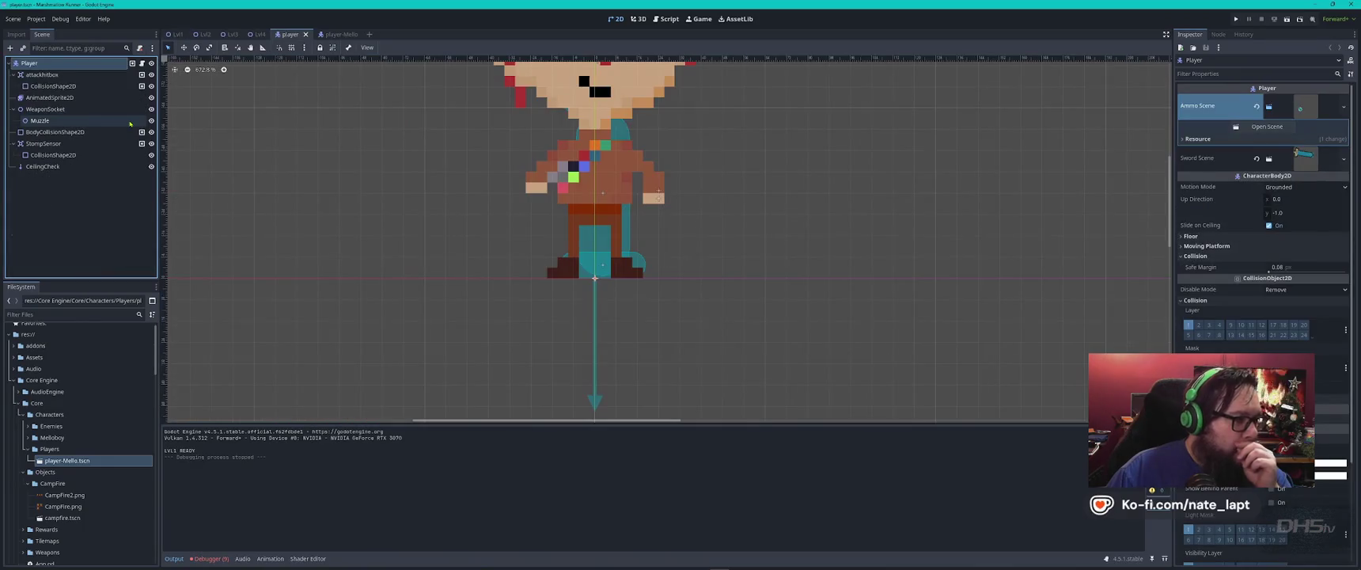
- Switch to the player-Mello scene and open its attached player.gd script
{"action": "scroll", "coordinate": [325, 200], "scroll_direction": "down", "scroll_amount": 5}
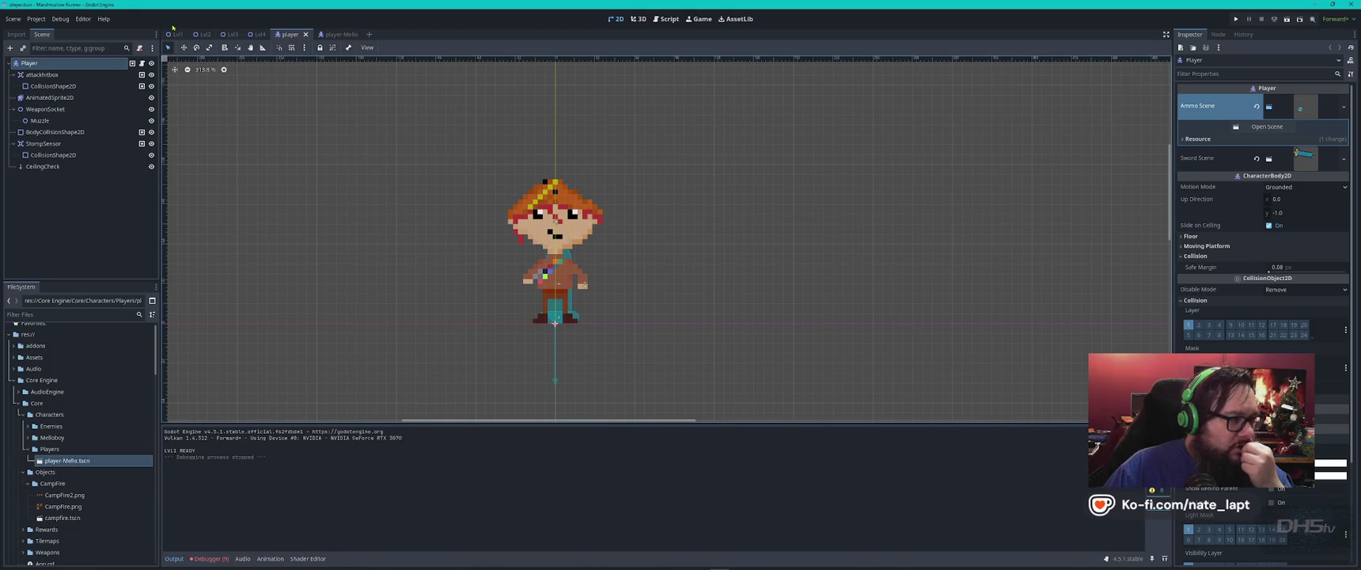
{"action": "left_click", "coordinate": [177, 34]}
{"action": "left_click", "coordinate": [294, 34]}
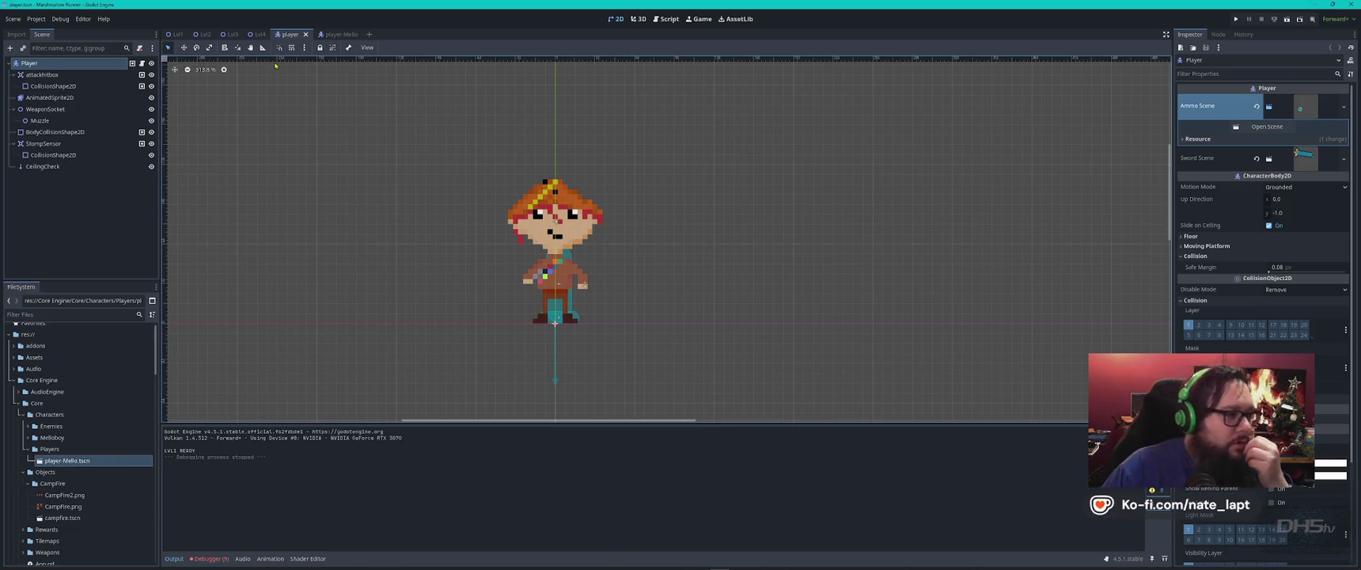
{"action": "left_click", "coordinate": [333, 34]}
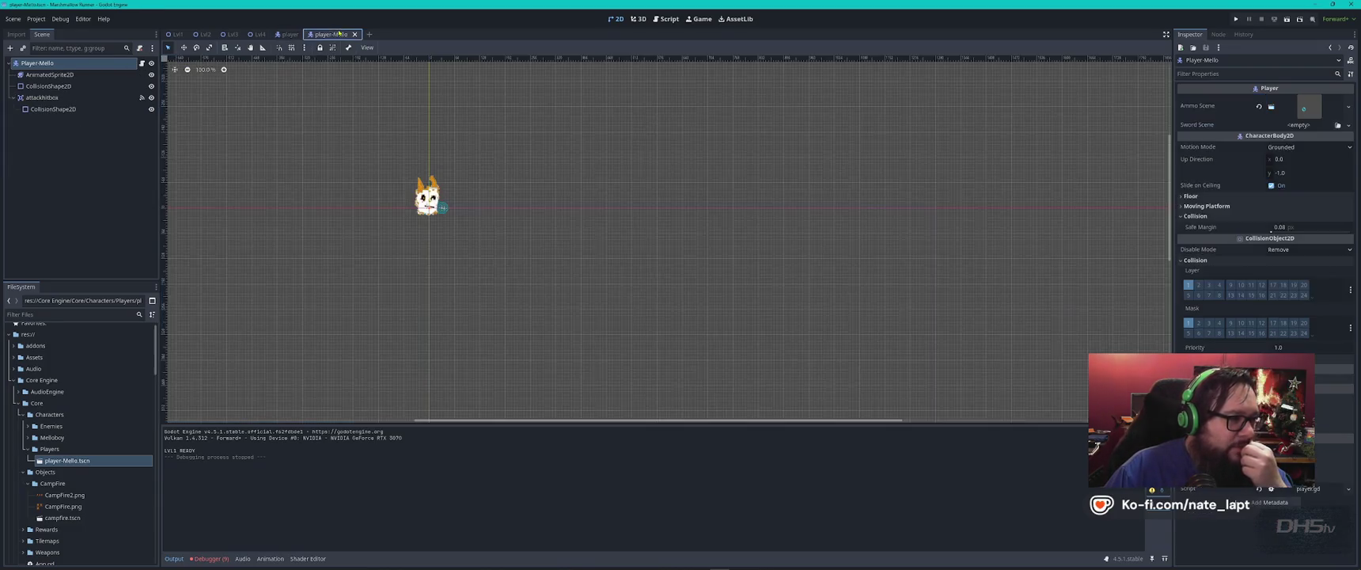
{"action": "left_click", "coordinate": [143, 63]}
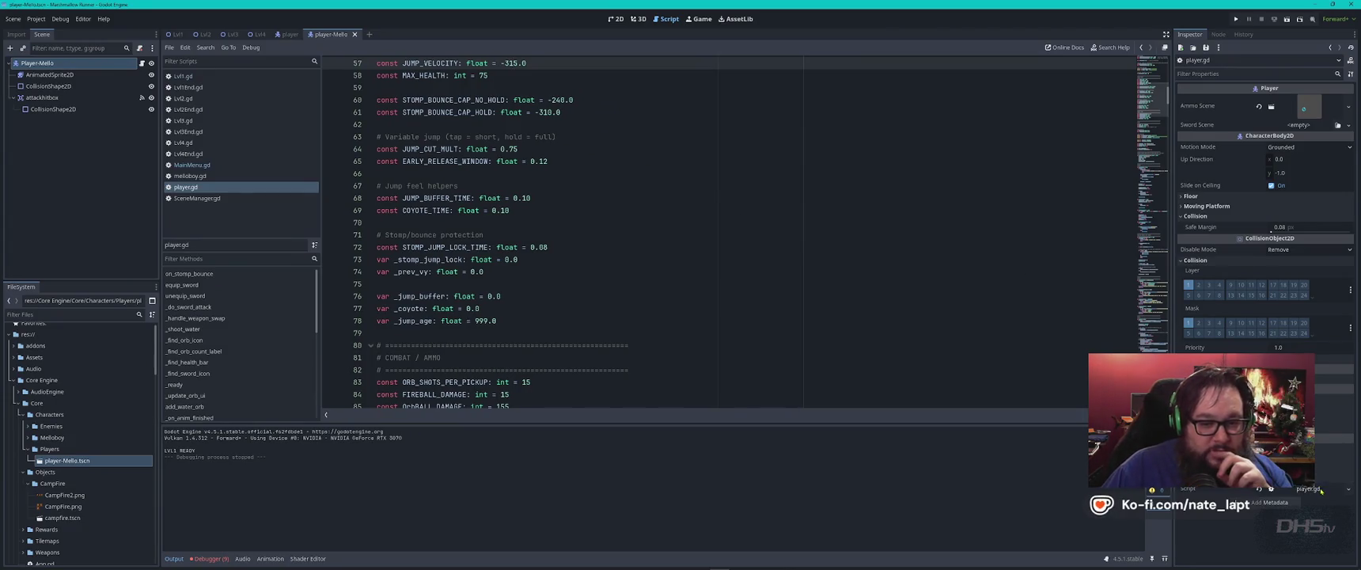
- Search player.gd for 'anim' matches, then for 'player'
{"action": "left_click", "coordinate": [790, 236]}
{"action": "key", "text": "ctrl+f"}
{"action": "type", "text": "anim"}
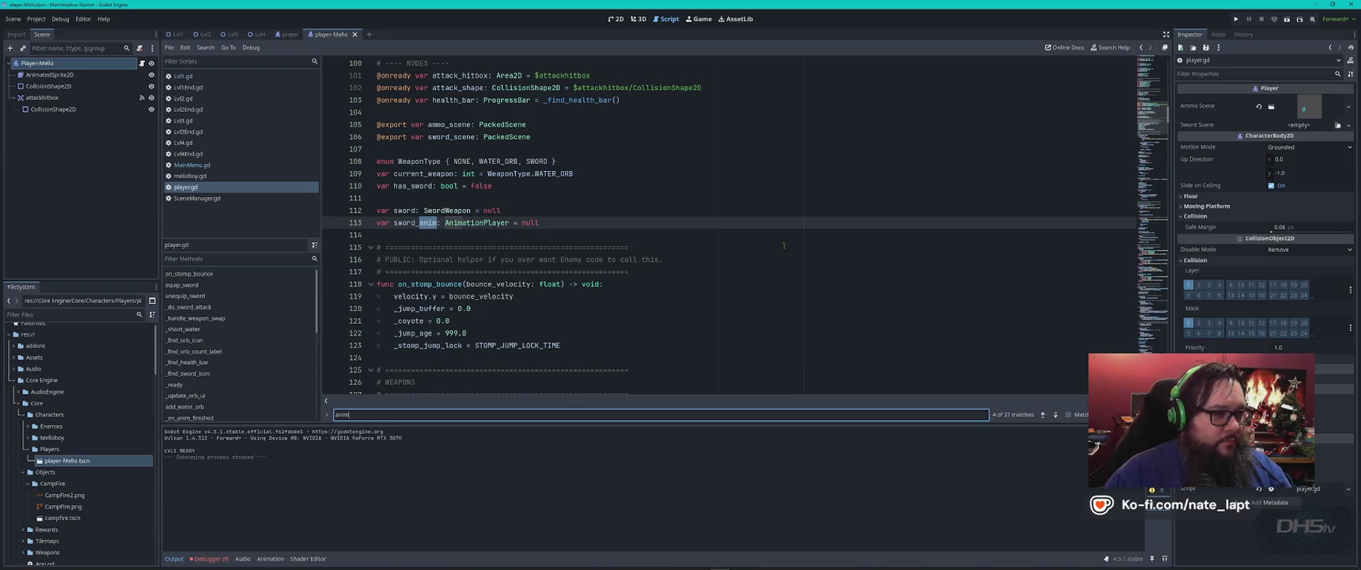
{"action": "key", "text": "Return"}
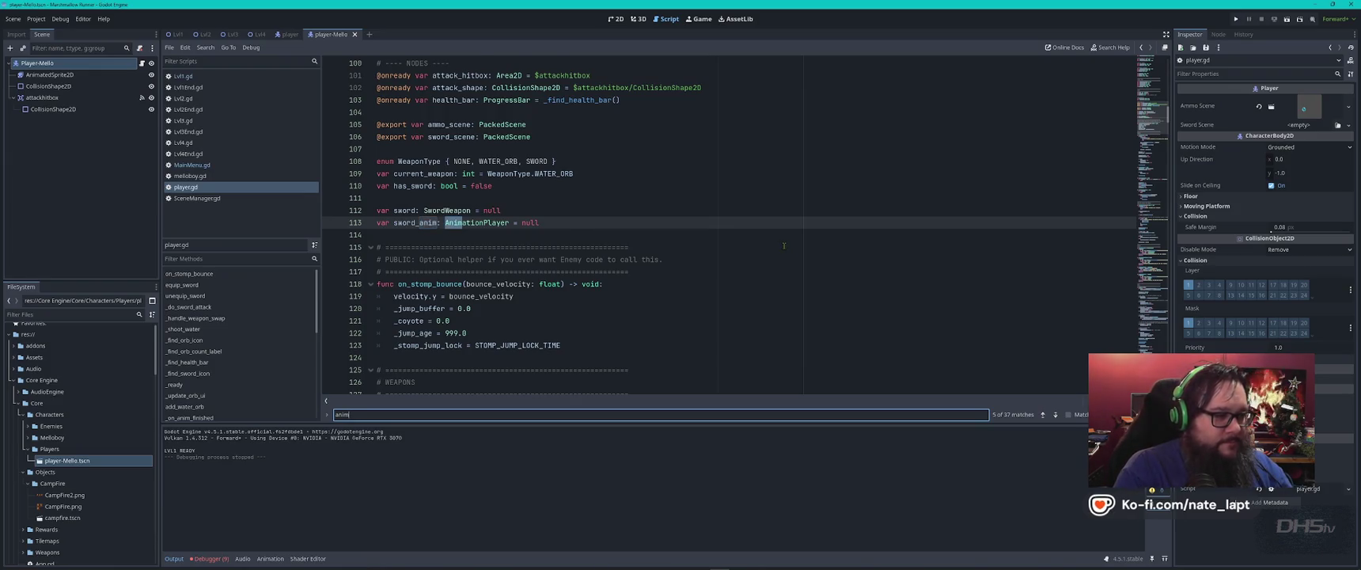
{"action": "key", "text": "Return"}
{"action": "key", "text": "Return"}
{"action": "key", "text": "Return"}
{"action": "key", "text": "Return"}
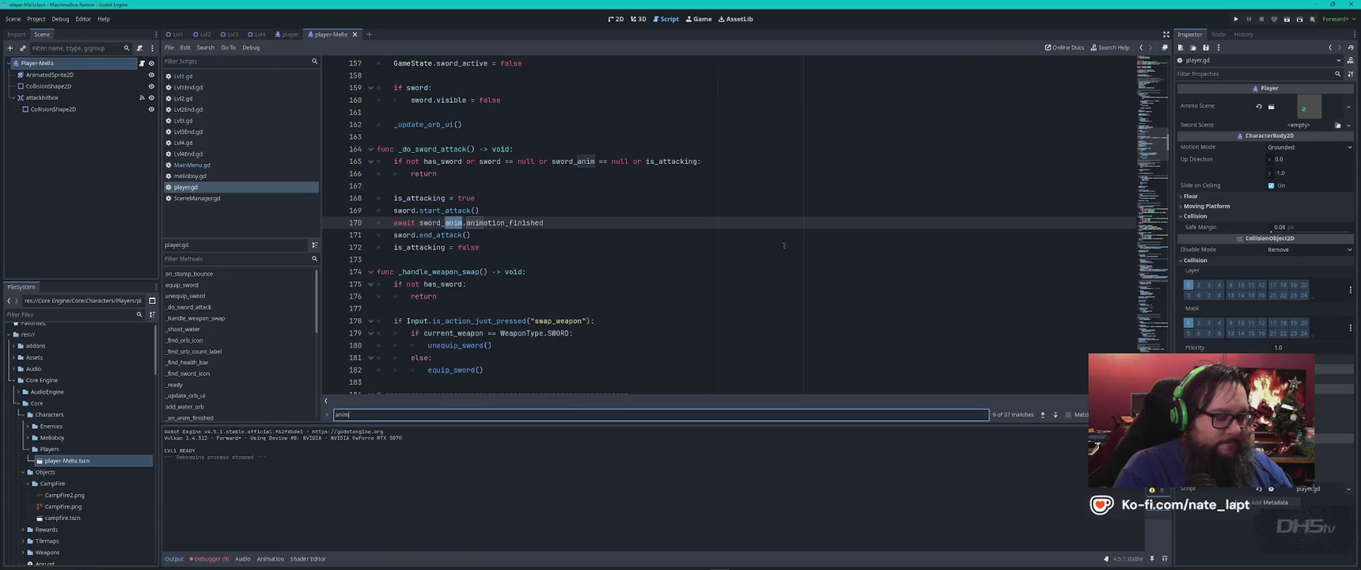
{"action": "type", "text": "player"}
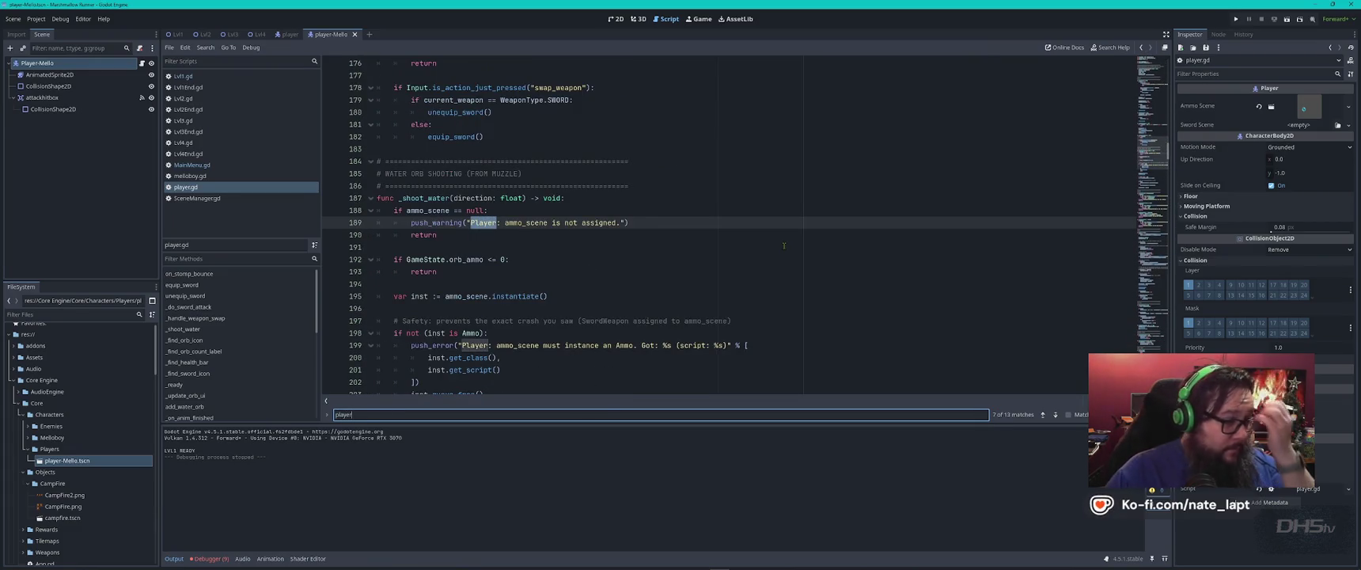
{"action": "scroll", "coordinate": [784, 246], "scroll_direction": "up", "scroll_amount": 10}
{"action": "scroll", "coordinate": [784, 245], "scroll_direction": "up", "scroll_amount": 10}
{"action": "scroll", "coordinate": [783, 244], "scroll_direction": "up", "scroll_amount": 10}
{"action": "scroll", "coordinate": [782, 243], "scroll_direction": "up", "scroll_amount": 10}
- Inspect the script header's class_name Player line and the sprite variable's type
{"action": "left_click", "coordinate": [781, 242]}
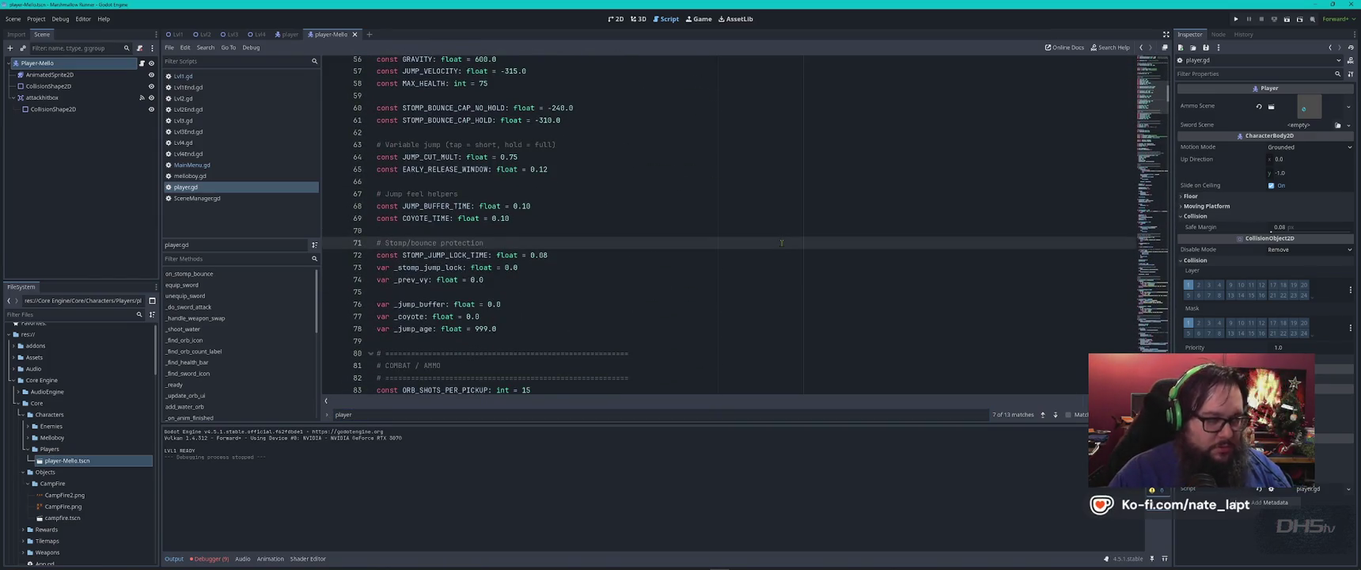
{"action": "key", "text": "ctrl+Home"}
{"action": "left_click", "coordinate": [433, 98]}
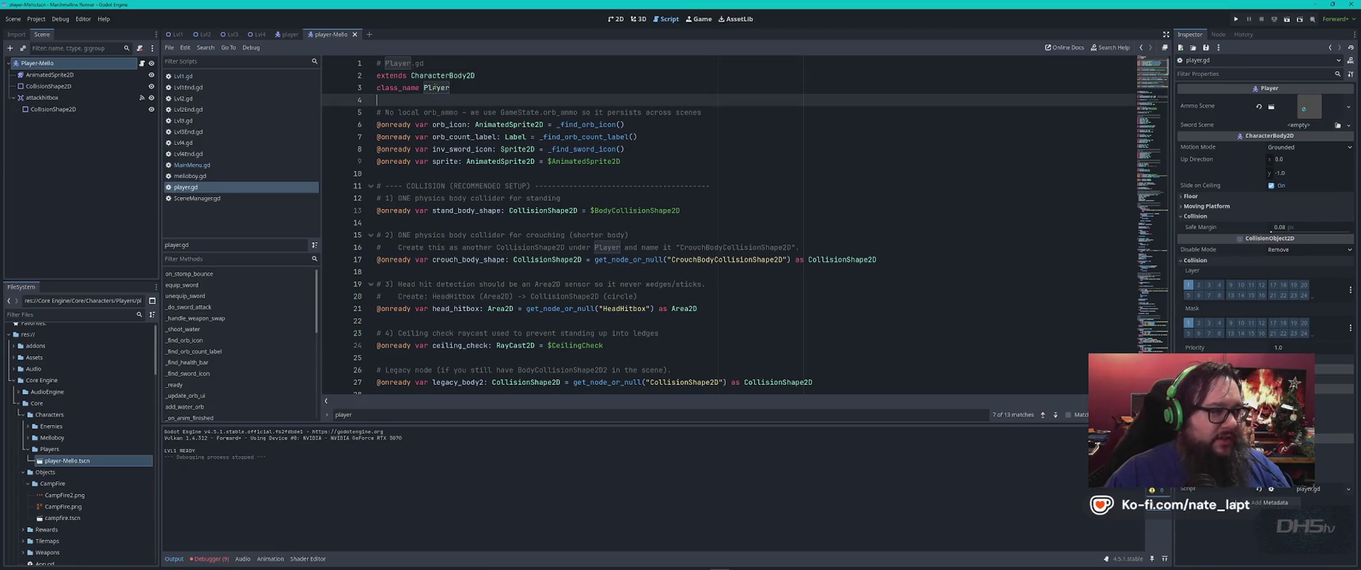
{"action": "left_click", "coordinate": [478, 87]}
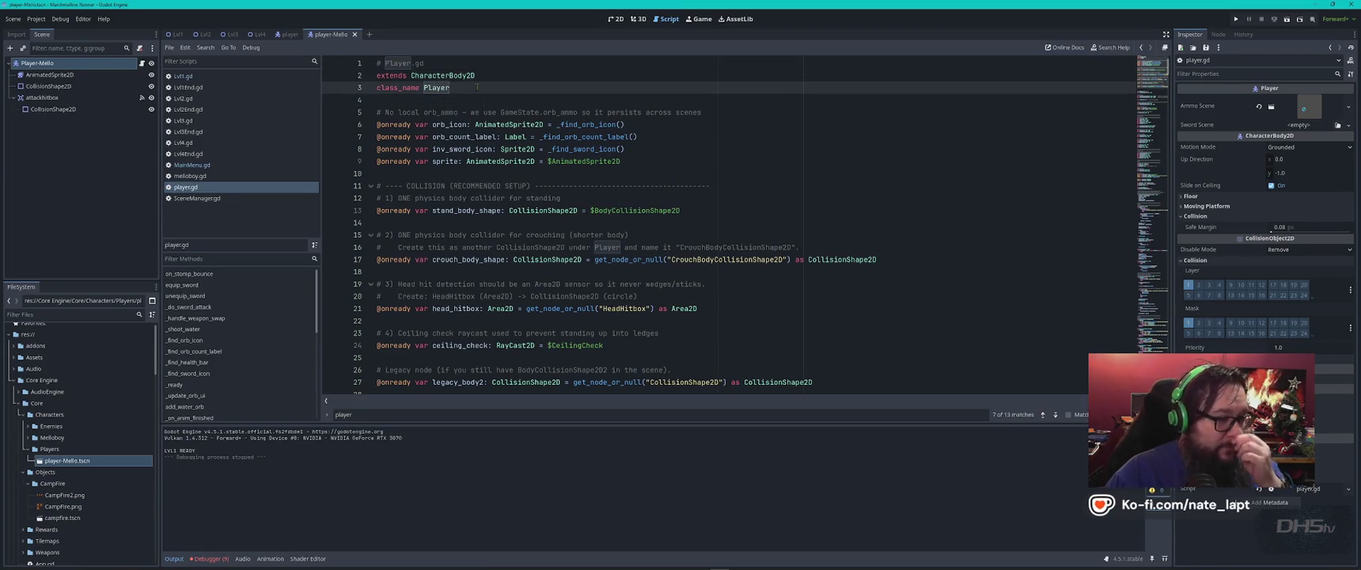
{"action": "left_click", "coordinate": [586, 173]}
{"action": "mouse_move", "coordinate": [512, 160]}
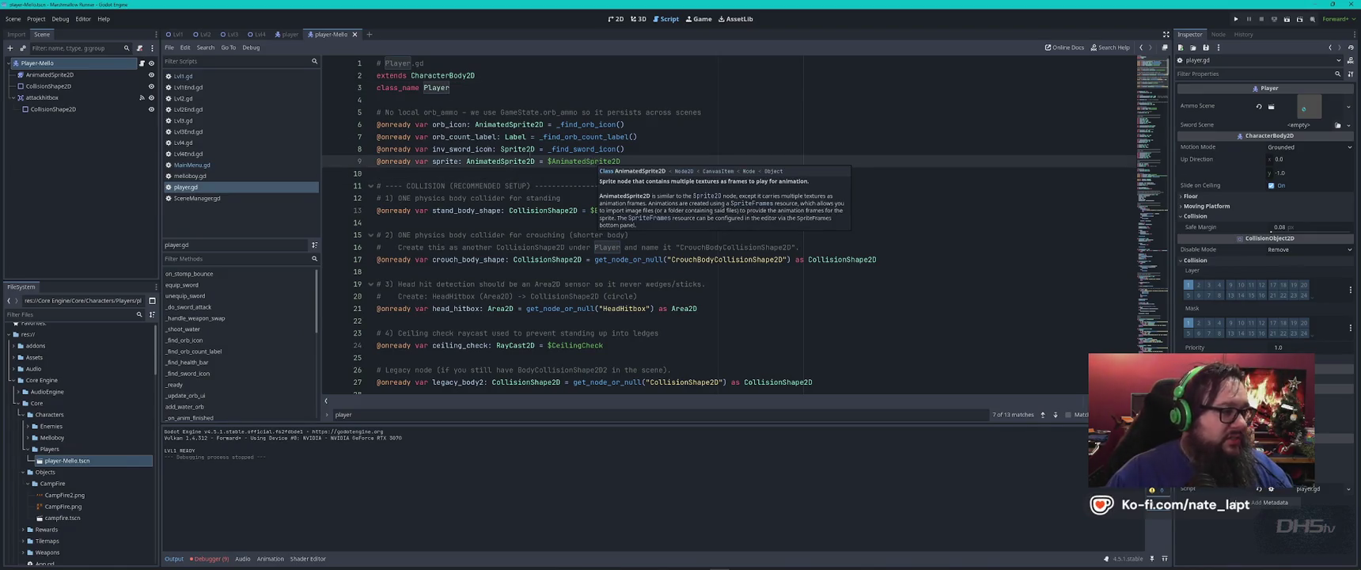
- Inspect the Player-Mello root node's options and its attached script resource options
{"action": "left_click", "coordinate": [49, 74]}
{"action": "left_click", "coordinate": [50, 63]}
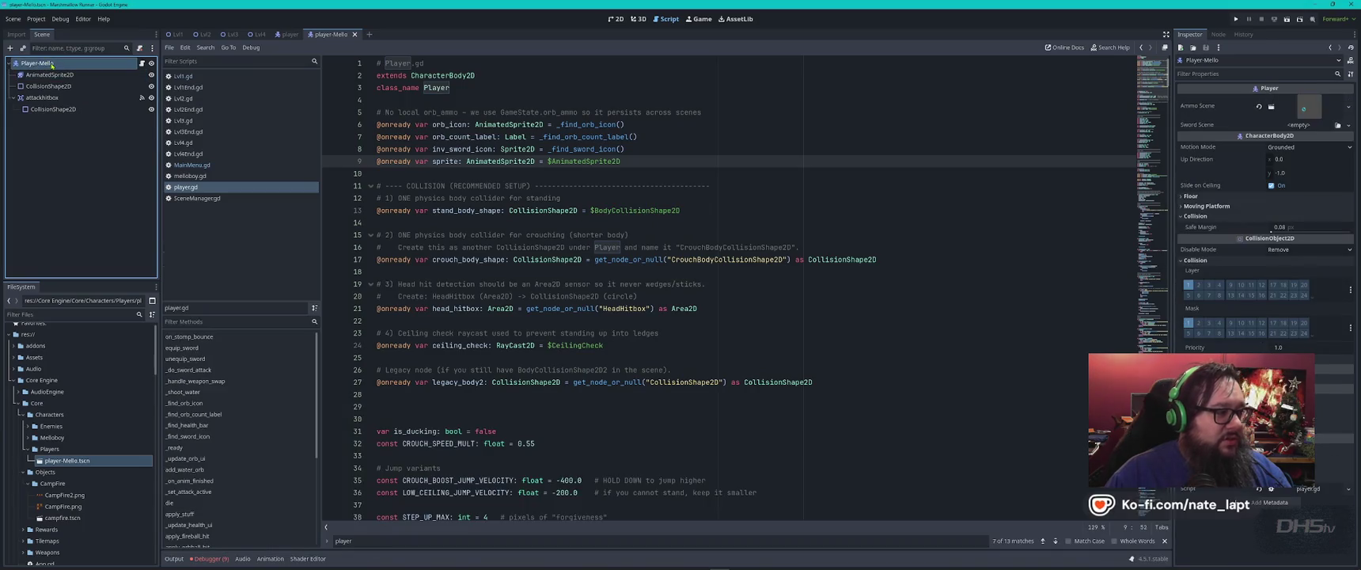
{"action": "right_click", "coordinate": [52, 64]}
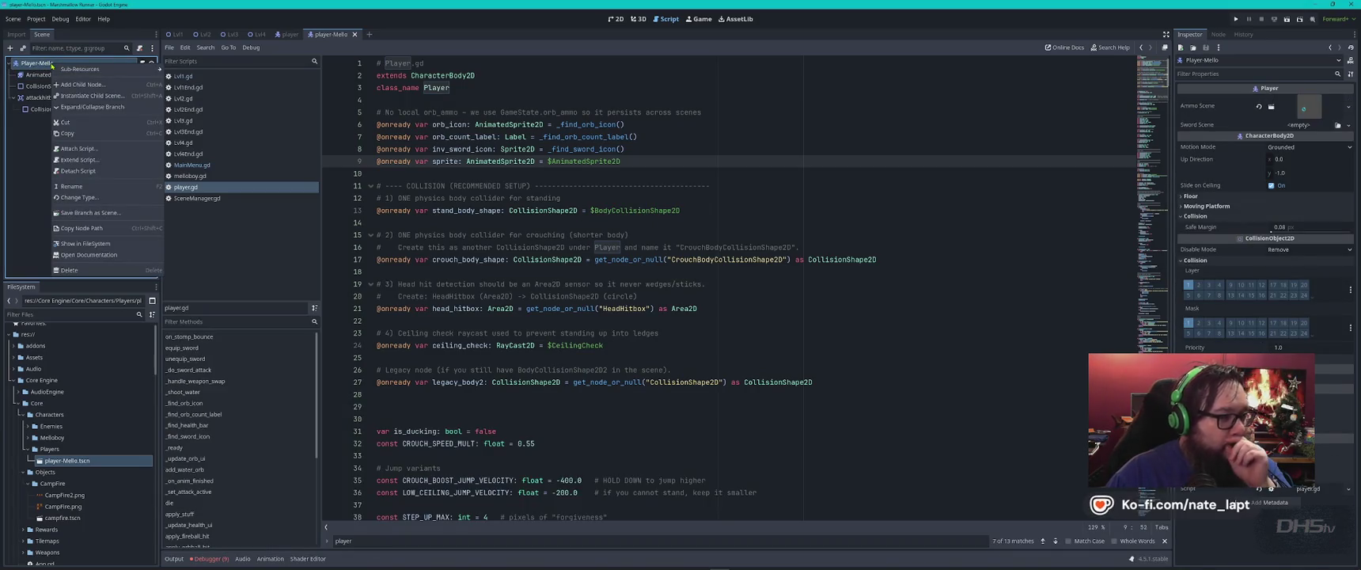
{"action": "left_click", "coordinate": [620, 64]}
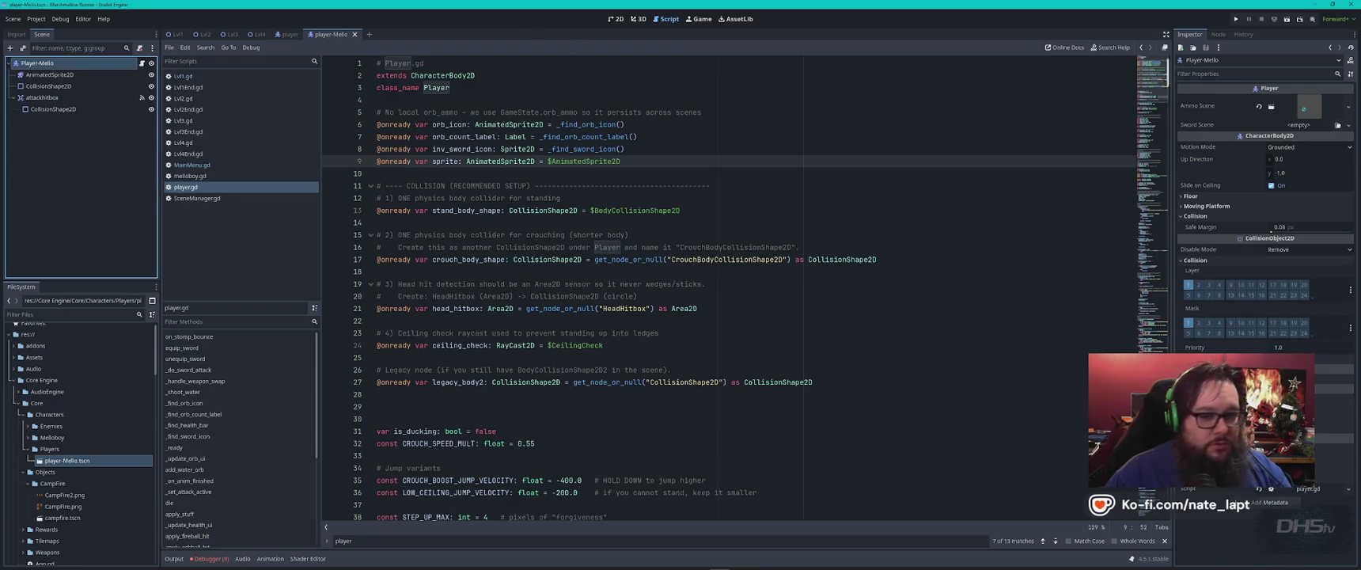
{"action": "left_click", "coordinate": [1351, 490]}
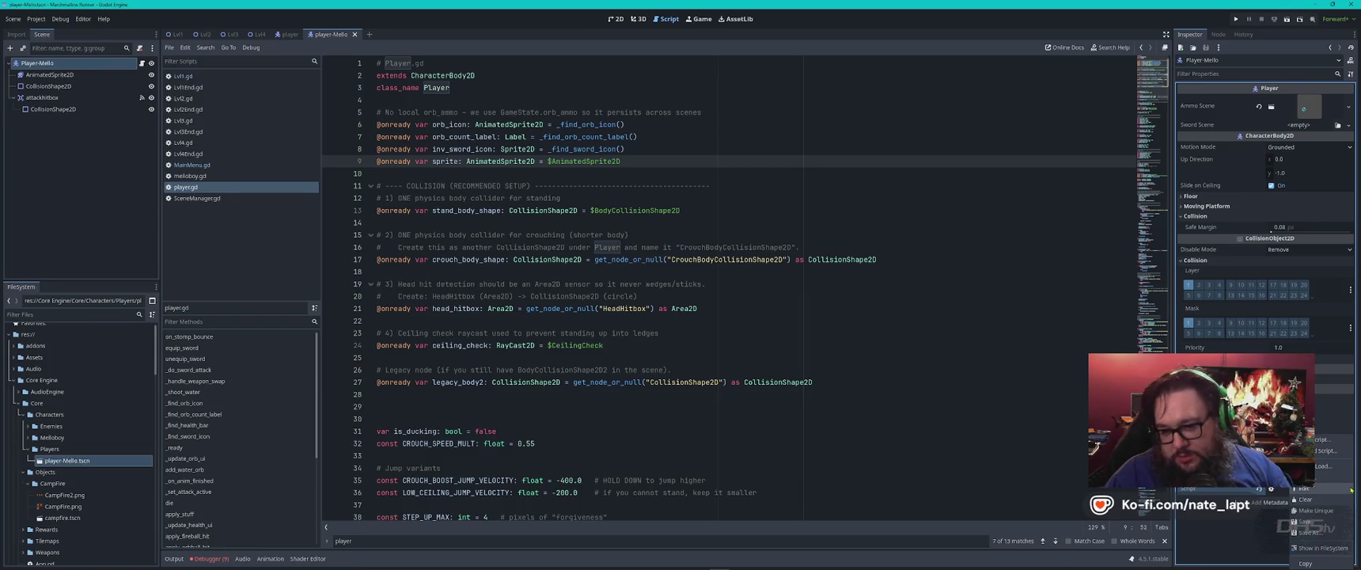
{"action": "left_click", "coordinate": [1228, 545]}
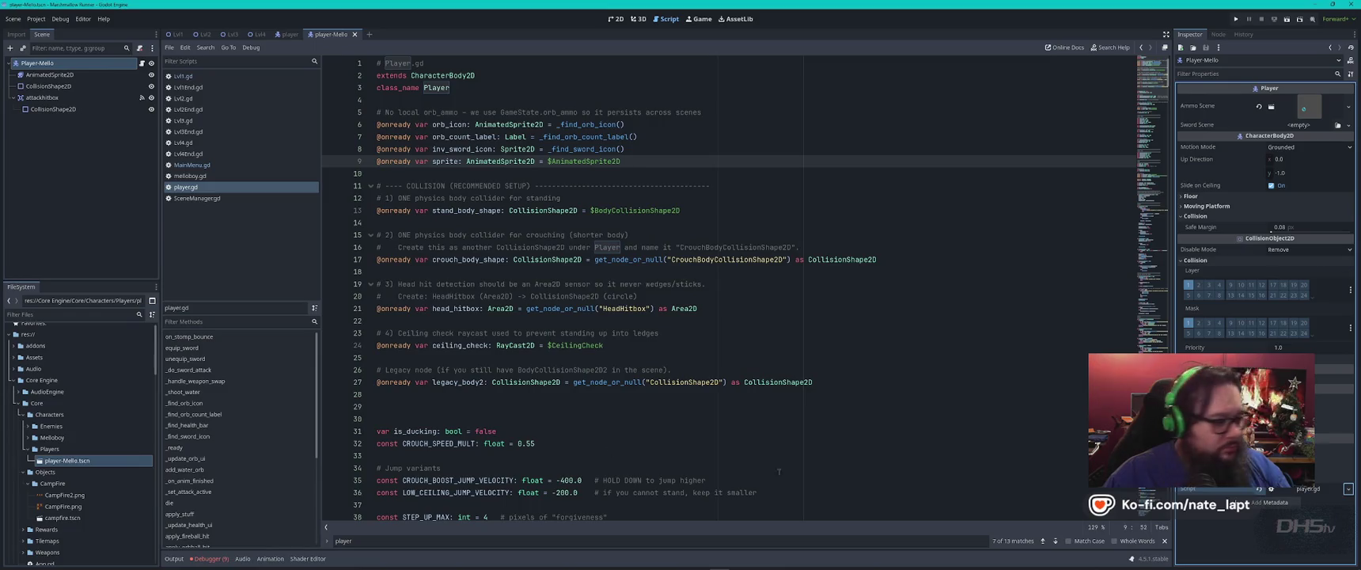
- Find player.gd in the FileSystem Scripts folder and bring up its file options
{"action": "scroll", "coordinate": [82, 554], "scroll_direction": "down", "scroll_amount": 3}
{"action": "scroll", "coordinate": [74, 559], "scroll_direction": "down", "scroll_amount": 3}
{"action": "scroll", "coordinate": [79, 491], "scroll_direction": "down", "scroll_amount": 5}
{"action": "scroll", "coordinate": [80, 481], "scroll_direction": "down", "scroll_amount": 2}
{"action": "scroll", "coordinate": [80, 481], "scroll_direction": "down", "scroll_amount": 2}
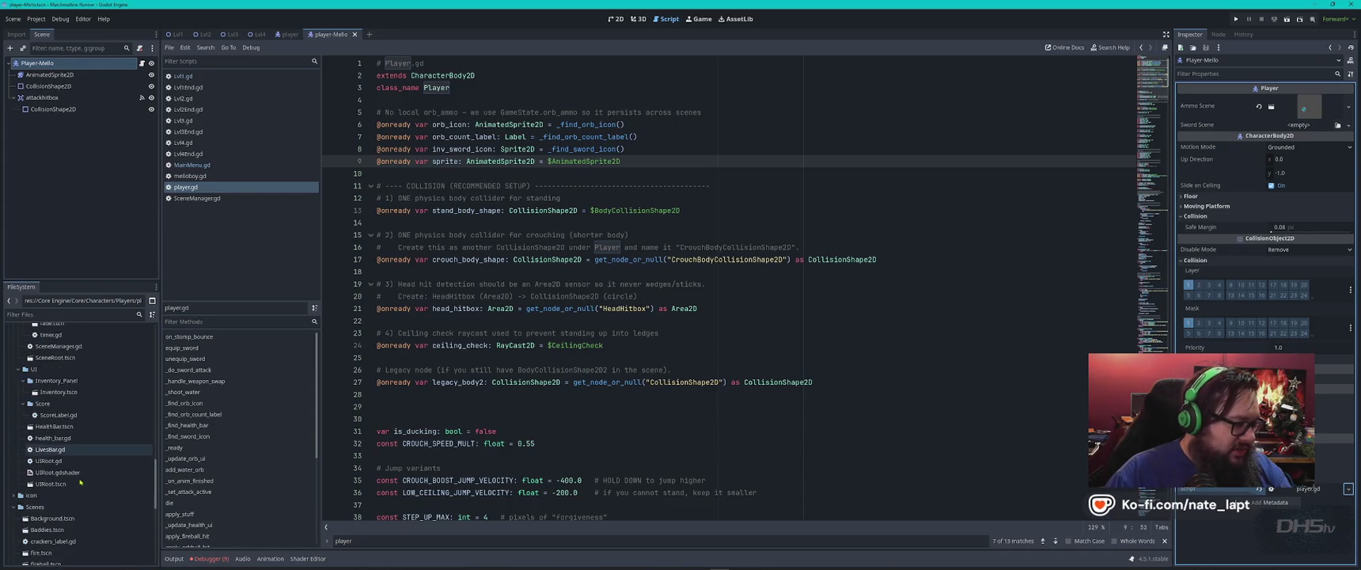
{"action": "scroll", "coordinate": [80, 481], "scroll_direction": "down", "scroll_amount": 2}
{"action": "scroll", "coordinate": [80, 481], "scroll_direction": "down", "scroll_amount": 2}
{"action": "scroll", "coordinate": [82, 481], "scroll_direction": "down", "scroll_amount": 2}
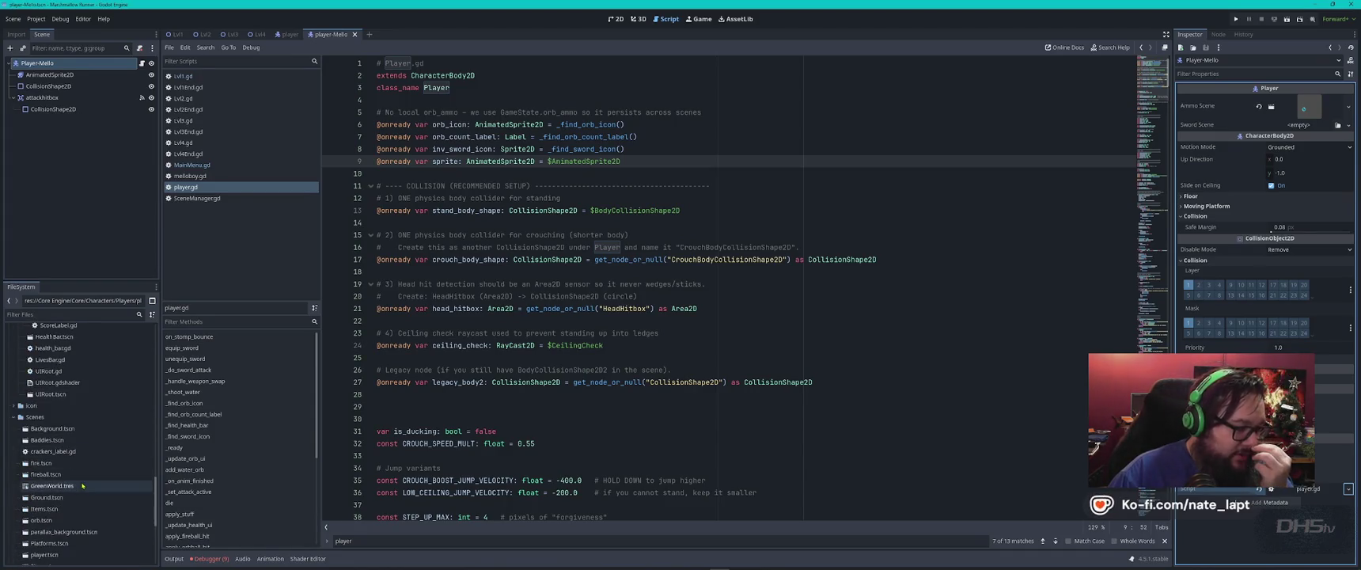
{"action": "scroll", "coordinate": [83, 481], "scroll_direction": "down", "scroll_amount": 2}
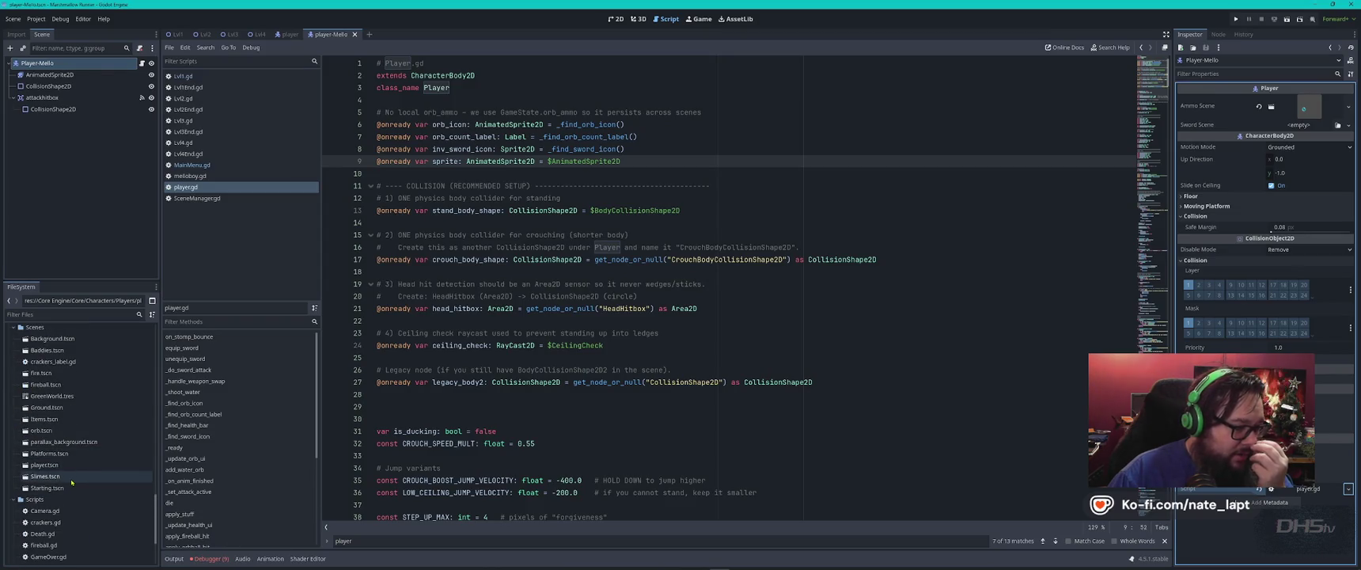
{"action": "scroll", "coordinate": [71, 481], "scroll_direction": "down", "scroll_amount": 4}
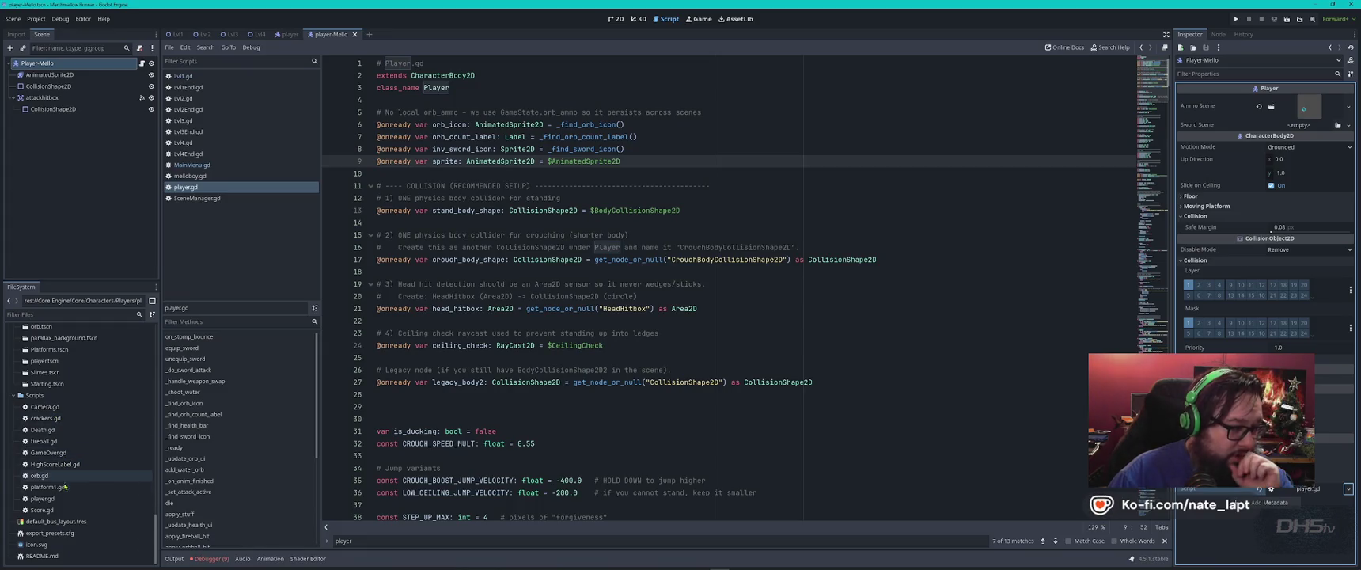
{"action": "left_click", "coordinate": [63, 501]}
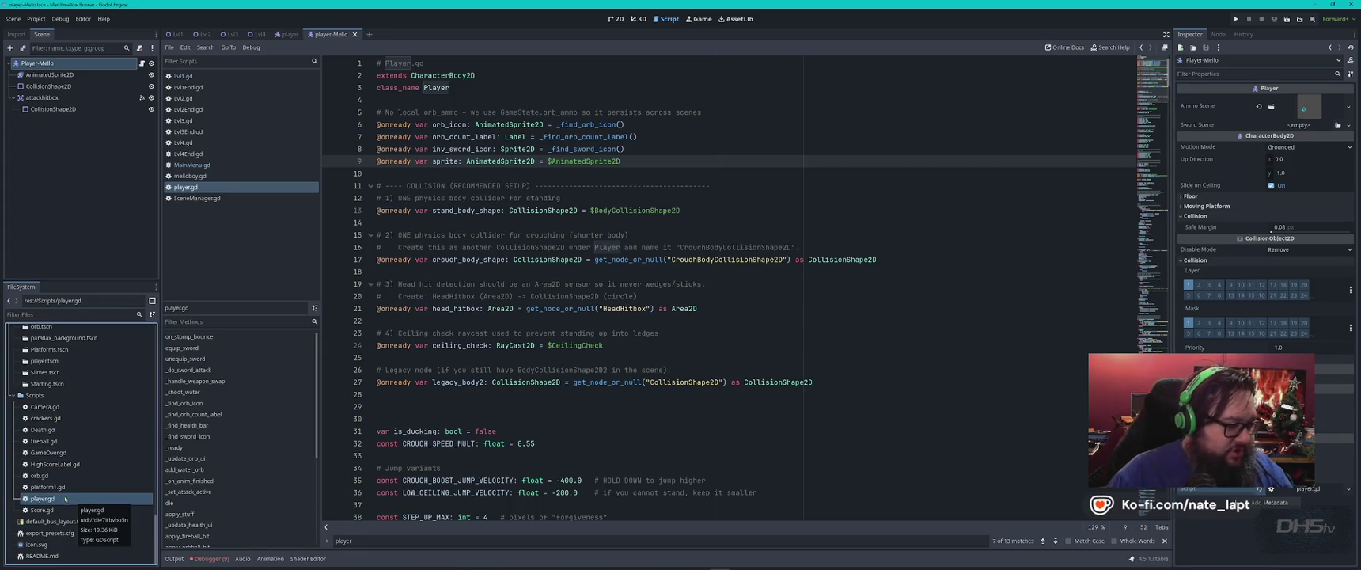
{"action": "right_click", "coordinate": [51, 500]}
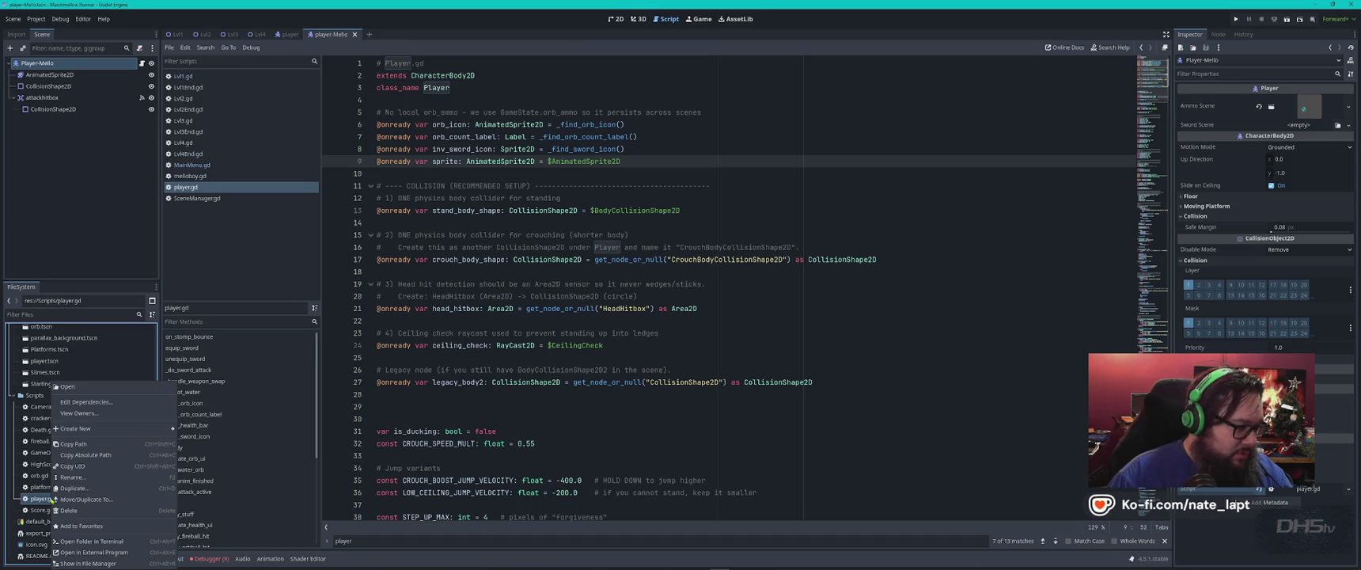
- Select all of the player.gd code for reuse
{"action": "left_click_drag", "start_coordinate": [589, 160], "coordinate": [496, 298]}
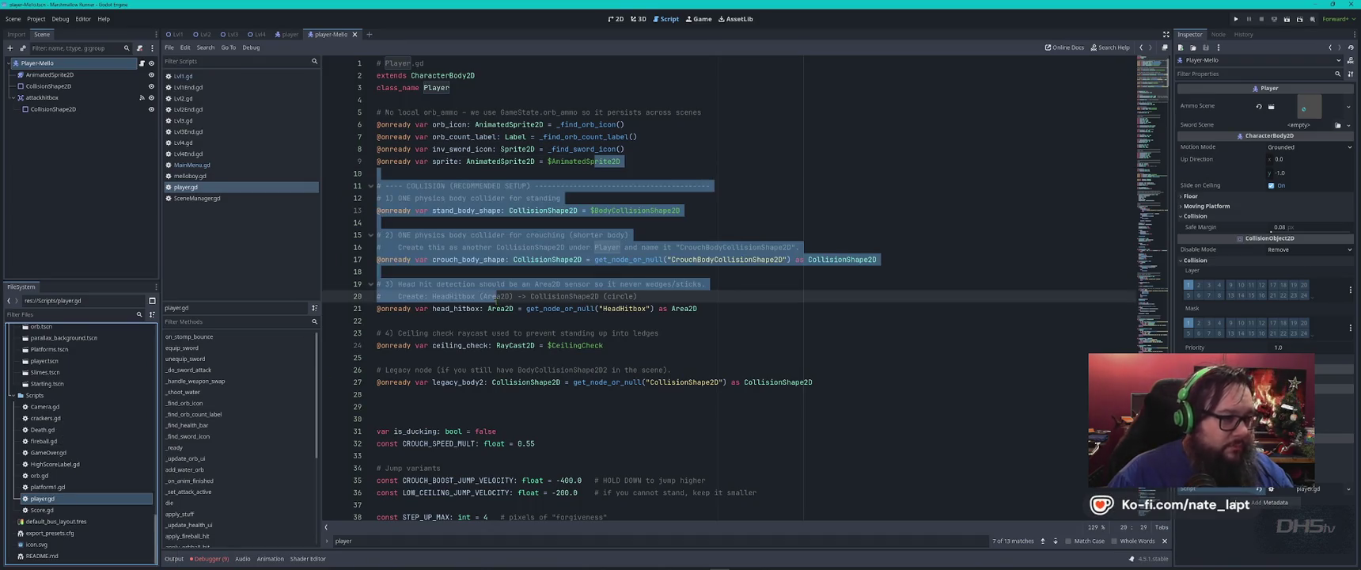
{"action": "key", "text": "ctrl+shift+a"}
{"action": "key", "text": "Escape"}
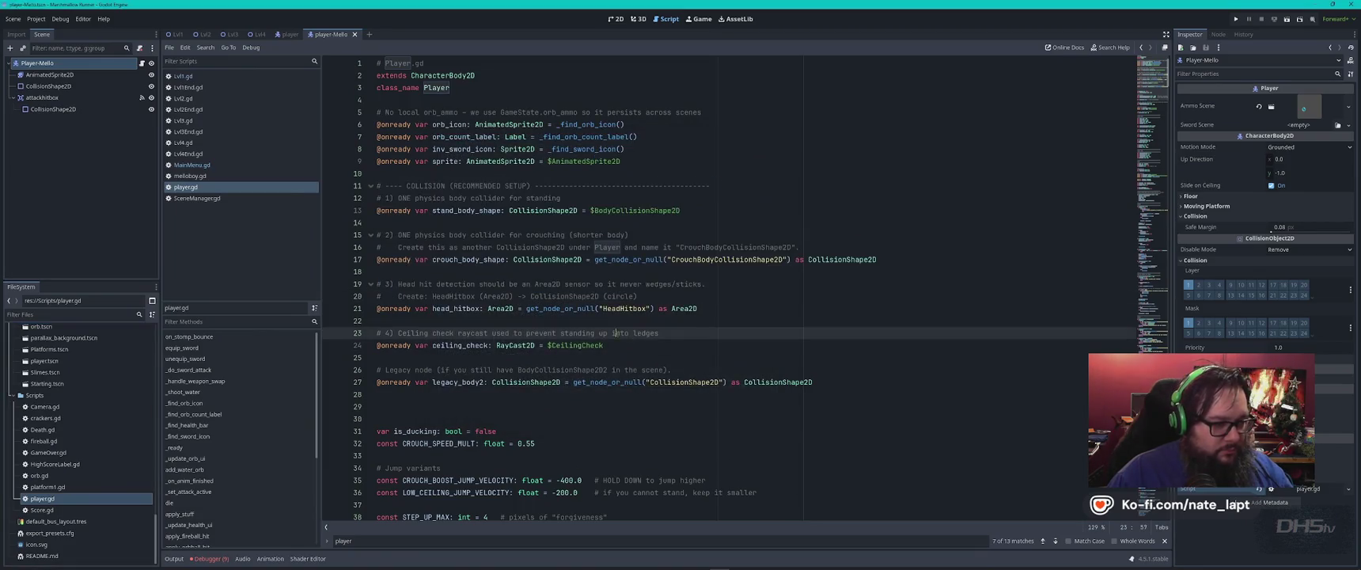
{"action": "key", "text": "ctrl+a"}
{"action": "key", "text": "Caps_Lock"}
{"action": "key", "text": "Caps_Lock"}
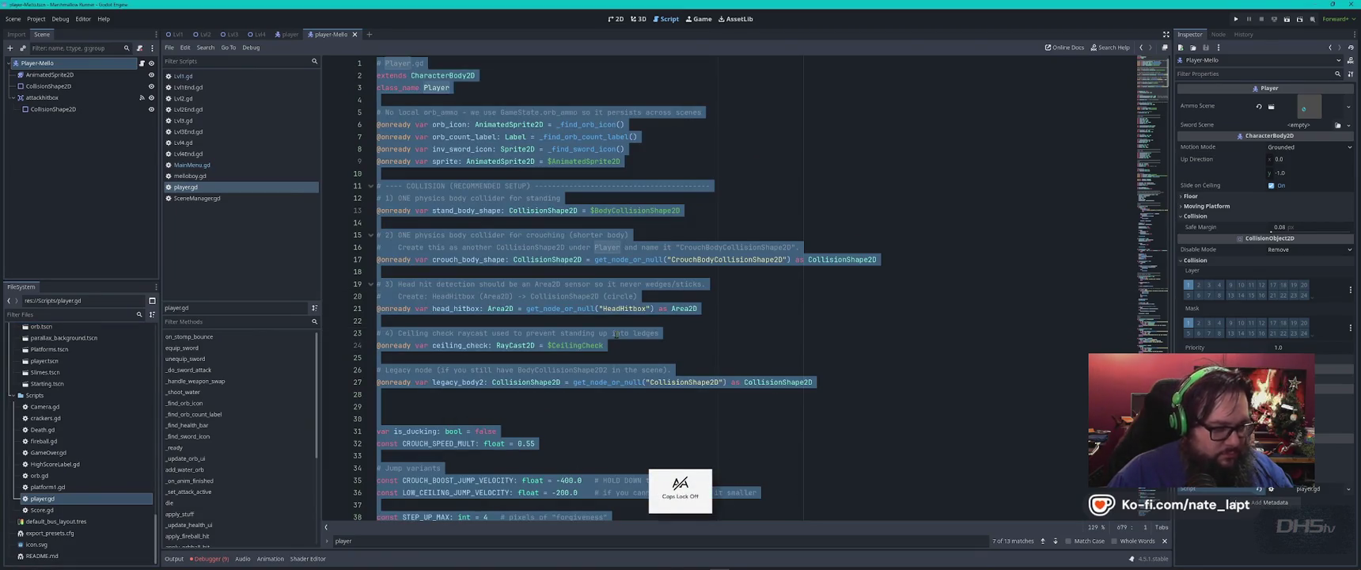
- Replace player.gd on Player-Mello with a new player_mello.gd containing the pasted player code
{"action": "left_click", "coordinate": [139, 48]}
{"action": "left_click", "coordinate": [139, 48]}
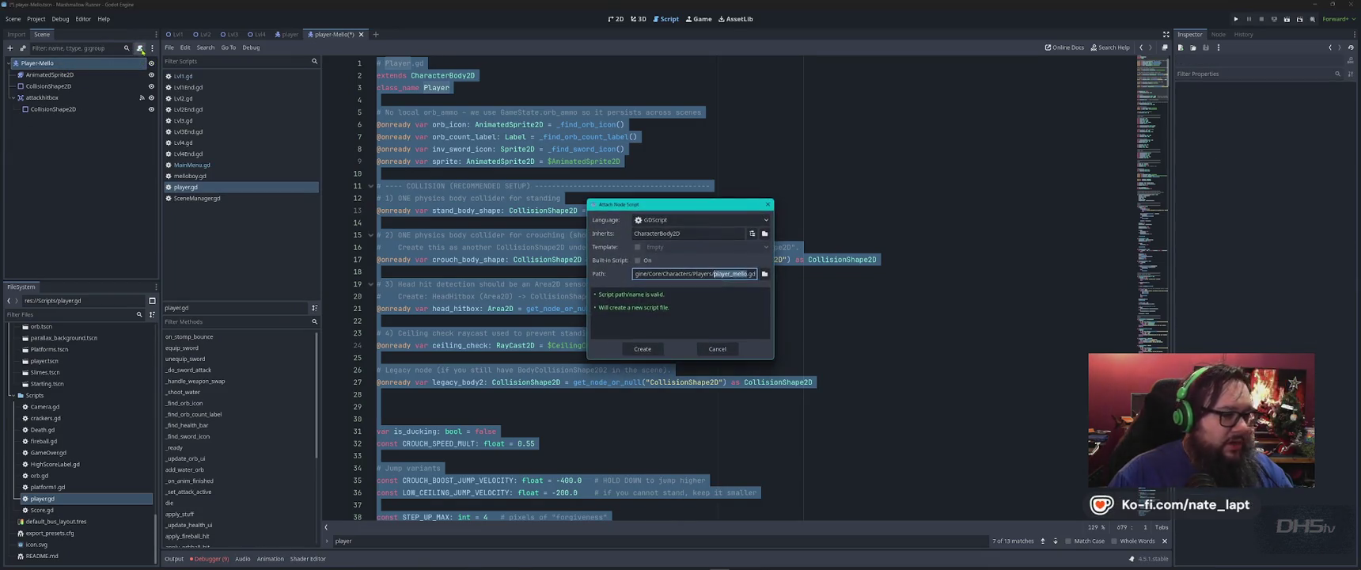
{"action": "key", "text": "Return"}
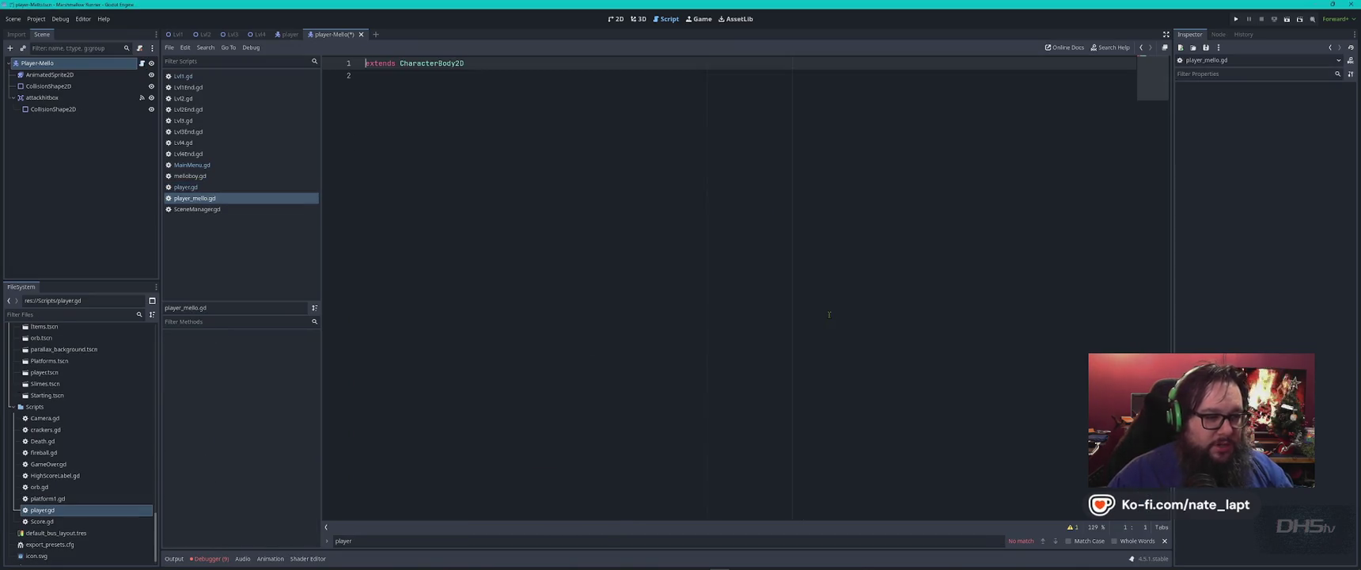
{"action": "key", "text": "ctrl+a"}
{"action": "key", "text": "ctrl+v"}
{"action": "left_click", "coordinate": [829, 314]}
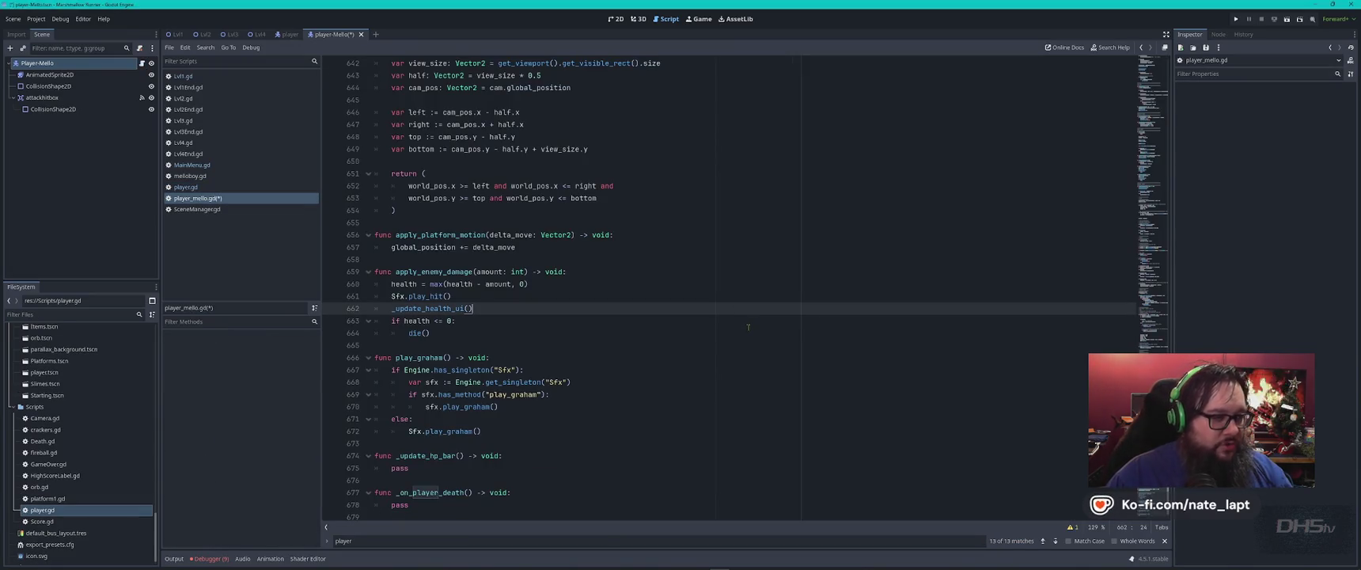
- Change the class_name to Player-Mello, save player_mello.gd, and run the game
{"action": "key", "text": "ctrl+Home"}
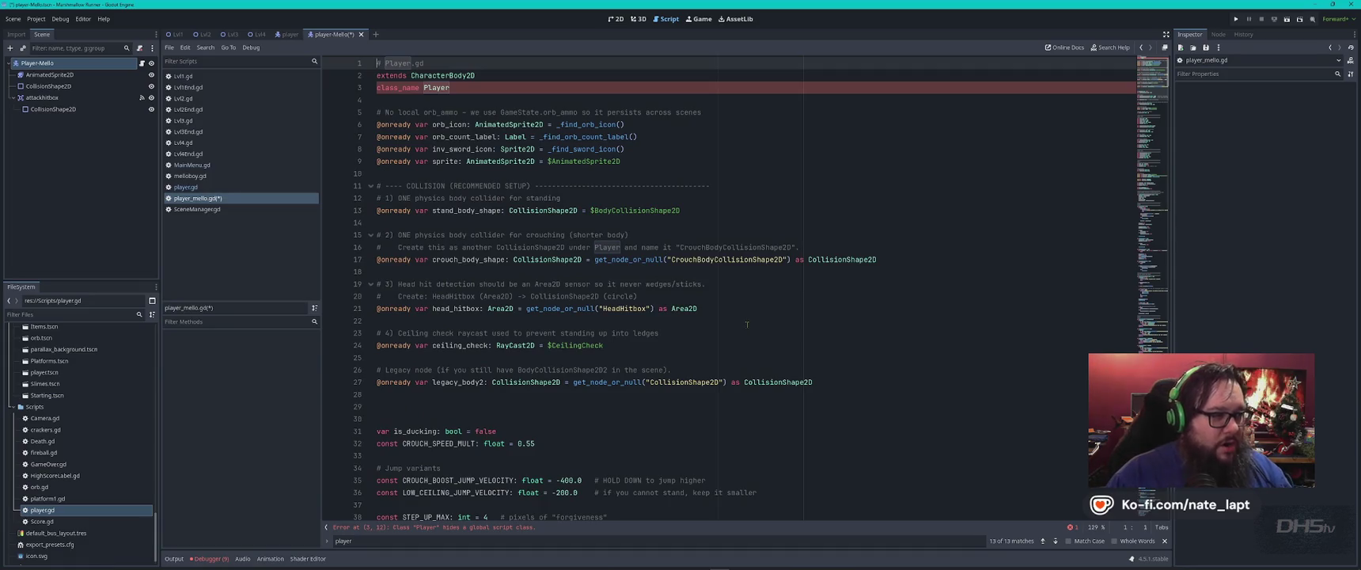
{"action": "left_click", "coordinate": [447, 87]}
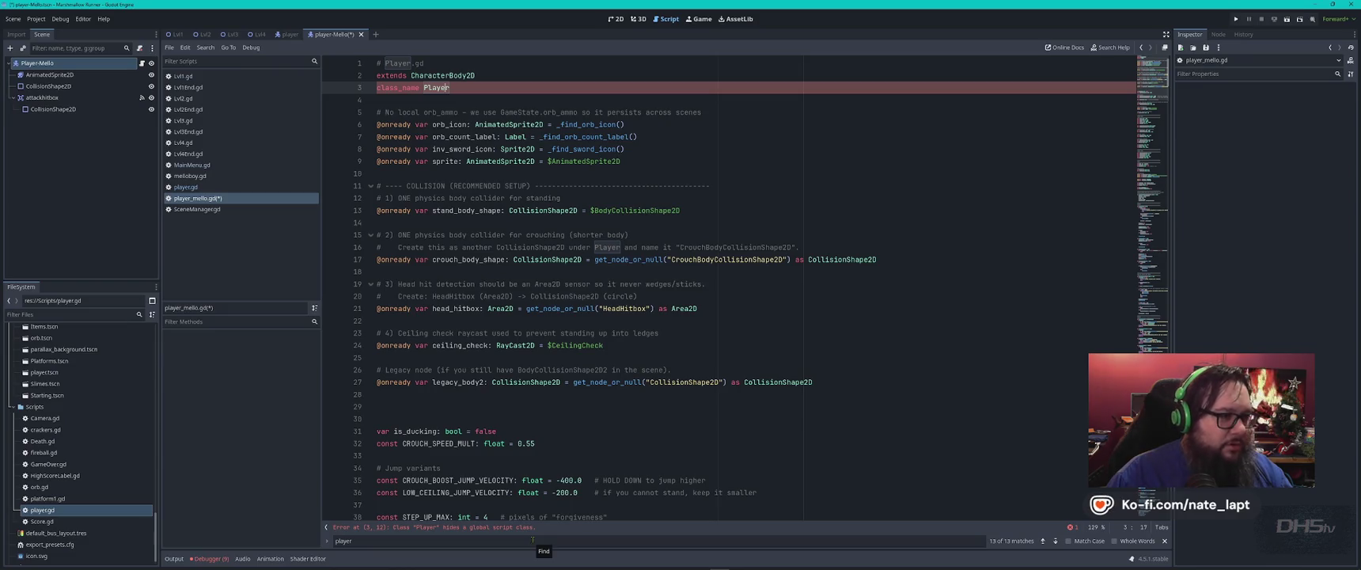
{"action": "left_click", "coordinate": [412, 64]}
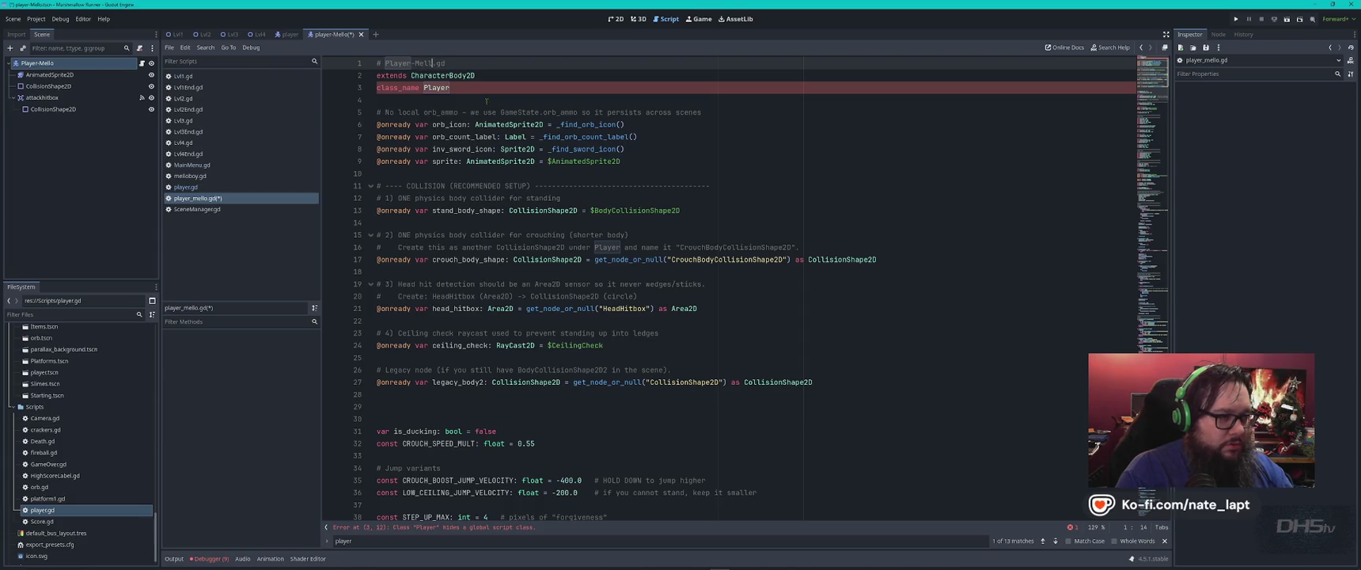
{"action": "key", "text": "Down"}
{"action": "key", "text": "Down"}
{"action": "key", "text": "End"}
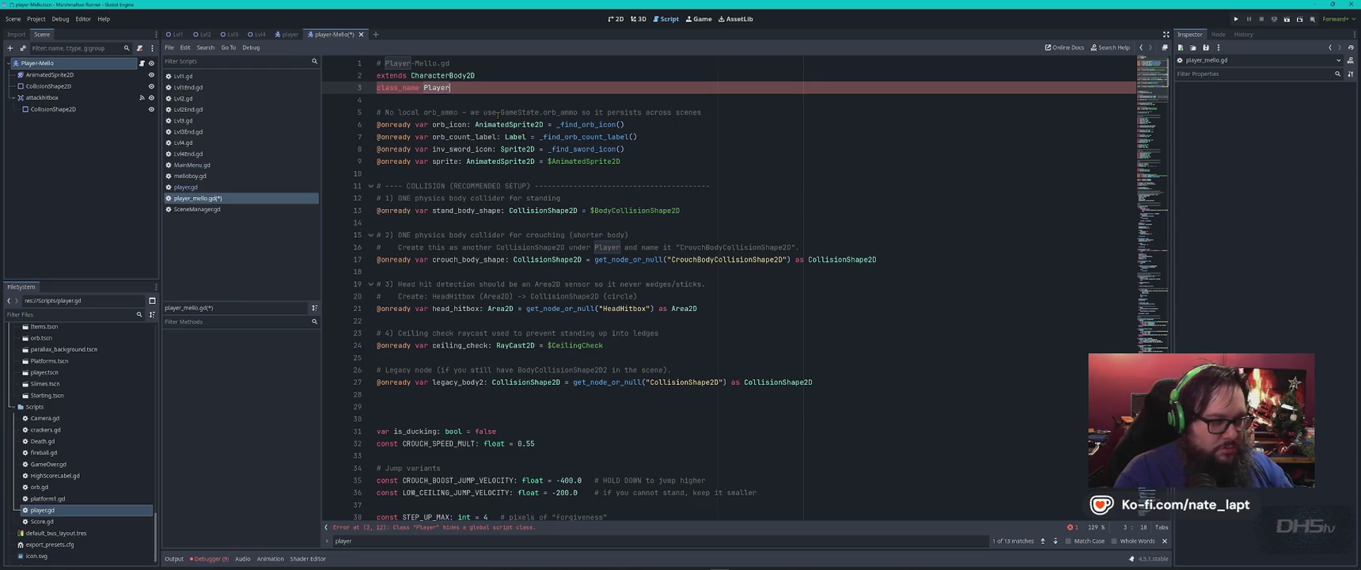
{"action": "type", "text": "-Mello"}
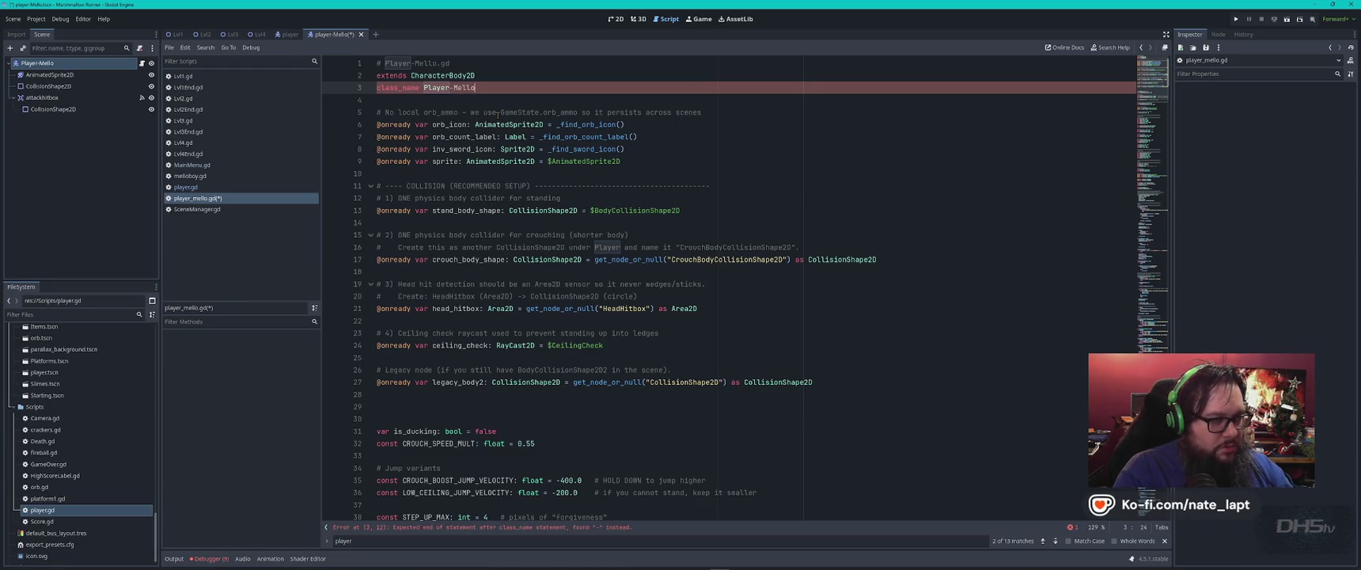
{"action": "key", "text": "ctrl+s"}
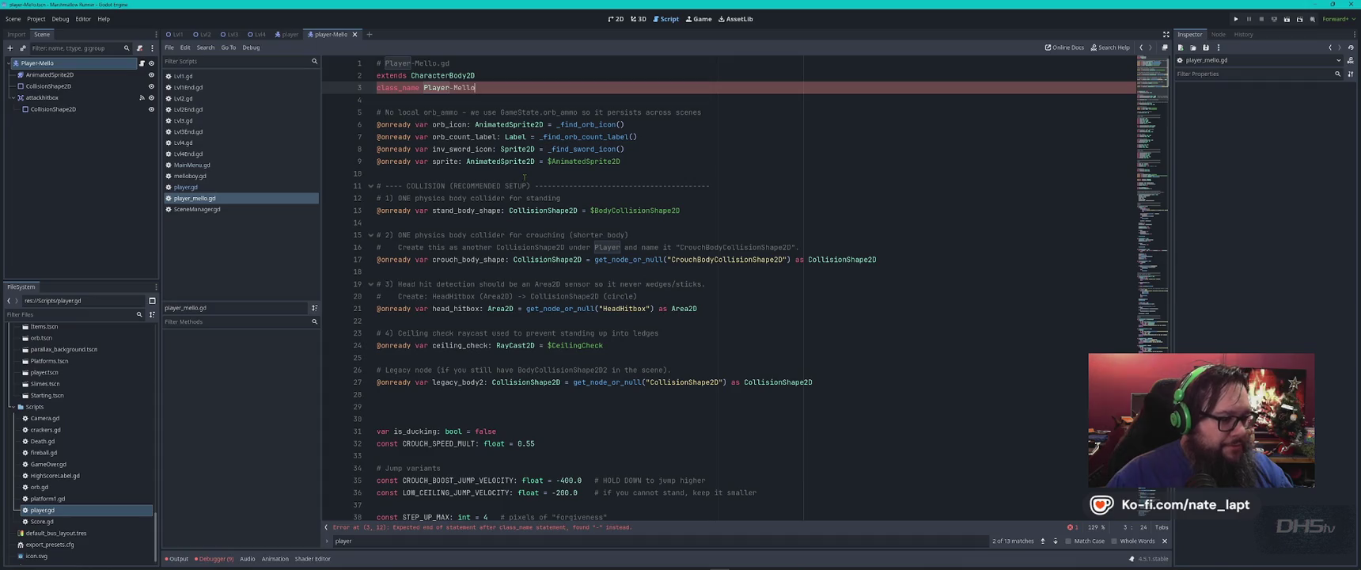
{"action": "mouse_move", "coordinate": [526, 382]}
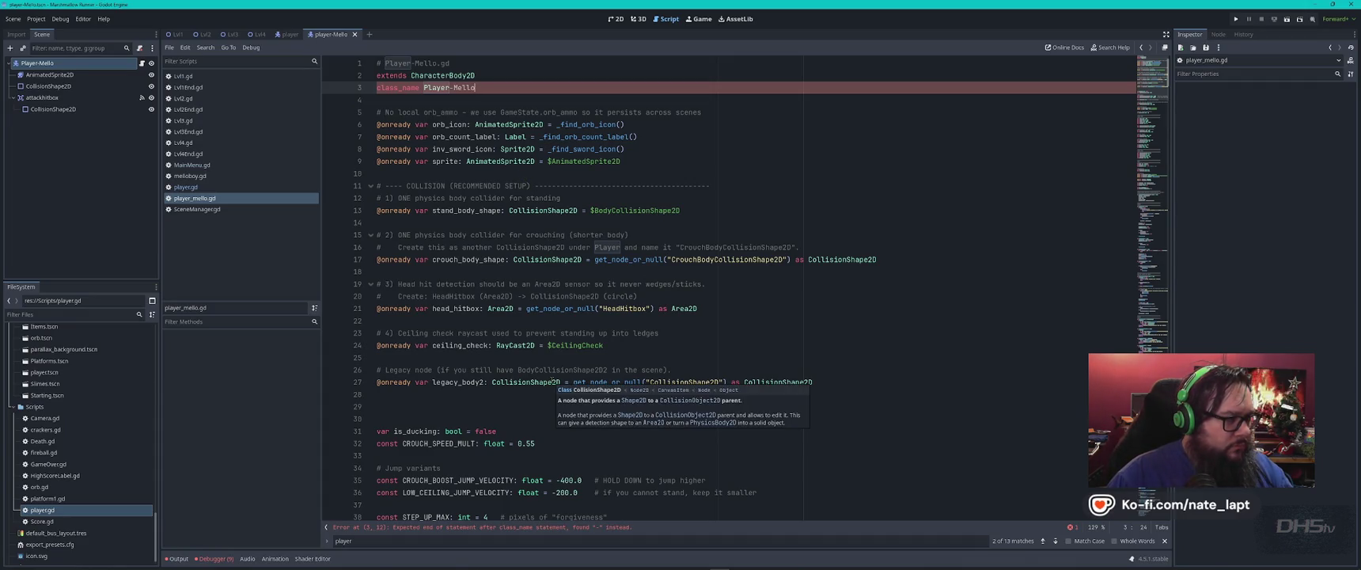
{"action": "key", "text": "F5"}
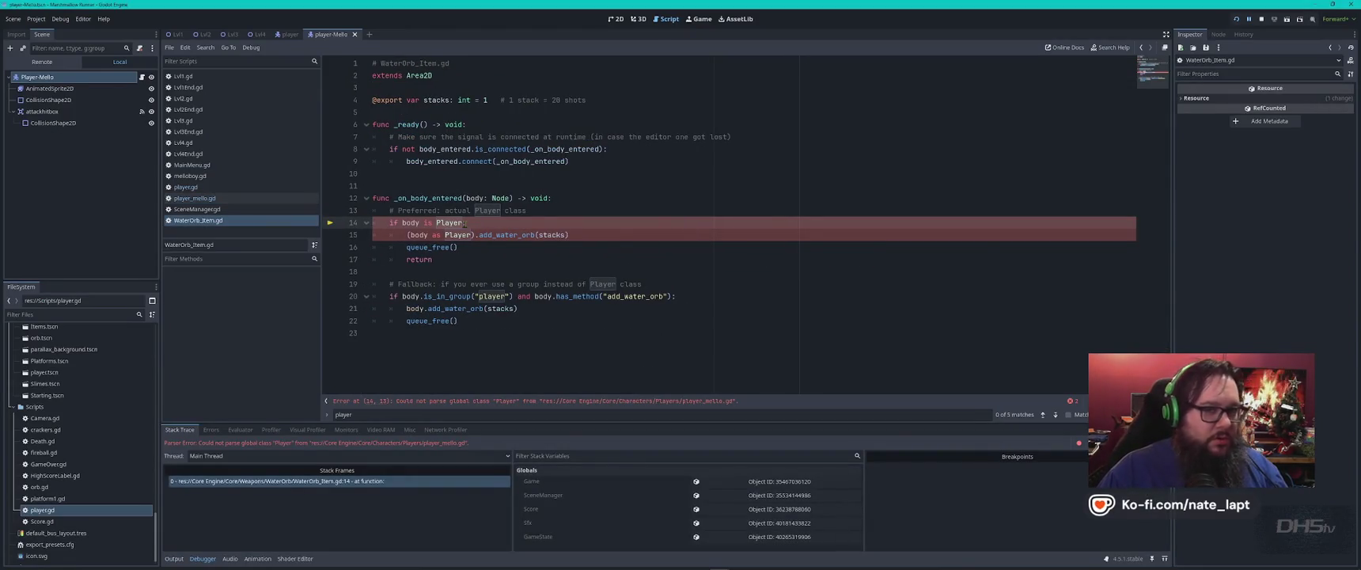
- Compare Player-Mello's Node dock groups with those of the original player scene
{"action": "left_click", "coordinate": [1219, 34]}
{"action": "left_click", "coordinate": [1189, 34]}
{"action": "left_click", "coordinate": [49, 88]}
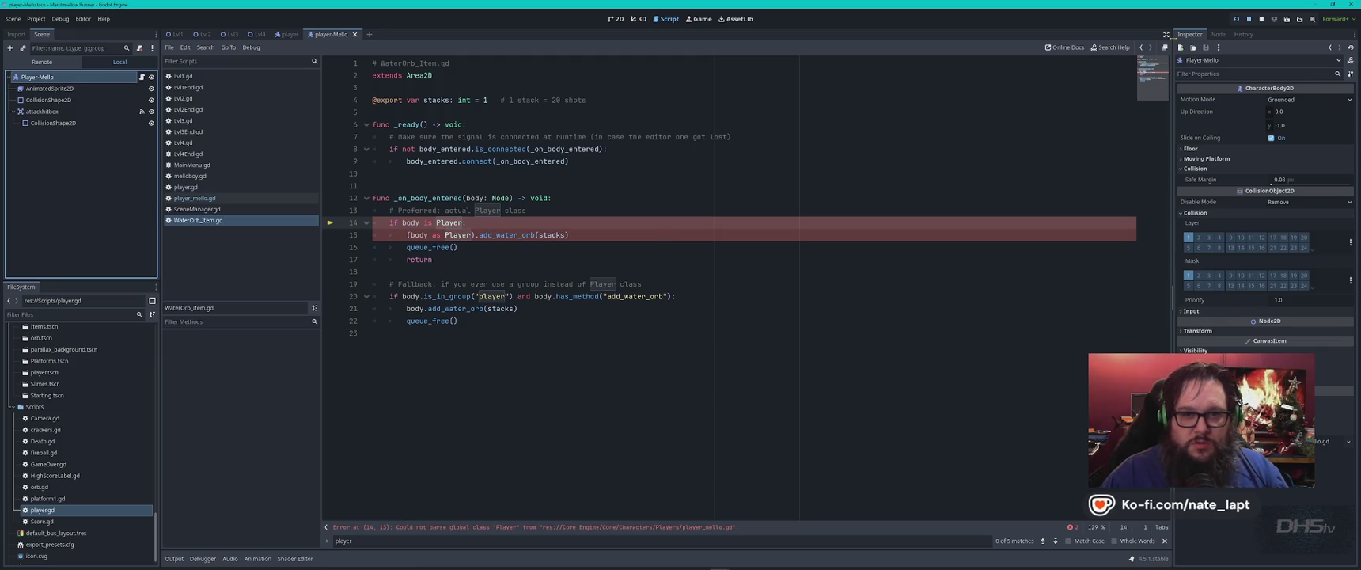
{"action": "left_click", "coordinate": [1218, 35]}
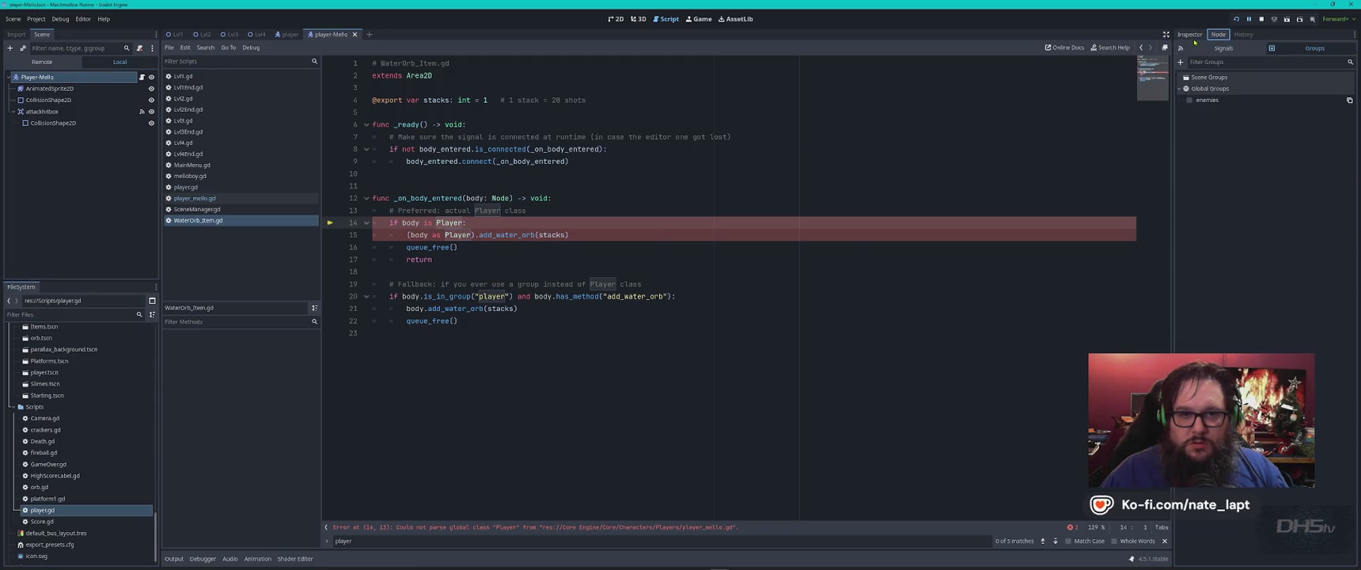
{"action": "left_click", "coordinate": [286, 35]}
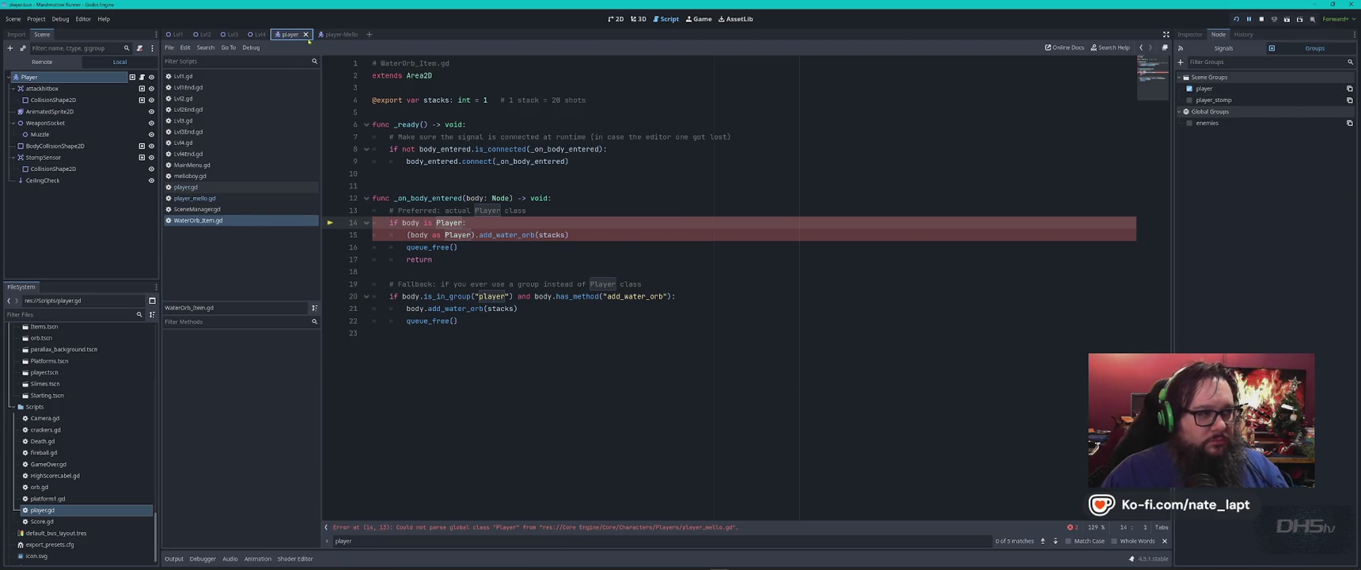
{"action": "left_click", "coordinate": [333, 35]}
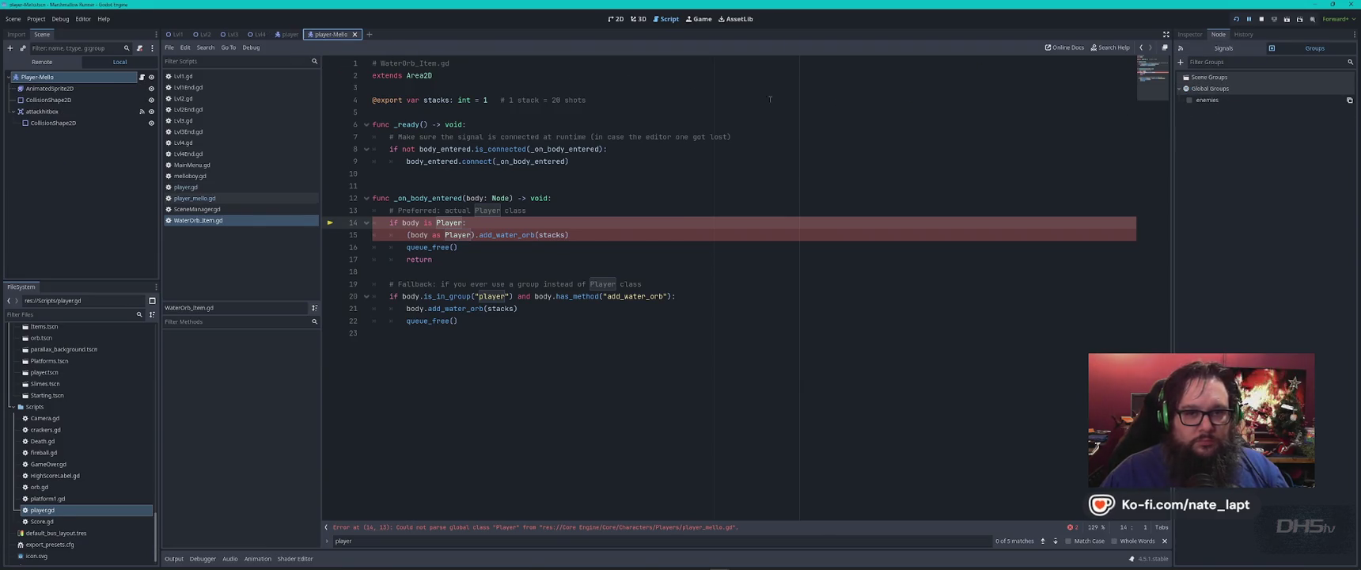
- Add Player-Mello to a 'player' group, rerun the game, and jump to the failing check
{"action": "left_click", "coordinate": [1181, 62]}
{"action": "type", "text": "player"}
{"action": "key", "text": "Return"}
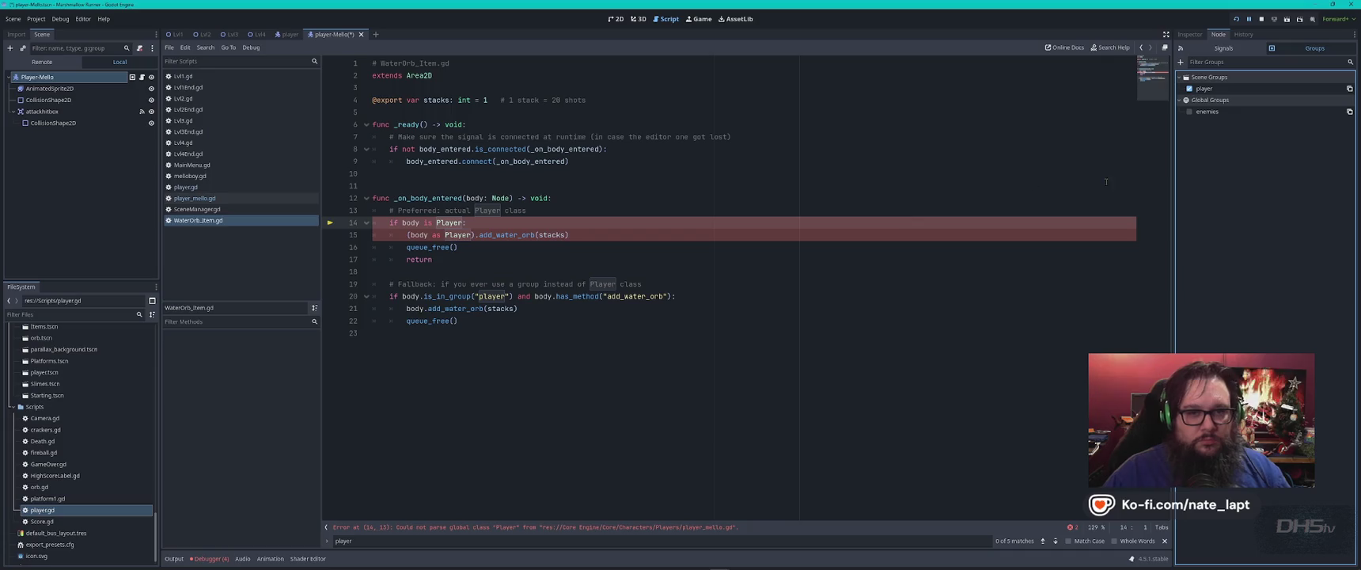
{"action": "key", "text": "F5"}
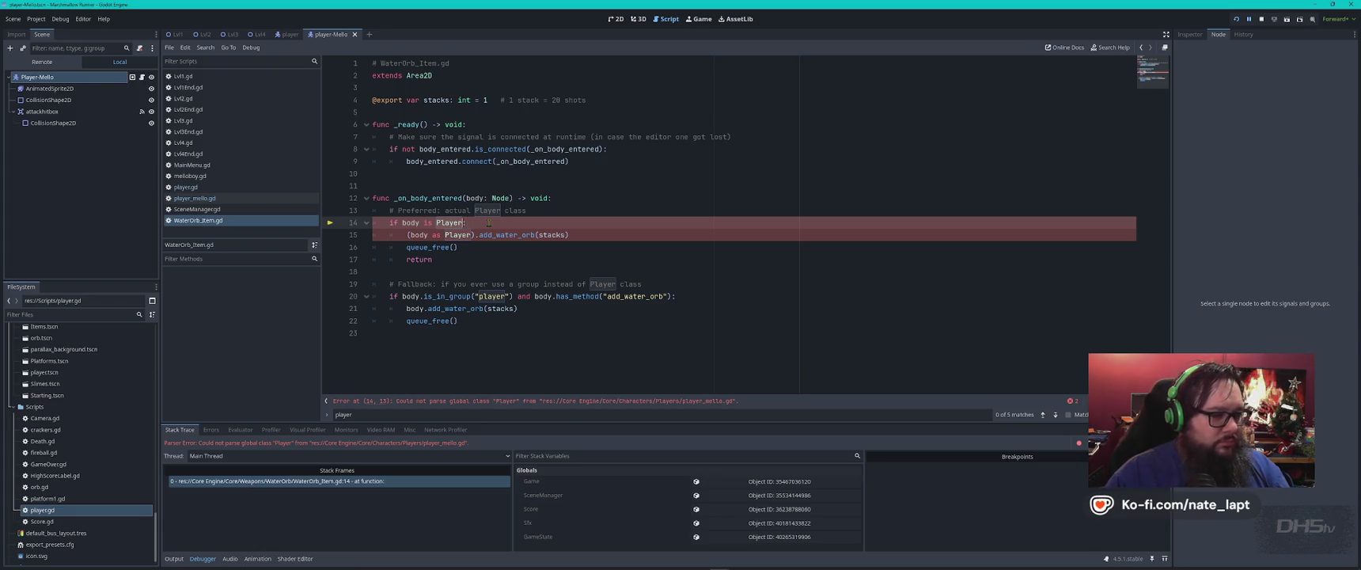
{"action": "key", "text": "F3"}
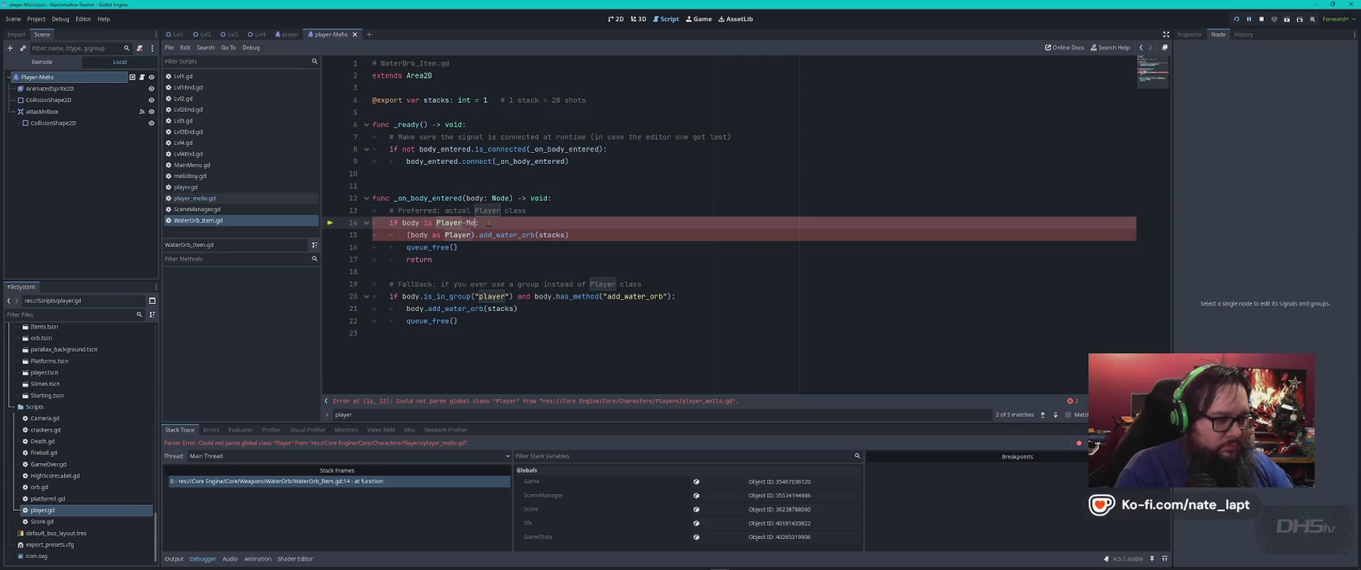
- Try a Player-Mello type check on WaterOrb_Item.gd line 14, then undo it back to Player
{"action": "type", "text": "llo"}
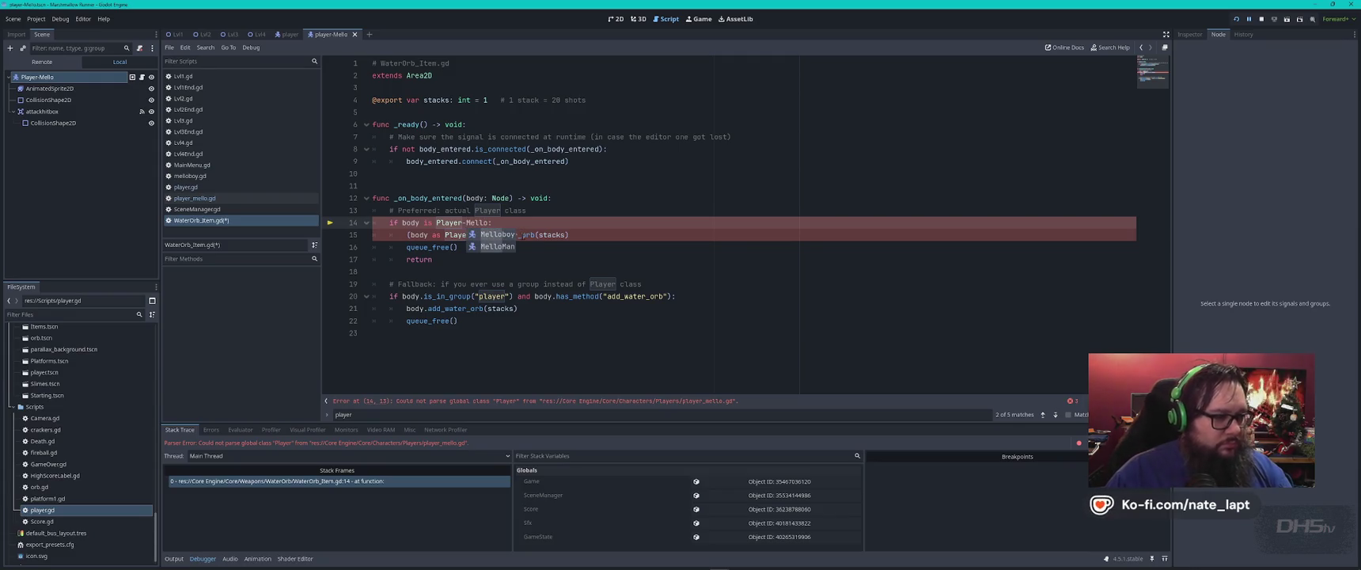
{"action": "key", "text": "Escape"}
{"action": "key", "text": "ctrl+Home"}
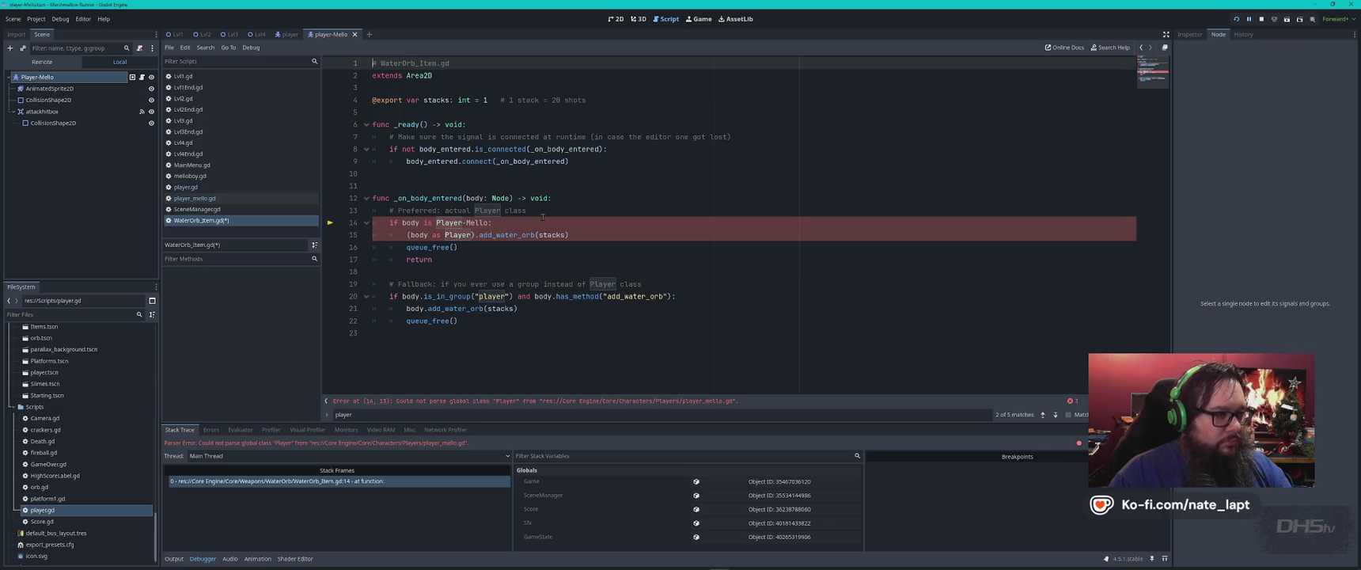
{"action": "key", "text": "ctrl+z"}
{"action": "left_click", "coordinate": [540, 212]}
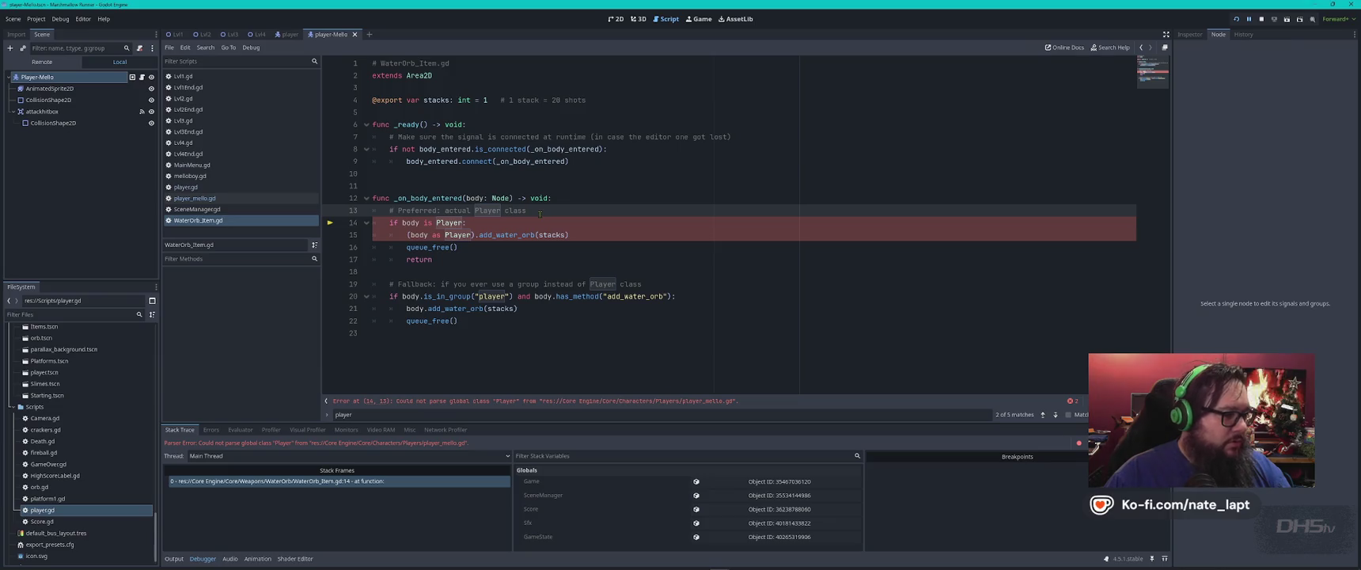
- Remove '-Mello' from player_mello.gd's class_name so it reads Player, and rerun the game
{"action": "left_click", "coordinate": [243, 198]}
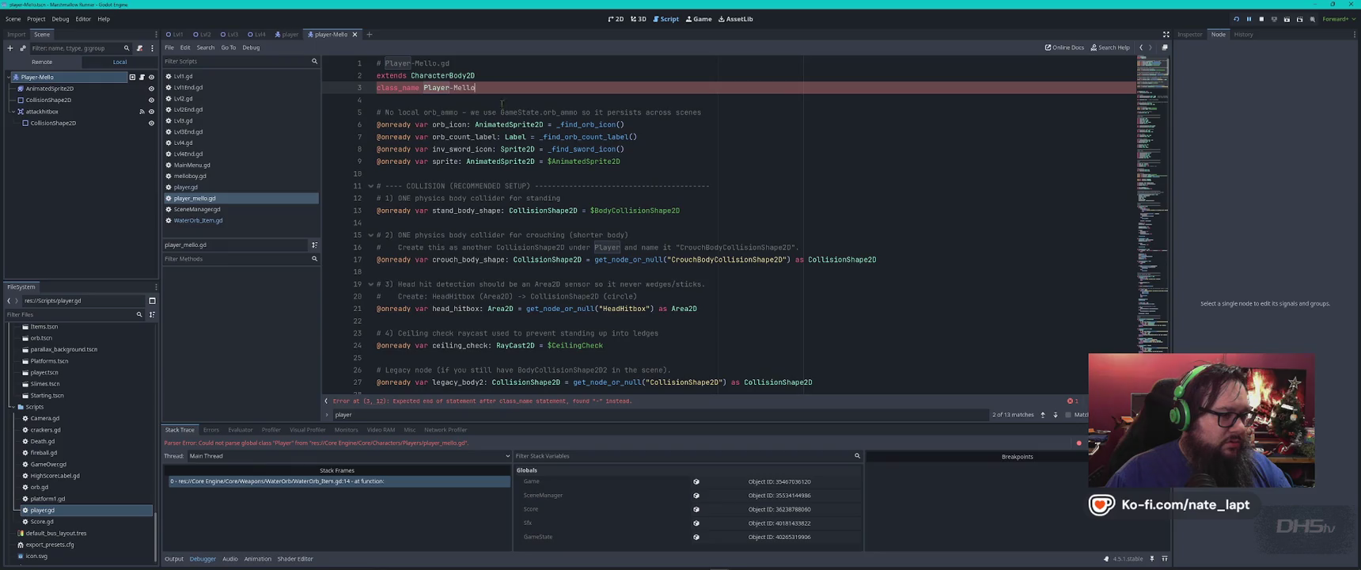
{"action": "key", "text": "BackSpace"}
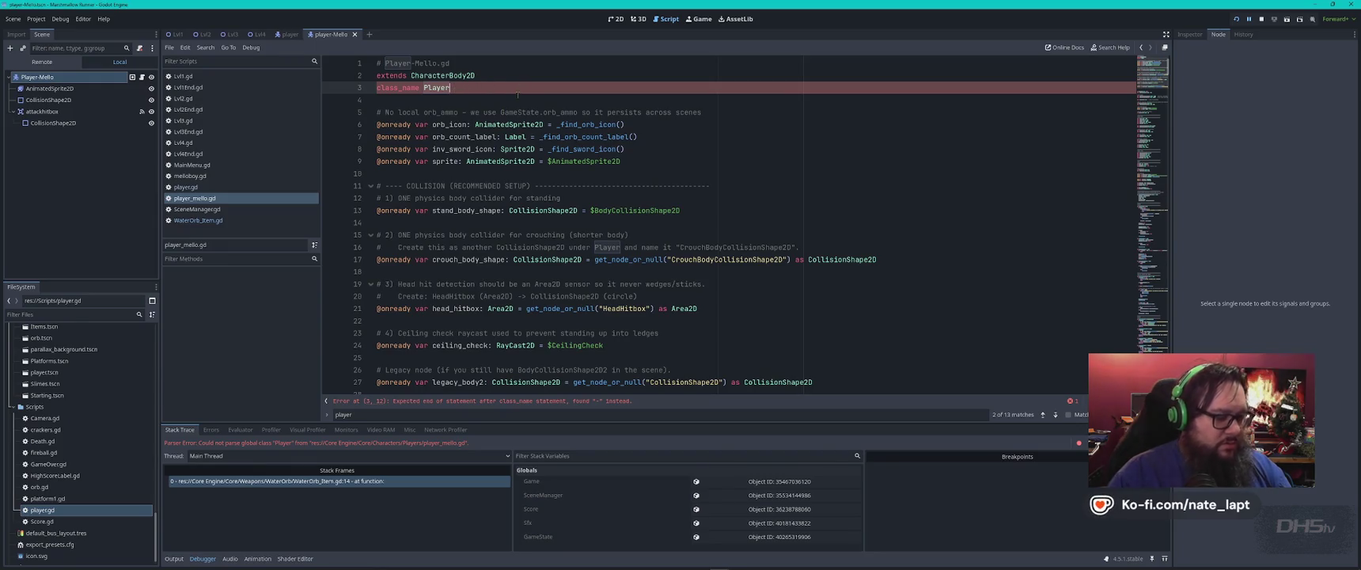
{"action": "key", "text": "F5"}
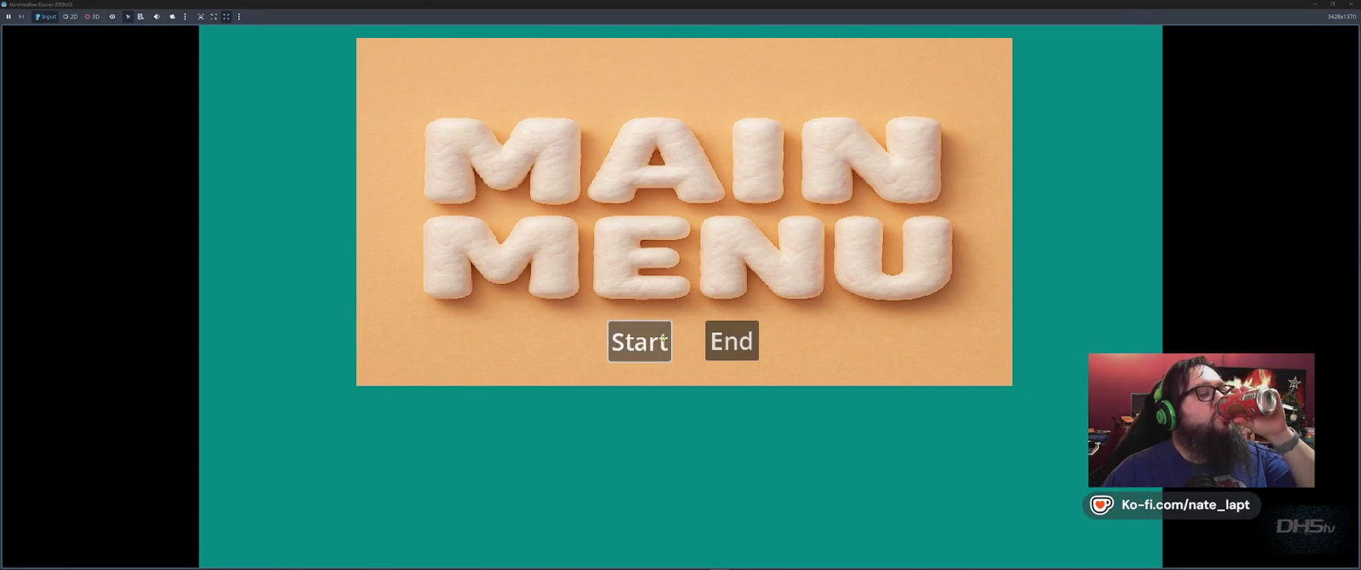
{"action": "left_click", "coordinate": [640, 341]}
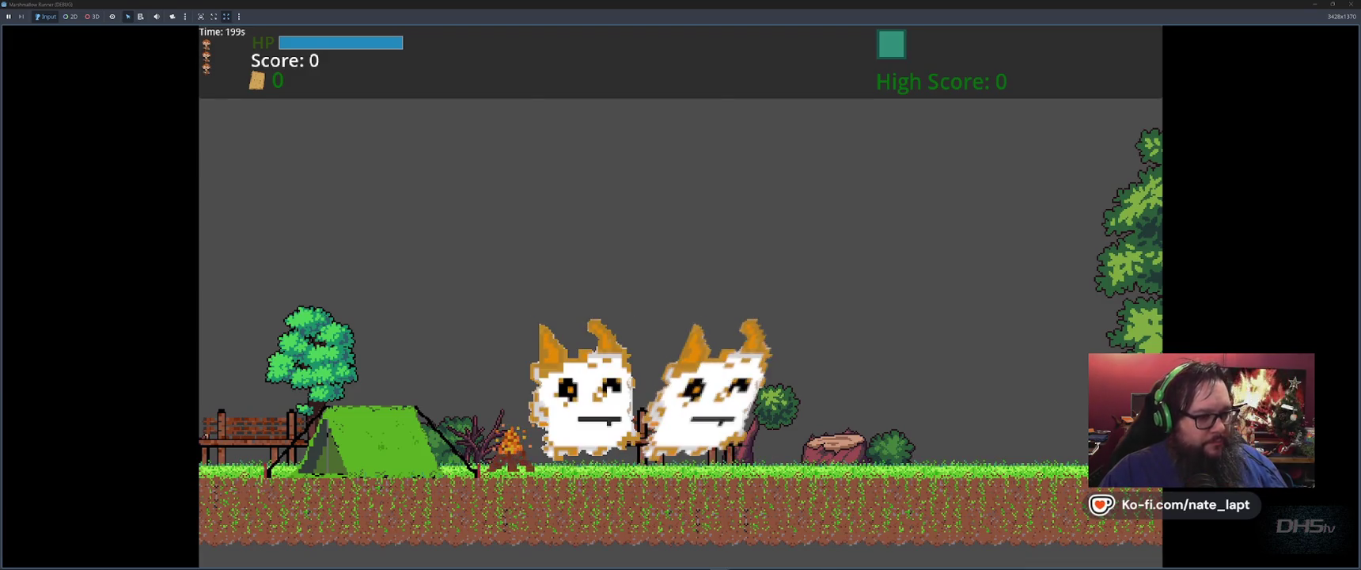
{"action": "key", "text": "space"}
{"action": "key", "text": "F8"}
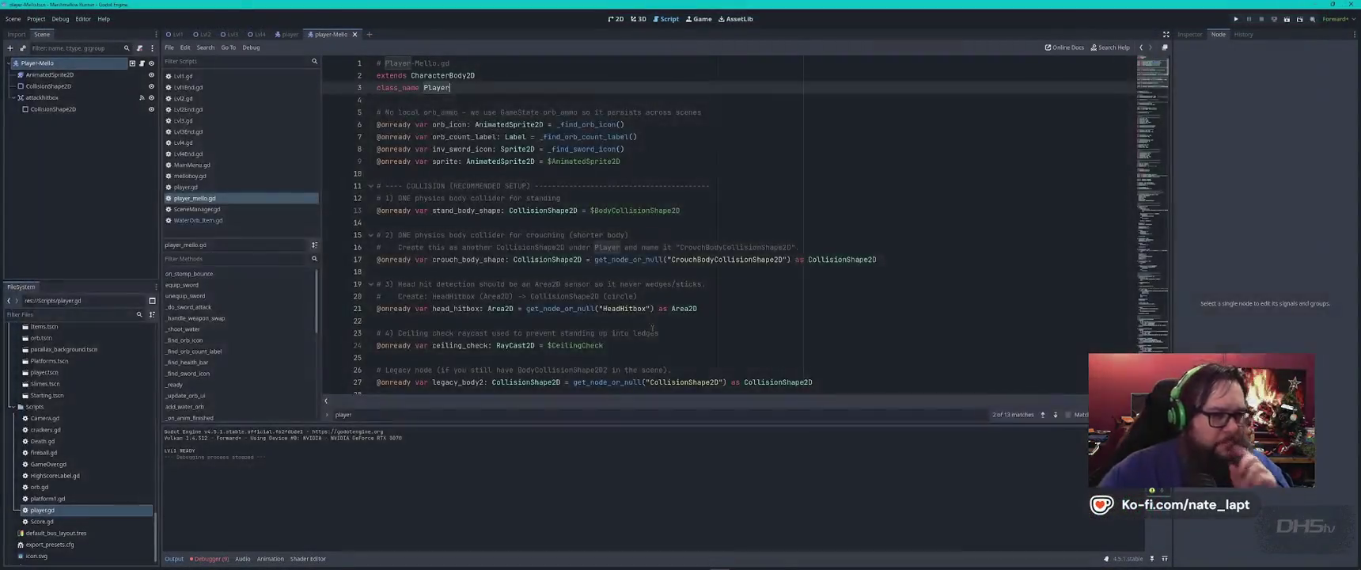
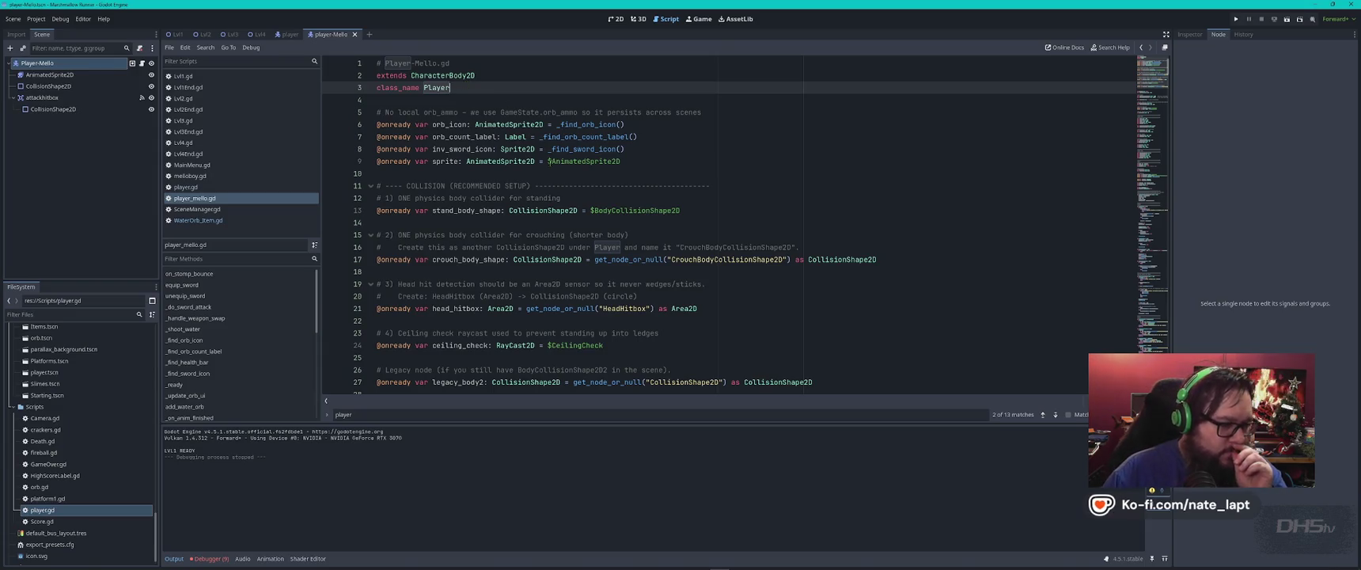
- Check the AnimatedSprite2D reference on line 9, compare the player and player-Mello scenes, then open Lvl1
{"action": "left_click", "coordinate": [656, 159]}
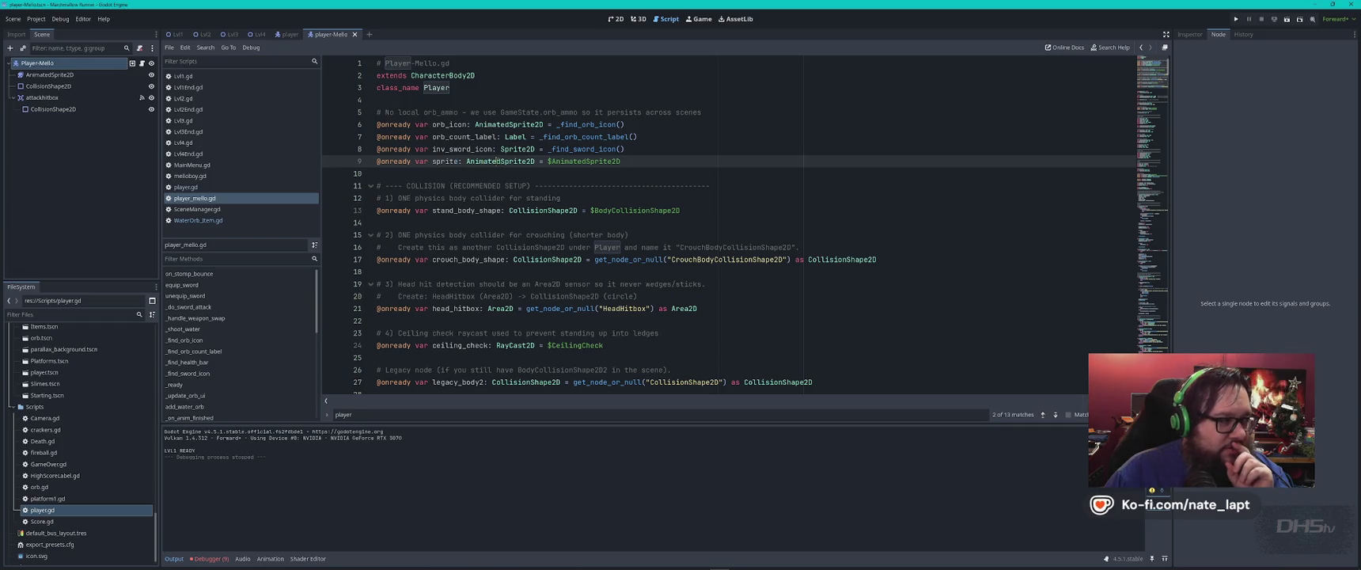
{"action": "left_click", "coordinate": [497, 161]}
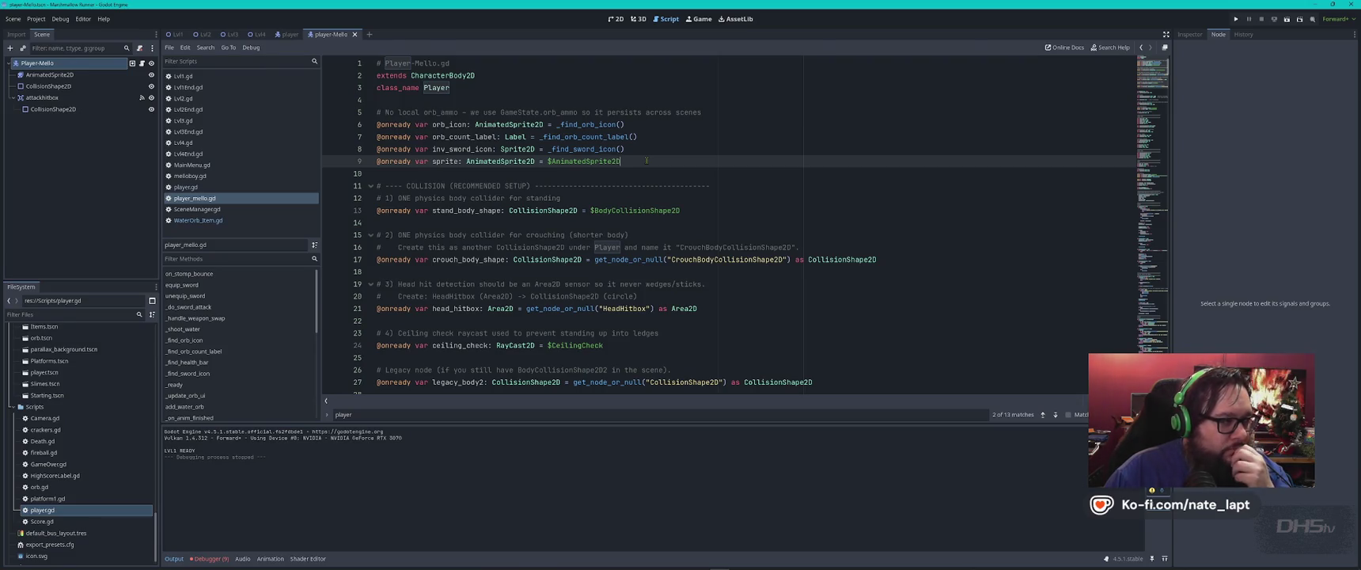
{"action": "left_click", "coordinate": [291, 35]}
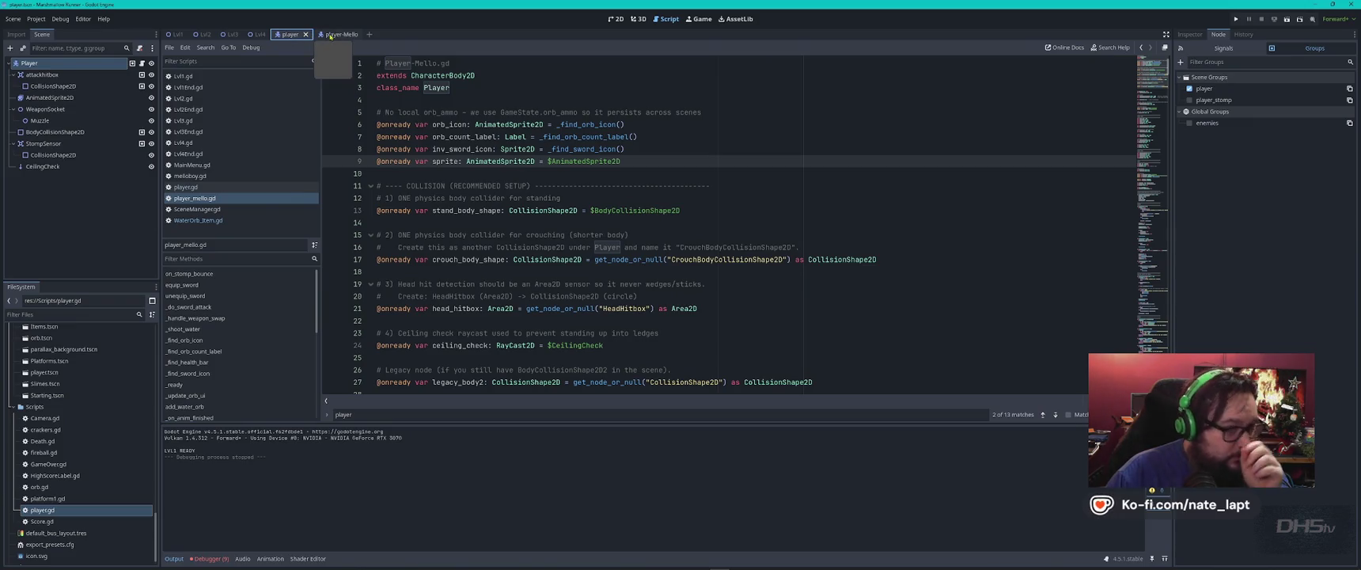
{"action": "left_click", "coordinate": [333, 34]}
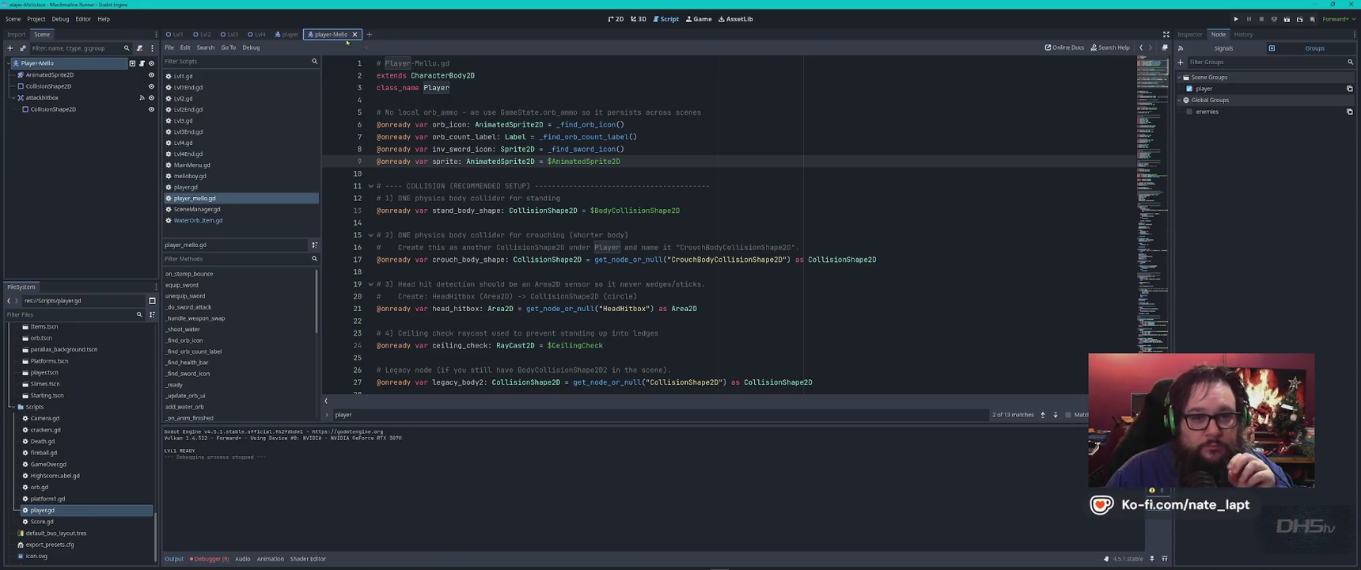
{"action": "left_click", "coordinate": [289, 35]}
{"action": "left_click", "coordinate": [335, 35]}
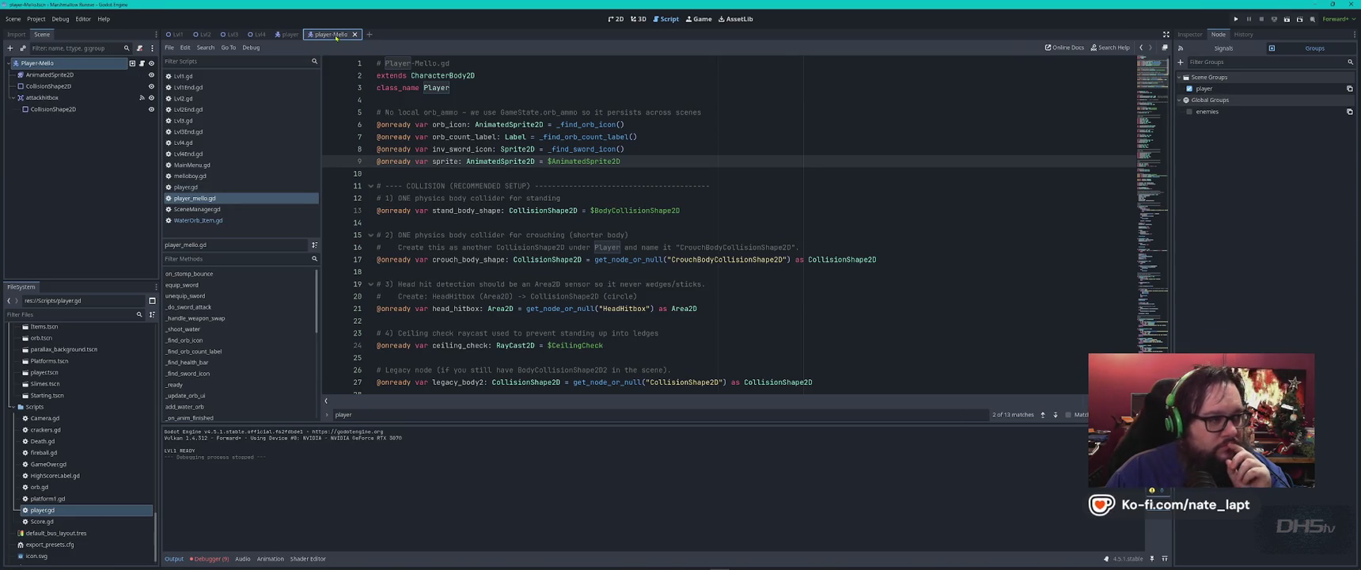
{"action": "left_click", "coordinate": [177, 35]}
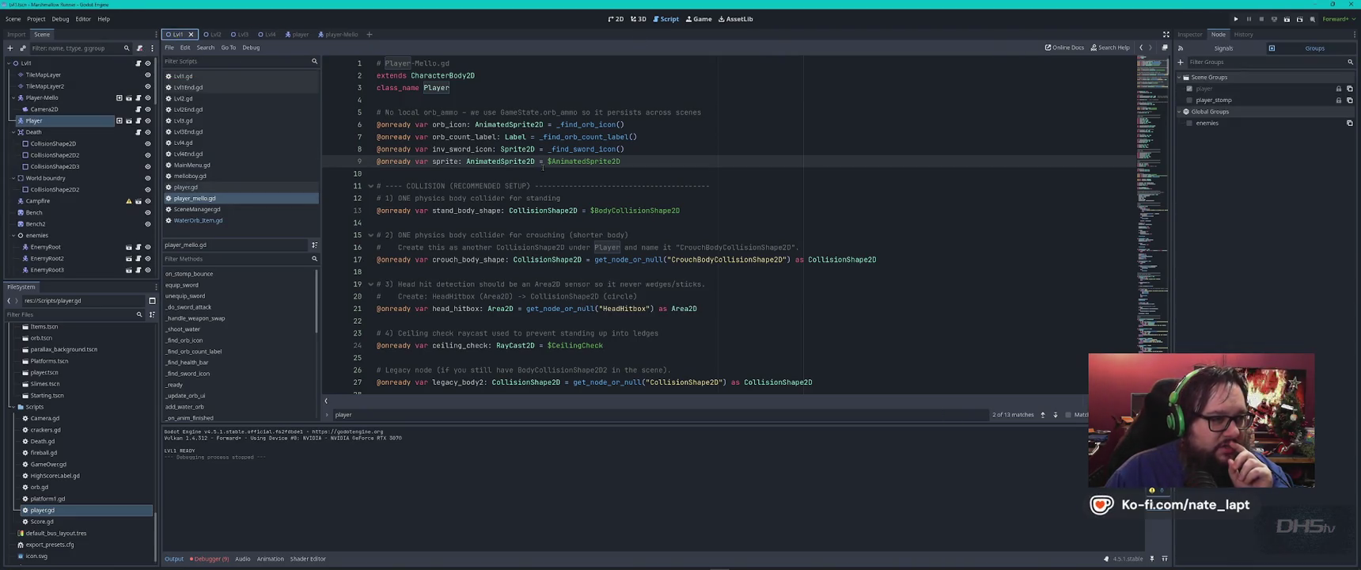
- Show Lvl1 in the 2D view and move Camera2D from Player-Mello to under Player
{"action": "left_click", "coordinate": [621, 20]}
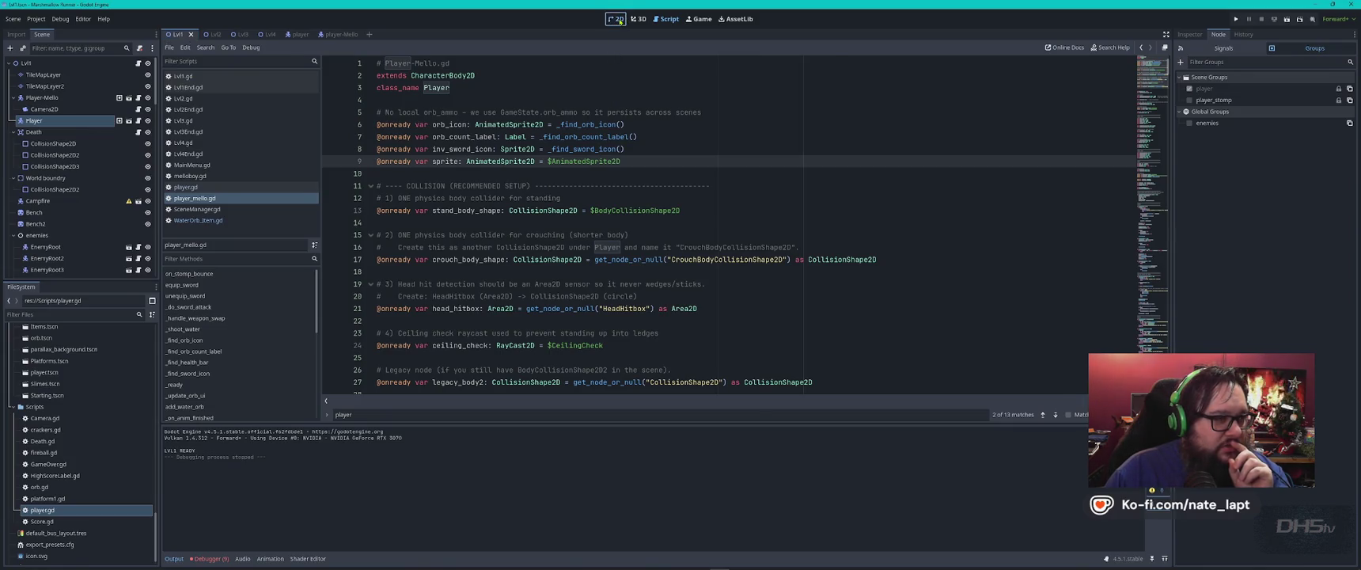
{"action": "left_click", "coordinate": [655, 357]}
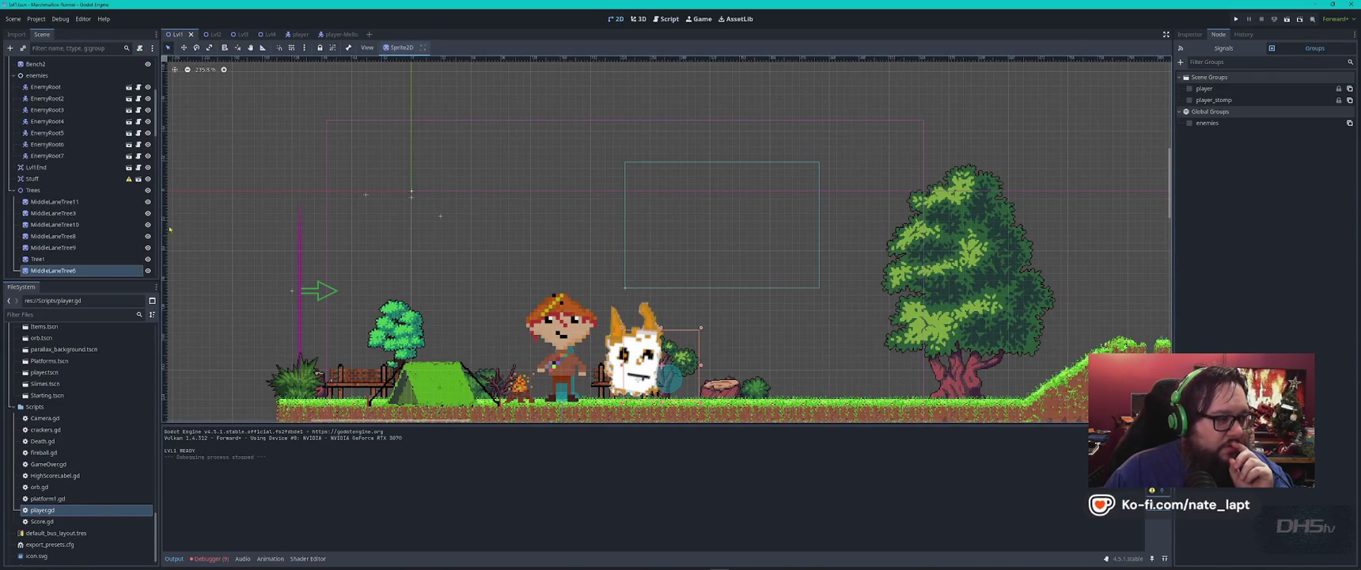
{"action": "scroll", "coordinate": [63, 230], "scroll_direction": "up", "scroll_amount": 1}
{"action": "scroll", "coordinate": [64, 217], "scroll_direction": "up", "scroll_amount": 5}
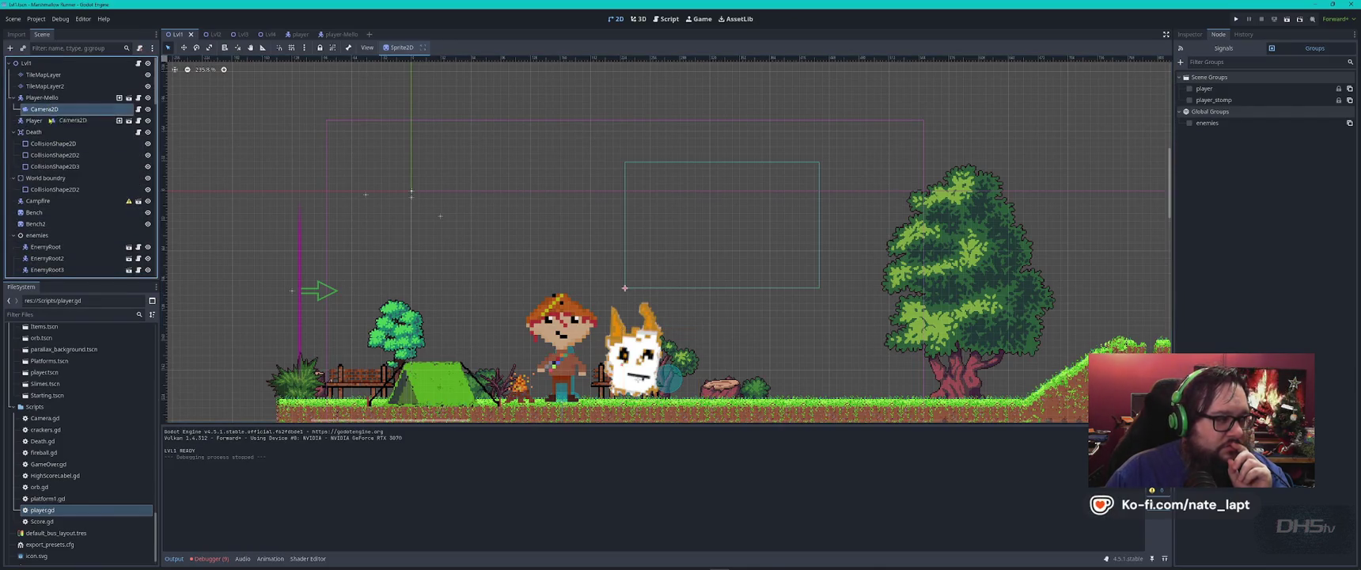
{"action": "left_click_drag", "start_coordinate": [48, 109], "coordinate": [36, 120]}
- Delete Player-Mello from Lvl1 and test-run the game from its main menu
{"action": "left_click", "coordinate": [39, 98]}
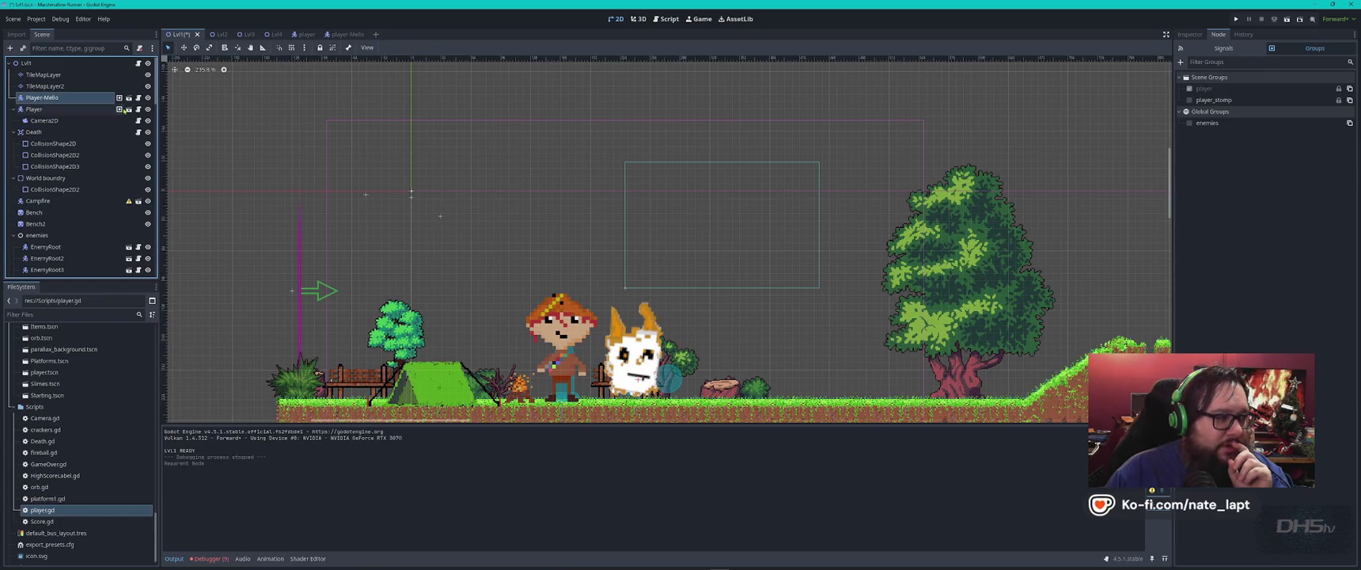
{"action": "key", "text": "Delete"}
{"action": "key", "text": "Return"}
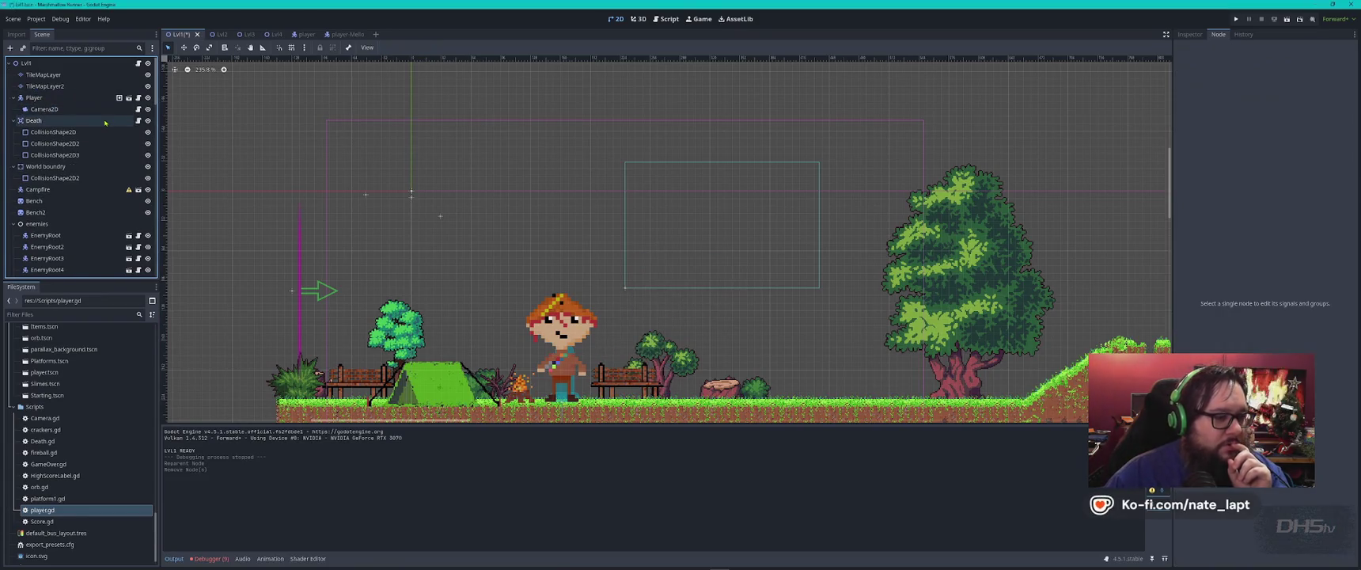
{"action": "key", "text": "F5"}
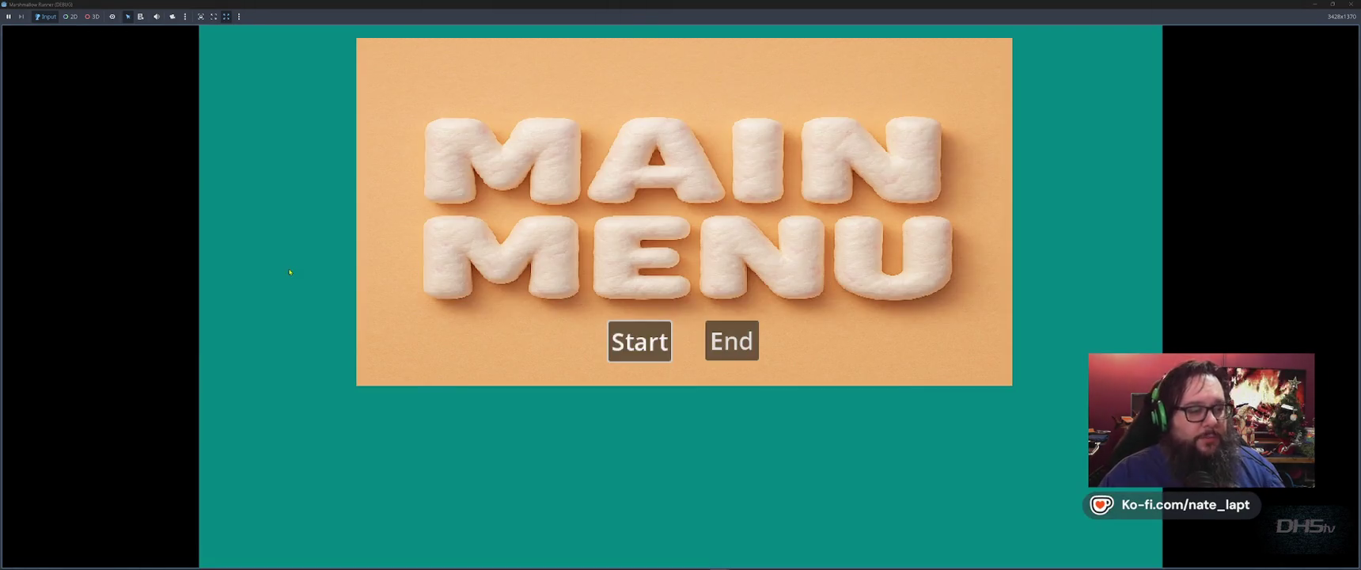
{"action": "left_click", "coordinate": [637, 340]}
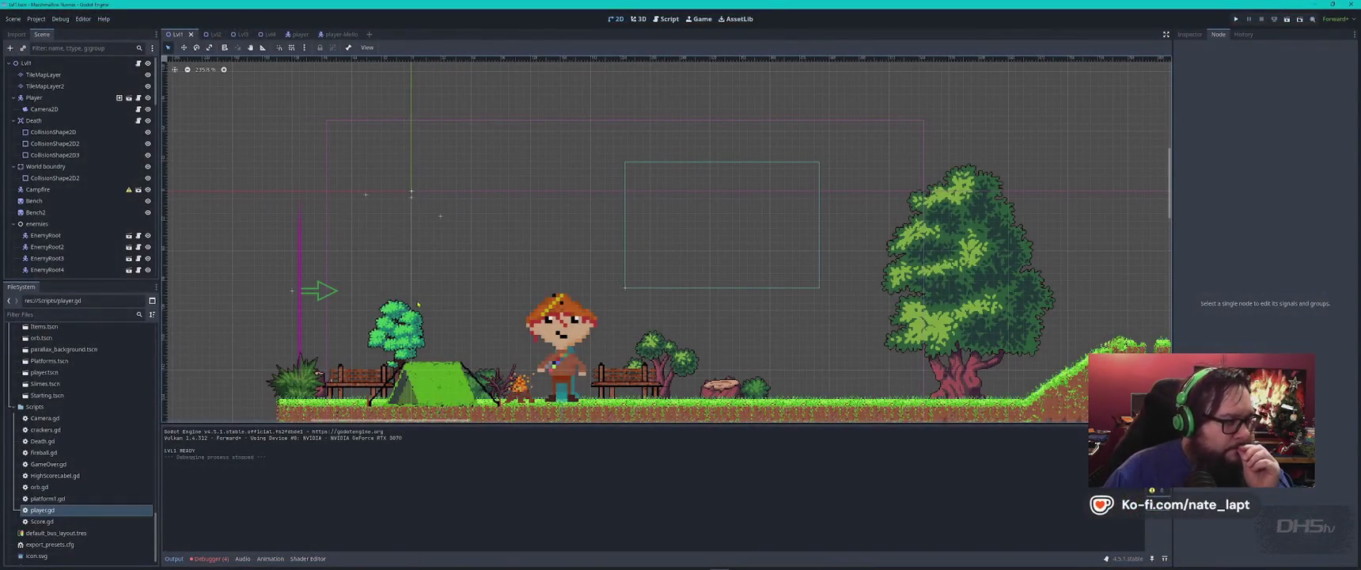
- Rename player-Mello's AnimatedSprite2D node to AnimatedSpriteMello2D and launch the game with F5
{"action": "left_click", "coordinate": [335, 34]}
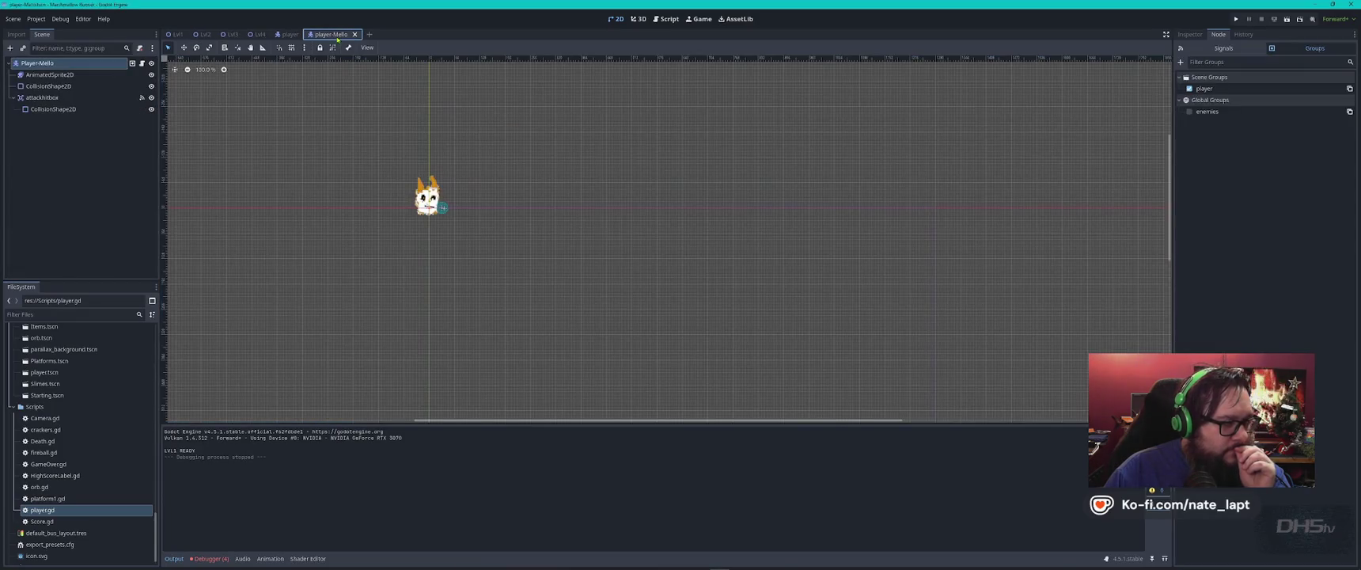
{"action": "left_click", "coordinate": [55, 75]}
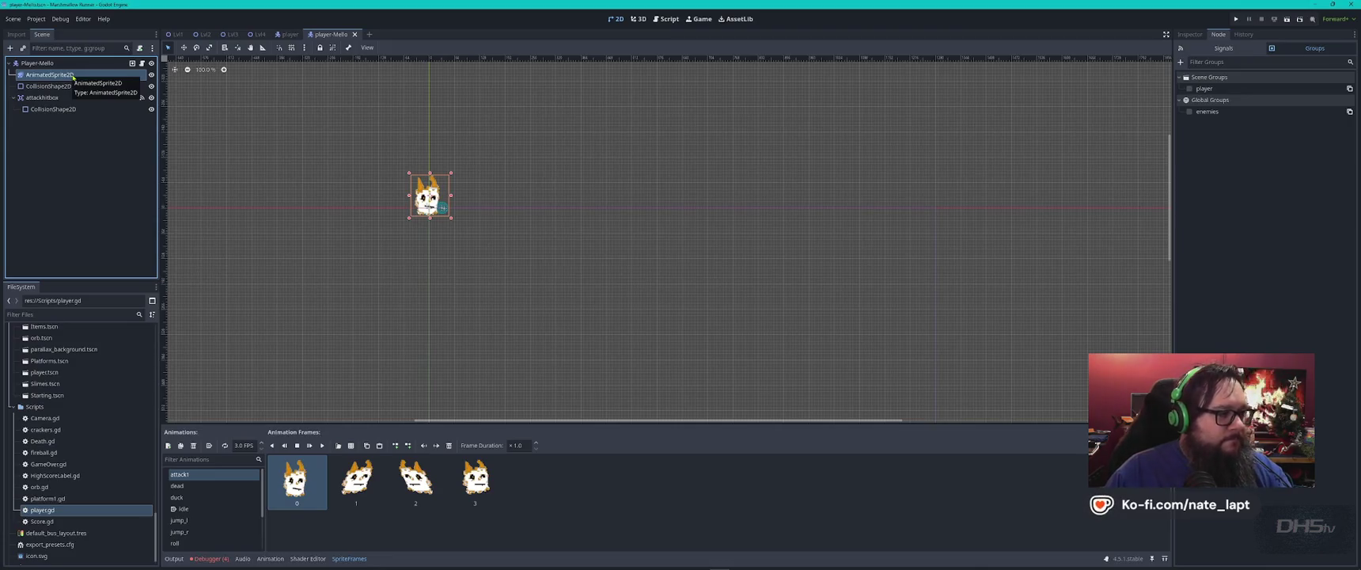
{"action": "double_click", "coordinate": [71, 76]}
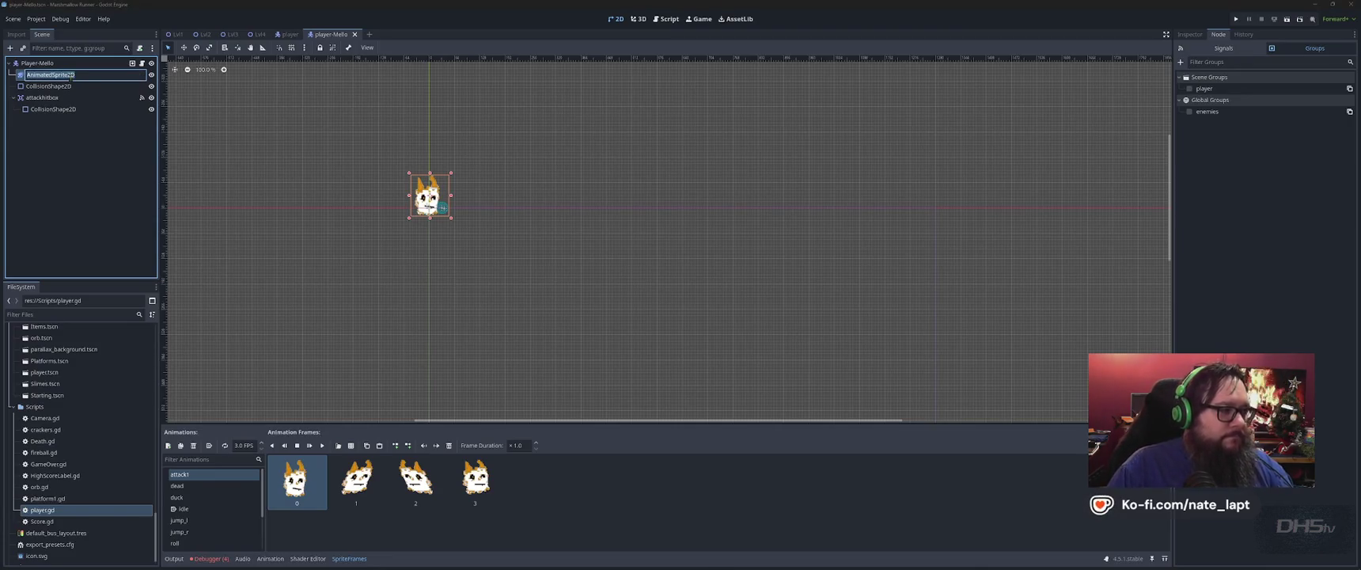
{"action": "key", "text": "End"}
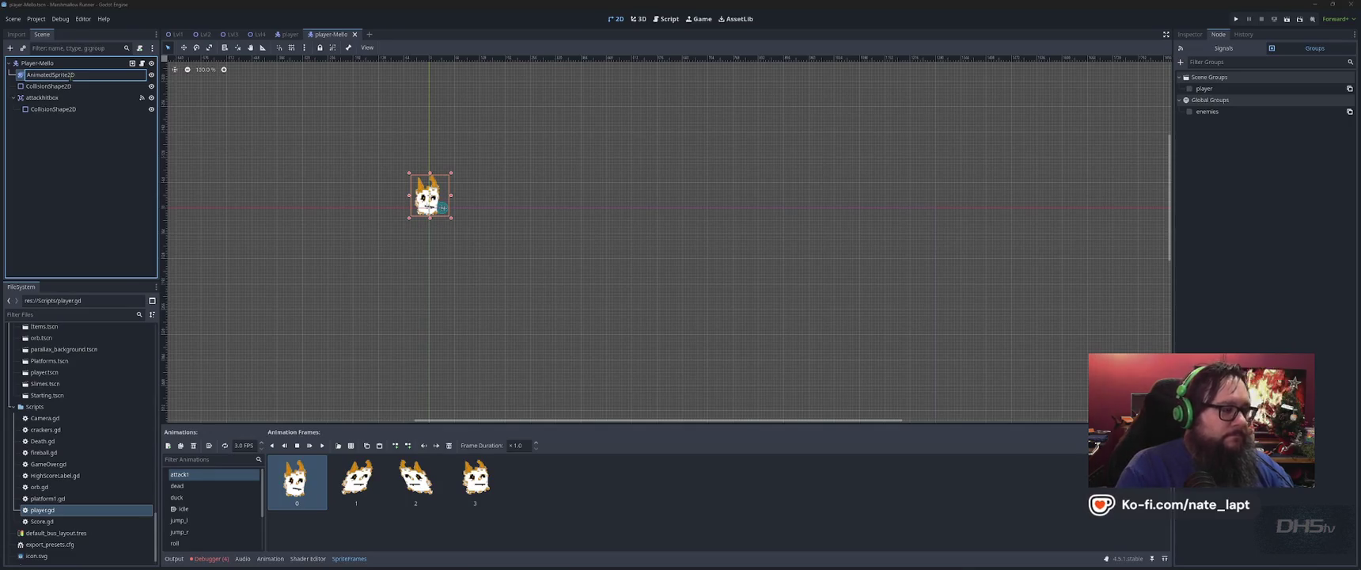
{"action": "type", "text": "Mello"}
{"action": "key", "text": "Return"}
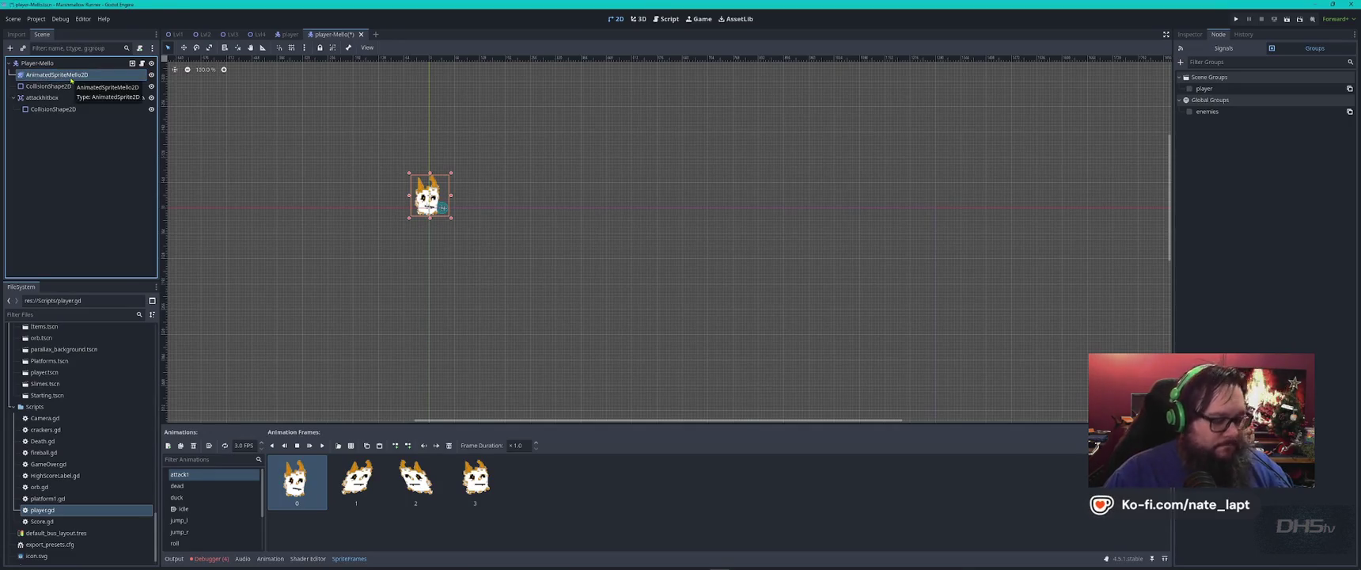
{"action": "key", "text": "F5"}
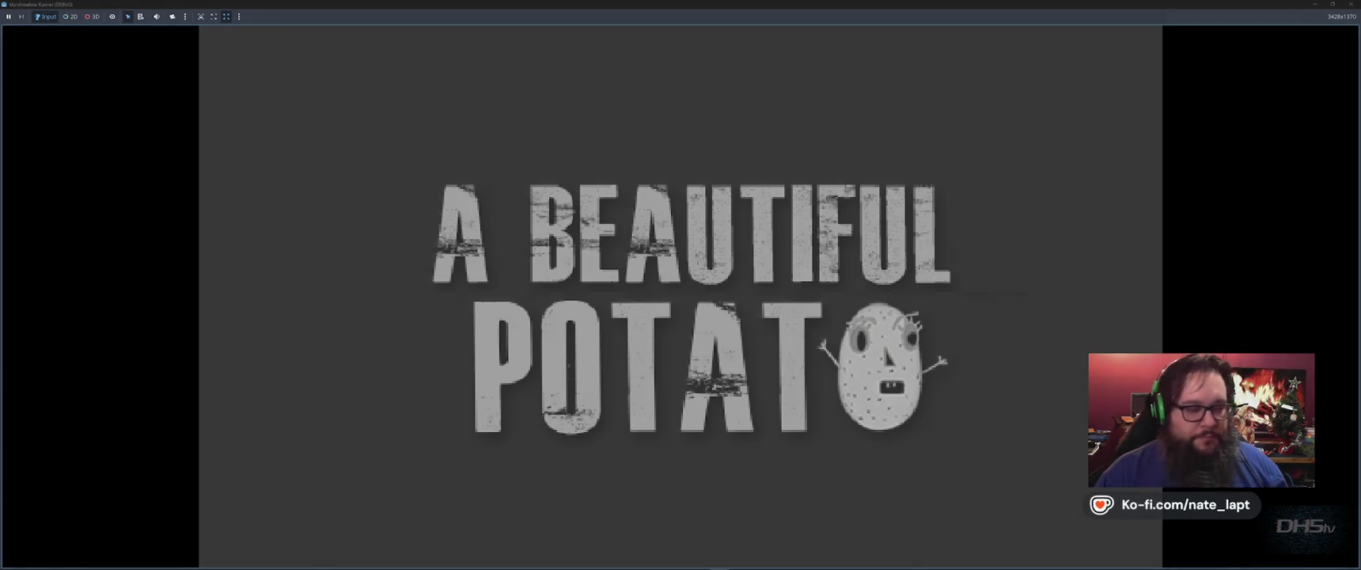
- Start the game, then stop the debug session after the null-sprite error at line 557
{"action": "key", "text": "Return"}
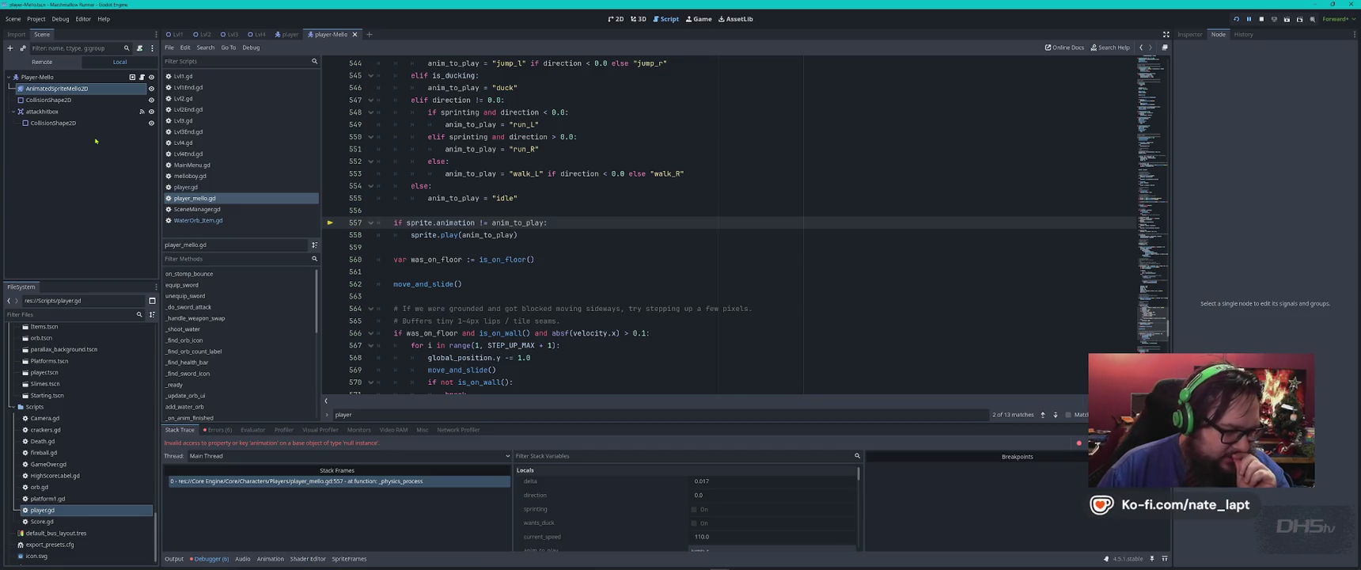
{"action": "key", "text": "F8"}
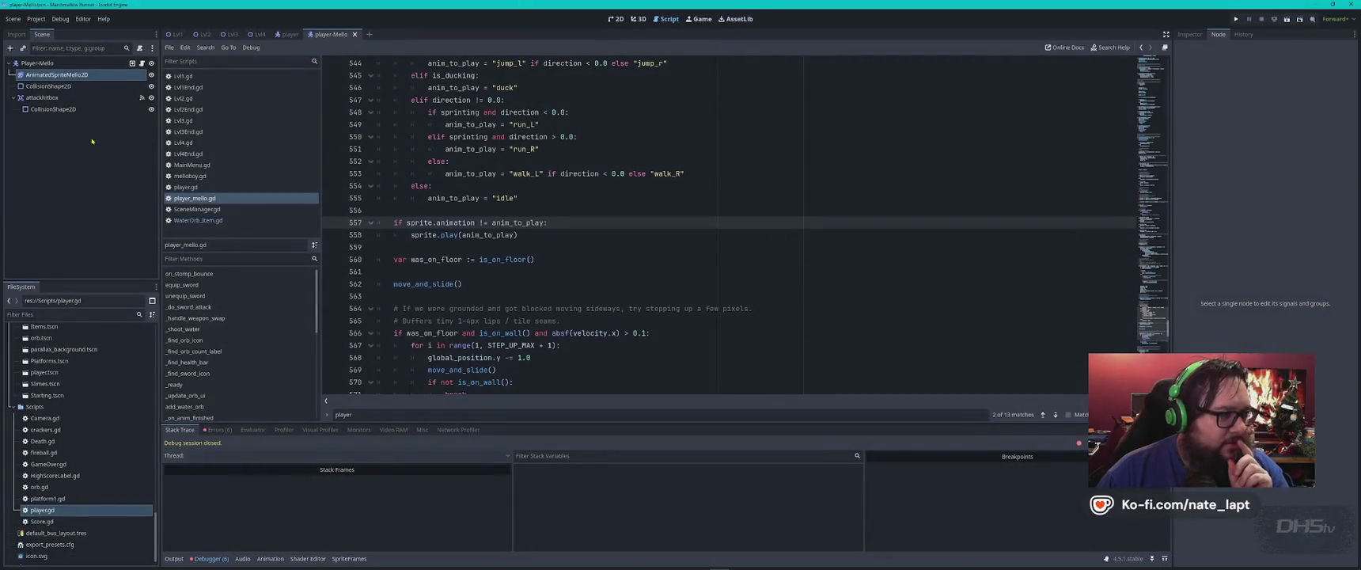
- Inspect the Camera2D, Player and Lvl1 root node properties in the Lvl1 scene
{"action": "left_click", "coordinate": [185, 35]}
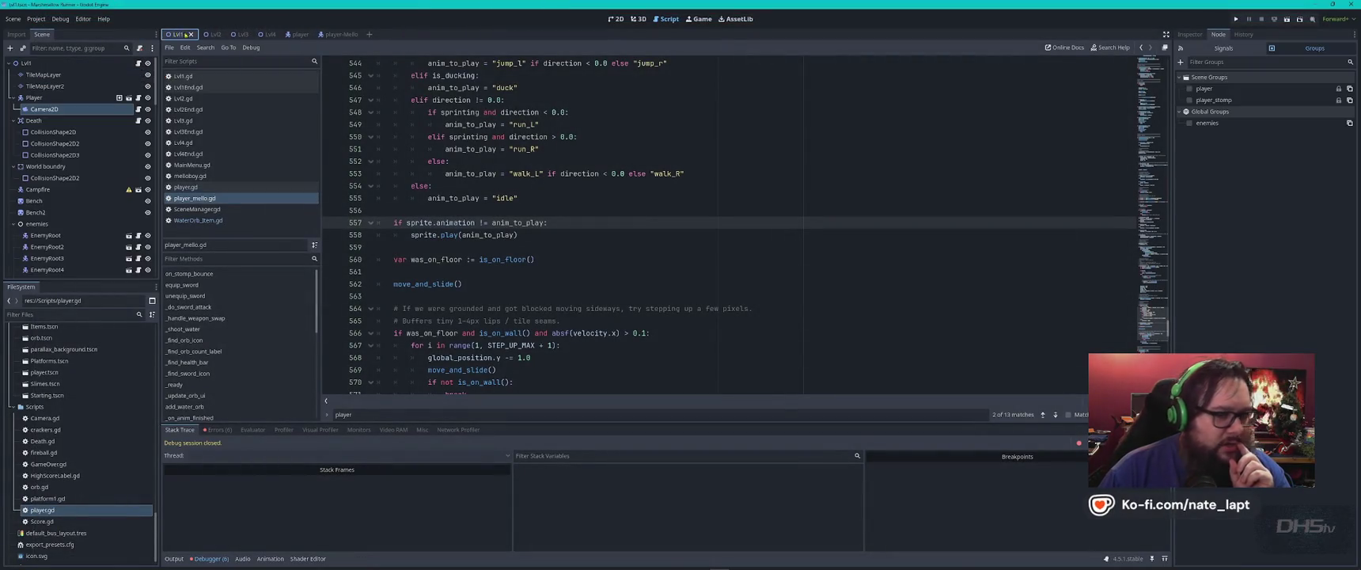
{"action": "left_click", "coordinate": [1190, 34]}
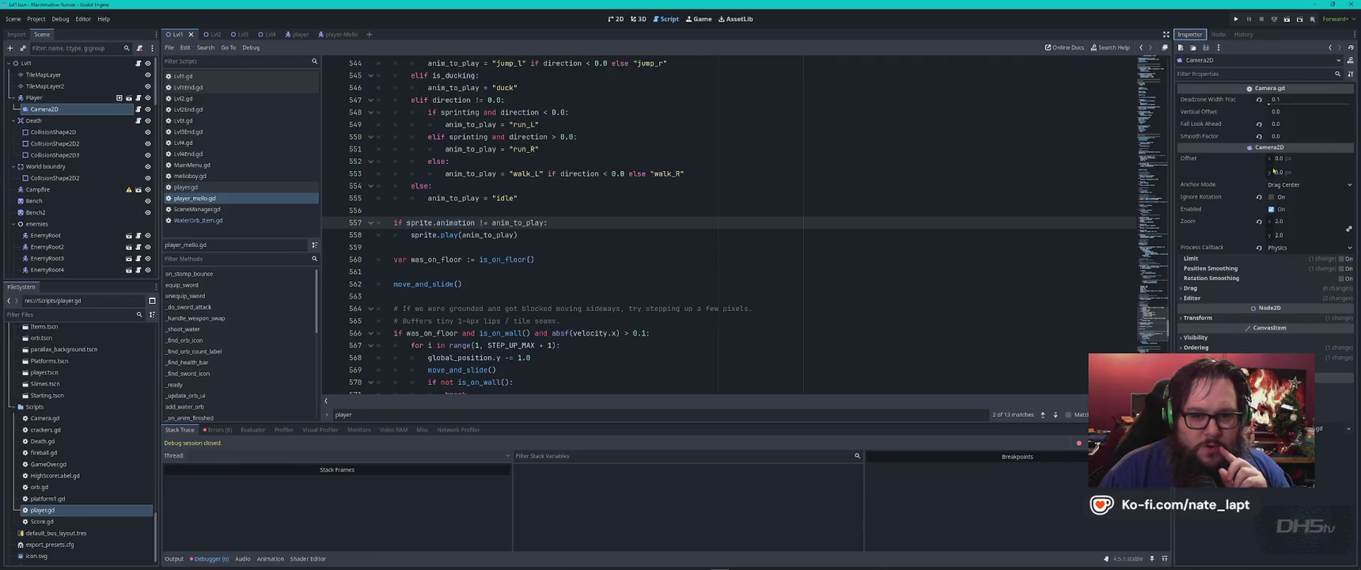
{"action": "left_click", "coordinate": [52, 100]}
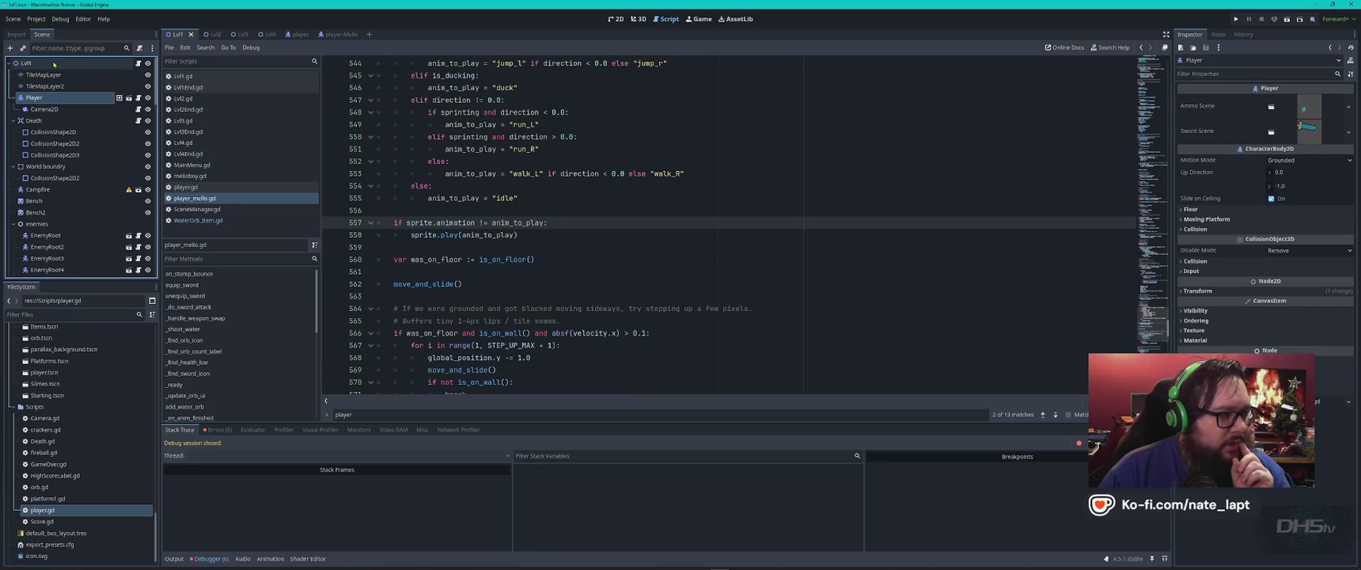
{"action": "left_click", "coordinate": [131, 64]}
- Clear the script from the Player-Mello root node and relaunch the game
{"action": "left_click", "coordinate": [339, 34]}
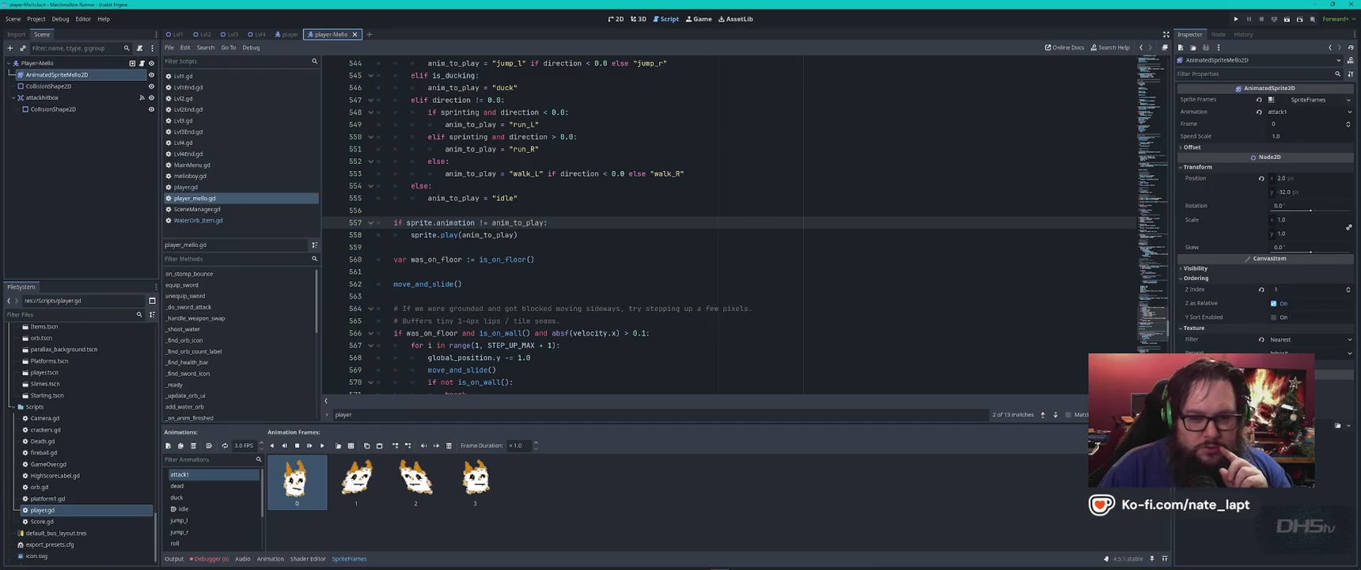
{"action": "left_click", "coordinate": [95, 62]}
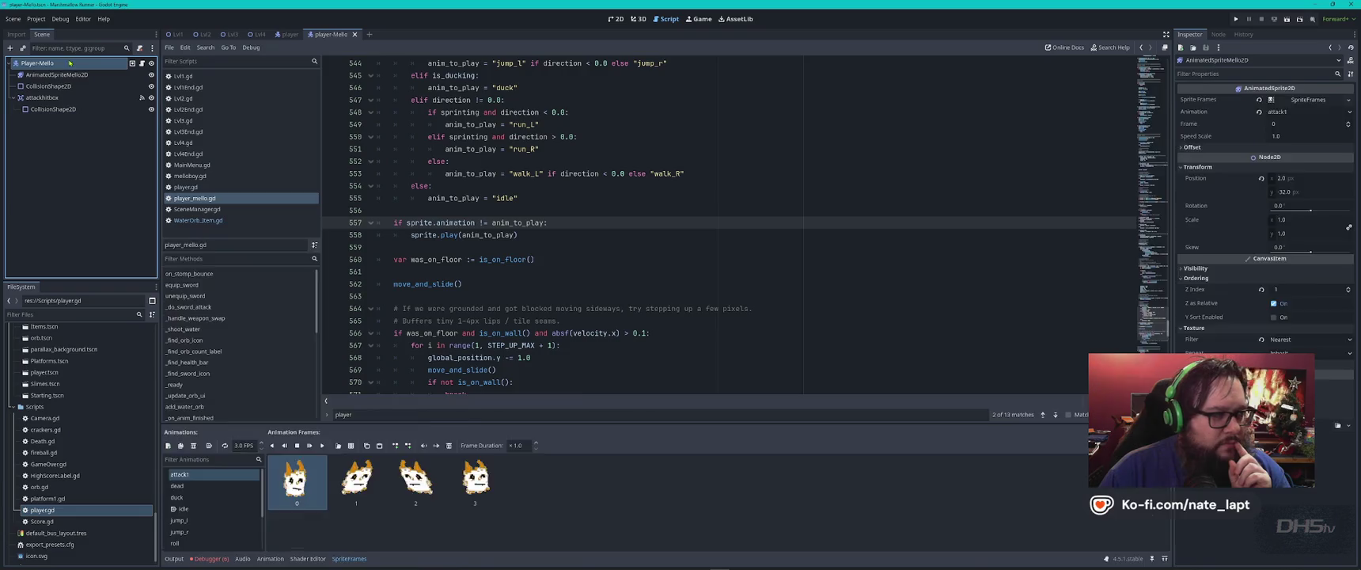
{"action": "left_click", "coordinate": [1350, 477]}
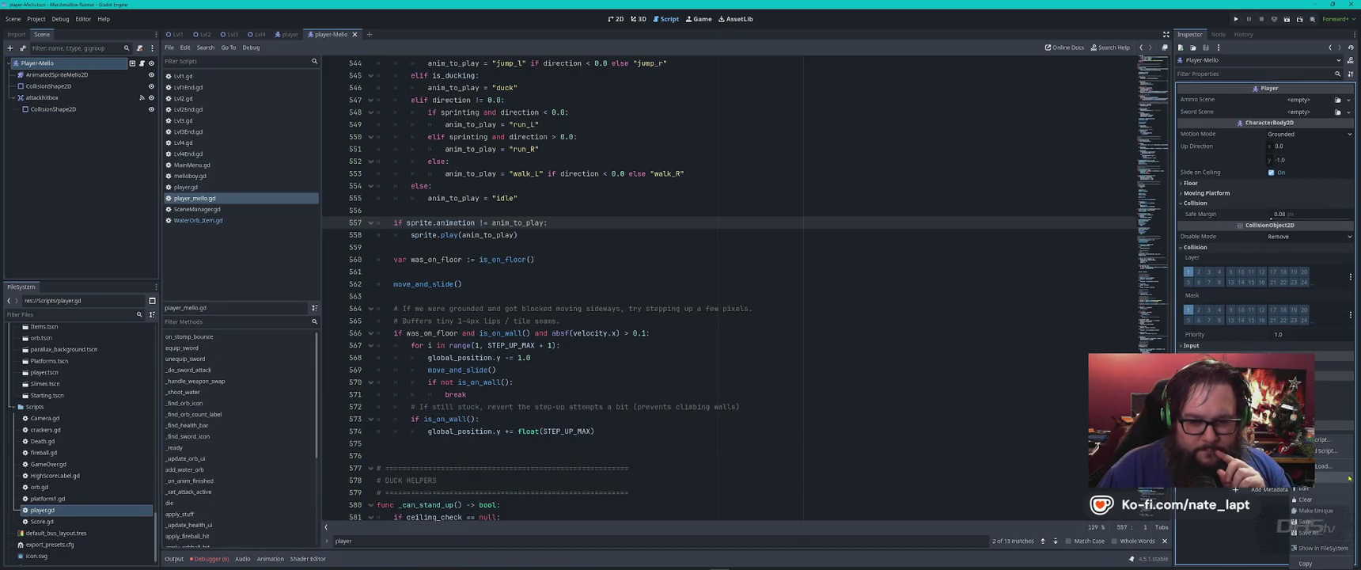
{"action": "left_click", "coordinate": [1306, 499]}
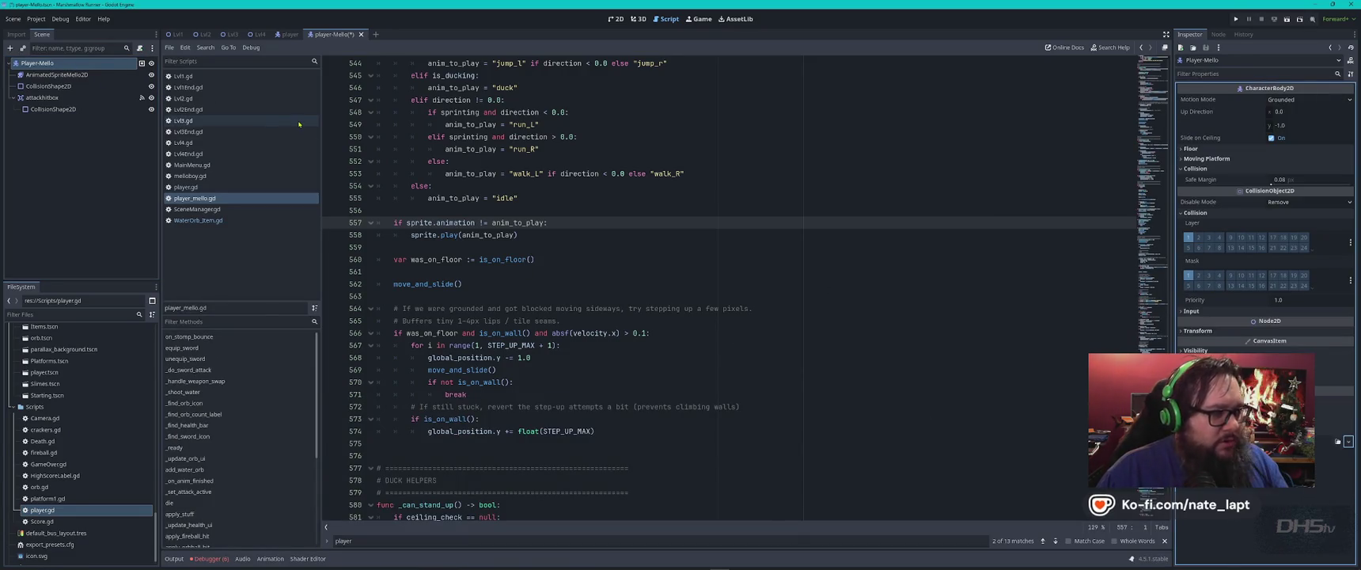
{"action": "key", "text": "F5"}
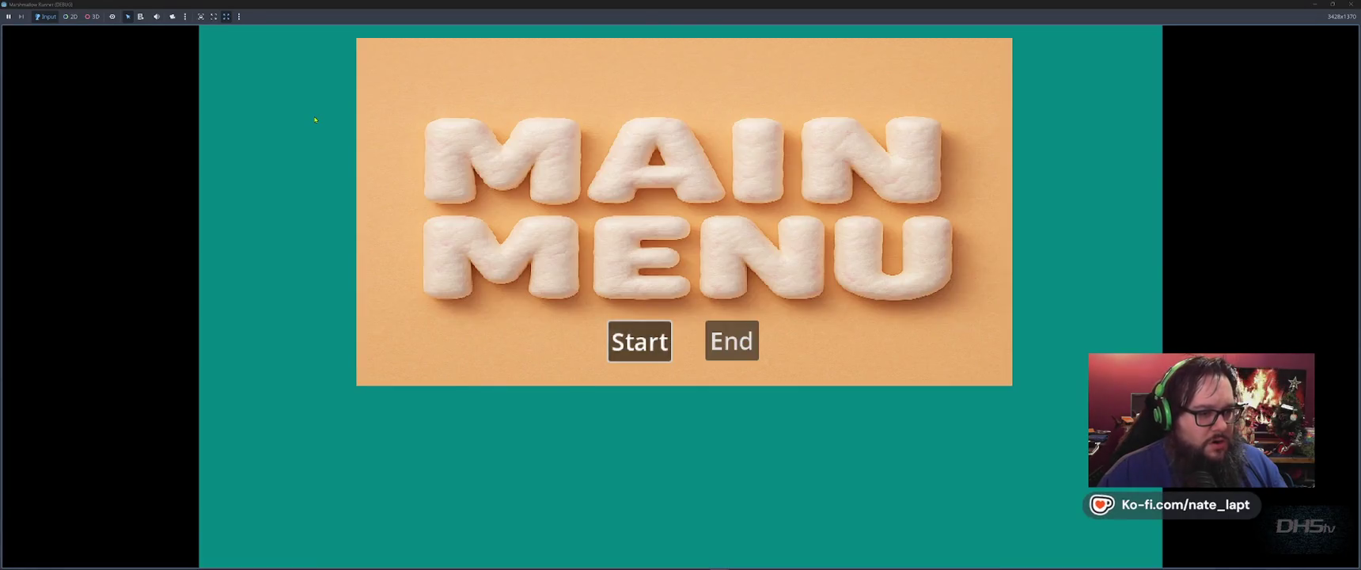
- Start the game from the main menu to reach the level, then stop the run
{"action": "left_click", "coordinate": [638, 342]}
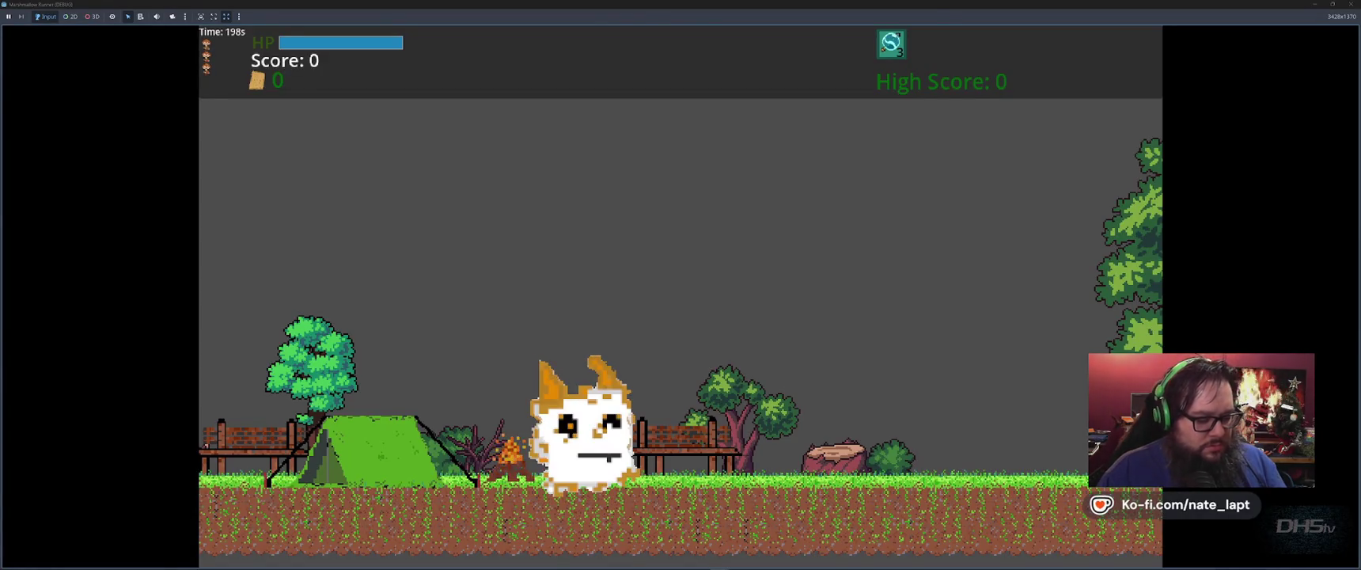
{"action": "key", "text": "F8"}
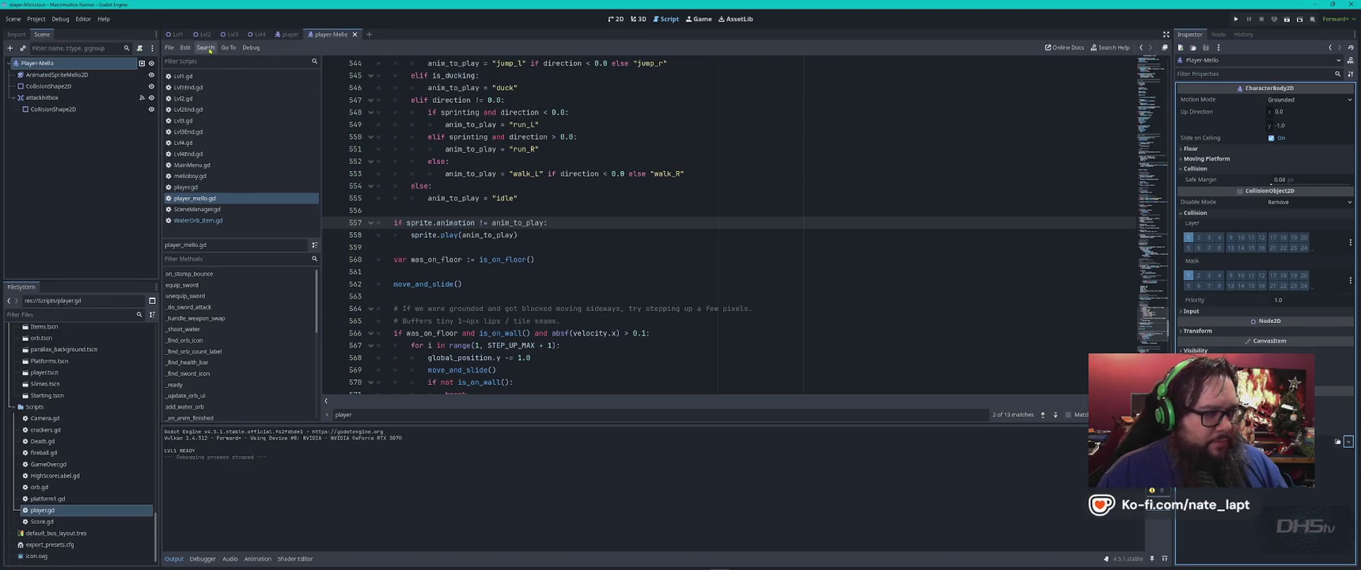
- Open the player scene and view its jump_l animation frames
{"action": "left_click", "coordinate": [286, 34]}
{"action": "left_click", "coordinate": [66, 87]}
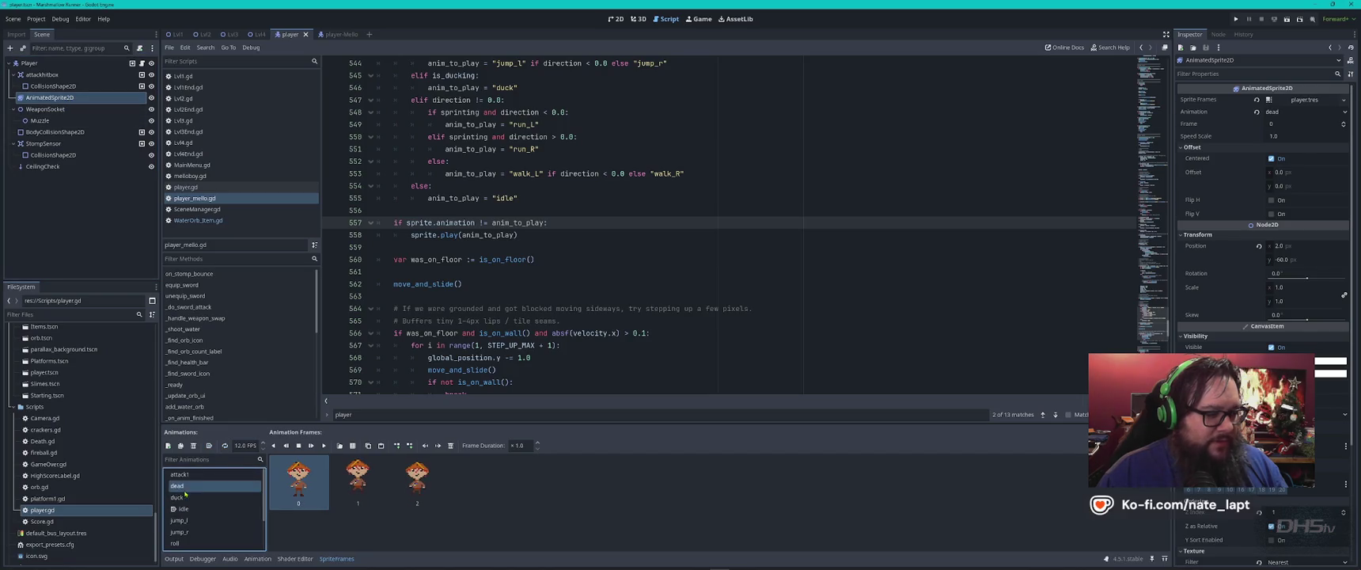
{"action": "left_click", "coordinate": [179, 520]}
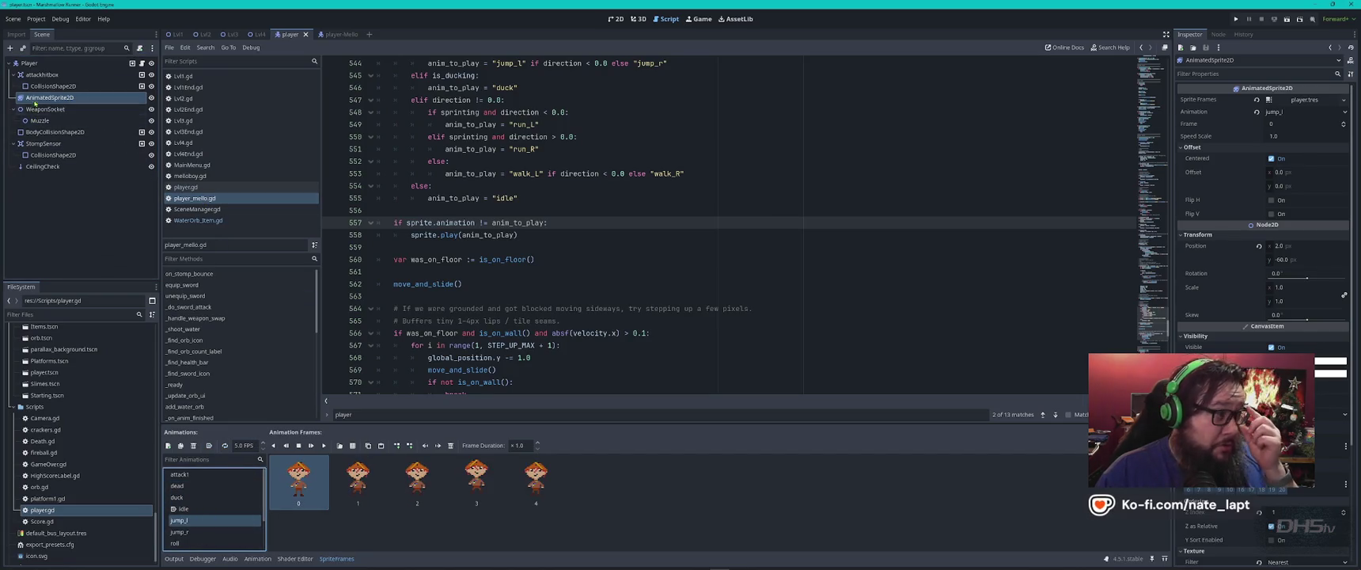
- Look through the player.gd script, then open Project Settings
{"action": "left_click", "coordinate": [142, 63]}
{"action": "key", "text": "ctrl+a"}
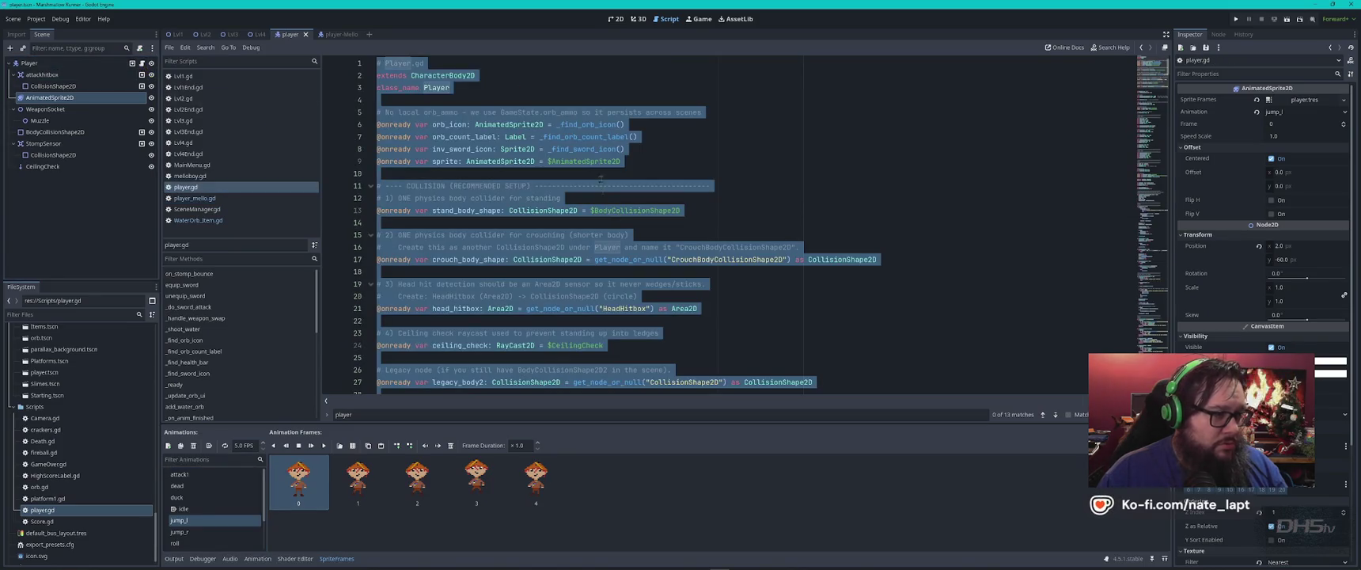
{"action": "left_click", "coordinate": [632, 181]}
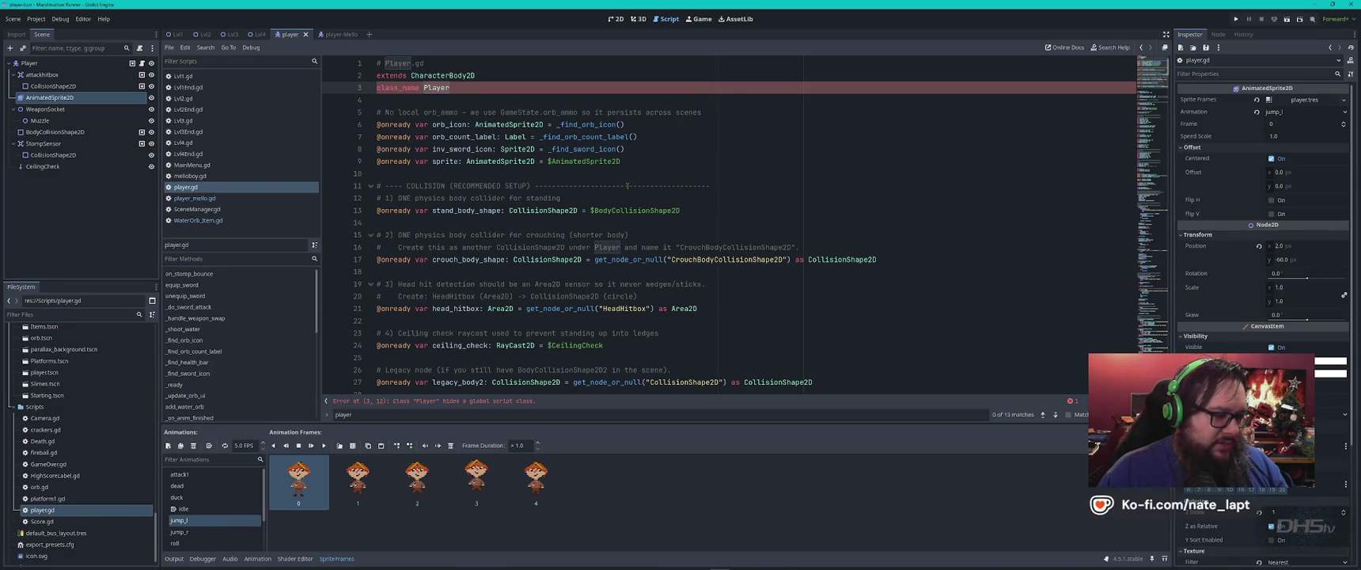
{"action": "left_click", "coordinate": [35, 18]}
{"action": "left_click", "coordinate": [48, 32]}
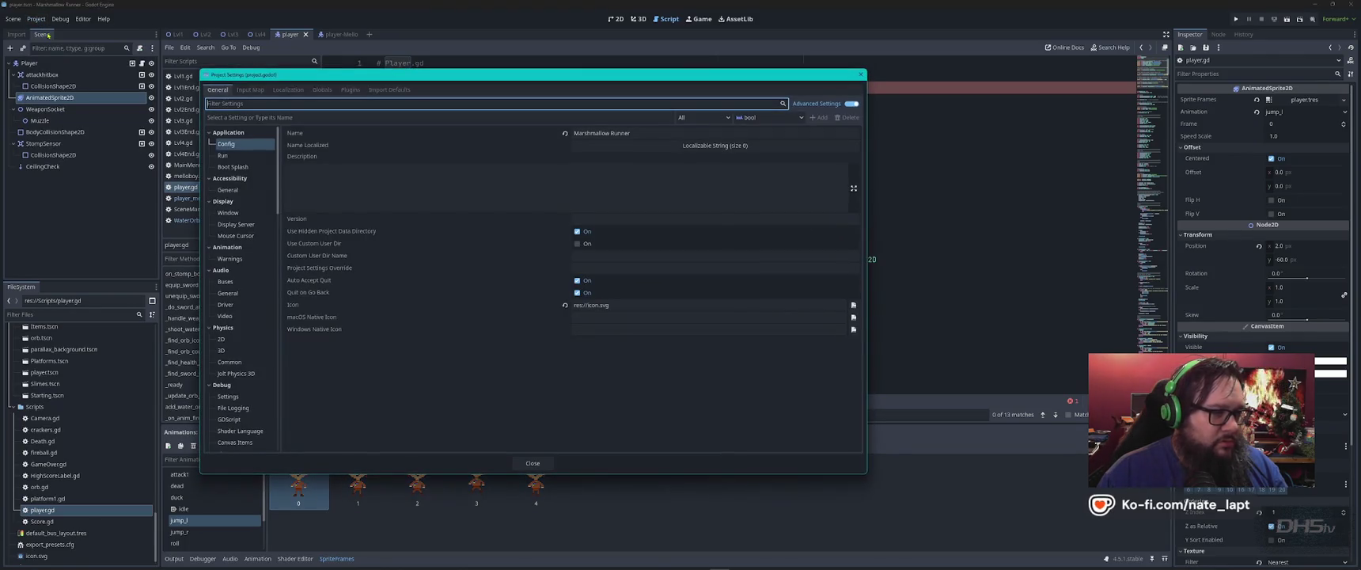
- Review the autoloaded scripts on the Globals tab, then close Project Settings
{"action": "left_click", "coordinate": [317, 91]}
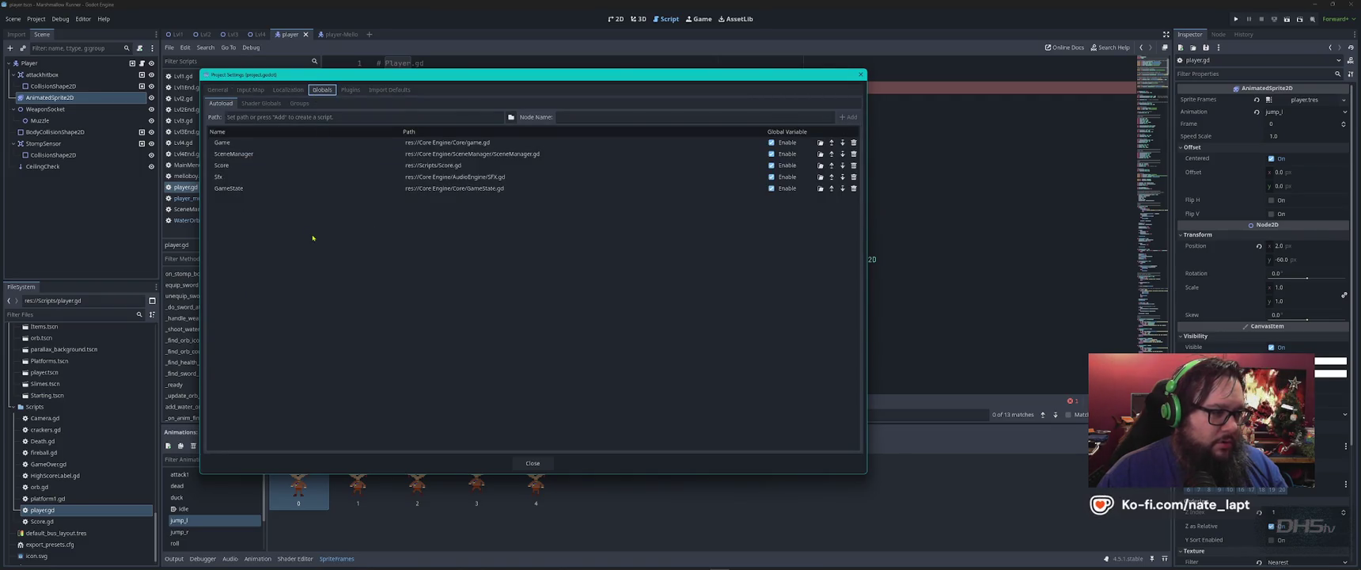
{"action": "key", "text": "Escape"}
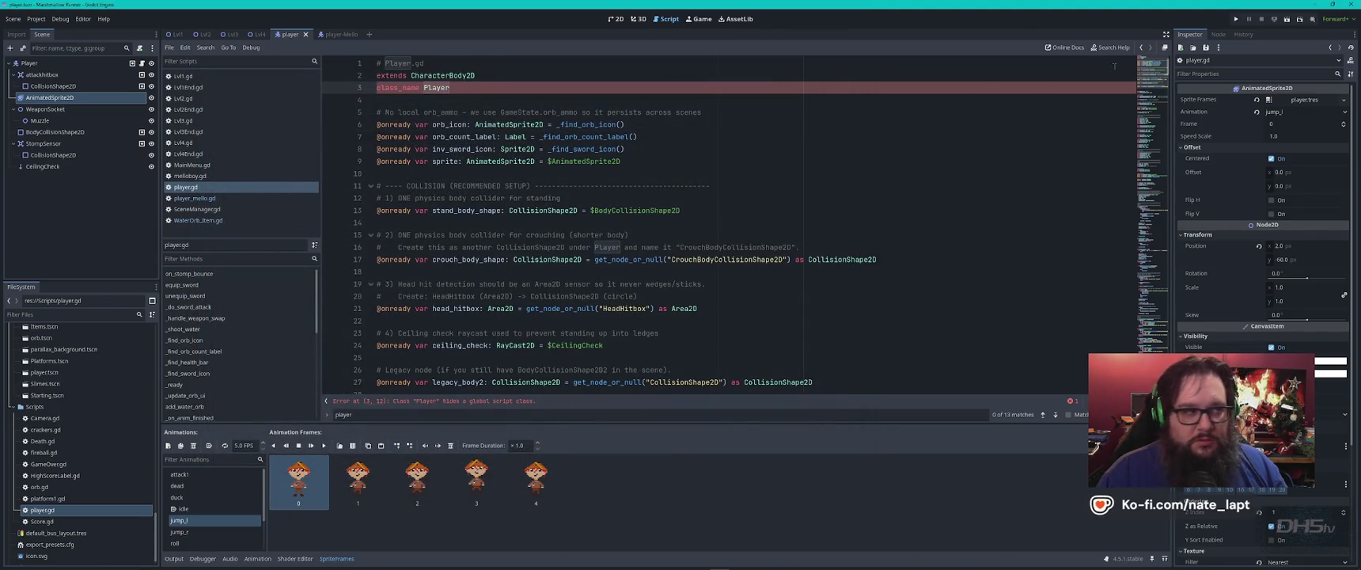
- Show the Player-Mello node's groups and save the player-Mello scene
{"action": "left_click", "coordinate": [343, 34]}
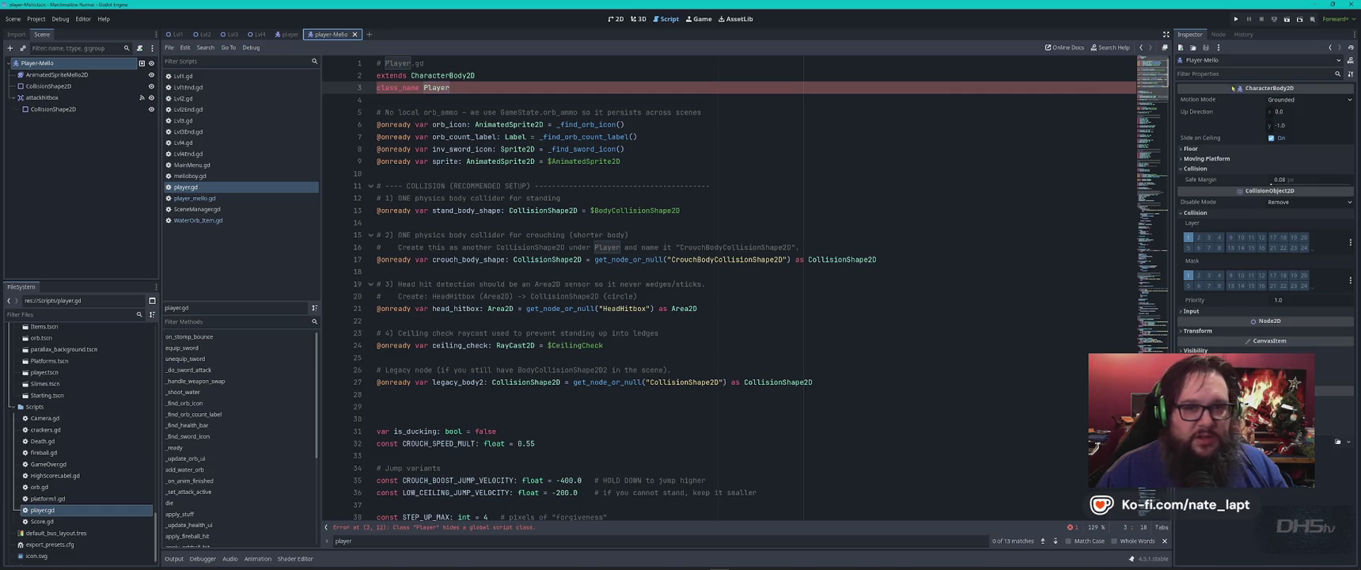
{"action": "left_click", "coordinate": [1218, 35]}
{"action": "left_click", "coordinate": [1235, 88]}
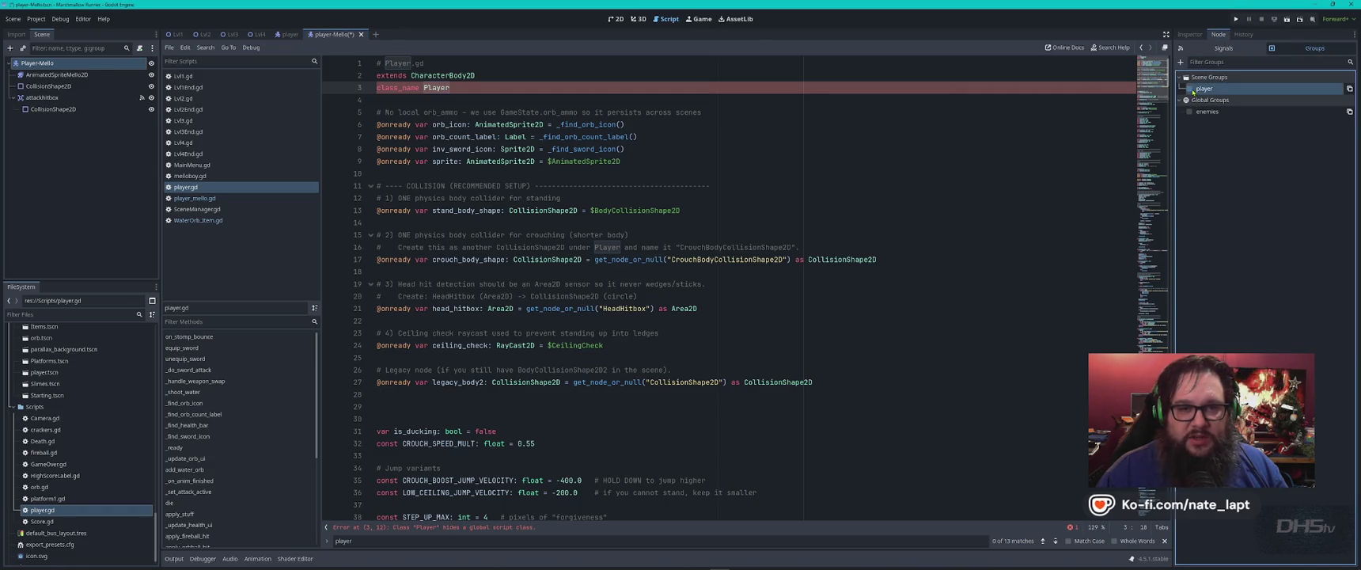
{"action": "key", "text": "ctrl+s"}
- Run the game past its main menu, filter FileSystem by 'player' and open player.tscn
{"action": "key", "text": "F5"}
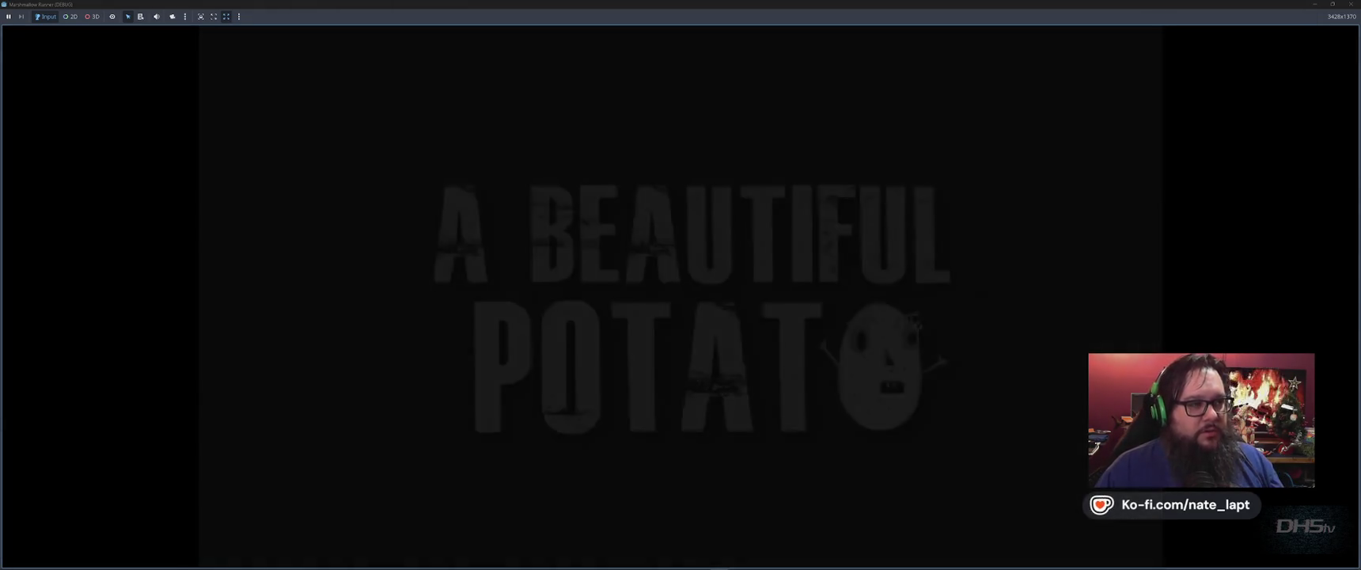
{"action": "key", "text": "Return"}
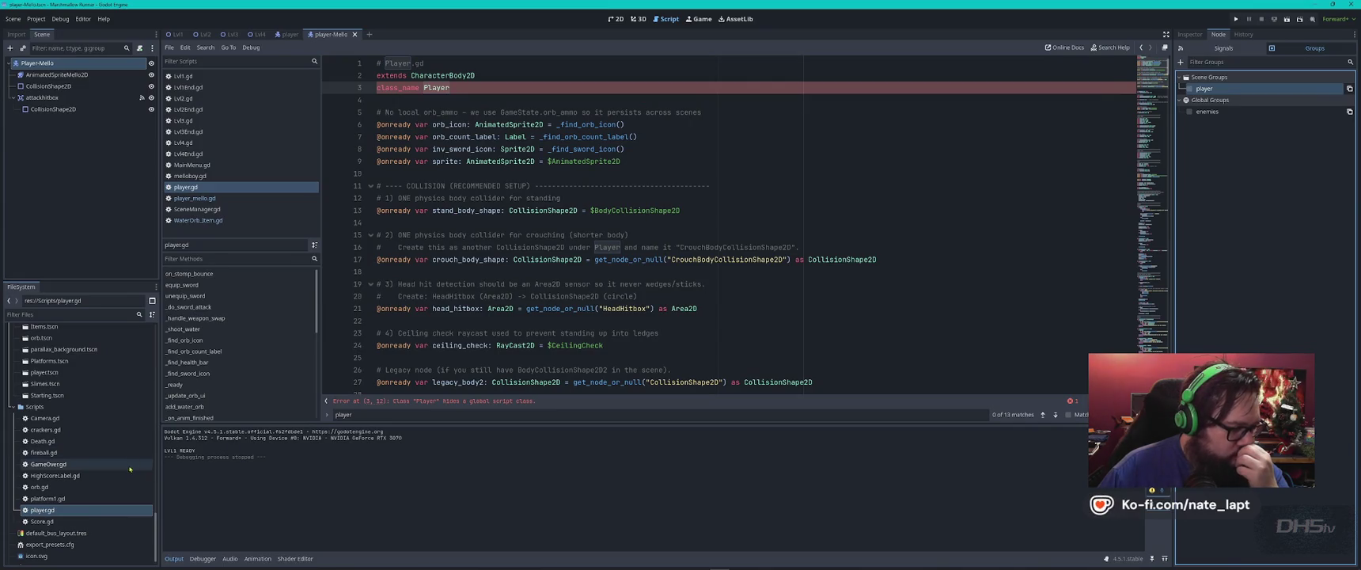
{"action": "left_click", "coordinate": [61, 315]}
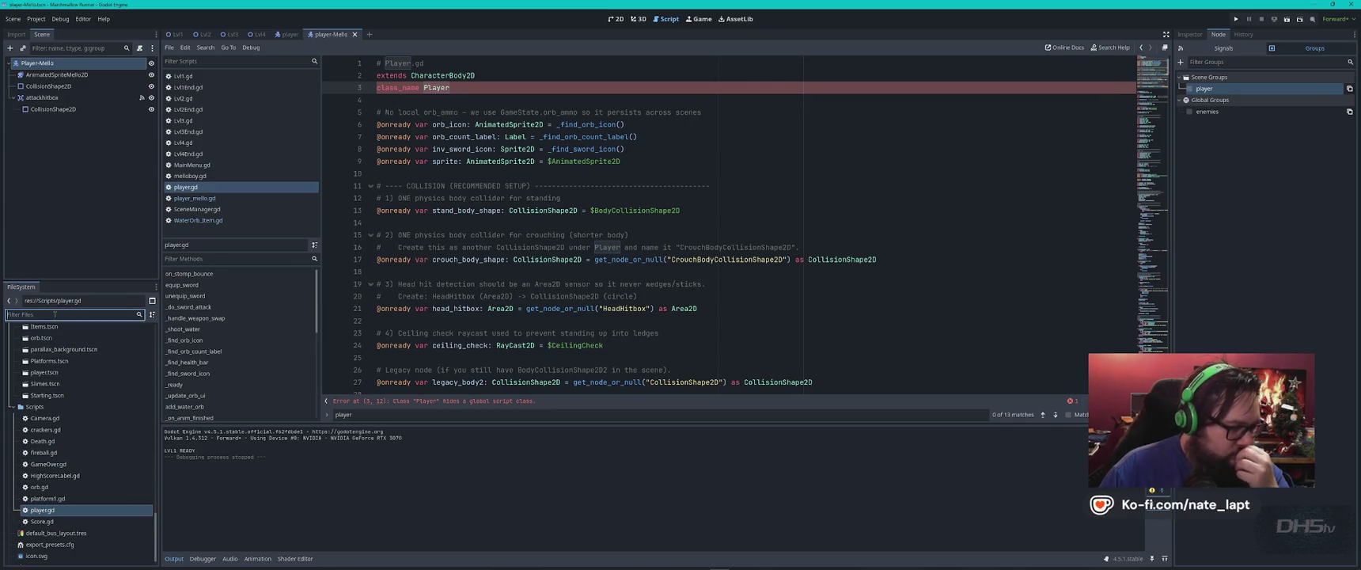
{"action": "type", "text": "player"}
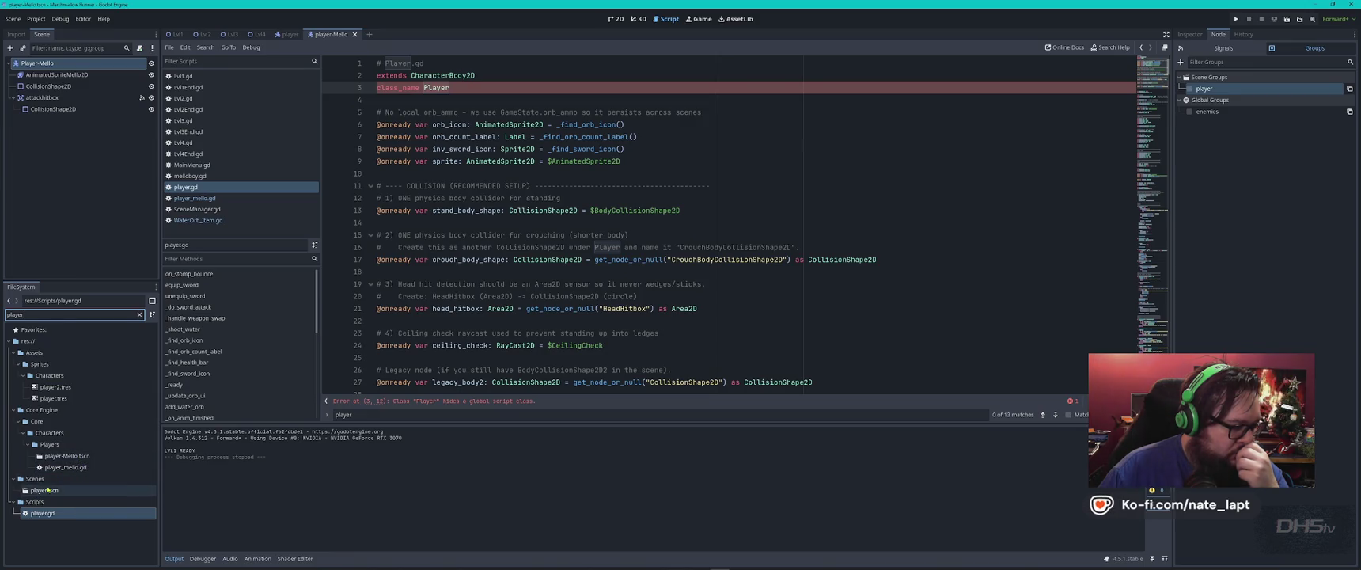
{"action": "double_click", "coordinate": [51, 492]}
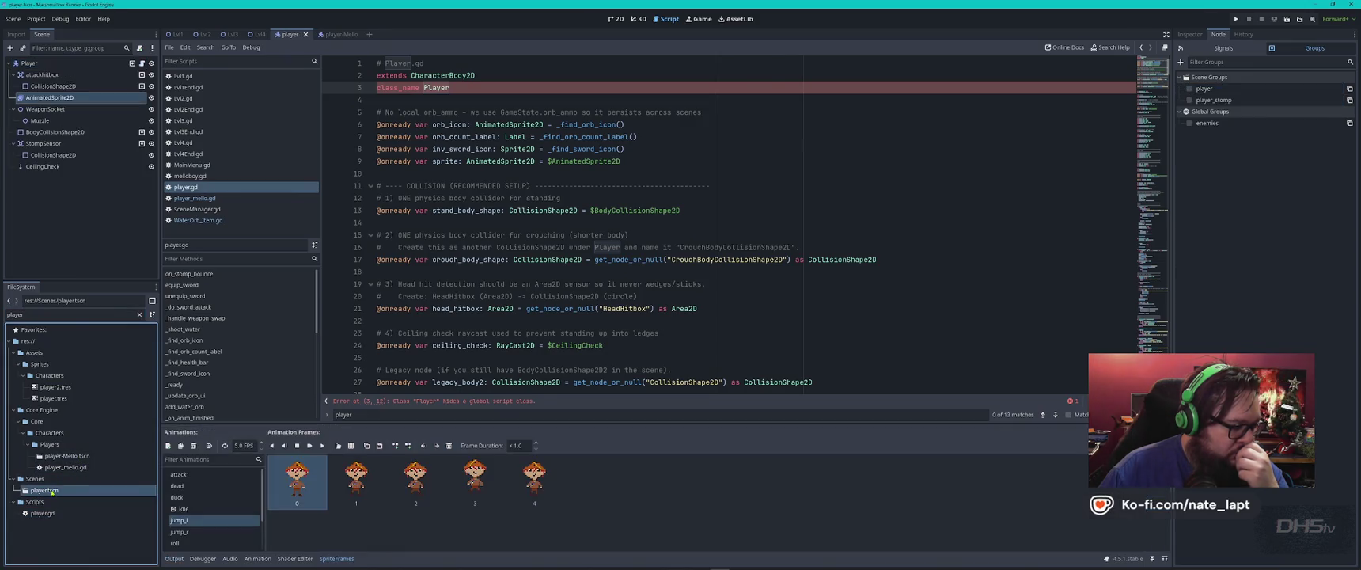
- Select the player sprite node, switch to 2D and preview the jump_l animation
{"action": "left_click", "coordinate": [55, 86]}
{"action": "left_click", "coordinate": [50, 97]}
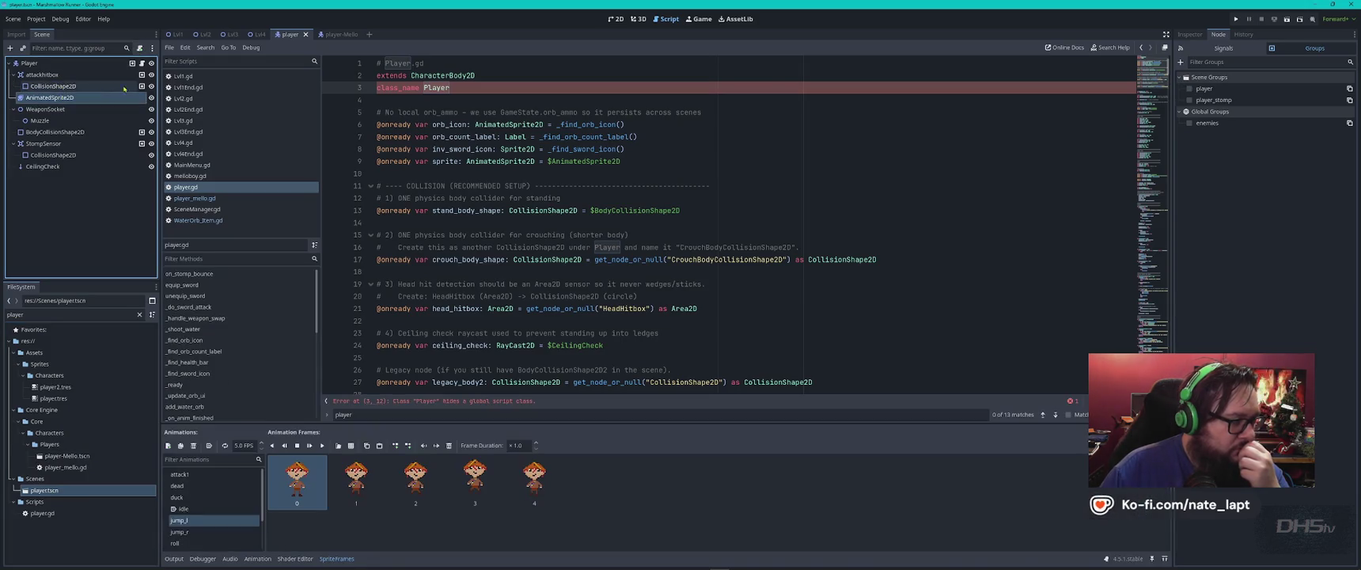
{"action": "left_click", "coordinate": [616, 18]}
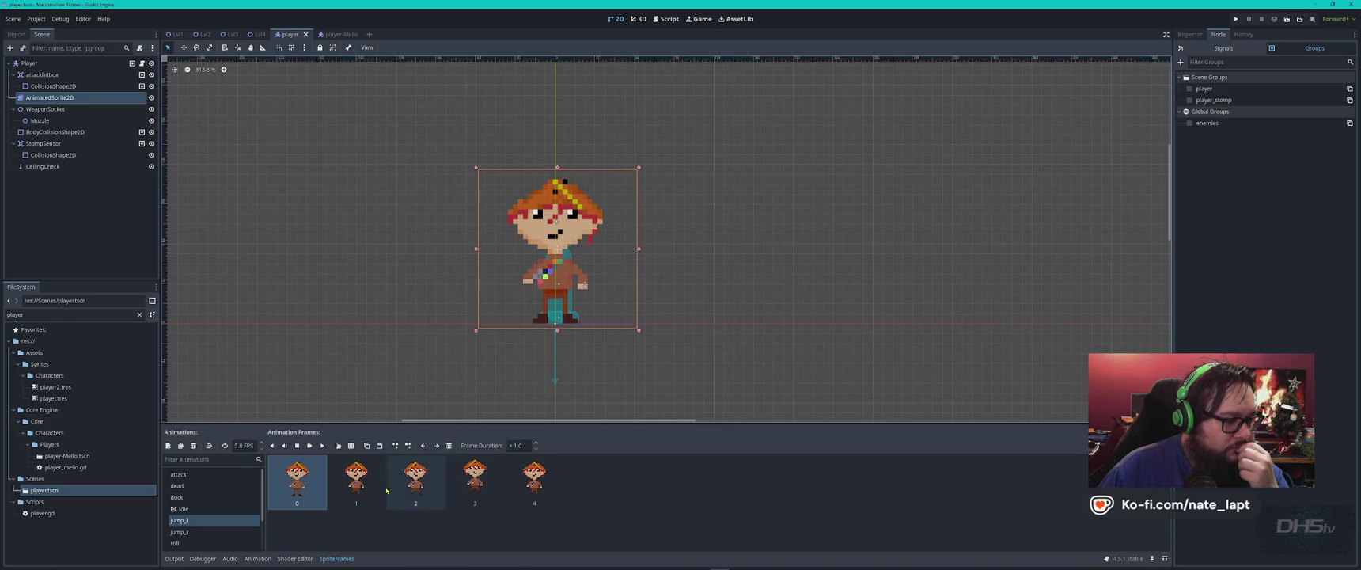
{"action": "left_click", "coordinate": [322, 444]}
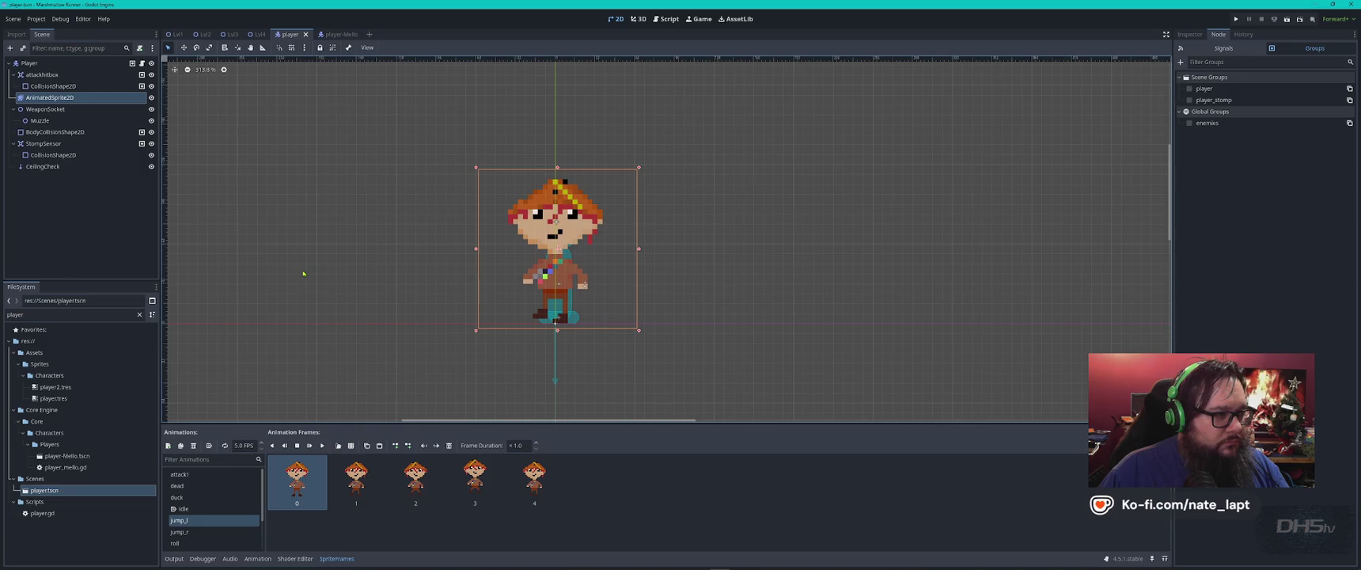
- Rerun the game and copy the 'class Player hides a global script class' error
{"action": "key", "text": "F5"}
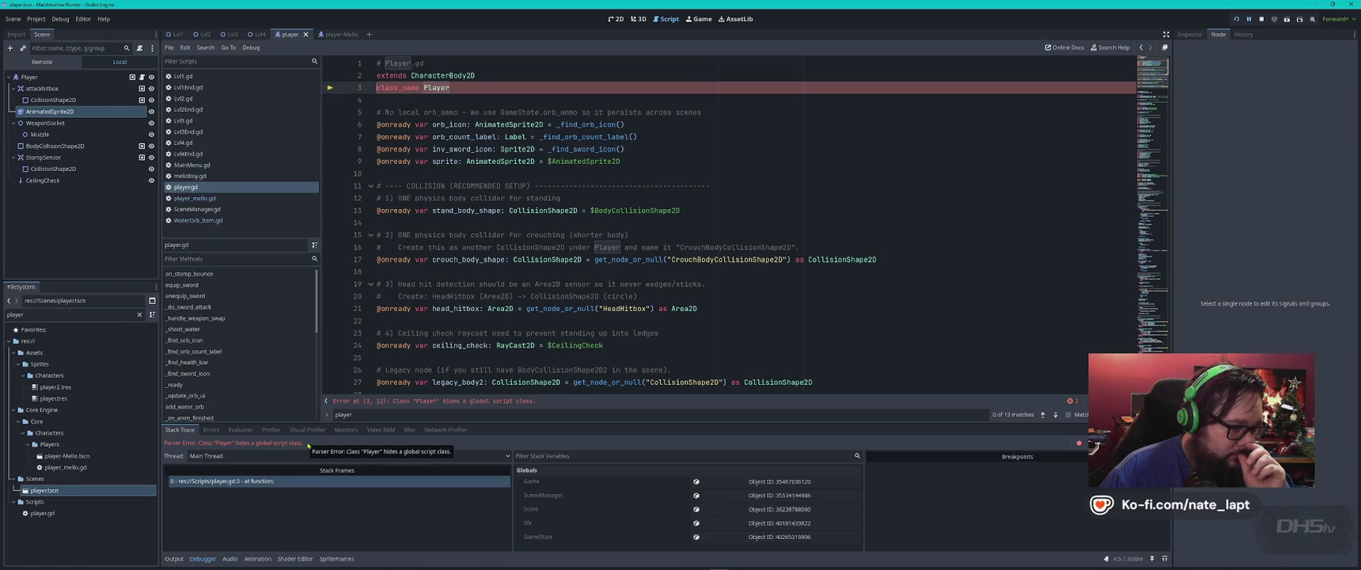
{"action": "left_click_drag", "start_coordinate": [534, 400], "coordinate": [328, 401]}
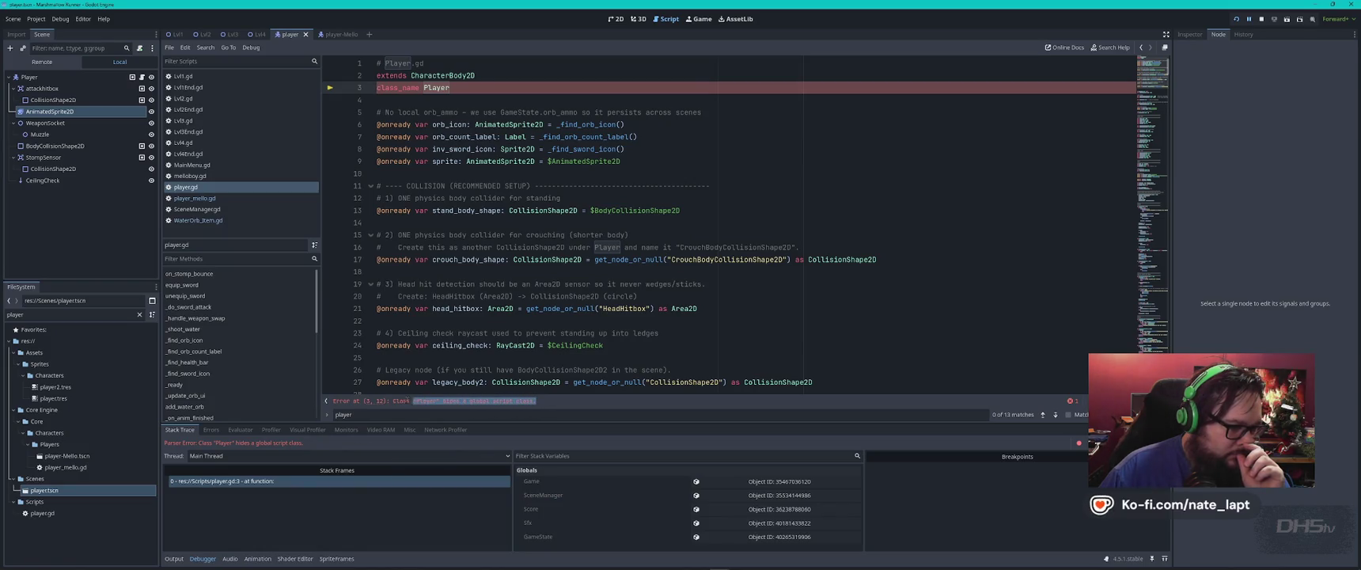
{"action": "left_click", "coordinate": [326, 401]}
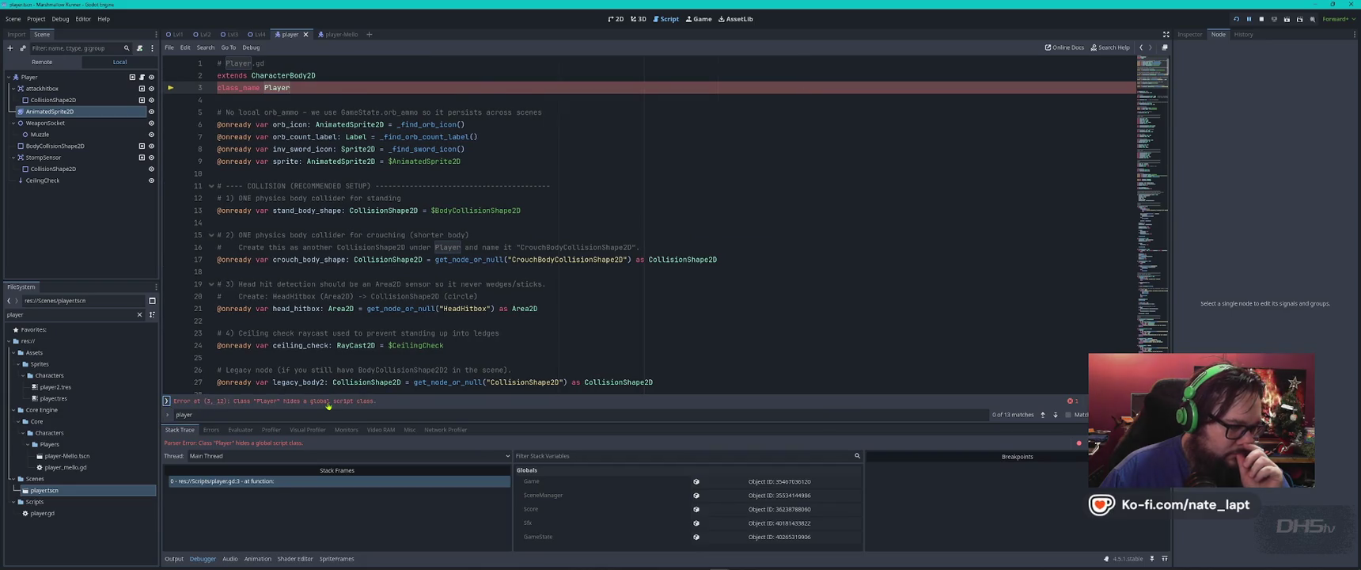
{"action": "left_click", "coordinate": [166, 401]}
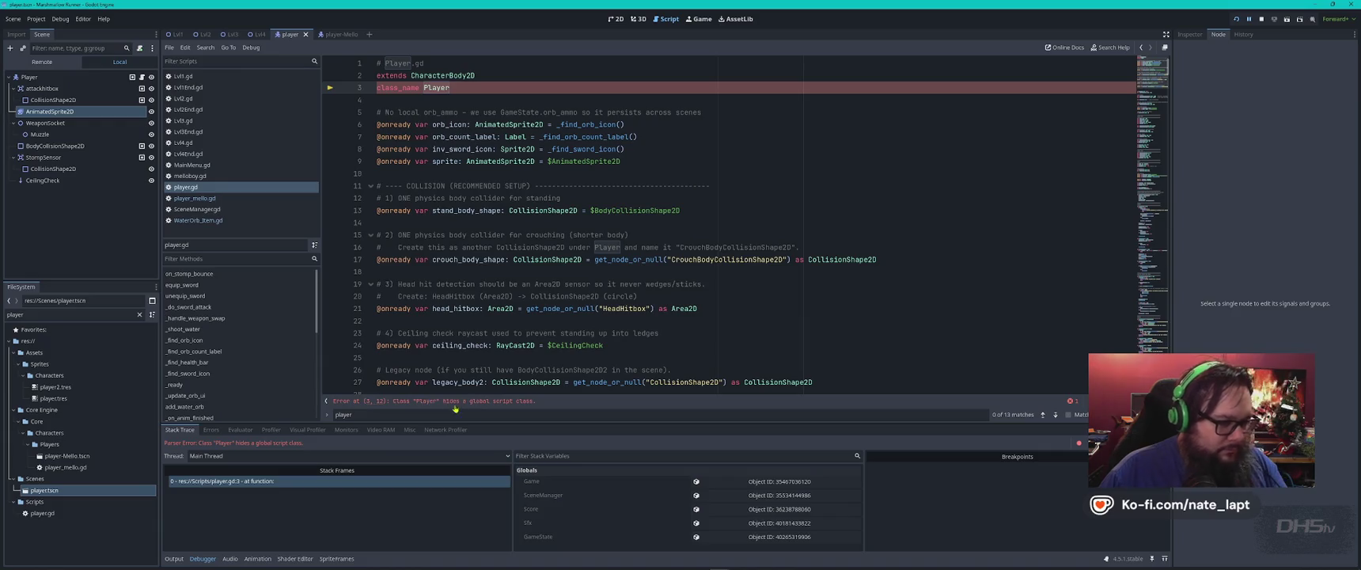
{"action": "key", "text": "alt+Tab"}
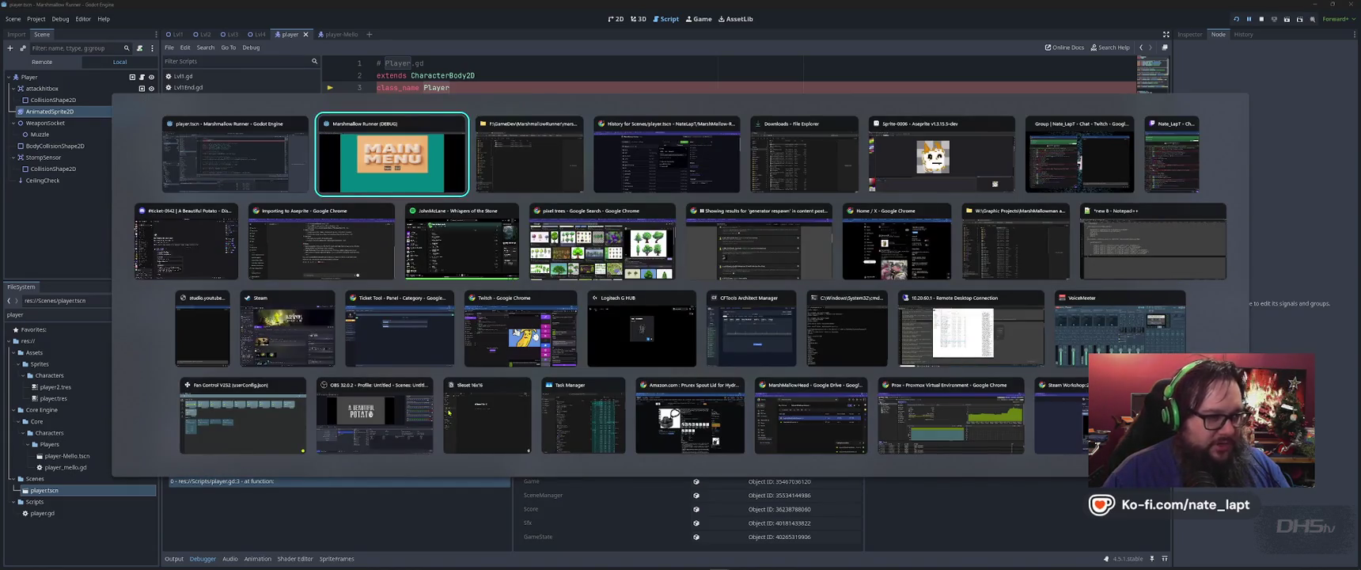
- Paste the duplicate Player class error into the Game Dev ChatGPT project and send it
{"action": "left_click", "coordinate": [320, 242]}
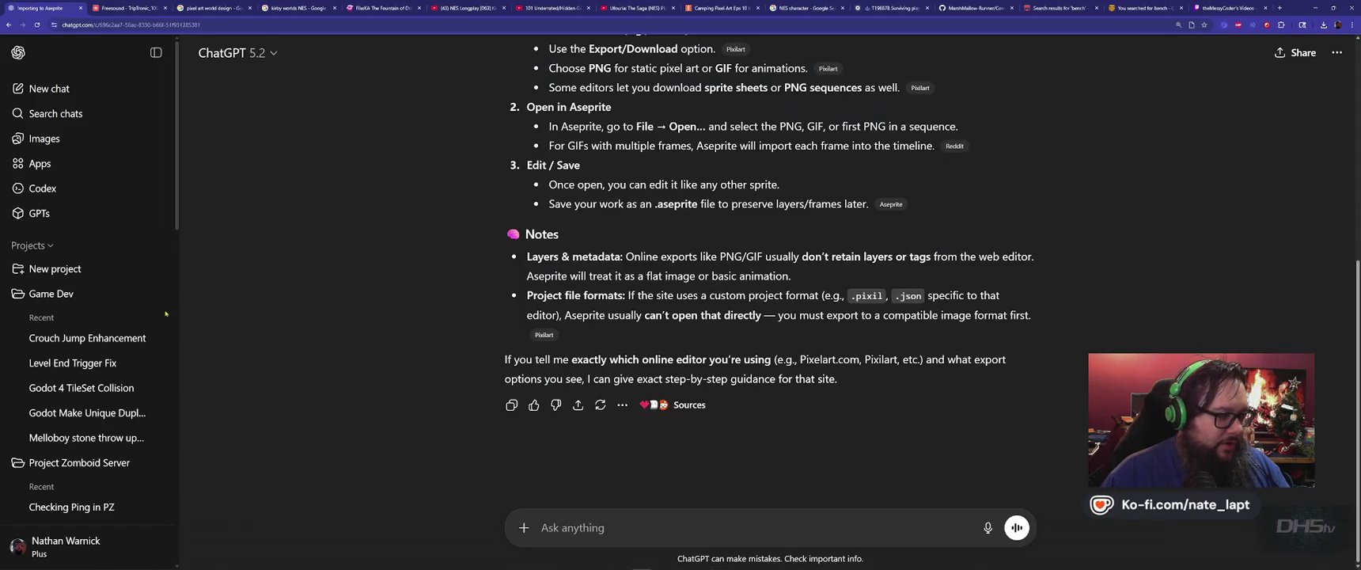
{"action": "left_click", "coordinate": [75, 292]}
{"action": "type", "text": "Error at (3, 12): Class \"Player\" hides a global script class."}
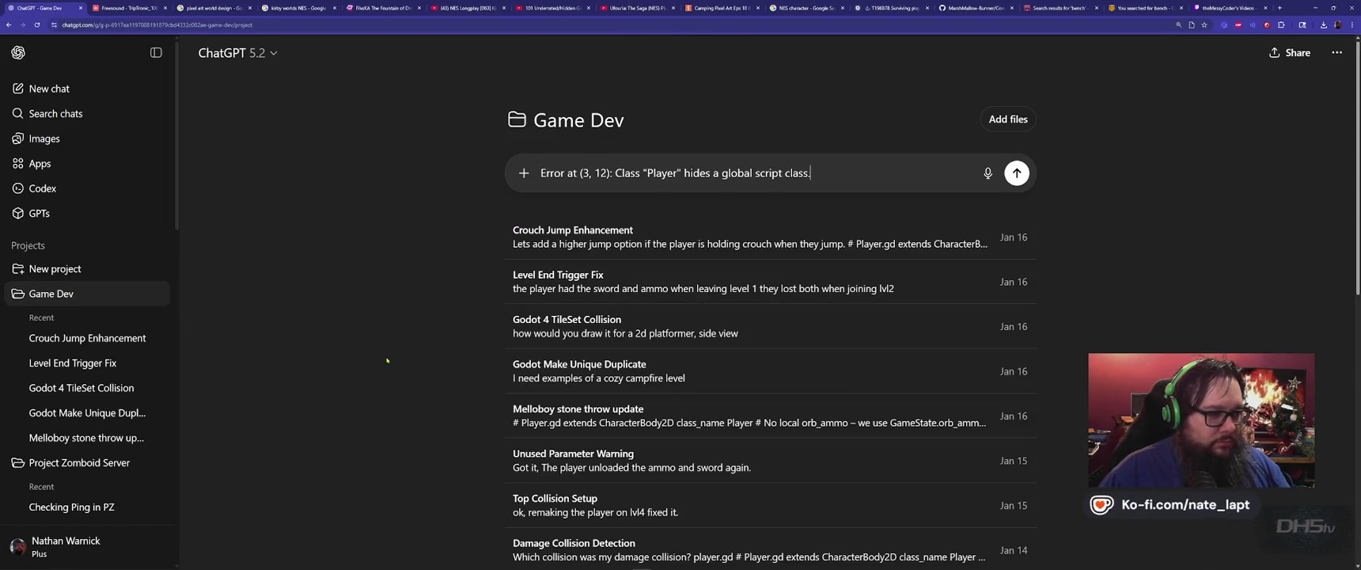
{"action": "key", "text": "Return"}
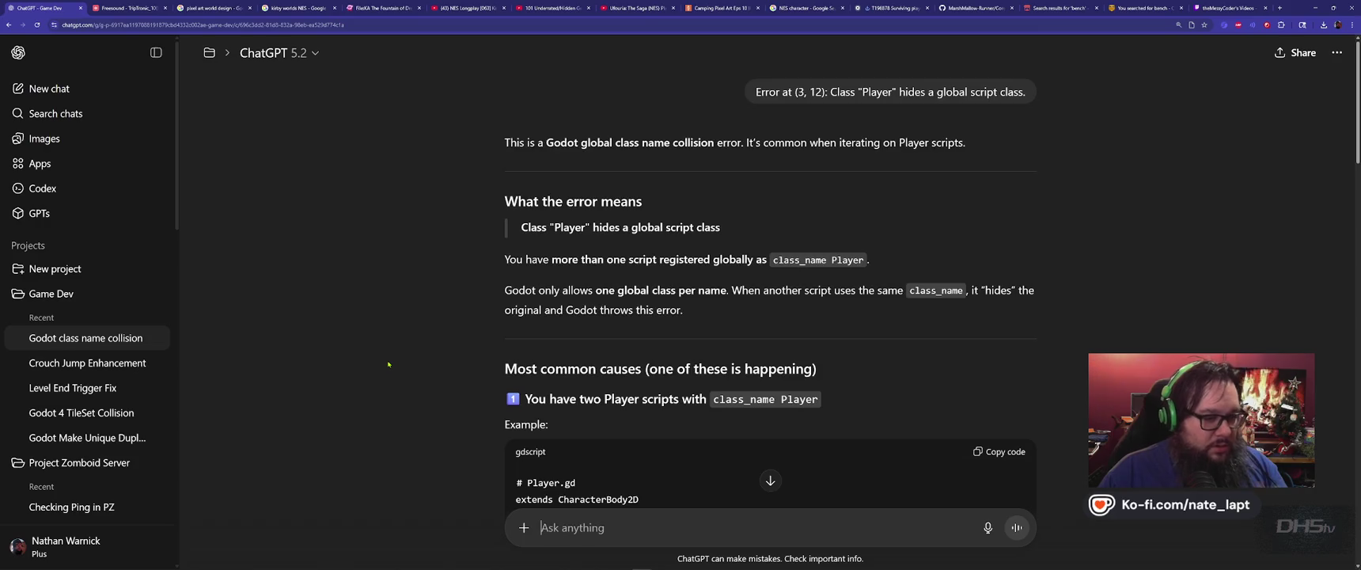
- Scroll through ChatGPT's Option A/B fixes, then go back to Godot
{"action": "scroll", "coordinate": [388, 364], "scroll_direction": "down", "scroll_amount": 2}
{"action": "scroll", "coordinate": [388, 364], "scroll_direction": "down", "scroll_amount": 2}
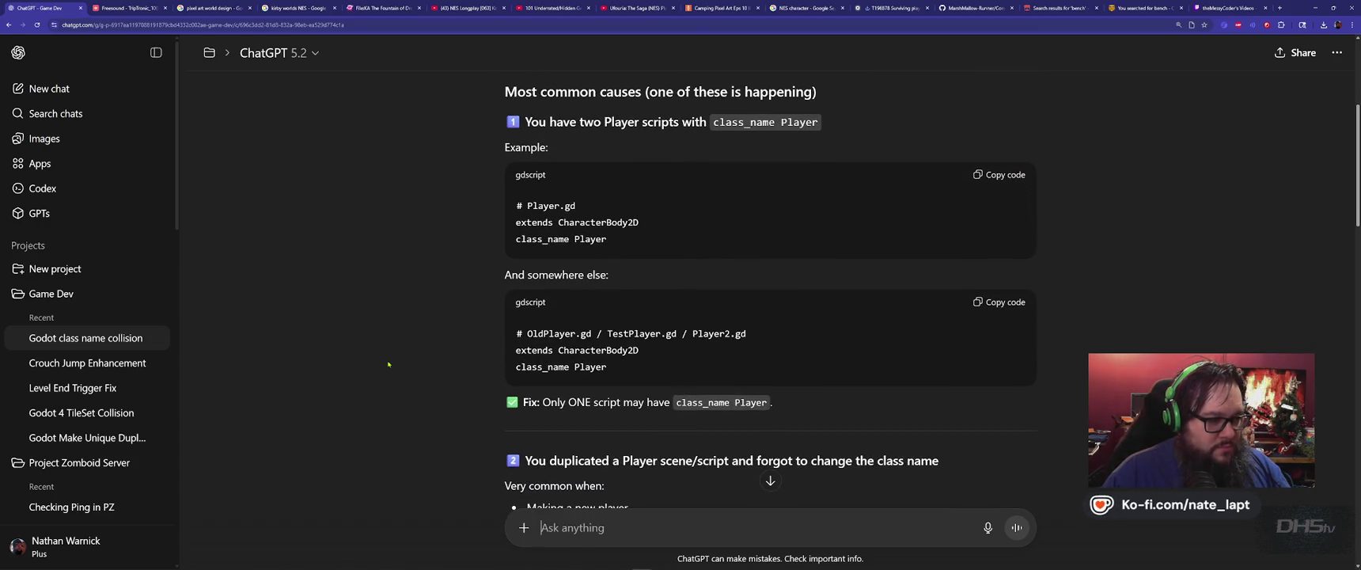
{"action": "scroll", "coordinate": [400, 372], "scroll_direction": "down", "scroll_amount": 1}
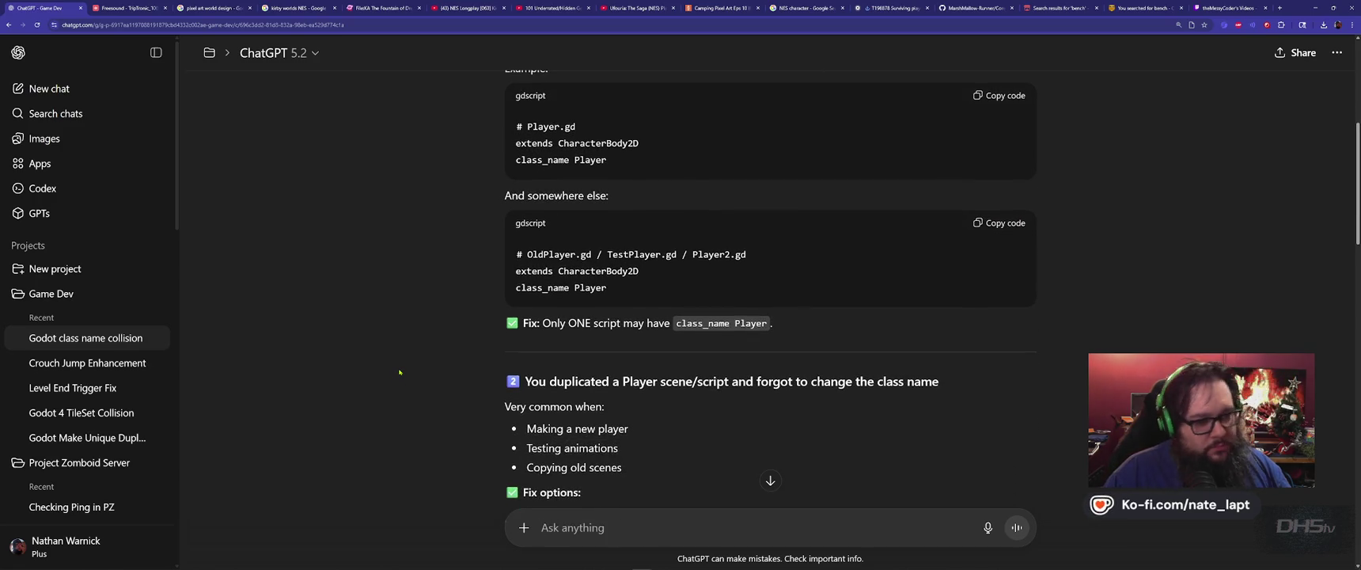
{"action": "scroll", "coordinate": [399, 372], "scroll_direction": "down", "scroll_amount": 3}
{"action": "scroll", "coordinate": [400, 372], "scroll_direction": "up", "scroll_amount": 1}
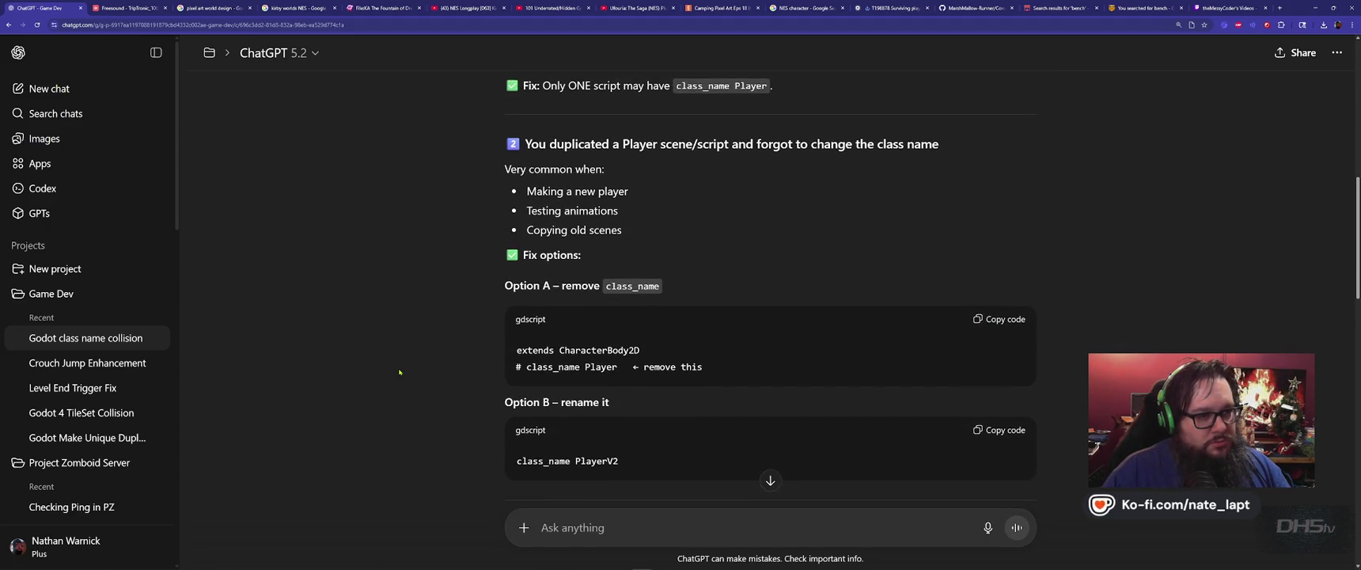
{"action": "scroll", "coordinate": [400, 372], "scroll_direction": "down", "scroll_amount": 2}
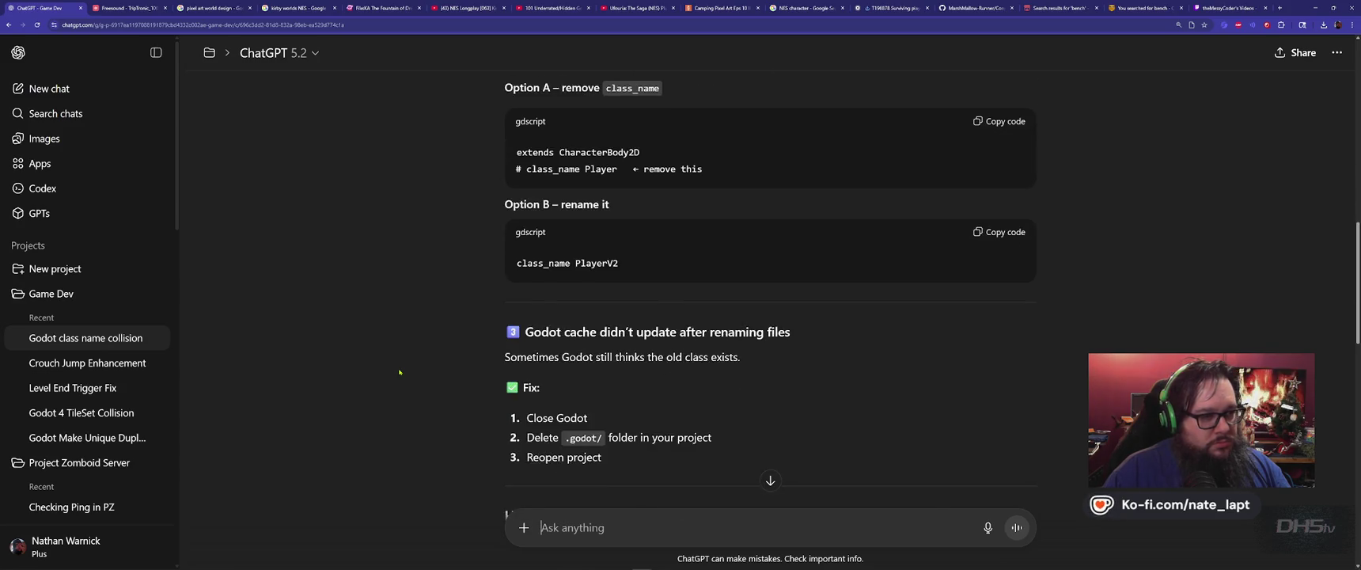
{"action": "key", "text": "alt+Tab"}
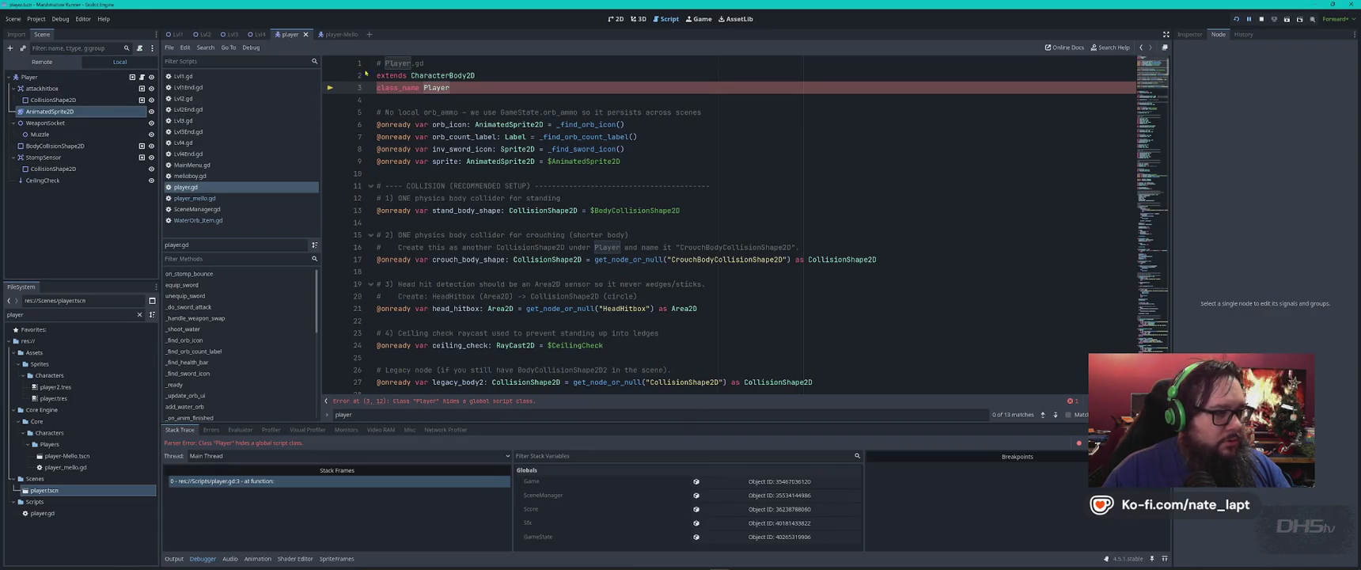
- Change player_mello.gd to class_name Player2, save it, and restart the test run
{"action": "left_click", "coordinate": [211, 198]}
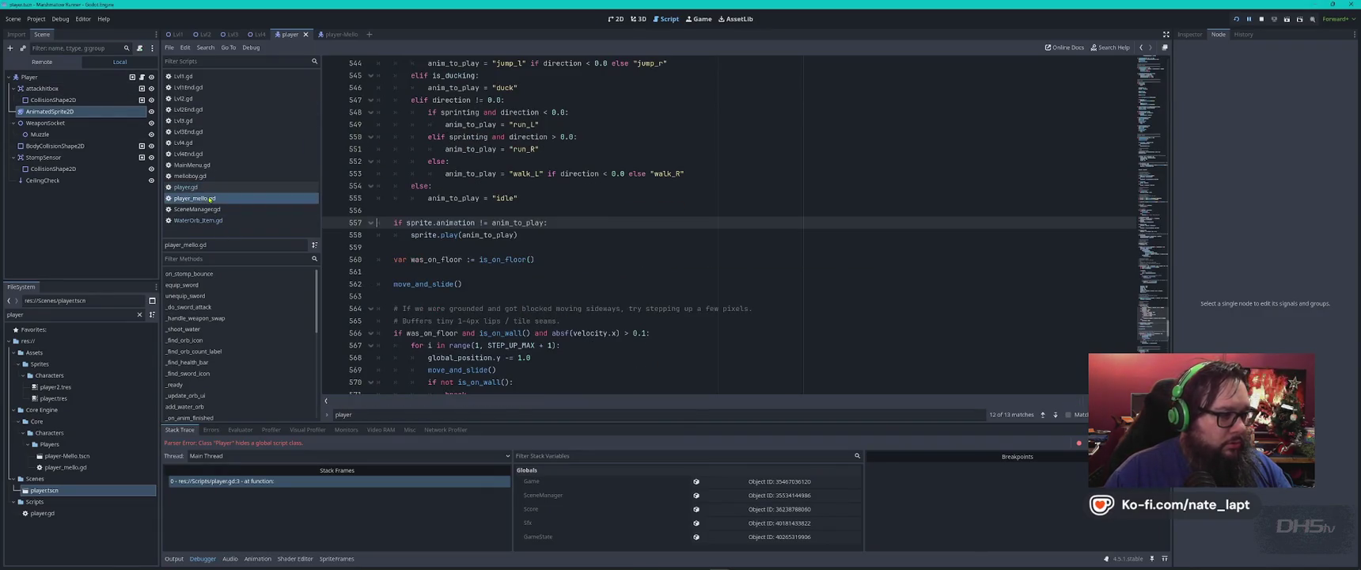
{"action": "scroll", "coordinate": [511, 172], "scroll_direction": "up", "scroll_amount": 5}
{"action": "scroll", "coordinate": [511, 172], "scroll_direction": "up", "scroll_amount": 5}
{"action": "scroll", "coordinate": [511, 173], "scroll_direction": "up", "scroll_amount": 4}
{"action": "left_click", "coordinate": [512, 173]}
{"action": "key", "text": "ctrl+Home"}
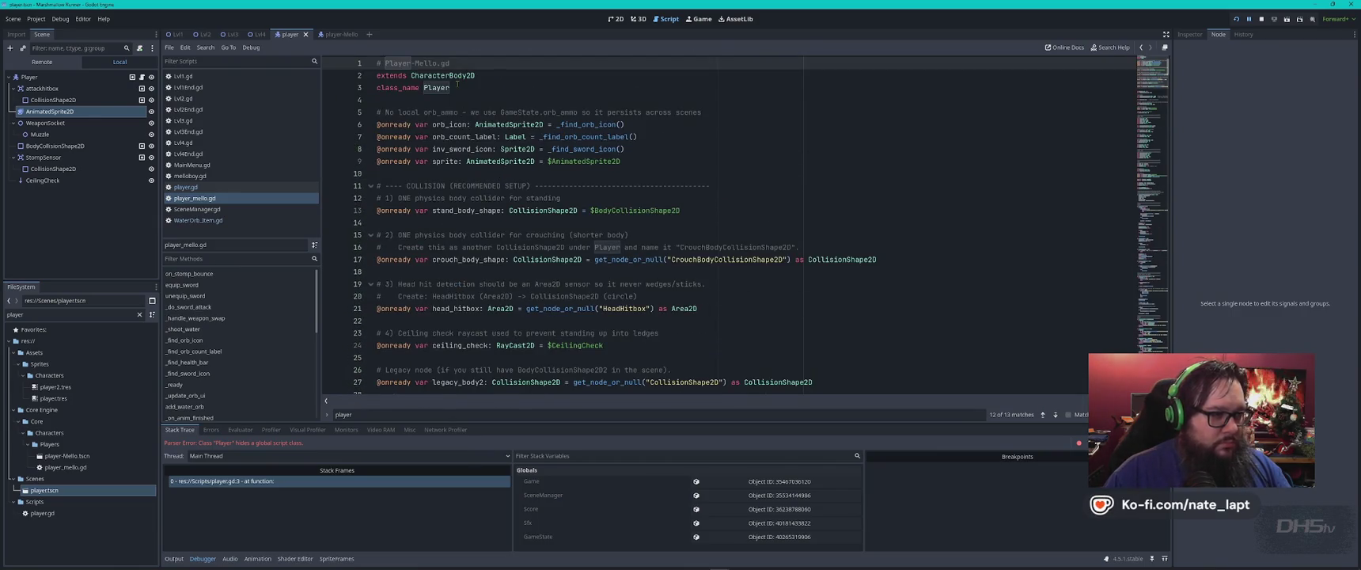
{"action": "left_click", "coordinate": [457, 84]}
{"action": "type", "text": "2"}
{"action": "key", "text": "ctrl+s"}
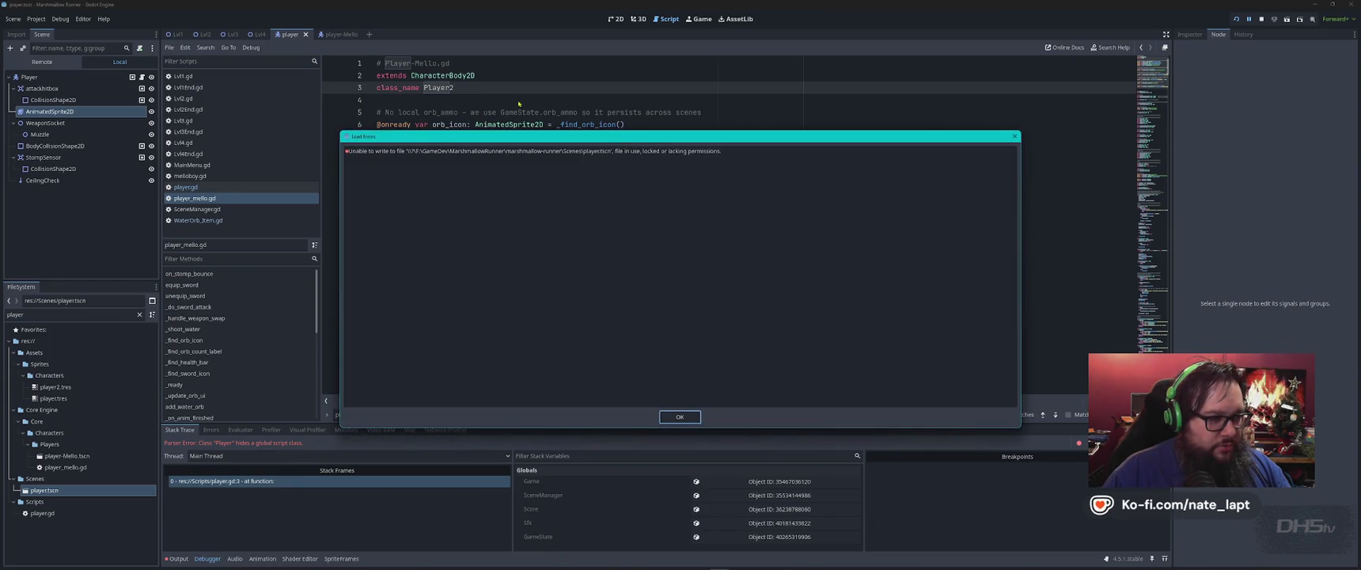
{"action": "key", "text": "F8"}
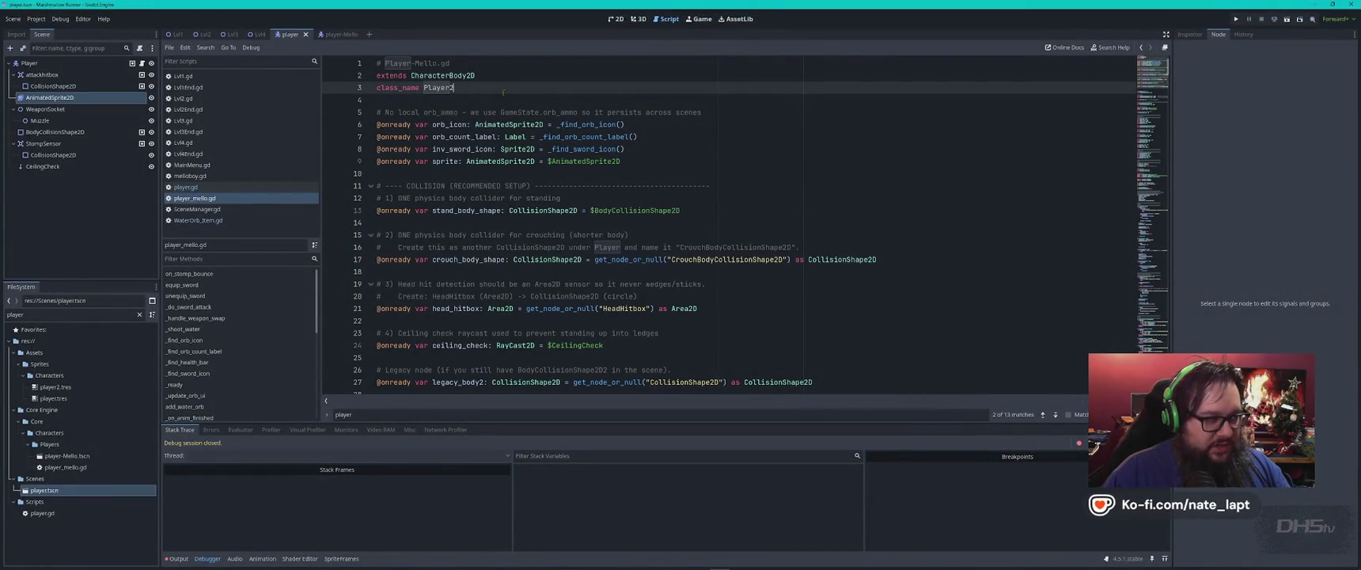
{"action": "key", "text": "F5"}
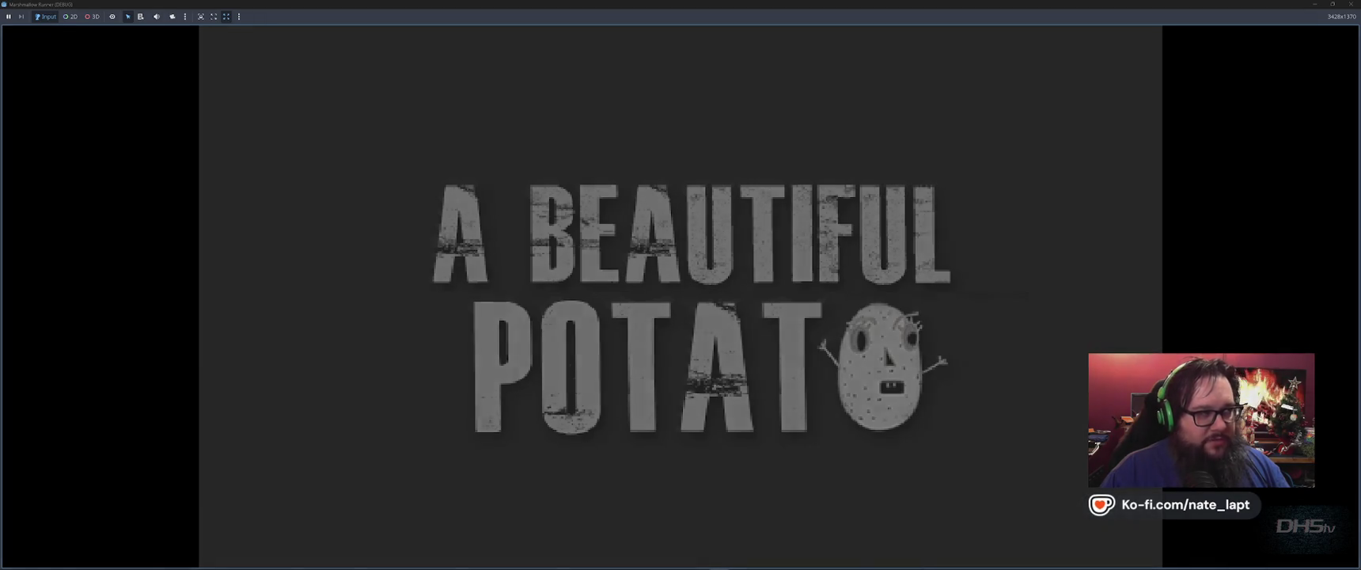
- Skip into the first level, walk the character right, jump, and stop the game
{"action": "key", "text": "Return"}
{"action": "key", "text": "Right"}
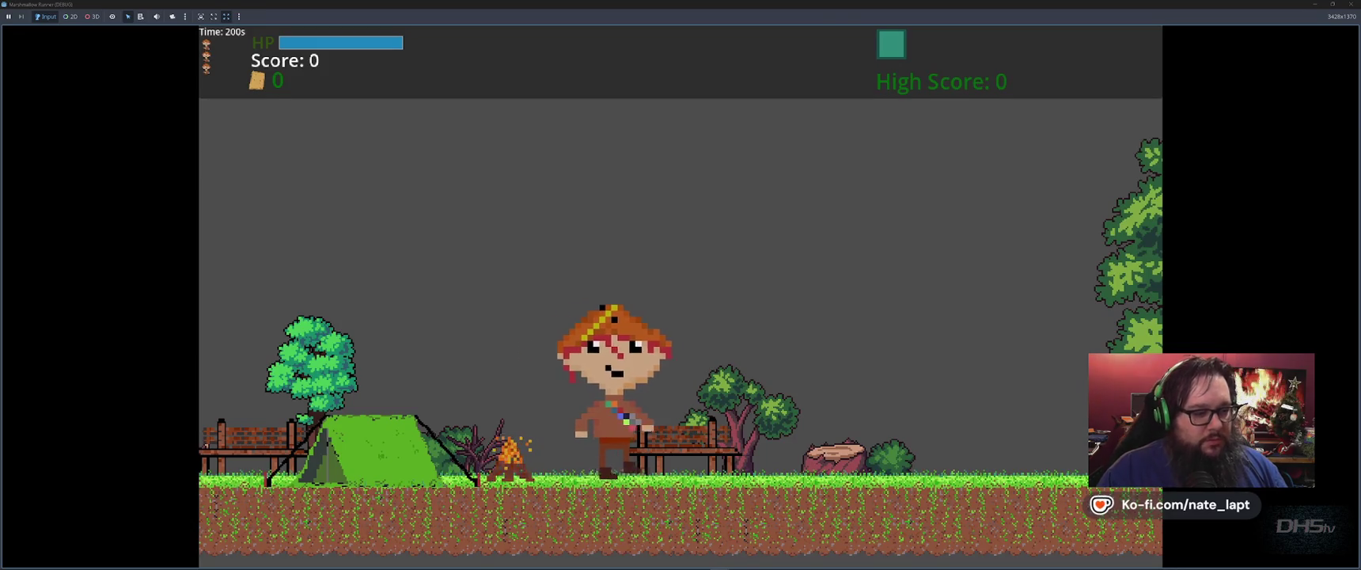
{"action": "key", "text": "space"}
{"action": "key", "text": "F8"}
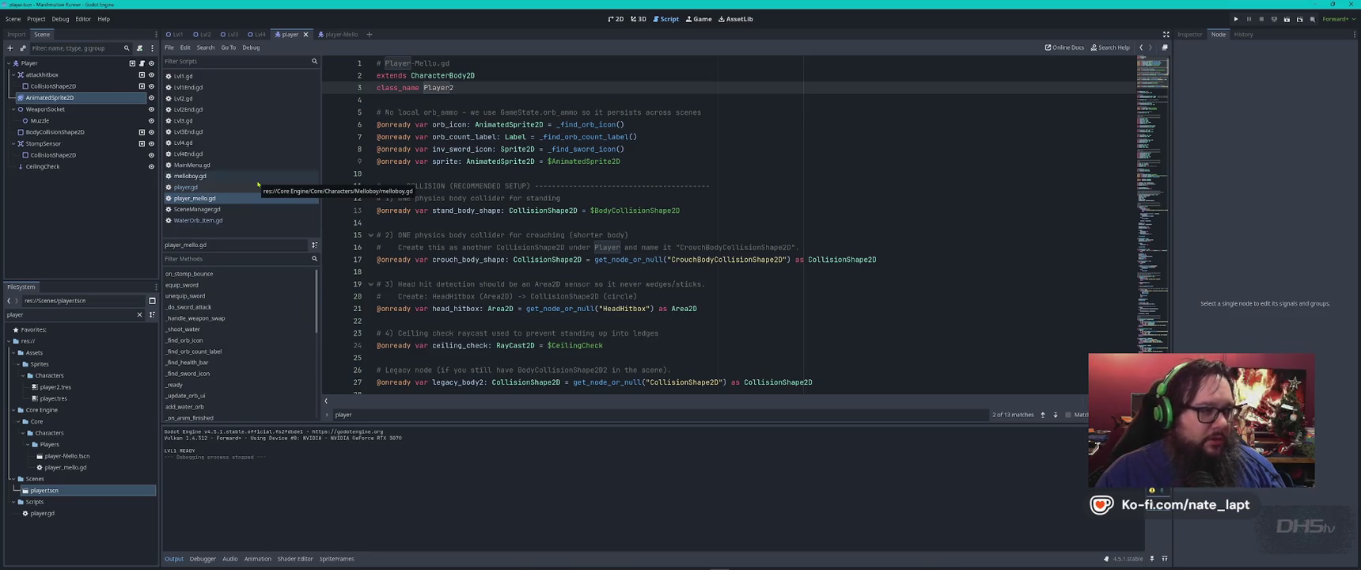
- Inspect the Player-Mello scene's root, child nodes and attackhitbox settings
{"action": "left_click", "coordinate": [30, 63]}
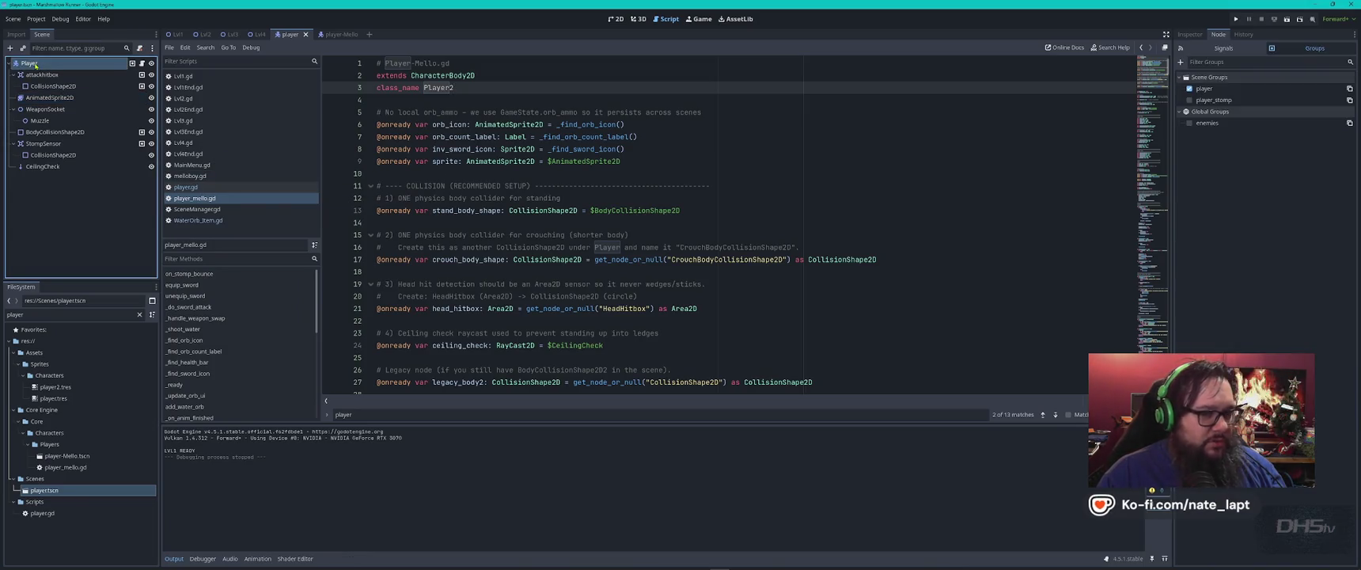
{"action": "left_click", "coordinate": [1190, 34]}
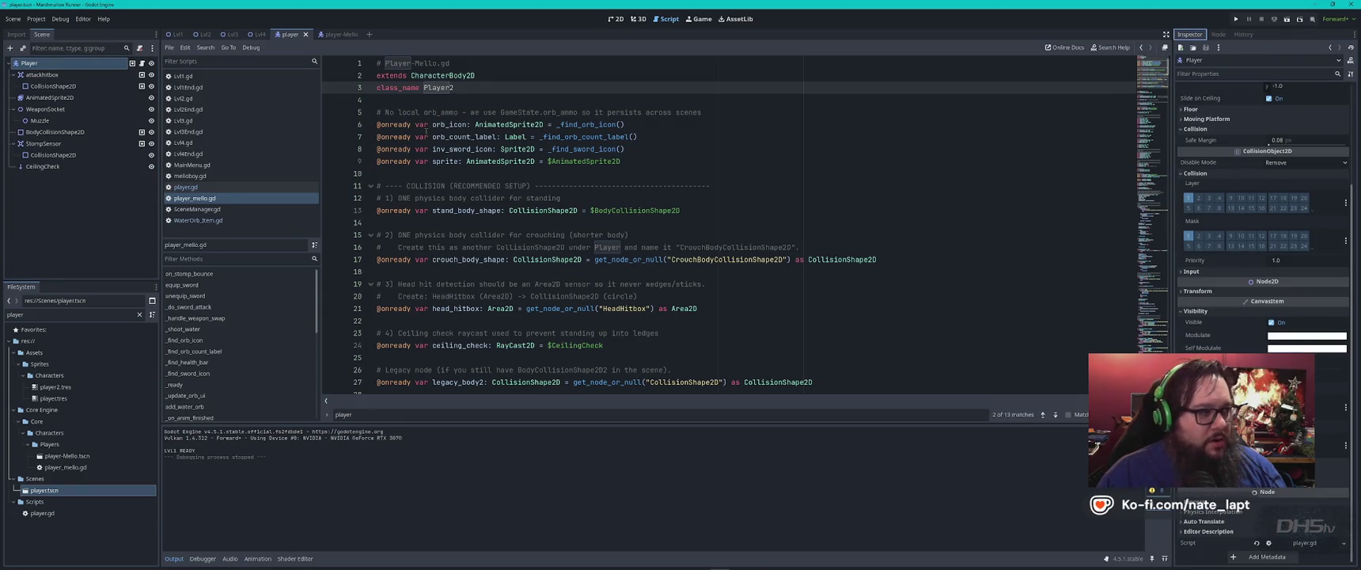
{"action": "left_click", "coordinate": [337, 34]}
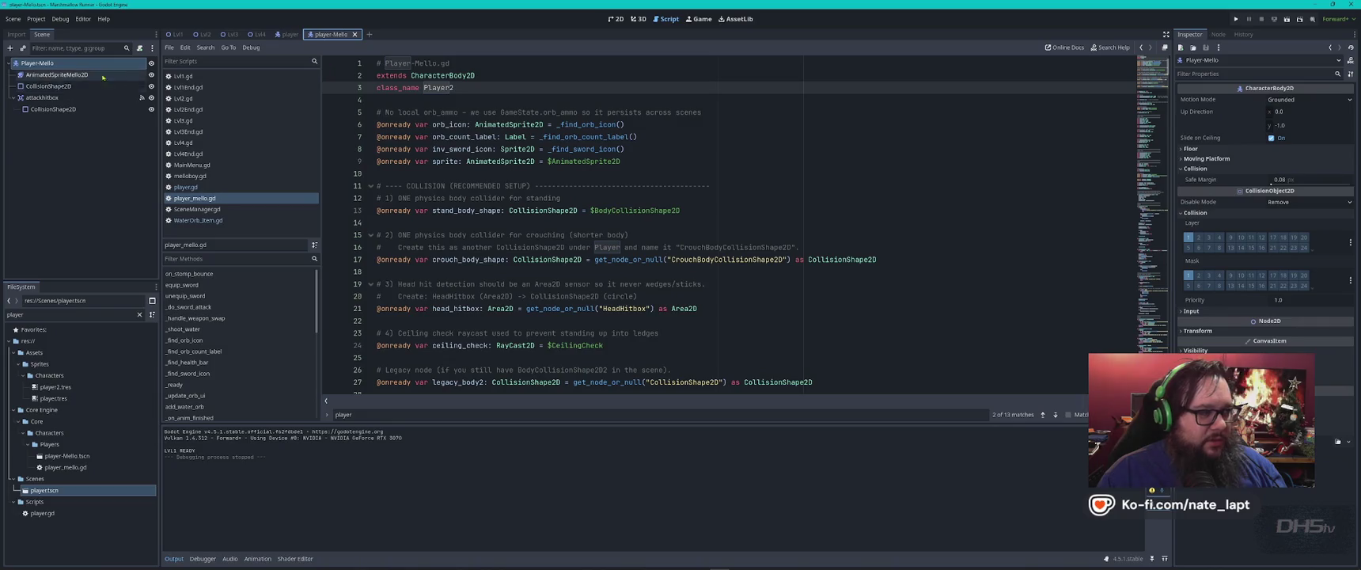
{"action": "left_click", "coordinate": [85, 86]}
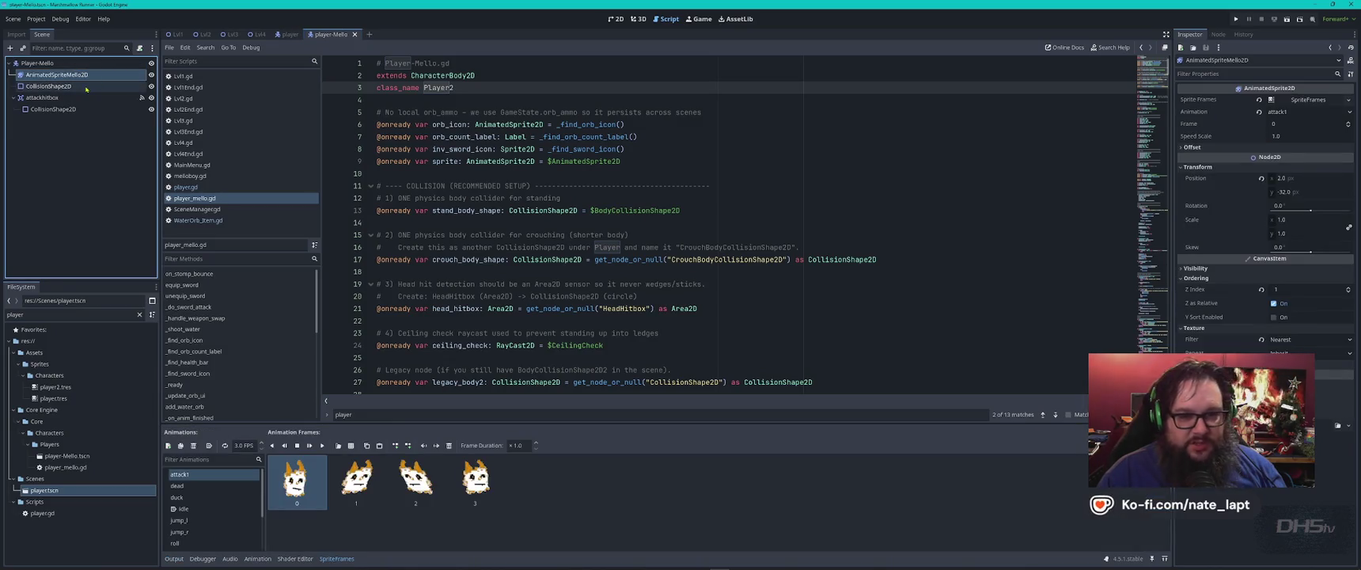
{"action": "left_click", "coordinate": [73, 98]}
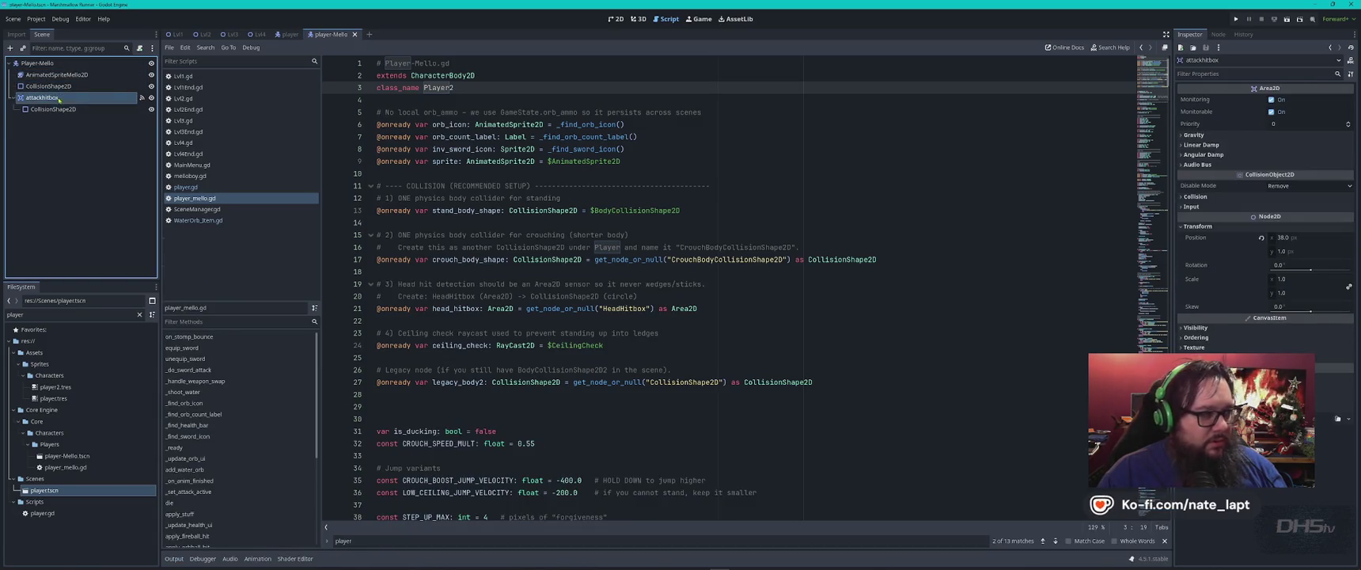
{"action": "left_click", "coordinate": [37, 63]}
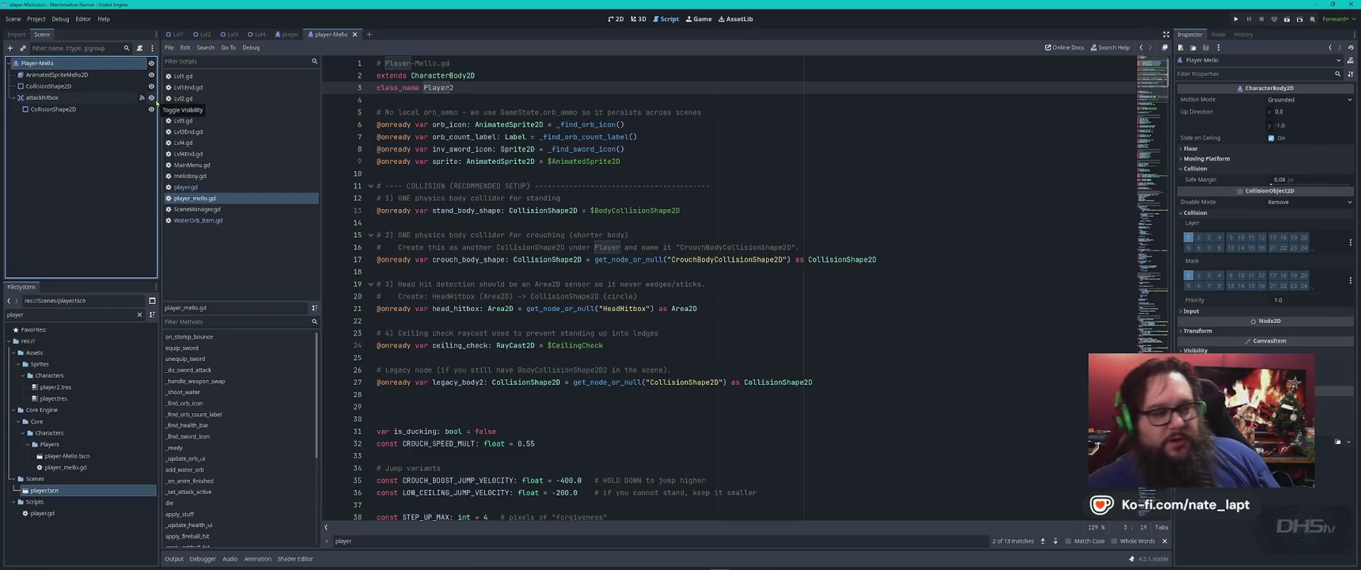
- Compare with Lvl1's Player and Camera2D, then select all of player_mello.gd's text
{"action": "left_click", "coordinate": [178, 35]}
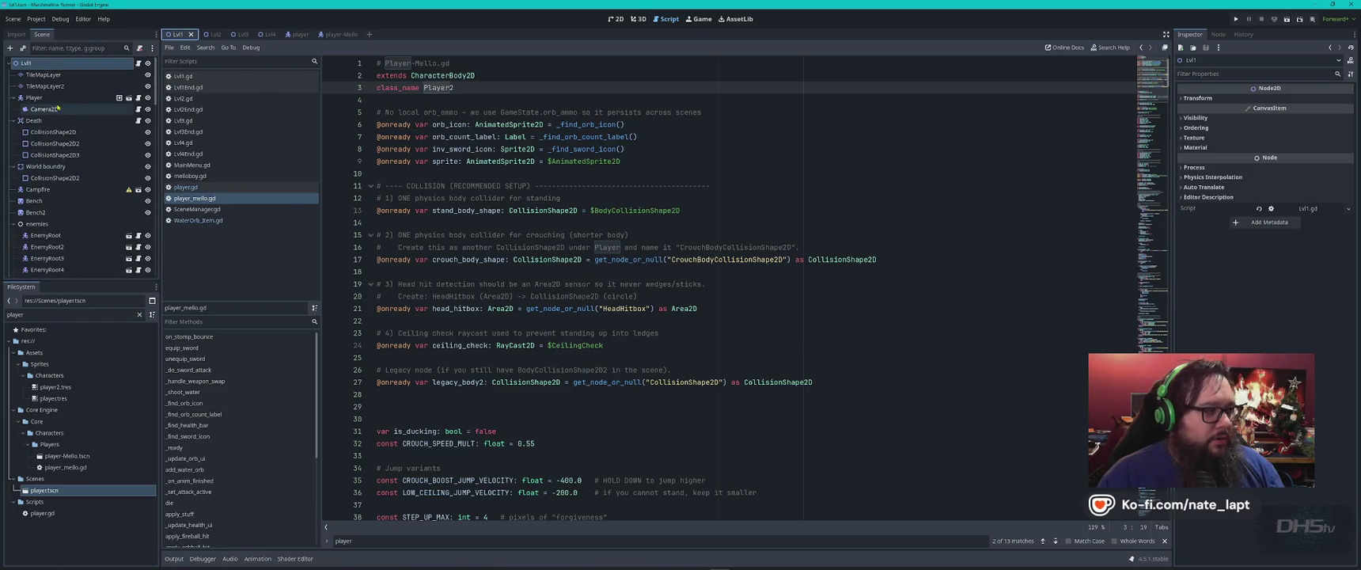
{"action": "left_click", "coordinate": [50, 98]}
{"action": "left_click", "coordinate": [52, 110]}
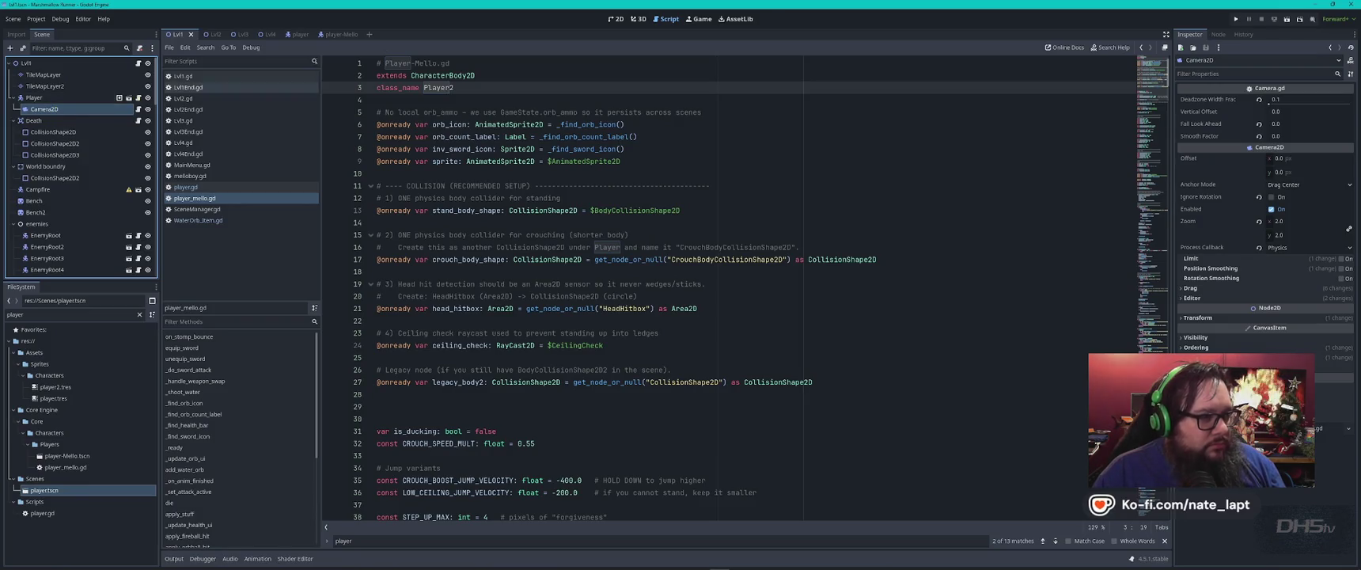
{"action": "left_click", "coordinate": [335, 35]}
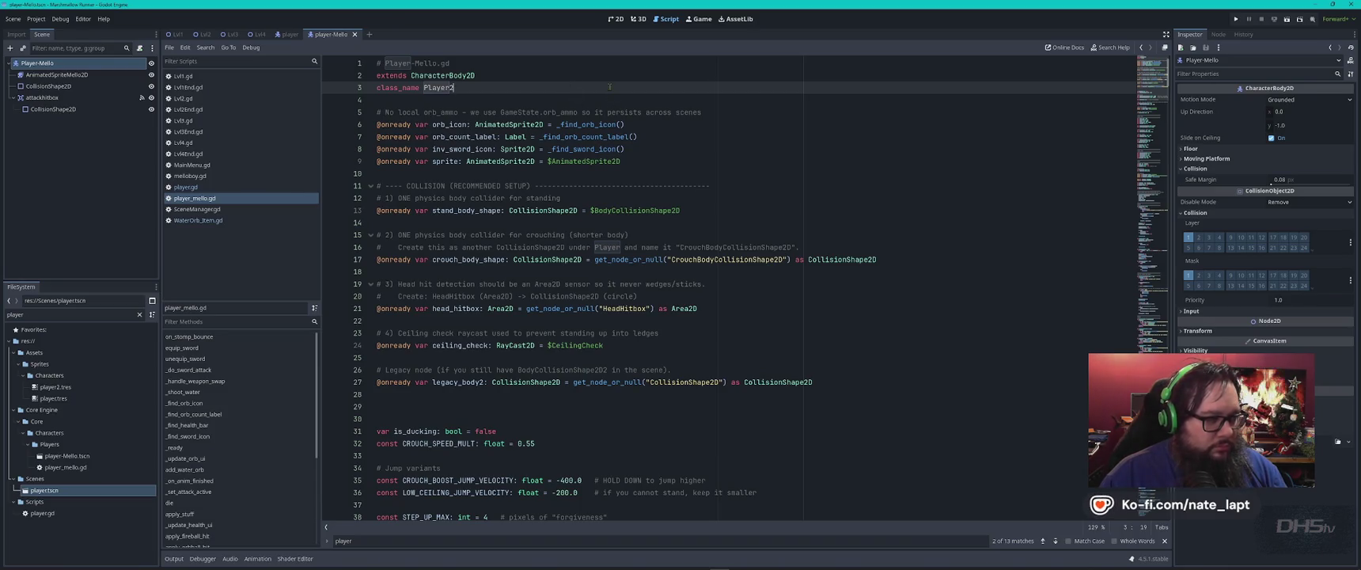
{"action": "key", "text": "ctrl+a"}
- Start a ChatGPT message explaining that a Player scene was loaded
{"action": "key", "text": "alt+Tab"}
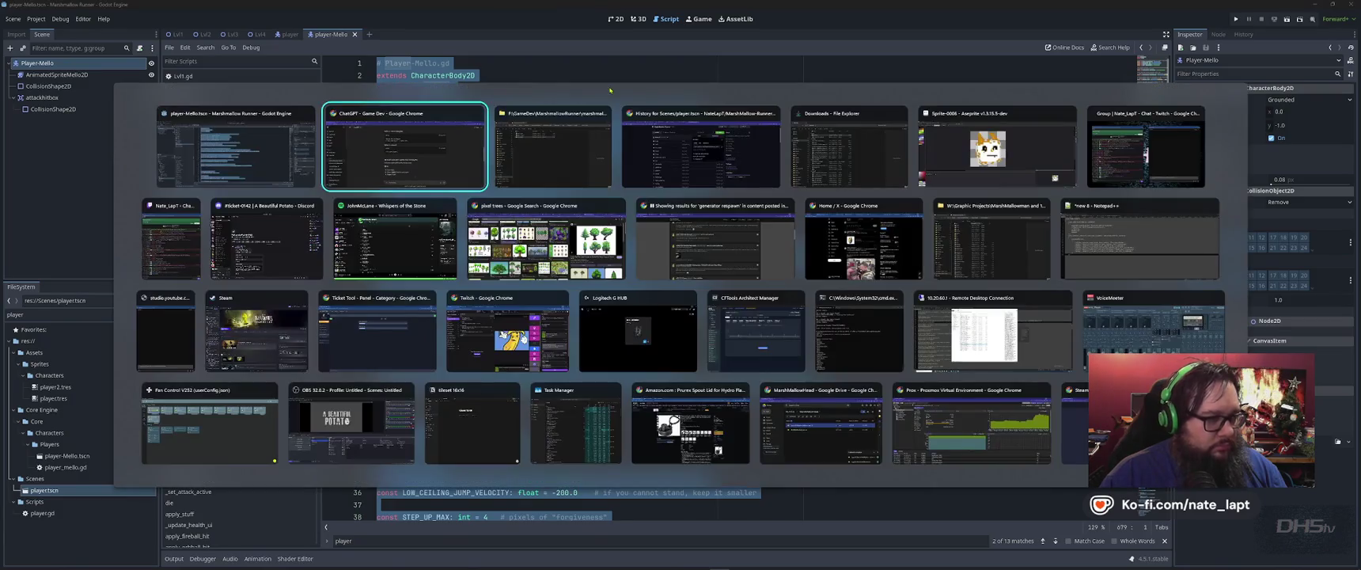
{"action": "scroll", "coordinate": [666, 366], "scroll_direction": "down", "scroll_amount": 5}
{"action": "scroll", "coordinate": [667, 366], "scroll_direction": "down", "scroll_amount": 5}
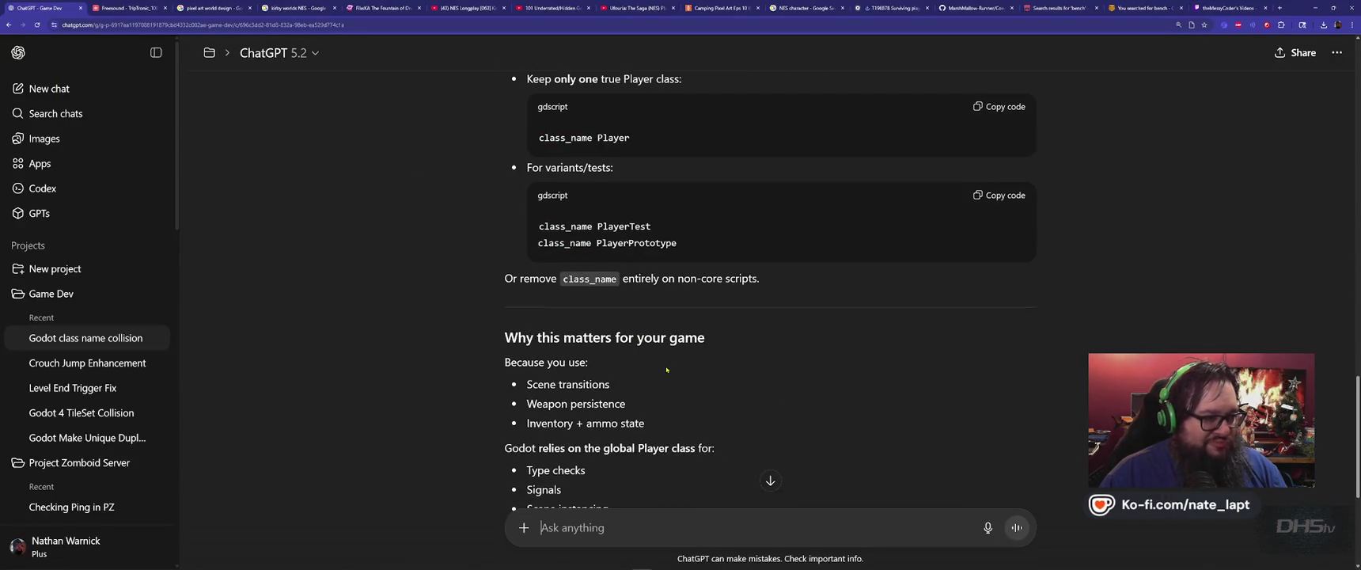
{"action": "scroll", "coordinate": [667, 366], "scroll_direction": "down", "scroll_amount": 5}
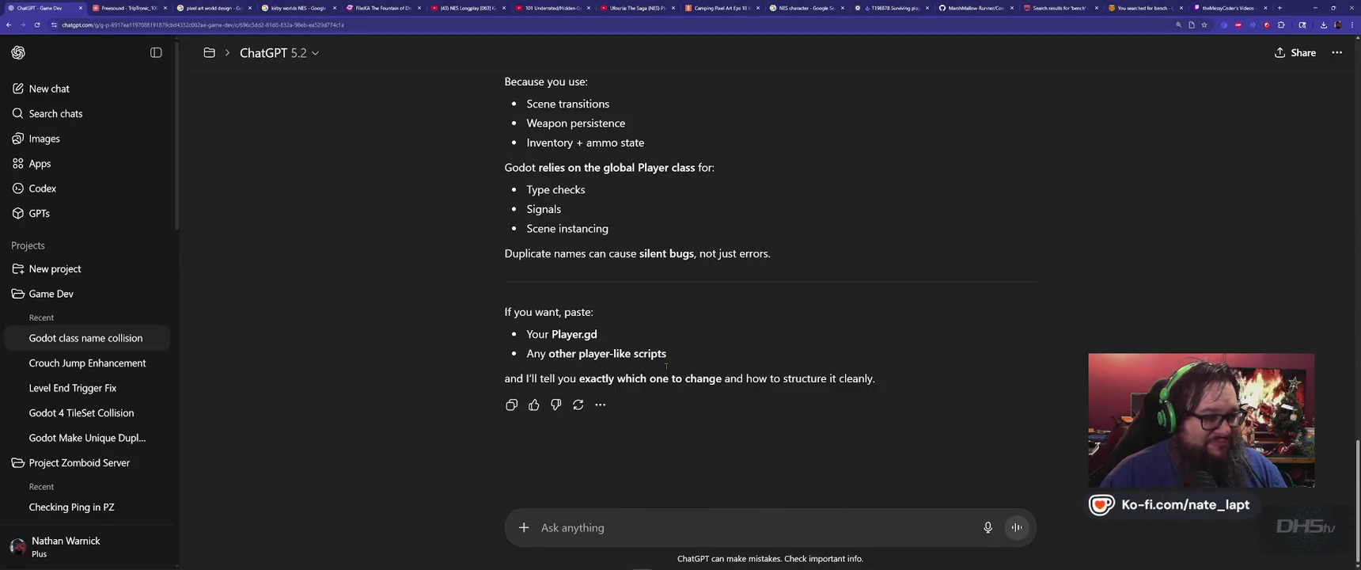
{"action": "left_click", "coordinate": [690, 524]}
{"action": "type", "text": "how would I make this"}
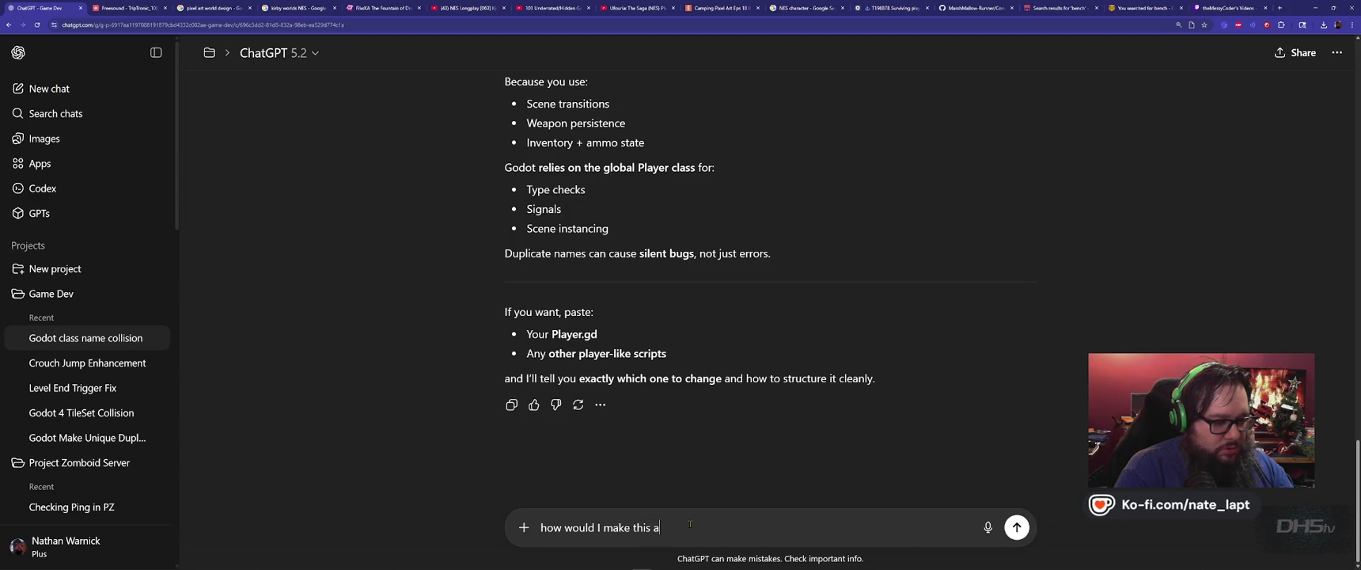
{"action": "type", "text": "ayer option?"}
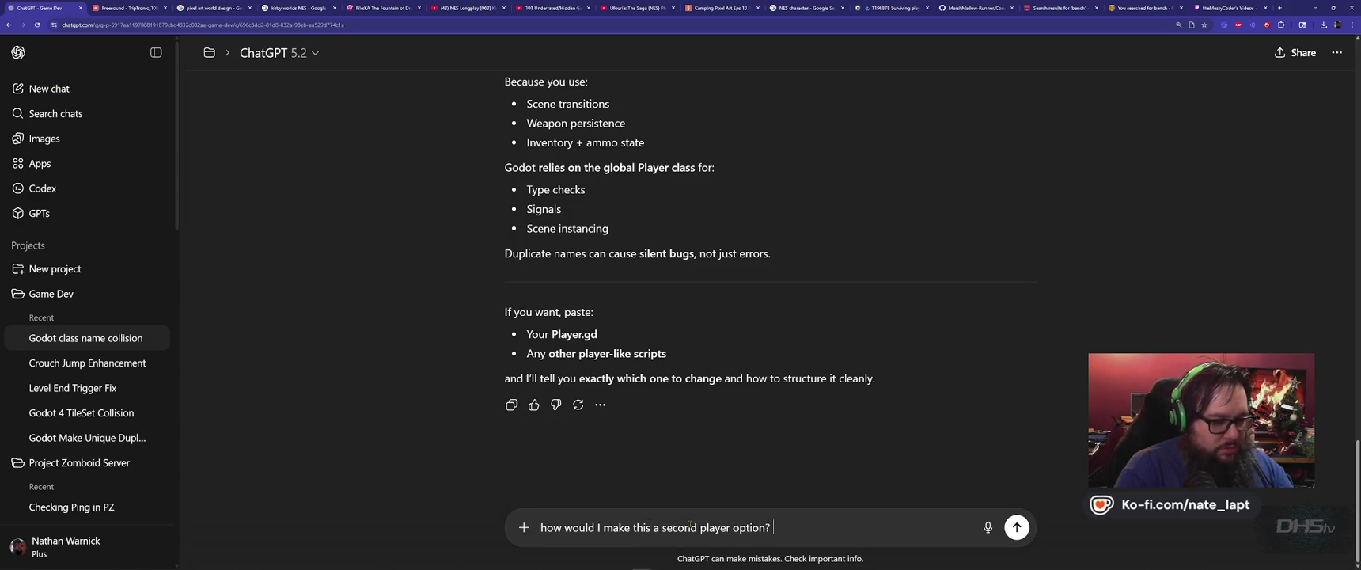
{"action": "key", "text": "shift+Return"}
{"action": "type", "text": "I loaded a Player2.tsc"}
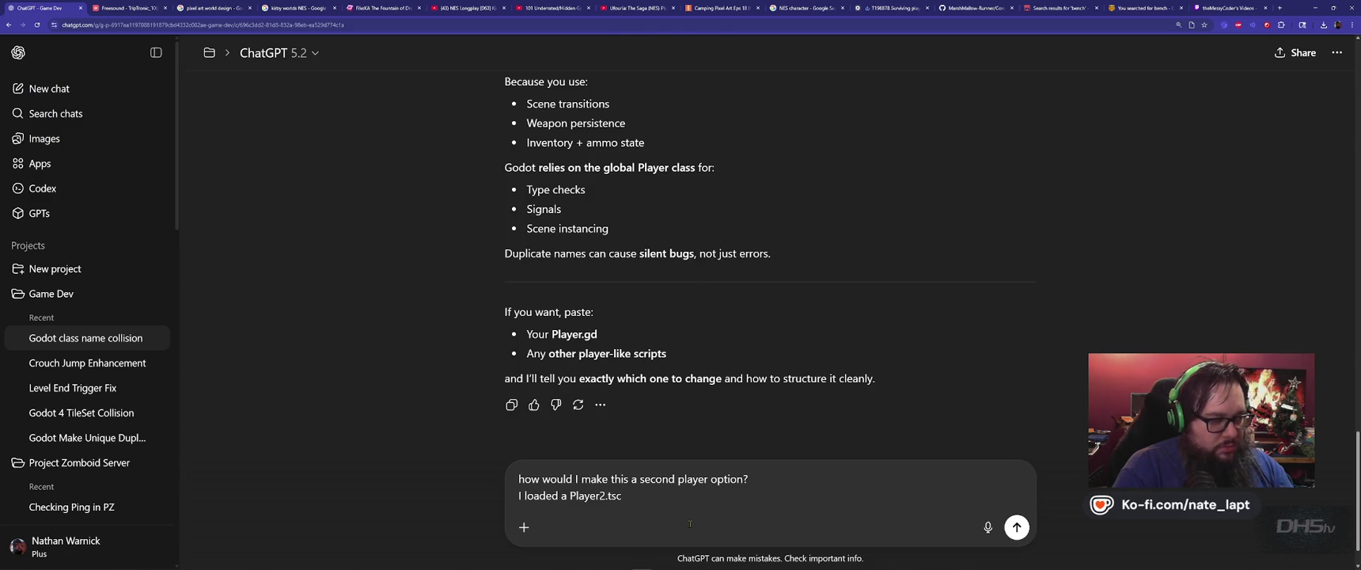
- Fix the scene file name, paste the player_mello.gd script, and send the question
{"action": "key", "text": "alt+Tab"}
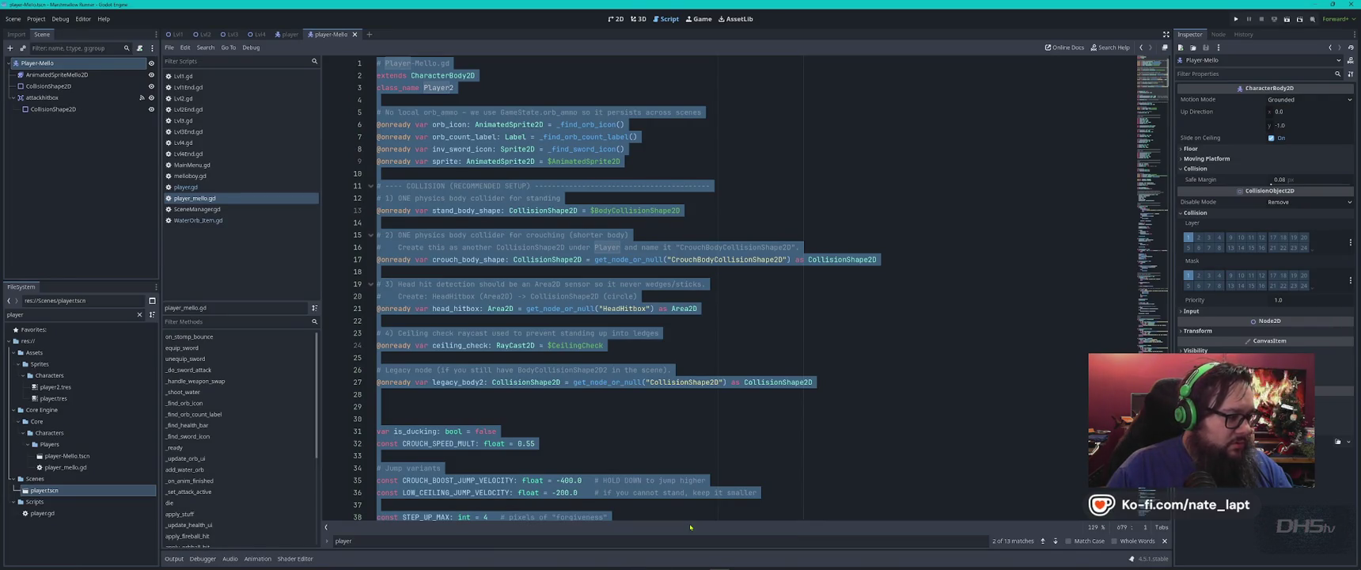
{"action": "key", "text": "alt+Tab"}
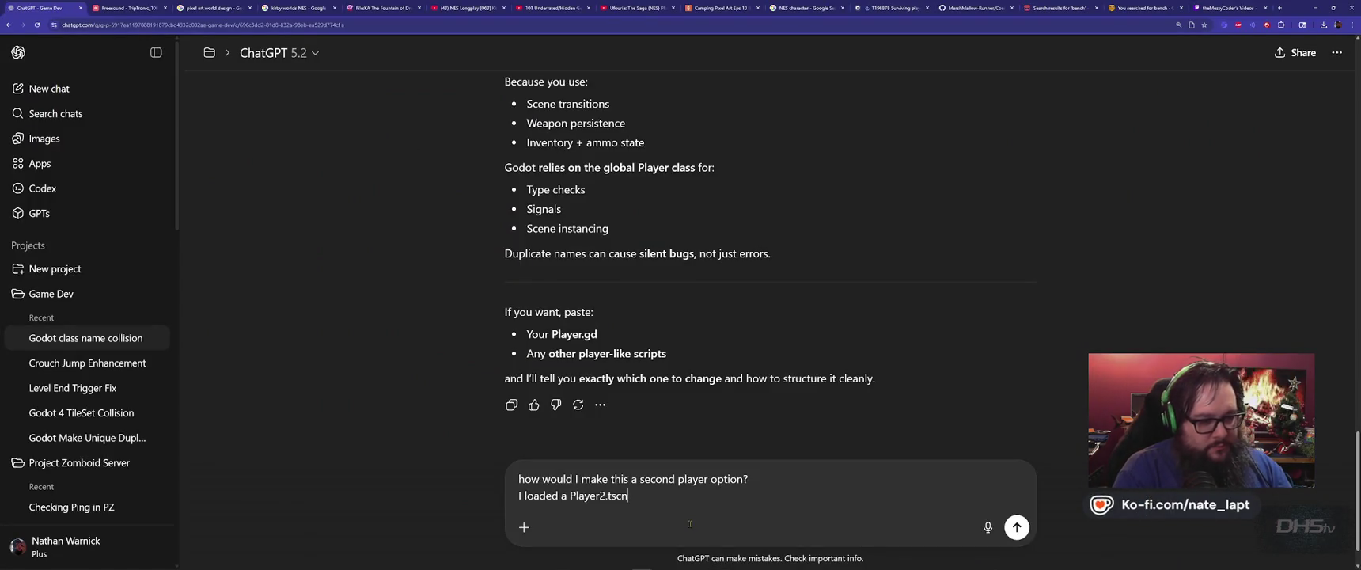
{"action": "key", "text": "Left"}
{"action": "key", "text": "Left"}
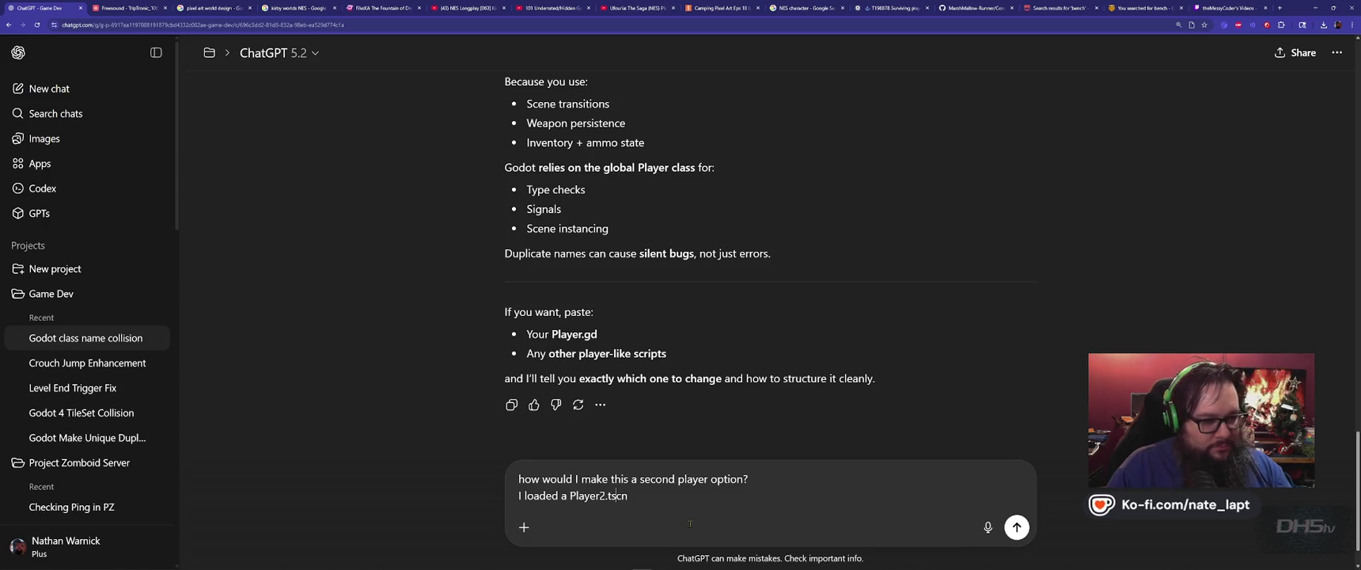
{"action": "key", "text": "BackSpace"}
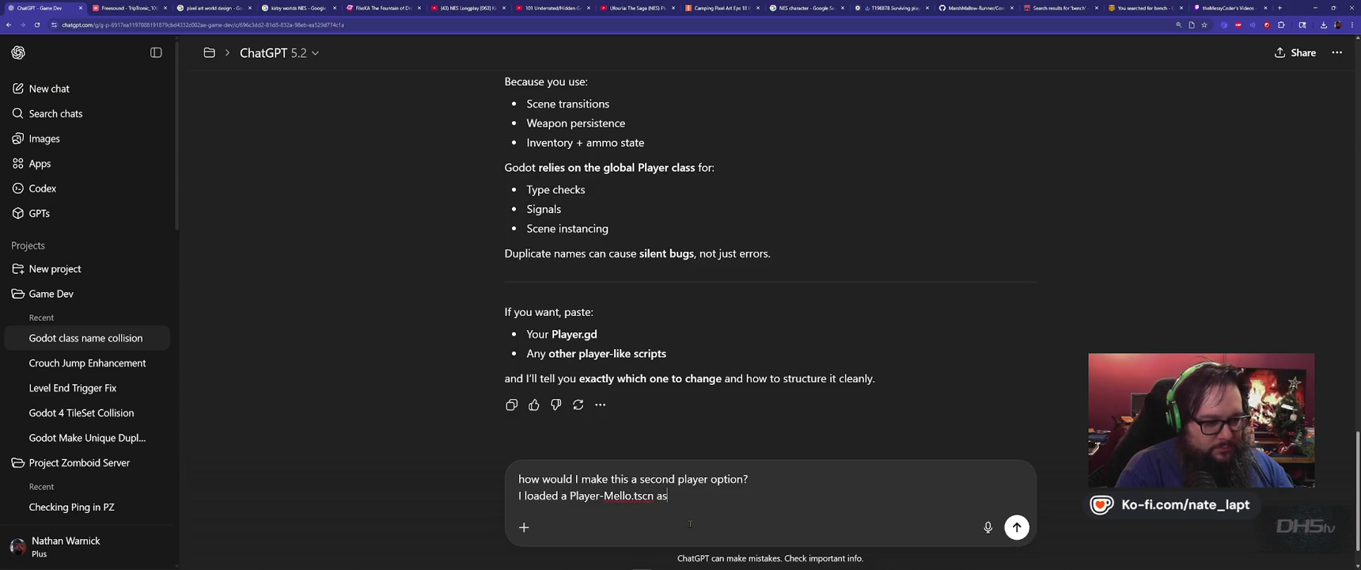
{"action": "key", "text": "shift+Return"}
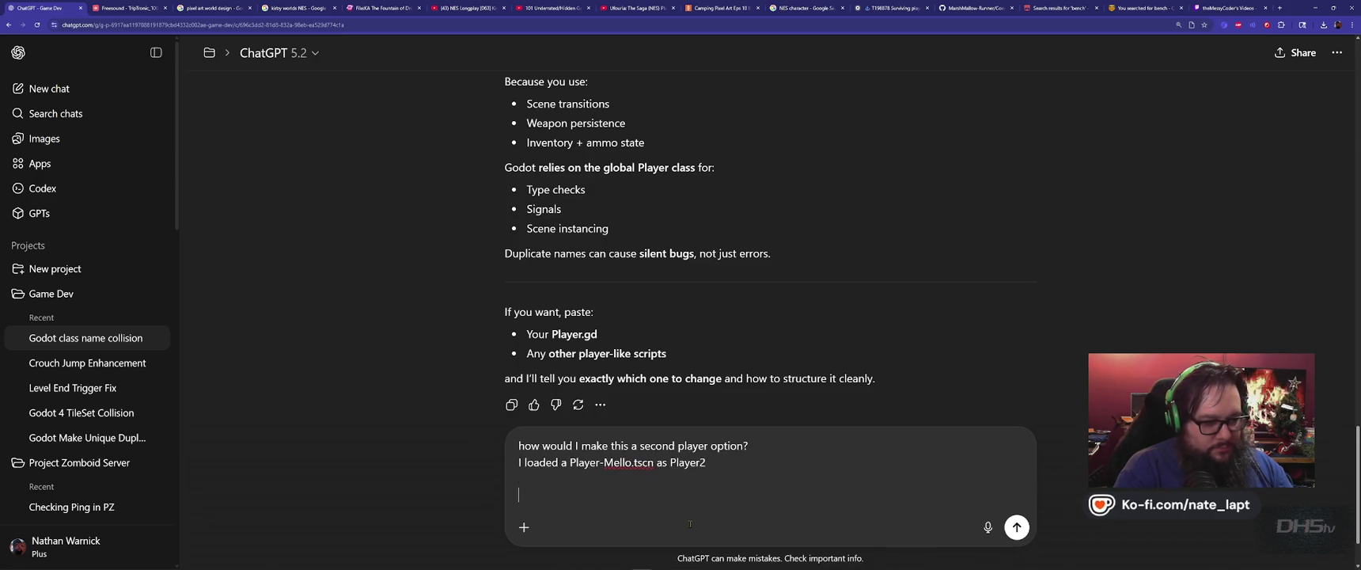
{"action": "key", "text": "shift+Return"}
{"action": "key", "text": "ctrl+v"}
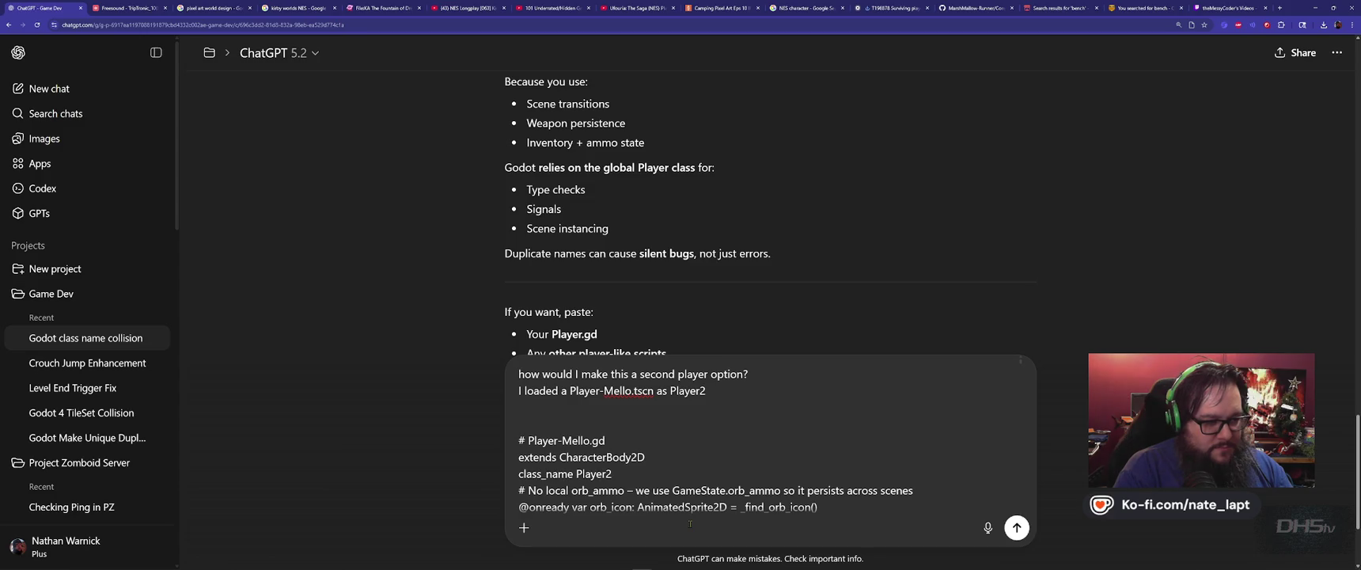
{"action": "key", "text": "Return"}
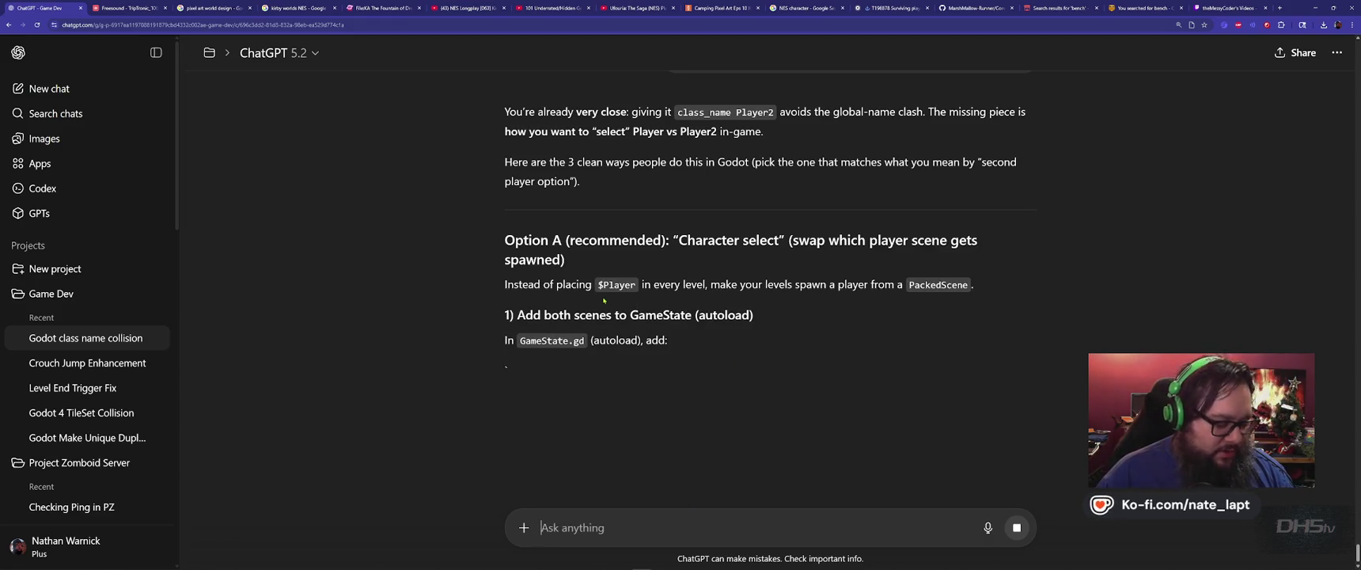
{"action": "key", "text": "alt+Tab"}
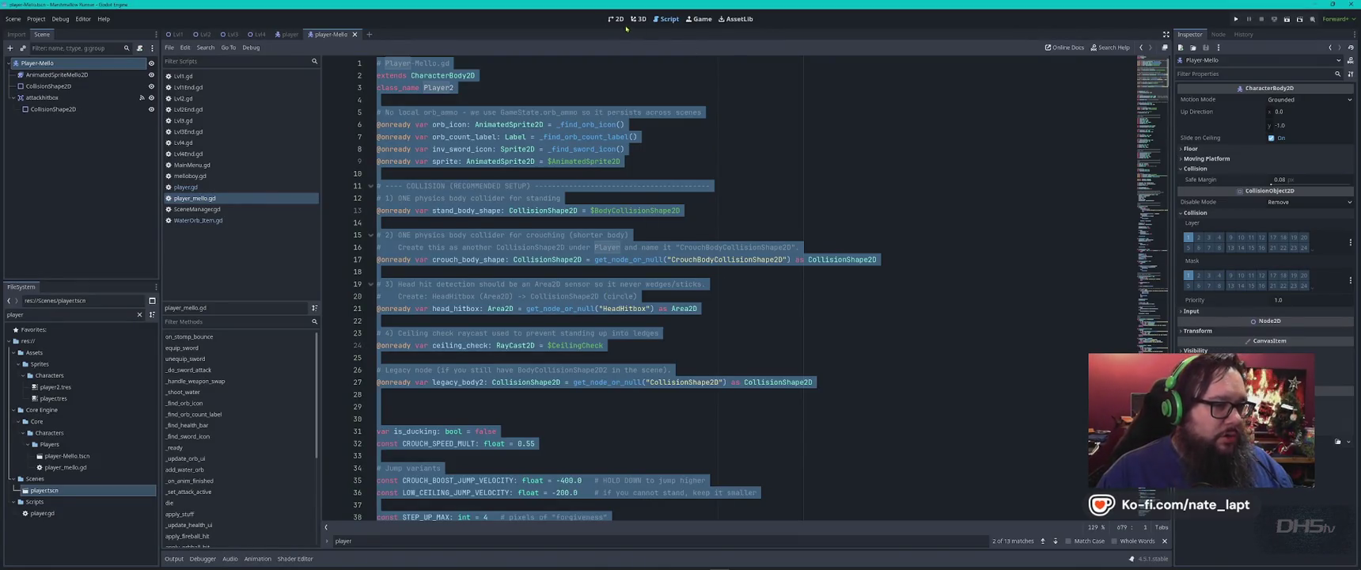
- Drag a Player2 instance into the Lvl1 scene tree and save Lvl1
{"action": "left_click", "coordinate": [178, 34]}
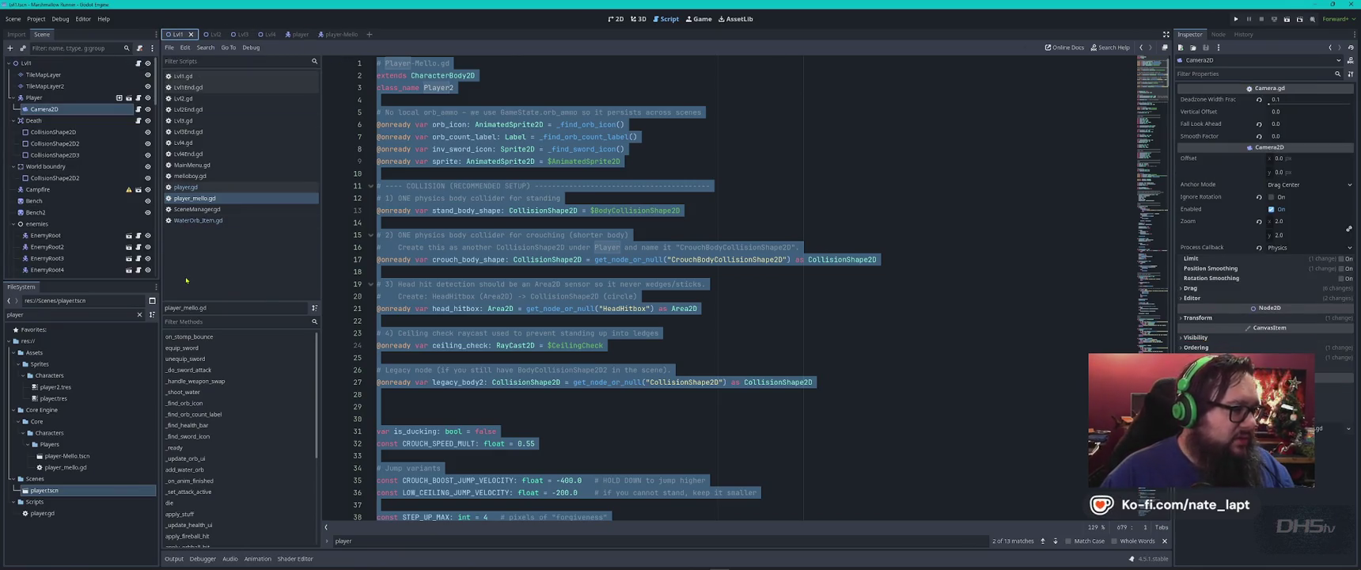
{"action": "mouse_move", "coordinate": [53, 494]}
{"action": "left_mouse_down"}
{"action": "mouse_move", "coordinate": [45, 95]}
{"action": "mouse_move", "coordinate": [28, 73]}
{"action": "mouse_move", "coordinate": [29, 101]}
{"action": "mouse_move", "coordinate": [61, 98]}
{"action": "left_mouse_up"}
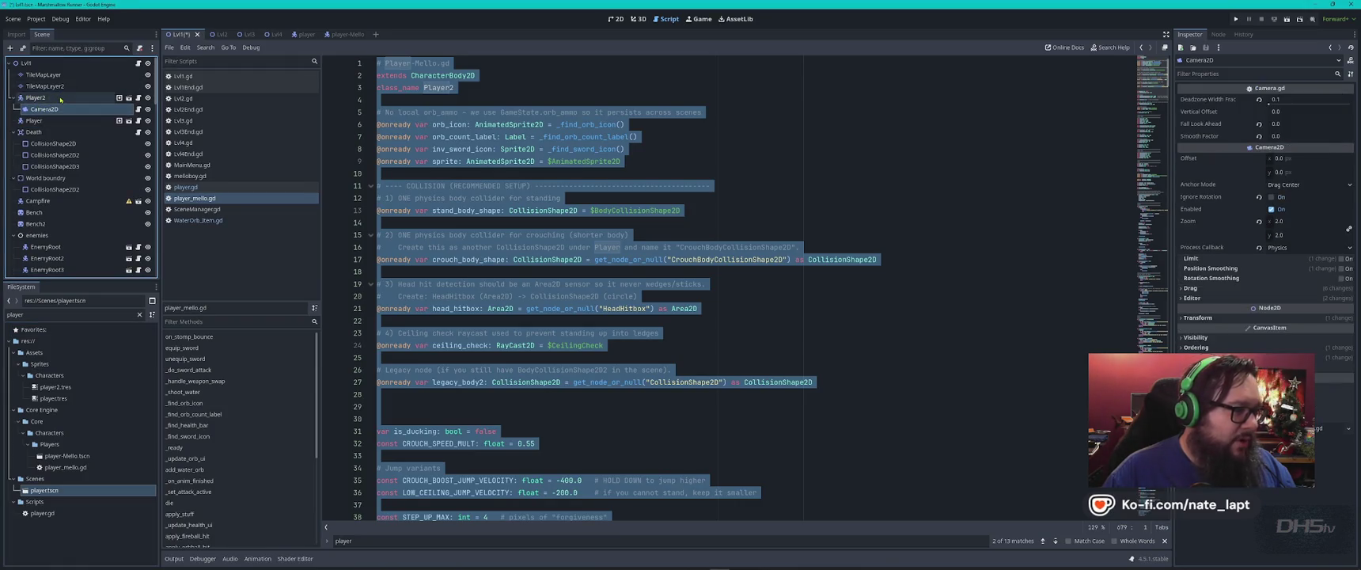
{"action": "key", "text": "ctrl+s"}
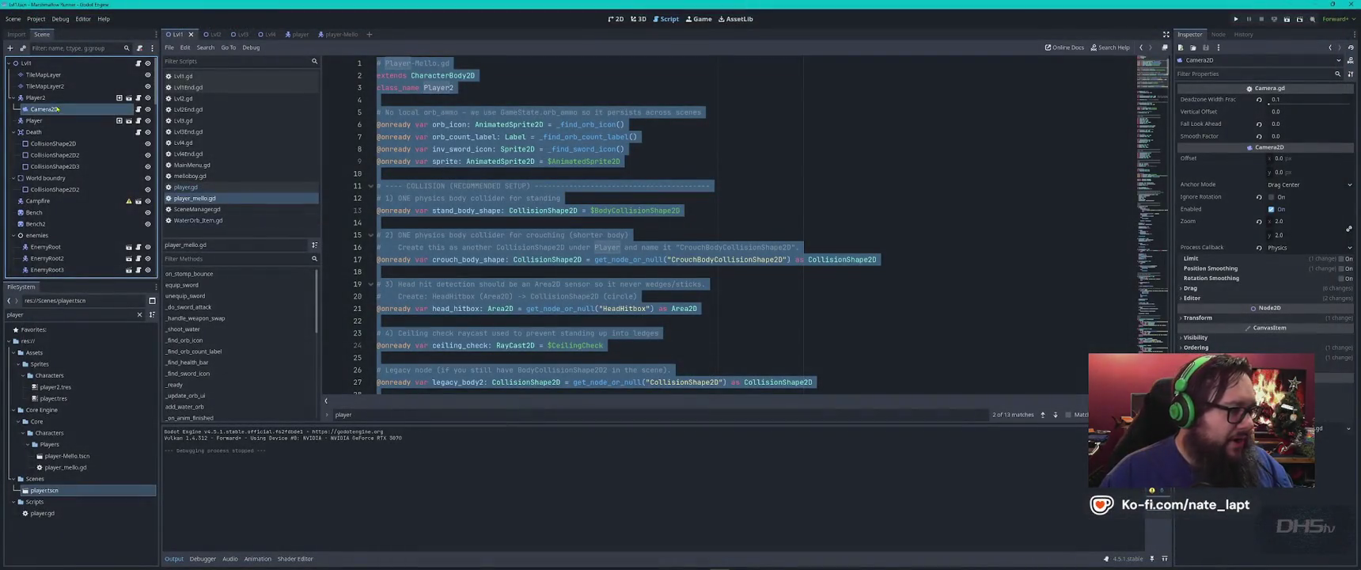
- Attach the existing player_mello.gd script to Player-Mello and save the scene
{"action": "left_click", "coordinate": [332, 35]}
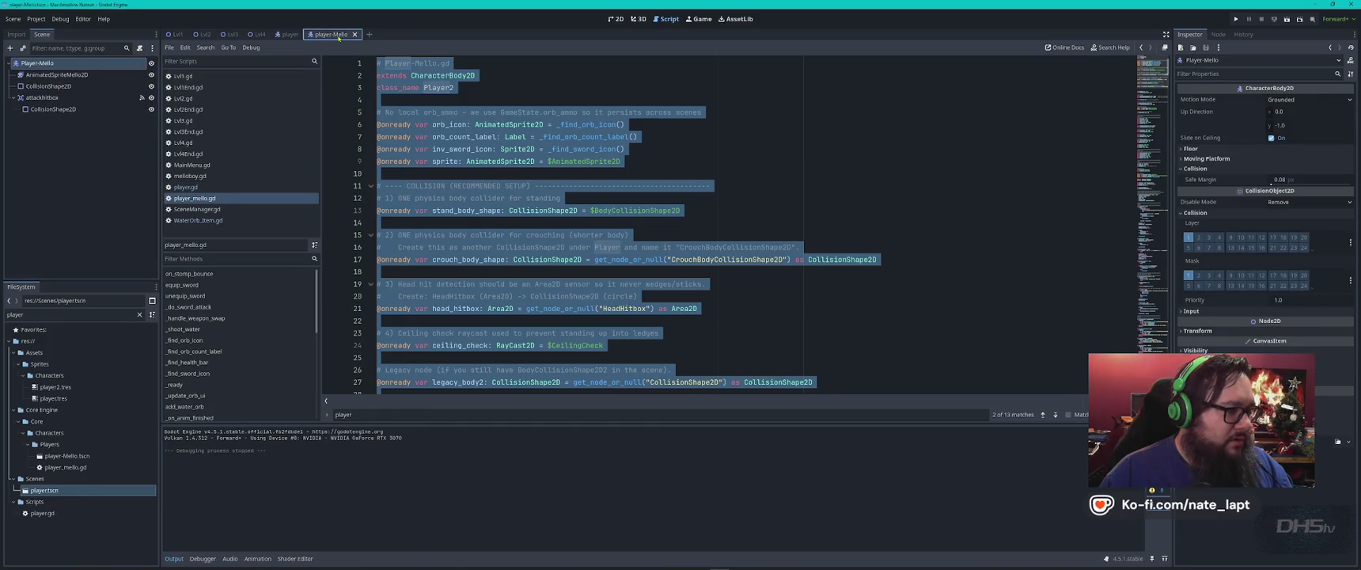
{"action": "left_click", "coordinate": [145, 48]}
{"action": "left_click", "coordinate": [708, 221]}
{"action": "key", "text": "Escape"}
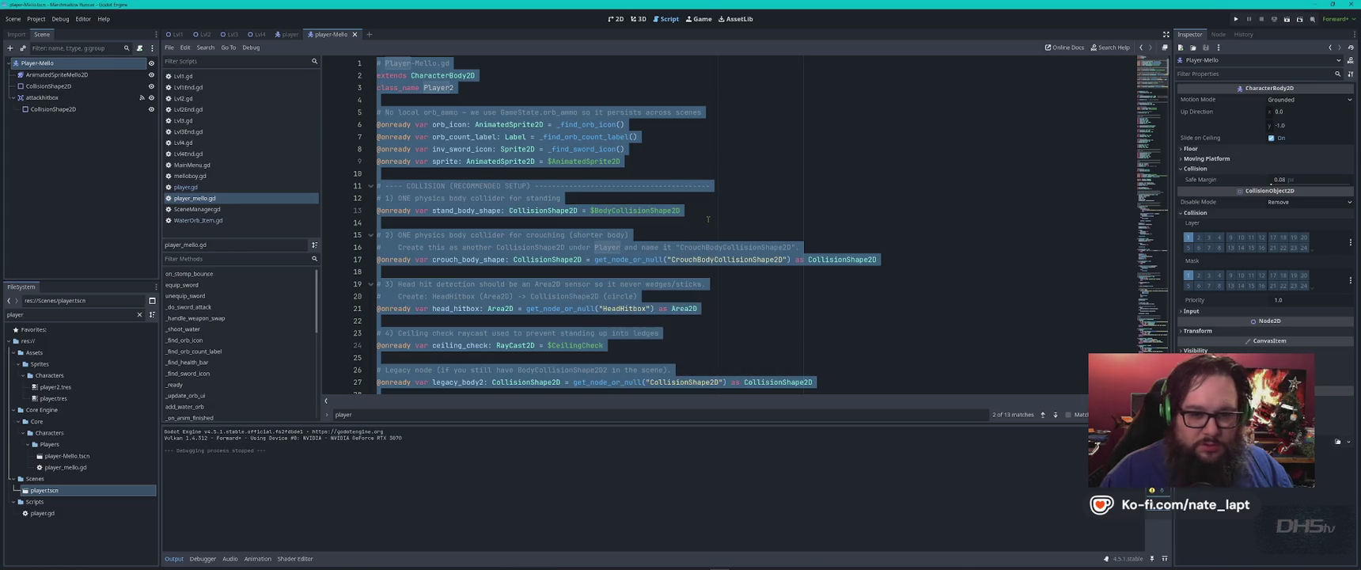
{"action": "left_click", "coordinate": [1349, 441]}
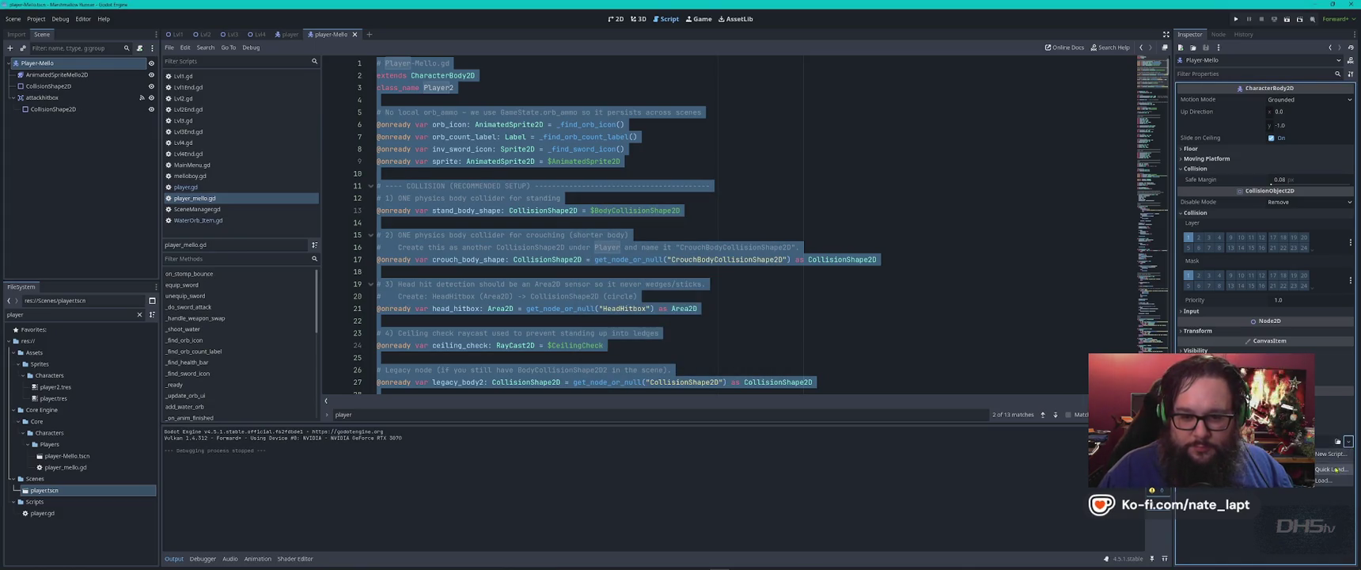
{"action": "left_click", "coordinate": [1329, 474]}
{"action": "type", "text": "player"}
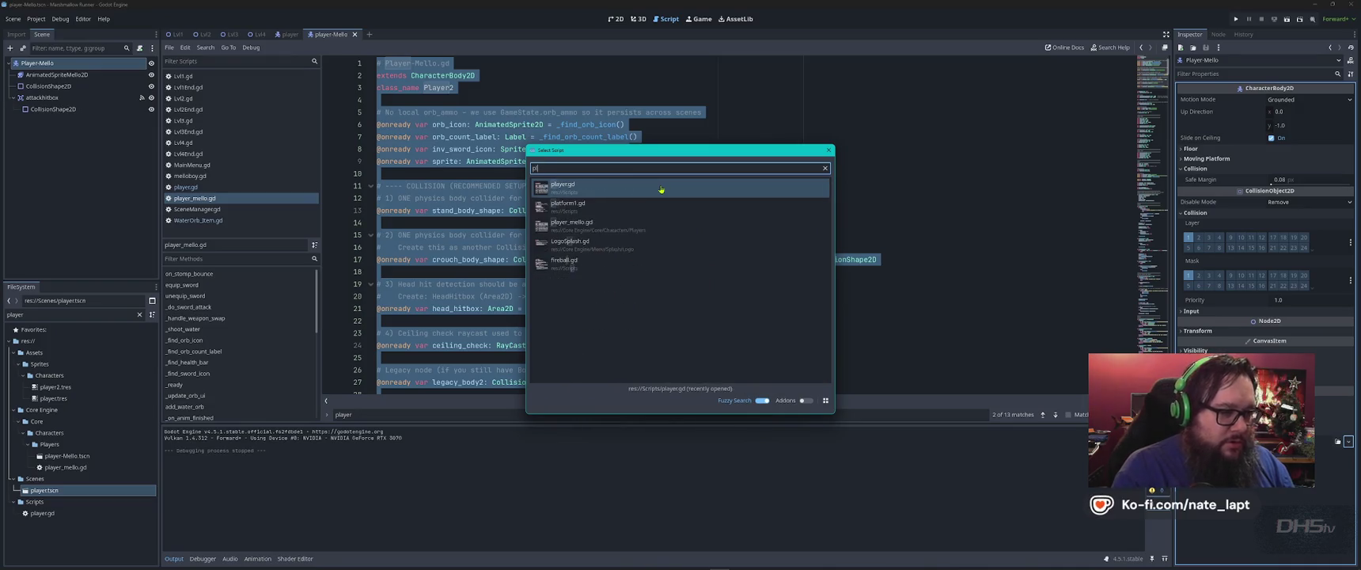
{"action": "double_click", "coordinate": [637, 203]}
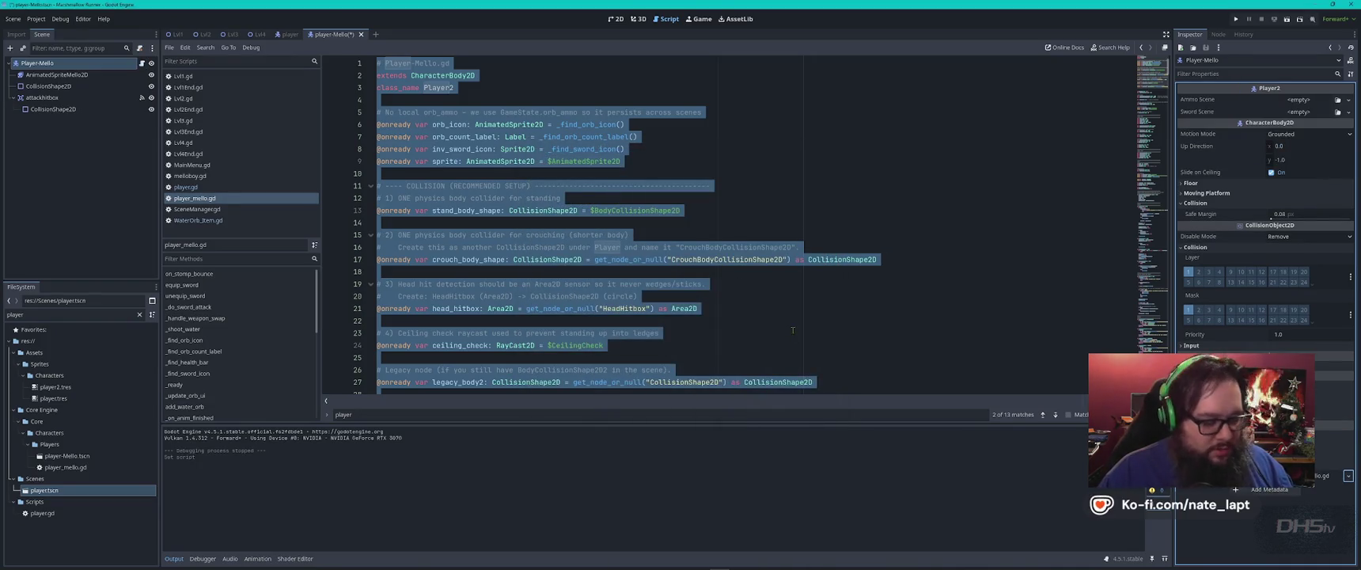
{"action": "key", "text": "ctrl+s"}
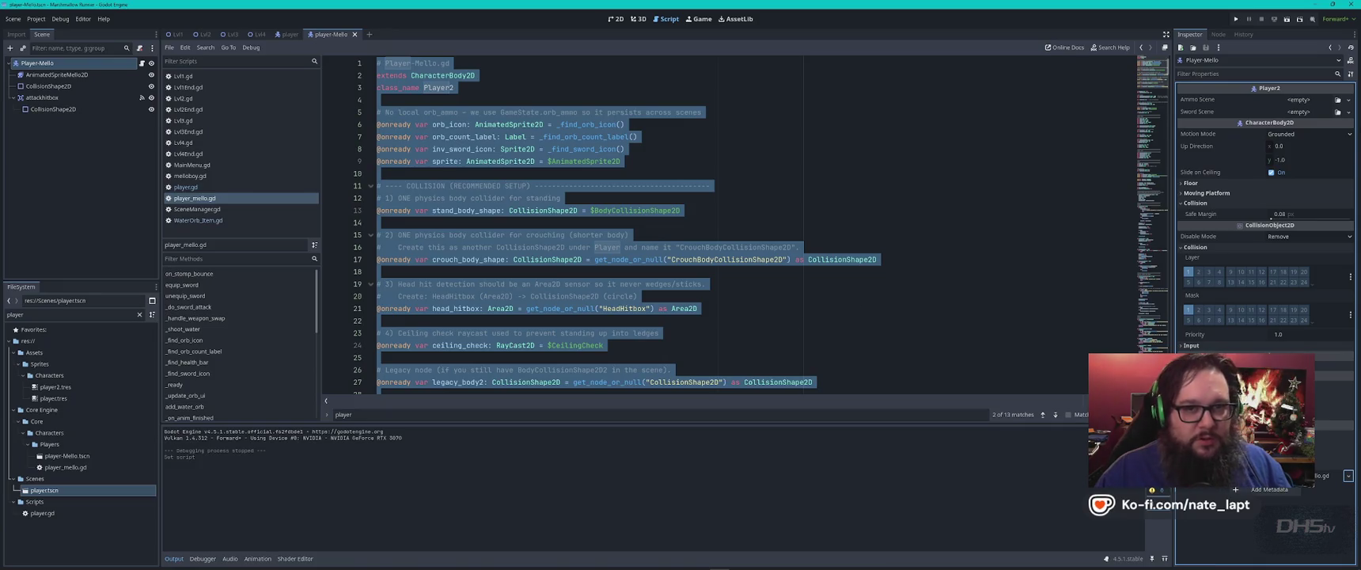
- Add Player-Mello to the player group and test-run the game
{"action": "left_click", "coordinate": [1223, 35]}
{"action": "left_click", "coordinate": [1189, 88]}
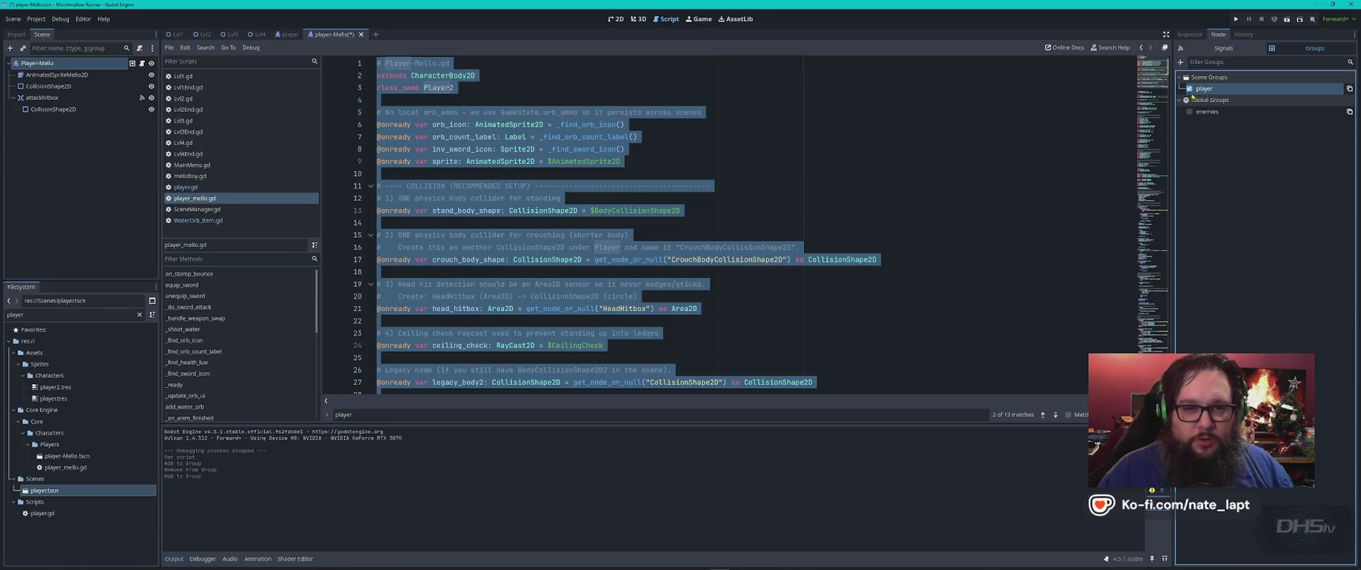
{"action": "key", "text": "F5"}
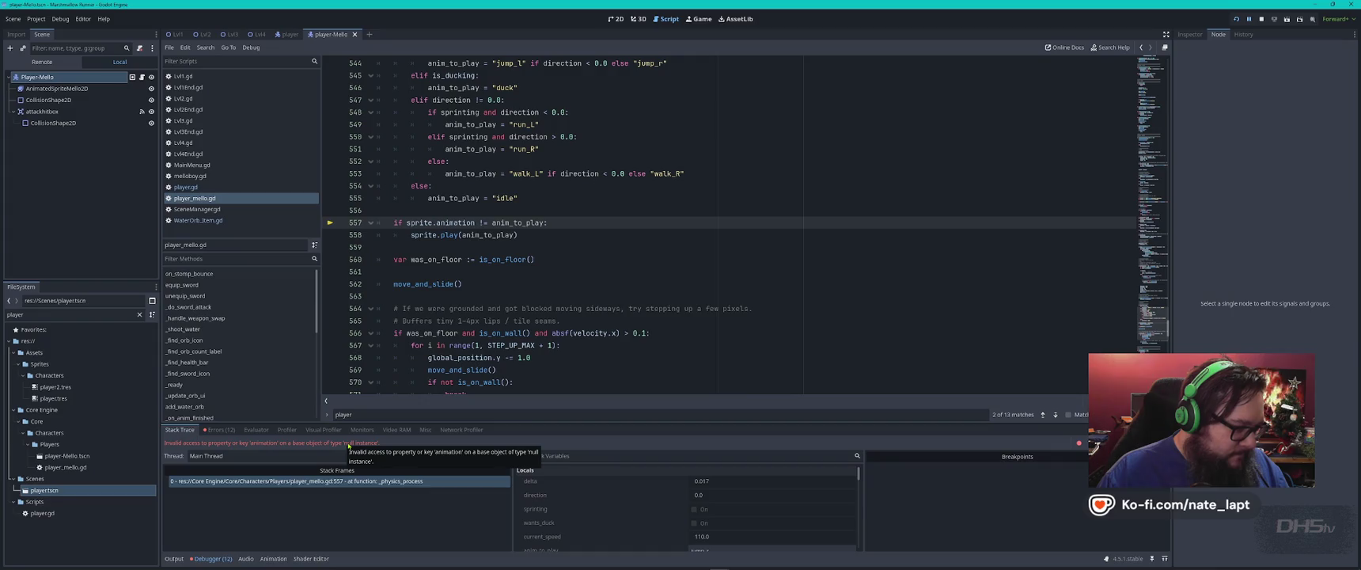
{"action": "key", "text": "F8"}
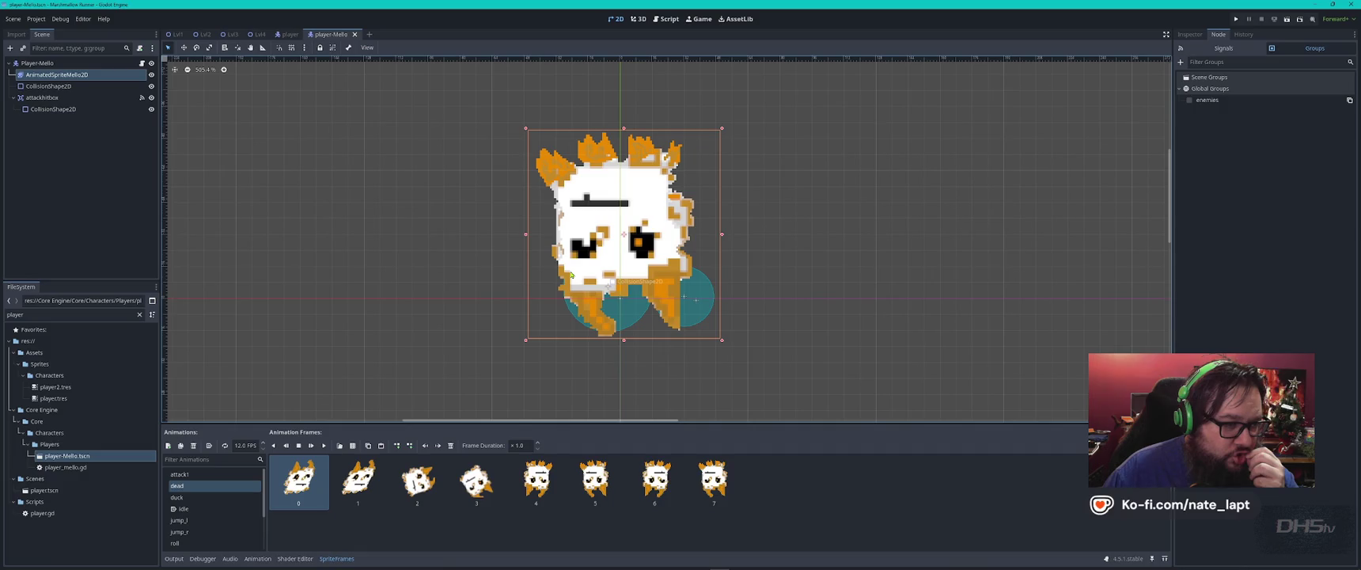
- Preview the dead, idle, jump_l, jump_r and roll animations in SpriteFrames
{"action": "left_click", "coordinate": [324, 444]}
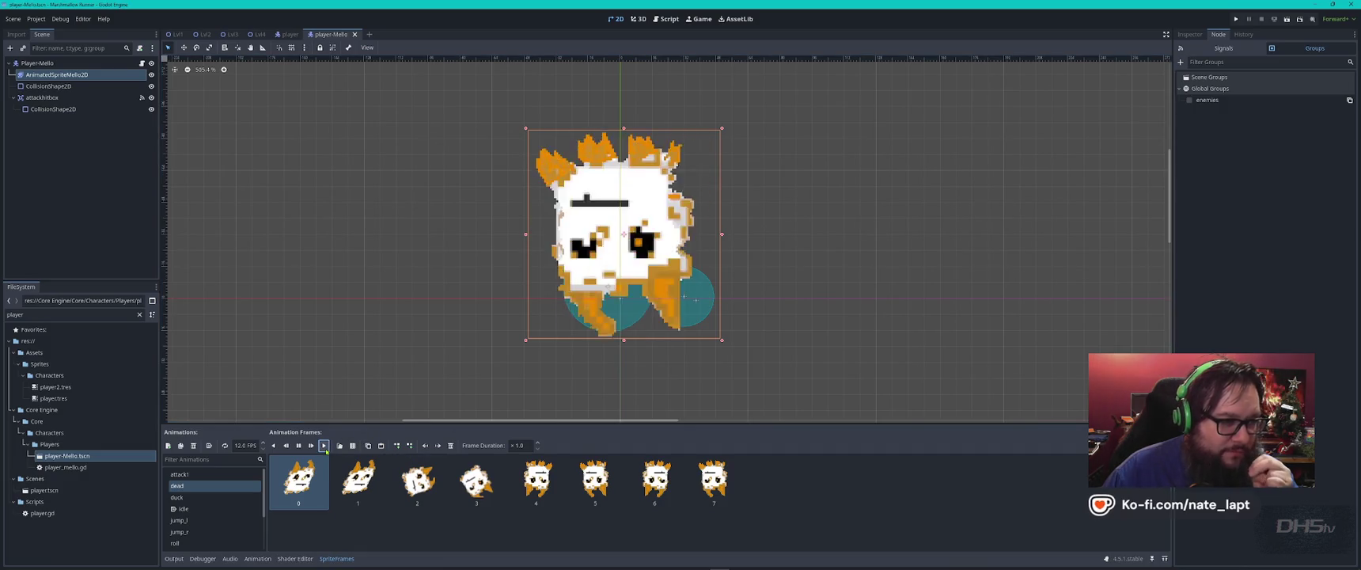
{"action": "left_click", "coordinate": [196, 510]}
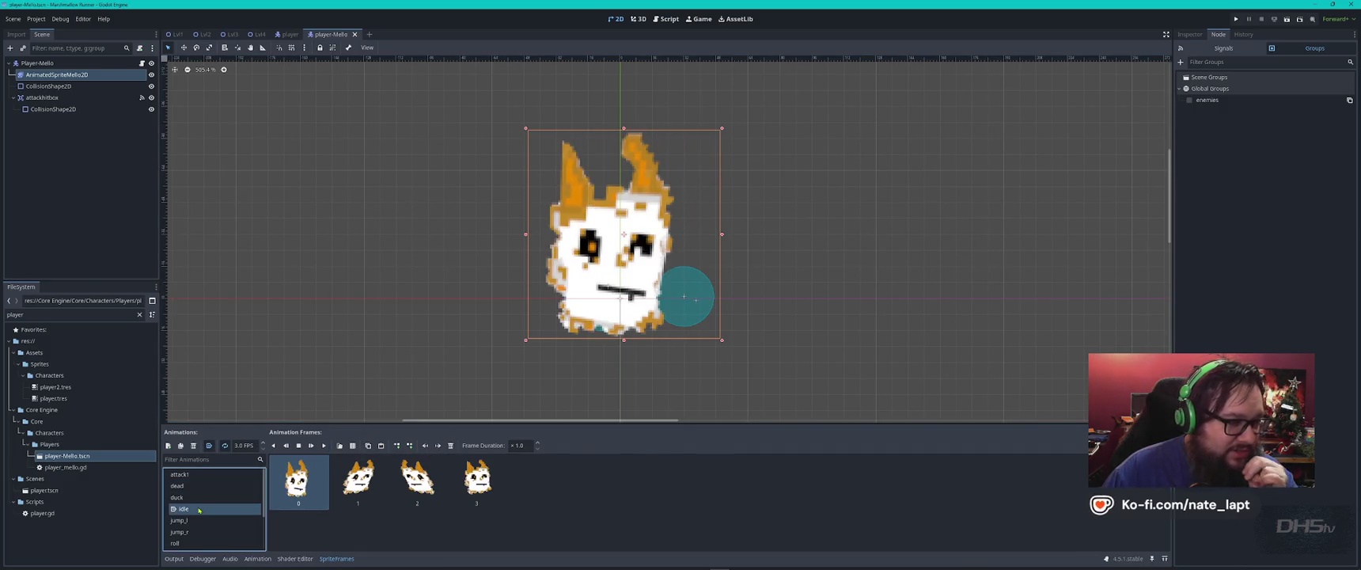
{"action": "left_click", "coordinate": [324, 445]}
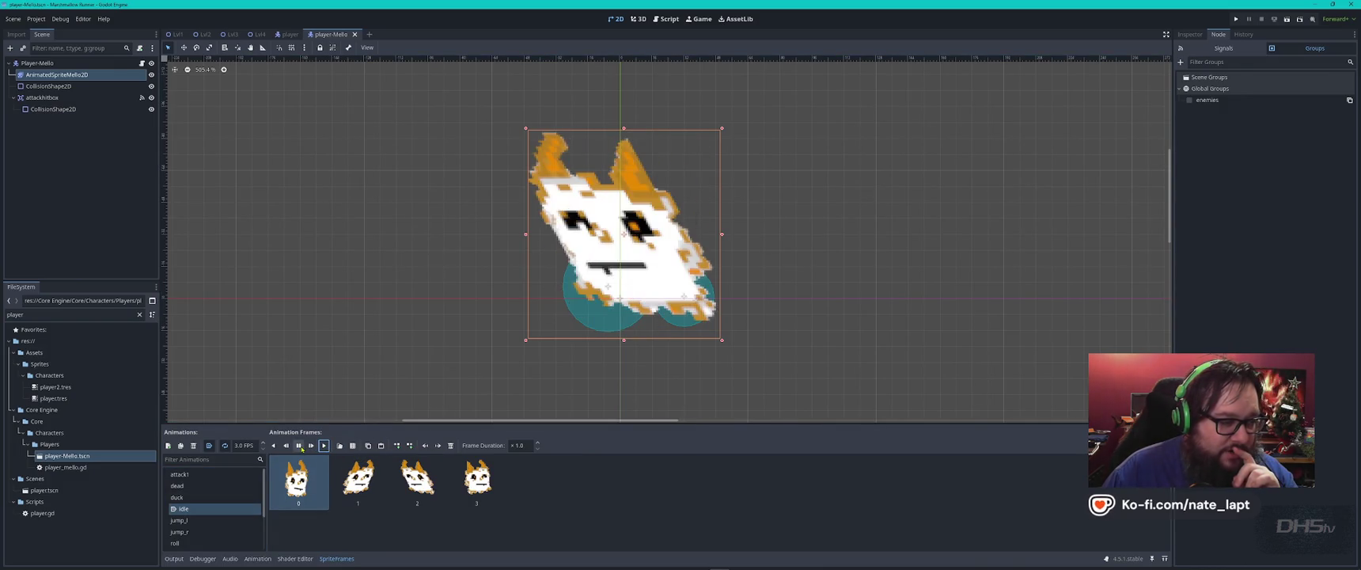
{"action": "left_click", "coordinate": [194, 521]}
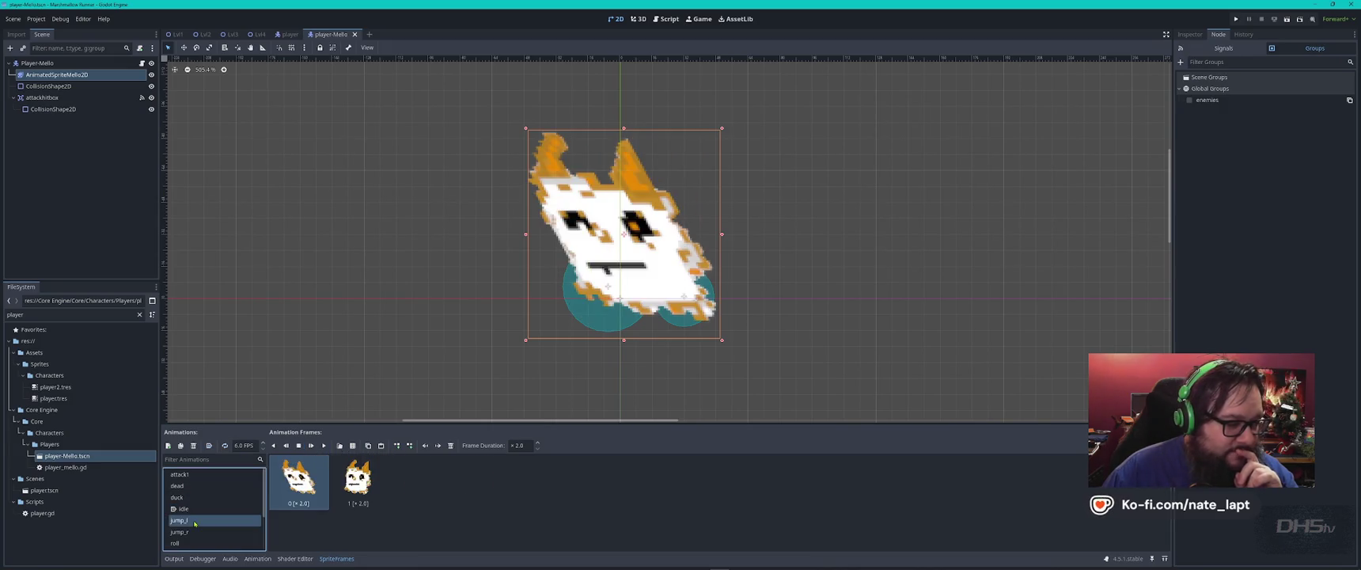
{"action": "left_click", "coordinate": [325, 446]}
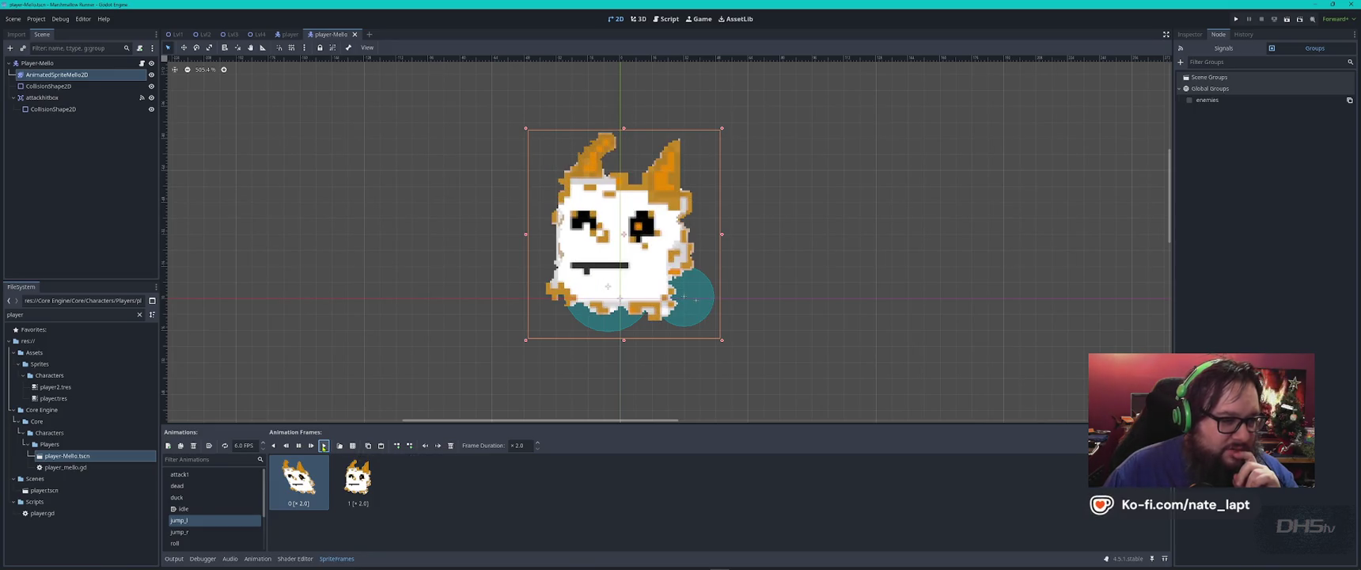
{"action": "left_click", "coordinate": [182, 532]}
{"action": "left_click", "coordinate": [325, 446]}
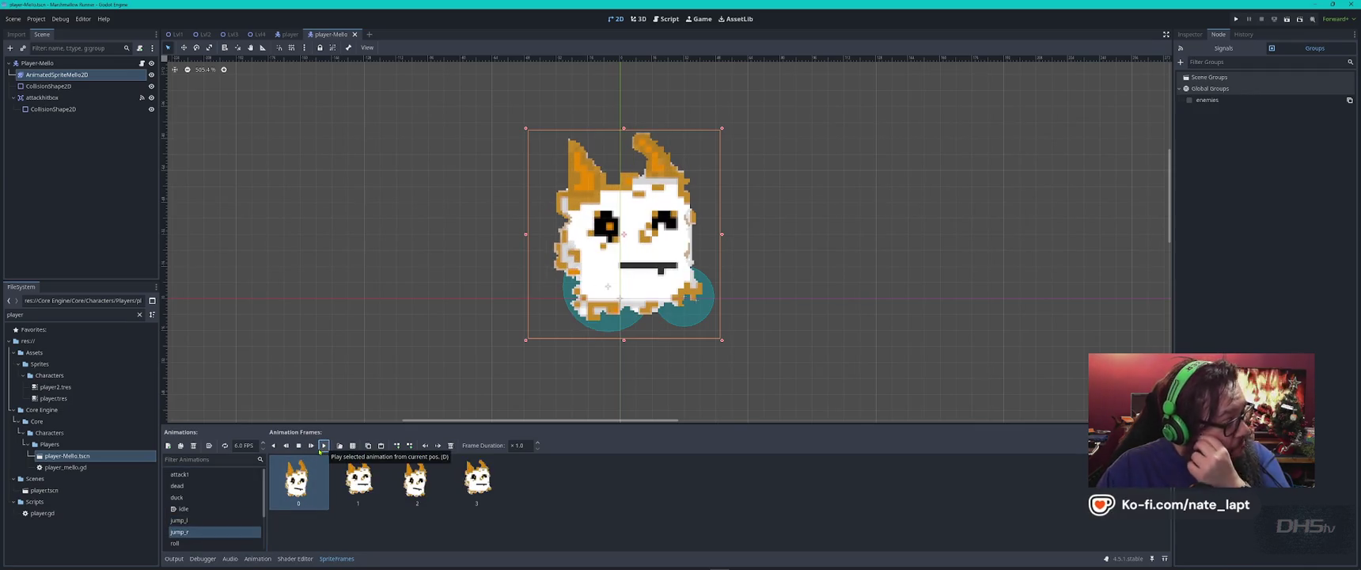
{"action": "scroll", "coordinate": [200, 539], "scroll_direction": "down", "scroll_amount": 1}
{"action": "left_click", "coordinate": [200, 535]}
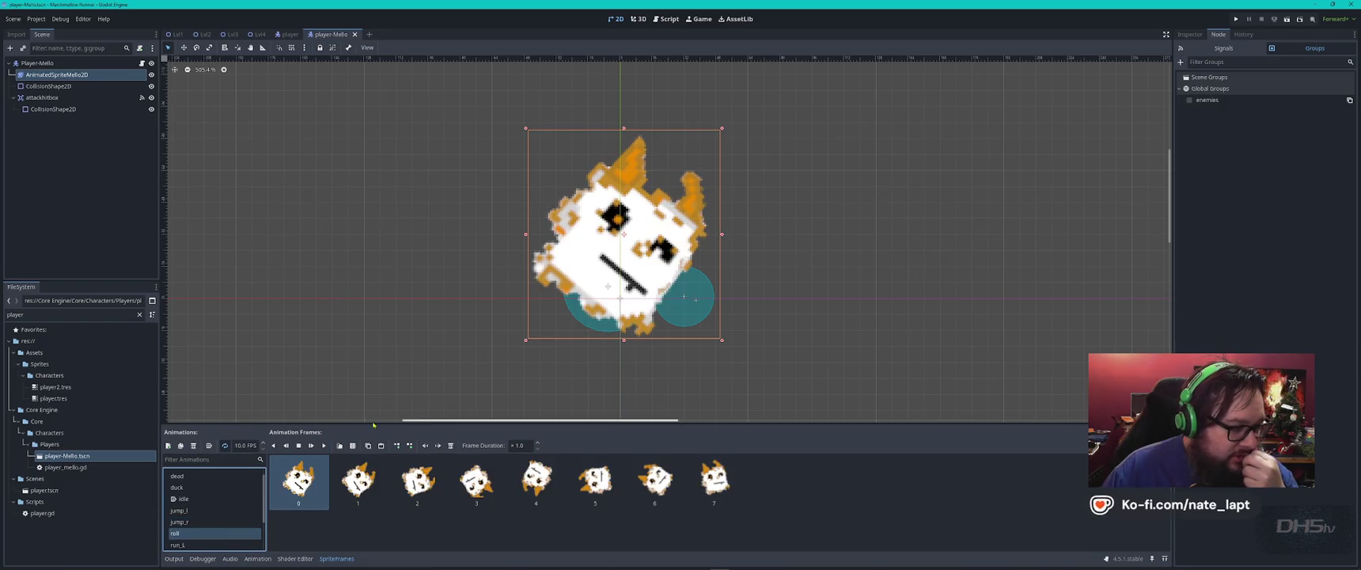
{"action": "left_click", "coordinate": [325, 447]}
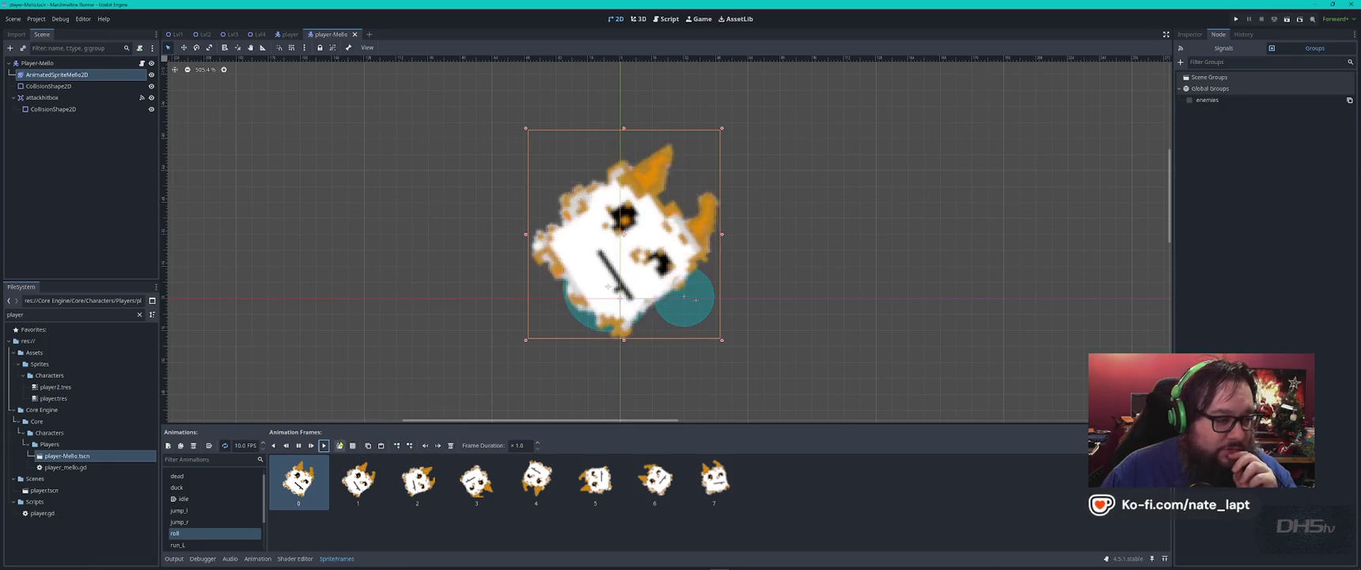
{"action": "left_click", "coordinate": [299, 447]}
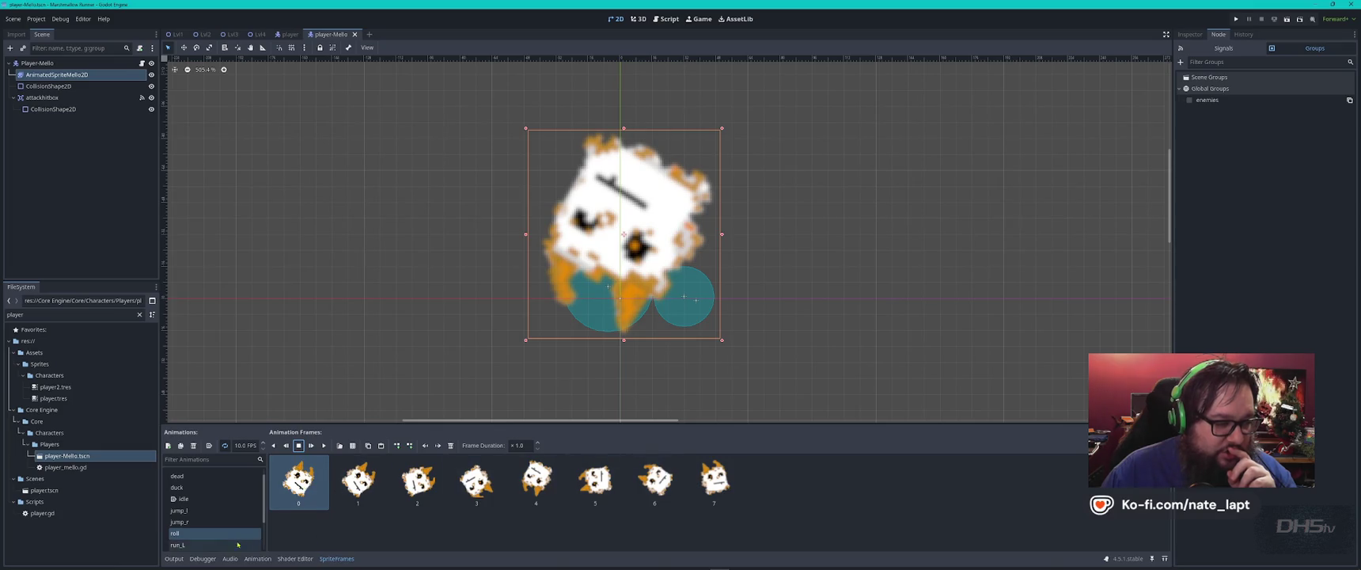
- Preview the run_l, run_R and walk_L animations, replaying walk_L from the start
{"action": "left_click", "coordinate": [182, 545]}
{"action": "left_click", "coordinate": [324, 446]}
{"action": "scroll", "coordinate": [211, 512], "scroll_direction": "down", "scroll_amount": 1}
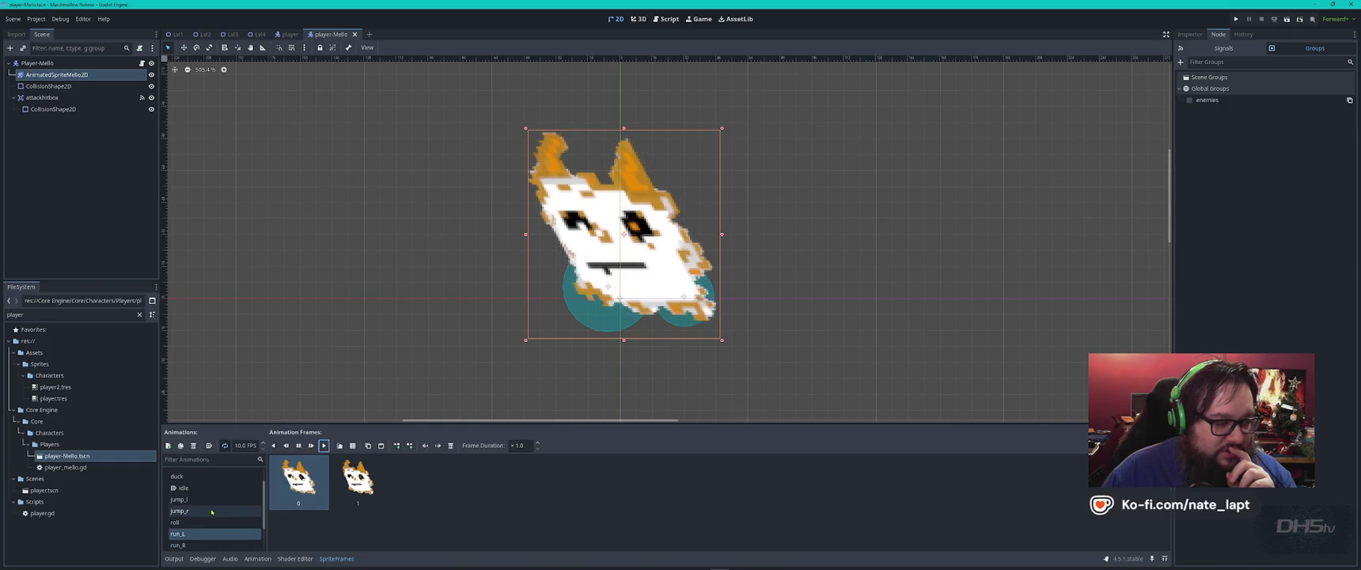
{"action": "left_click", "coordinate": [190, 544]}
{"action": "scroll", "coordinate": [204, 525], "scroll_direction": "down", "scroll_amount": 2}
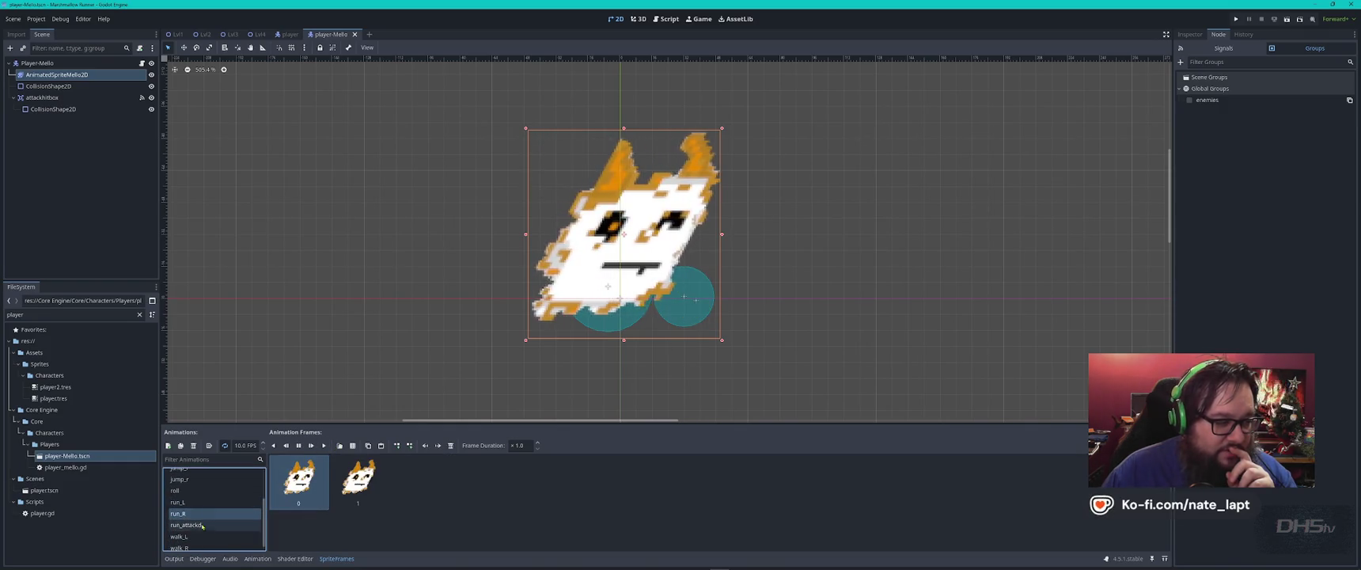
{"action": "left_click", "coordinate": [203, 524]}
{"action": "scroll", "coordinate": [194, 528], "scroll_direction": "down", "scroll_amount": 1}
{"action": "left_click", "coordinate": [184, 531]}
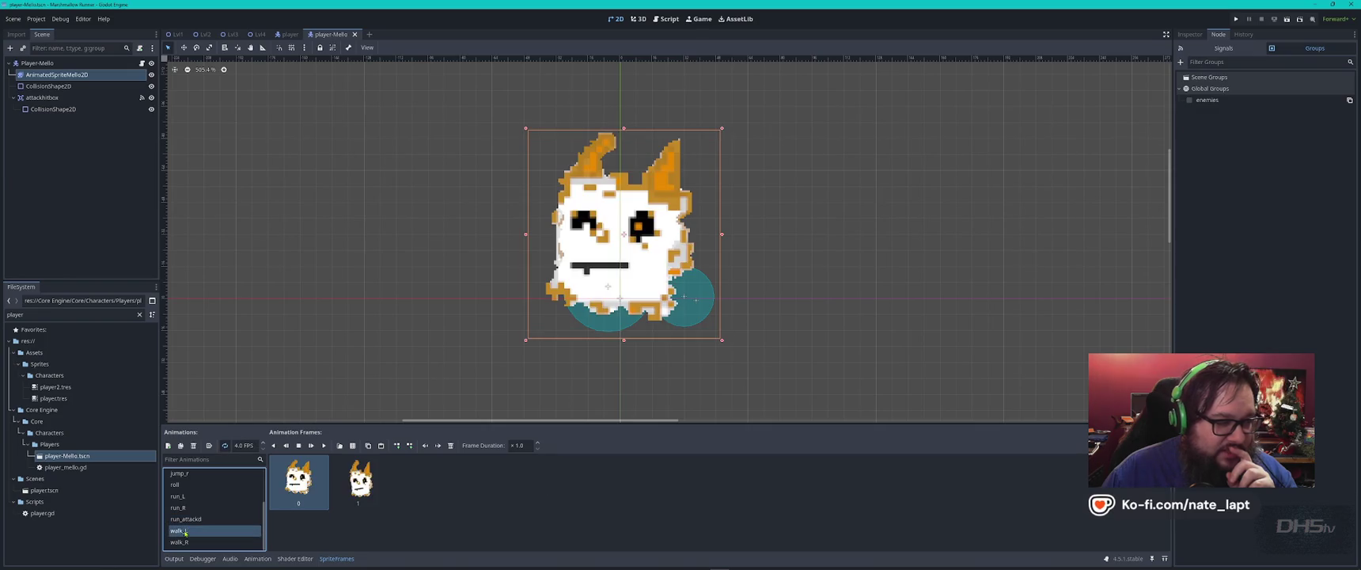
{"action": "left_click", "coordinate": [324, 445]}
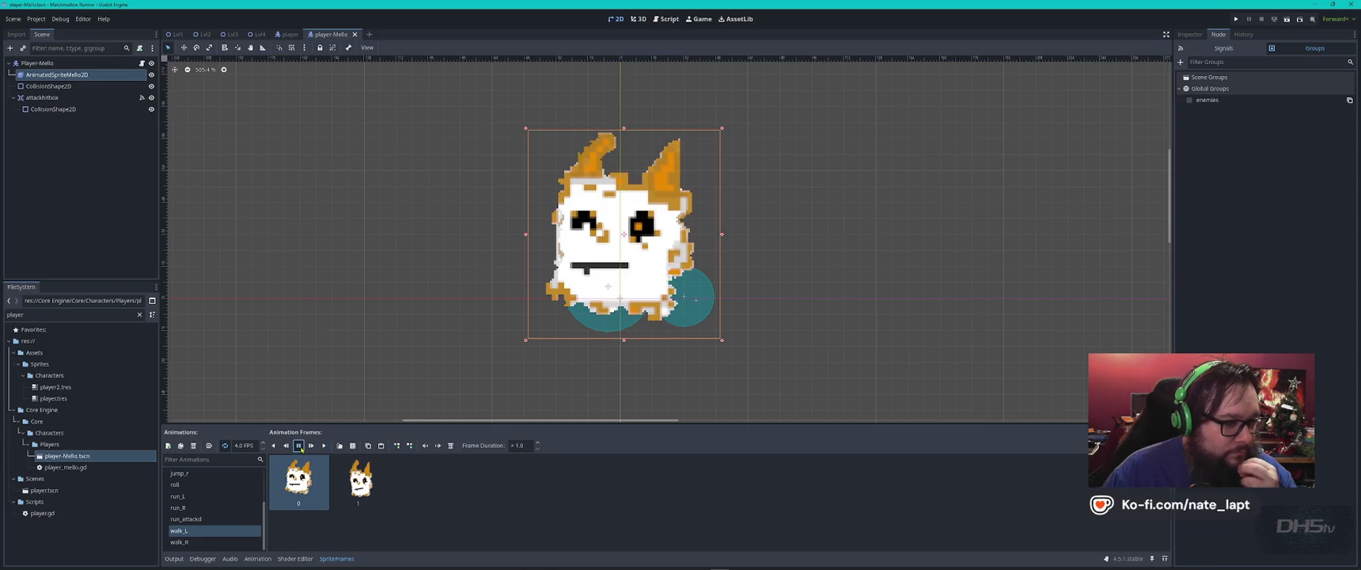
{"action": "left_click", "coordinate": [299, 446]}
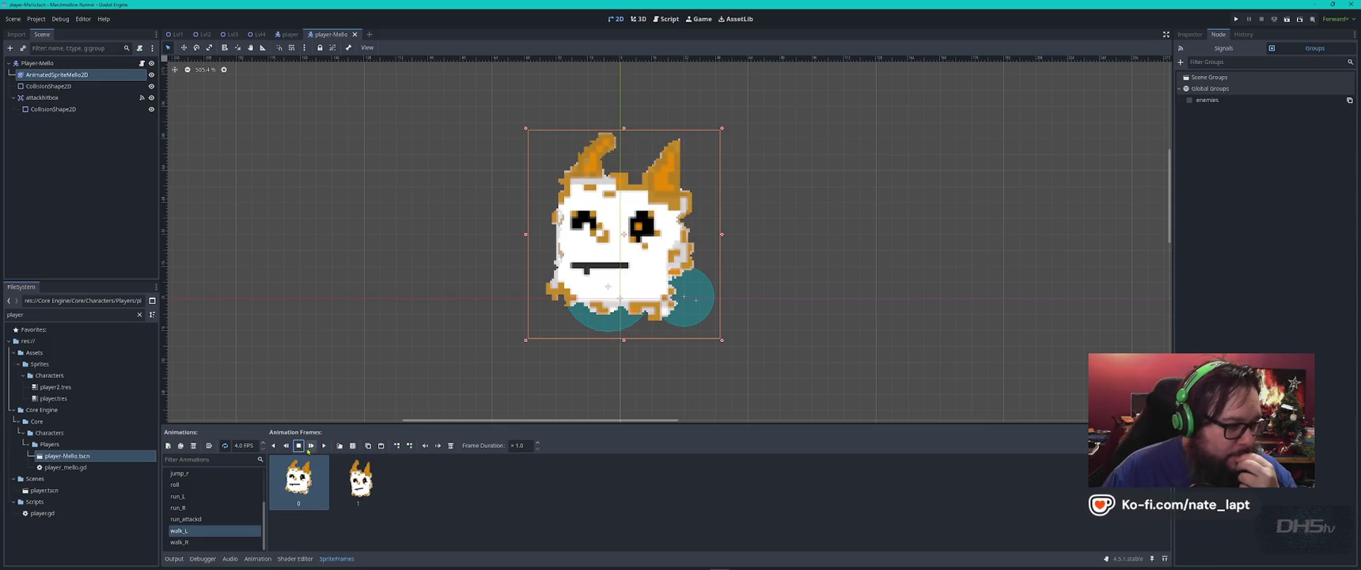
{"action": "left_click", "coordinate": [309, 447]}
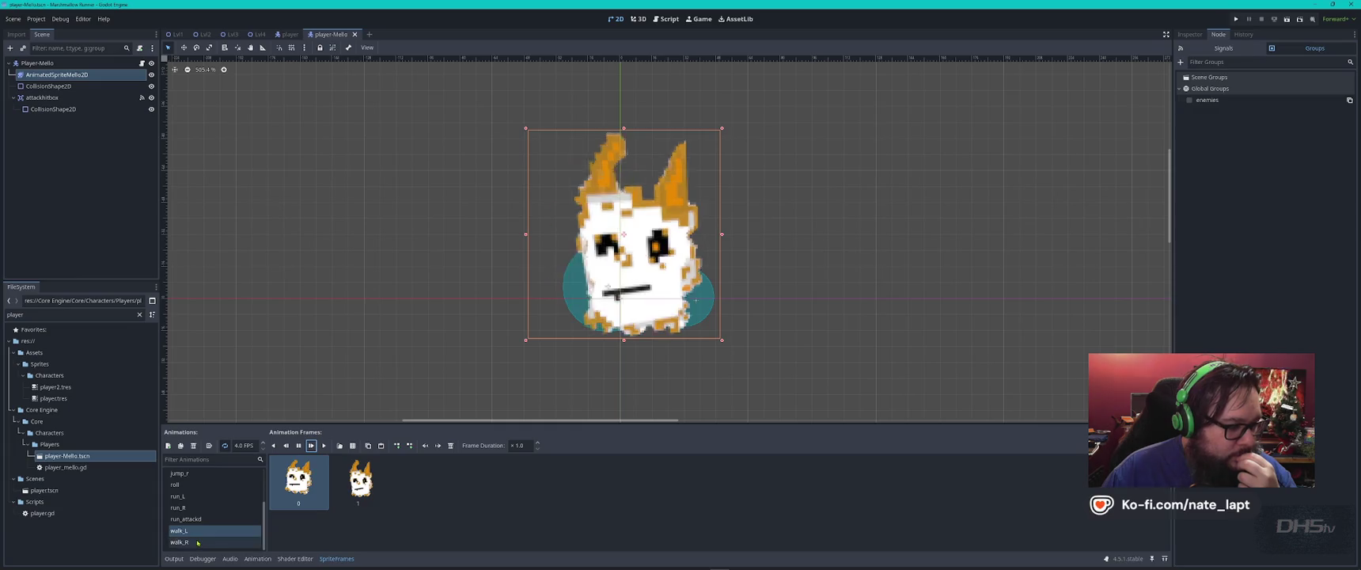
{"action": "scroll", "coordinate": [197, 542], "scroll_direction": "up", "scroll_amount": 3}
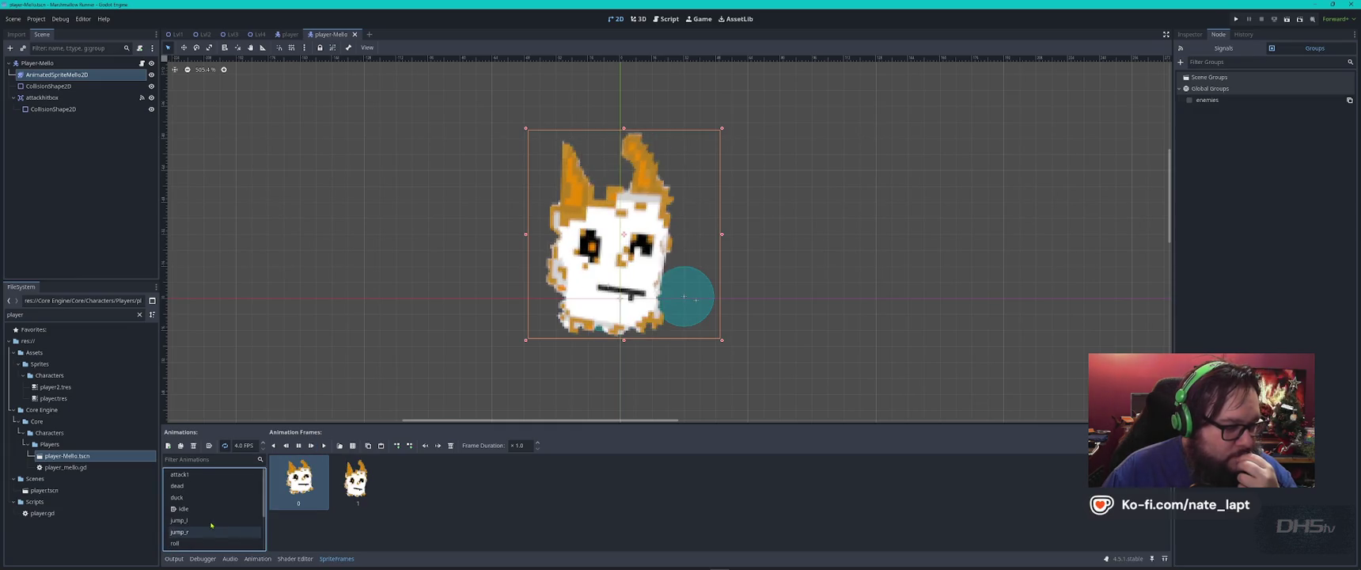
- Play the idle animation and stop it on its first frame
{"action": "left_click", "coordinate": [180, 474]}
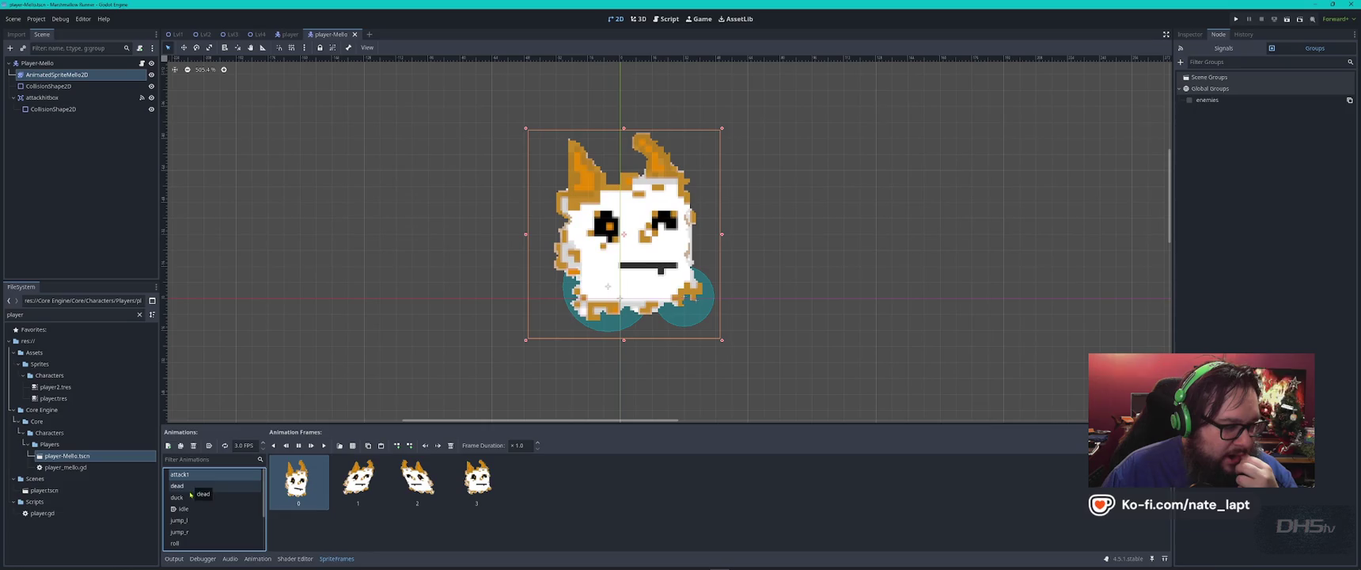
{"action": "left_click", "coordinate": [193, 510]}
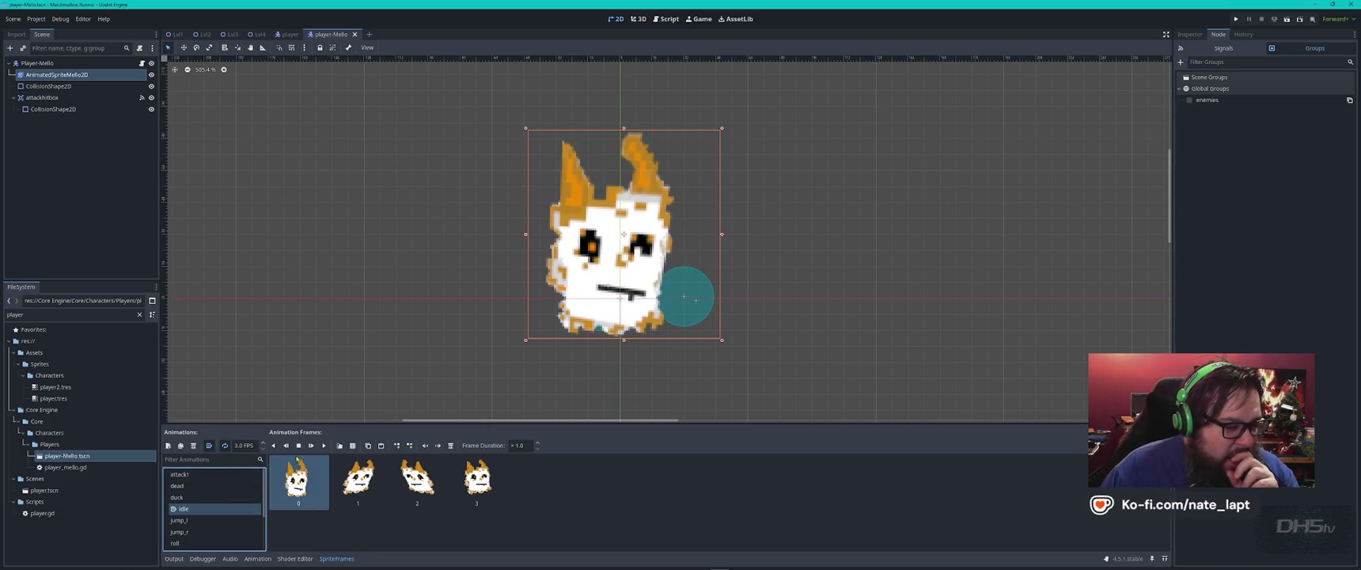
{"action": "left_click", "coordinate": [324, 445]}
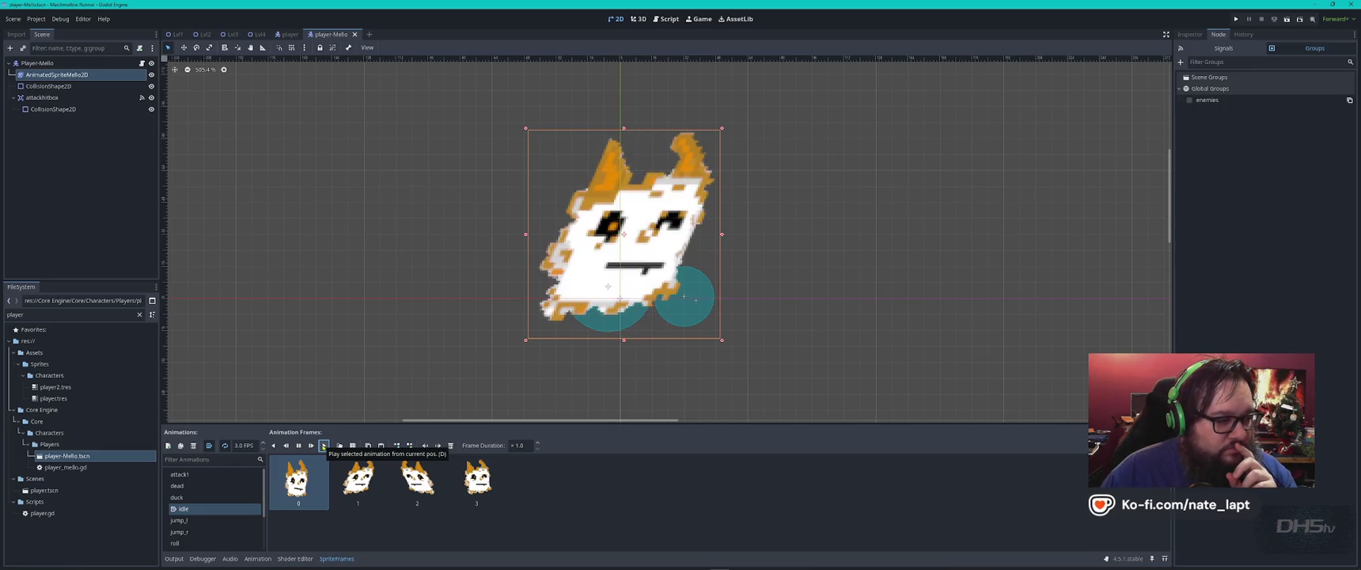
{"action": "left_click", "coordinate": [298, 446]}
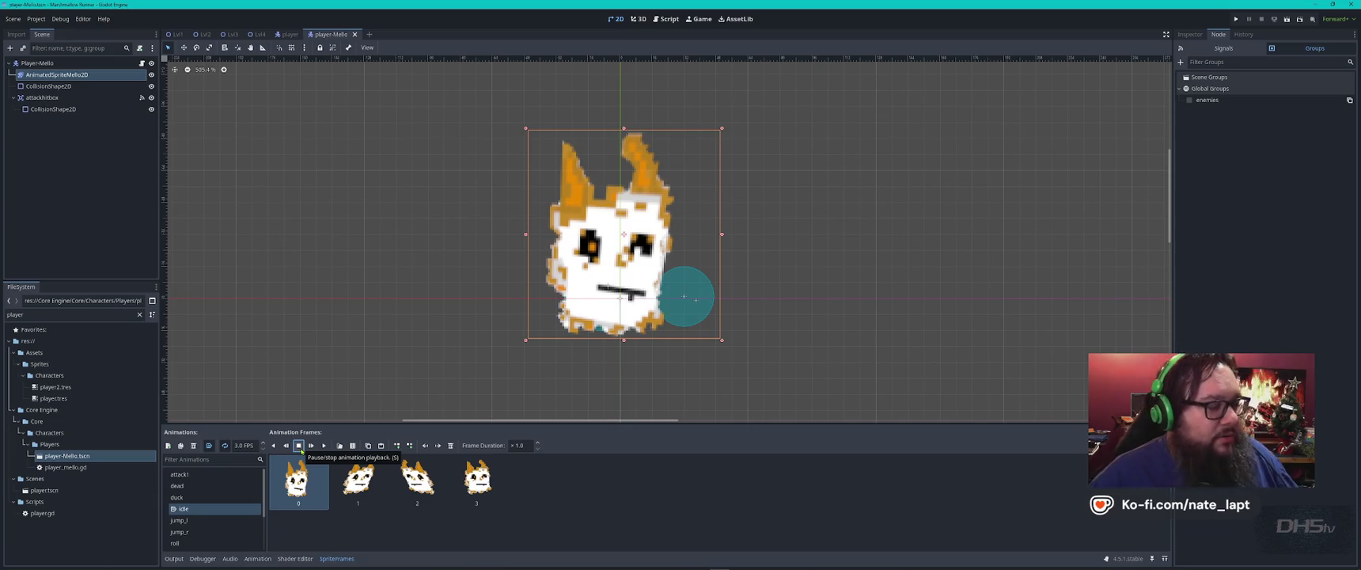
{"action": "key", "text": "alt+Tab"}
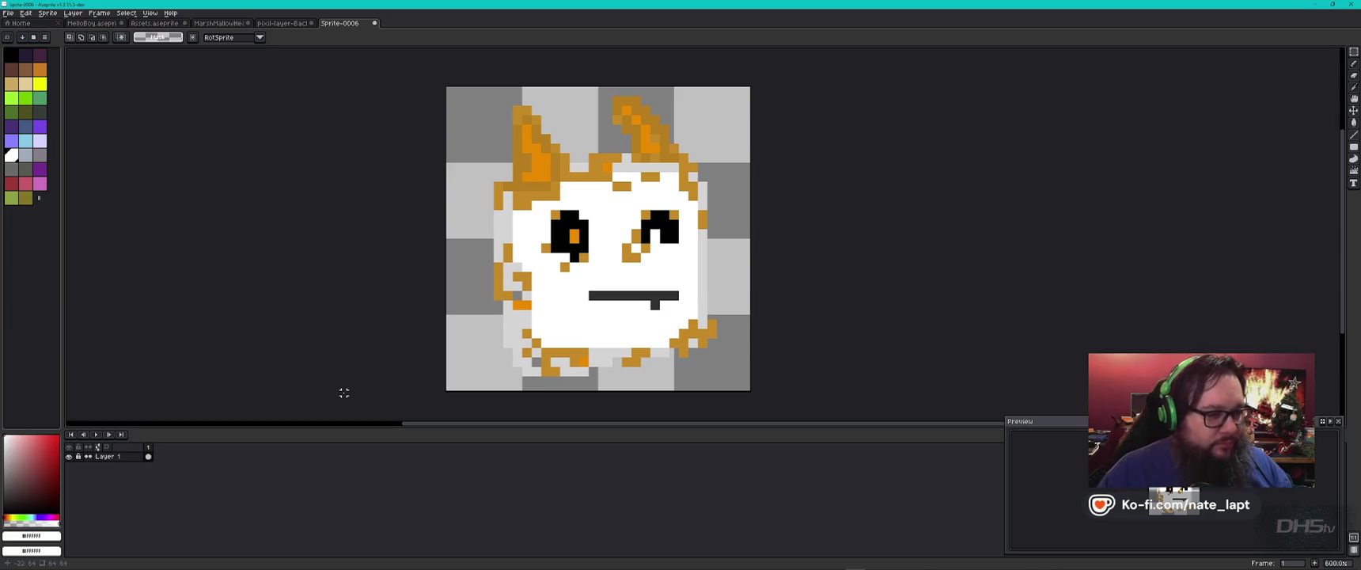
- Switch from Aseprite to Chrome and open a new browser window
{"action": "key", "text": "alt+Tab"}
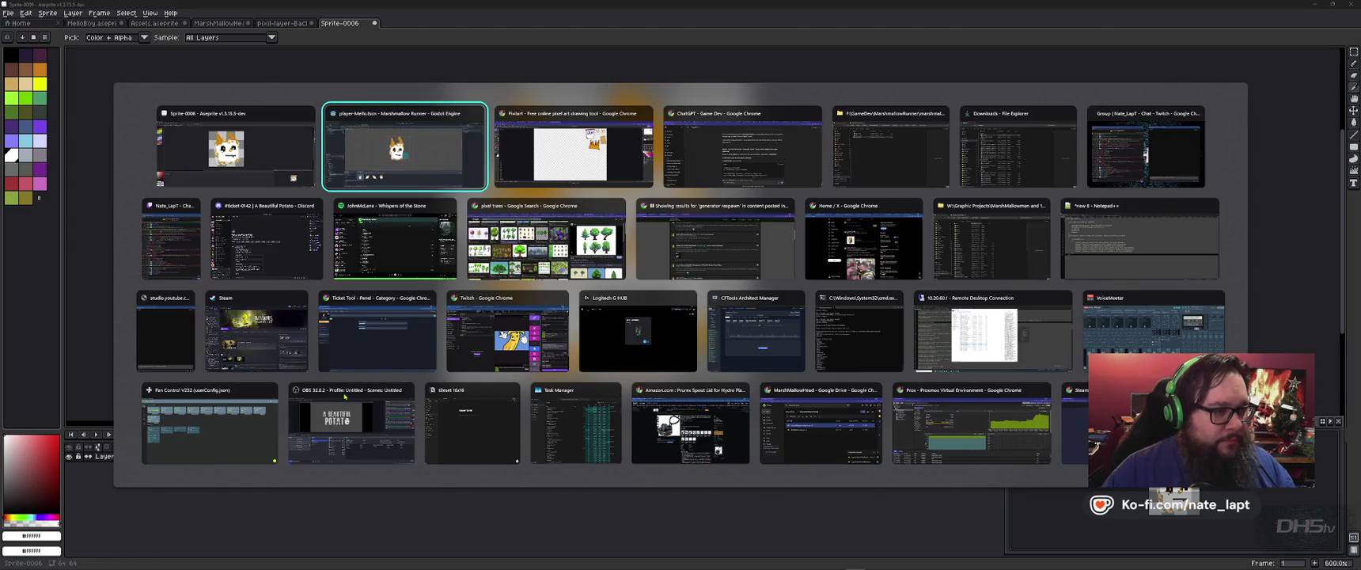
{"action": "key", "text": "alt+Tab"}
{"action": "key", "text": "ctrl+n"}
- Load fourthwall.com, glance at the Pixilart drawing, and return to the Aseprite sprite
{"action": "type", "text": "fourht"}
{"action": "key", "text": "BackSpace"}
{"action": "key", "text": "BackSpace"}
{"action": "type", "text": "t"}
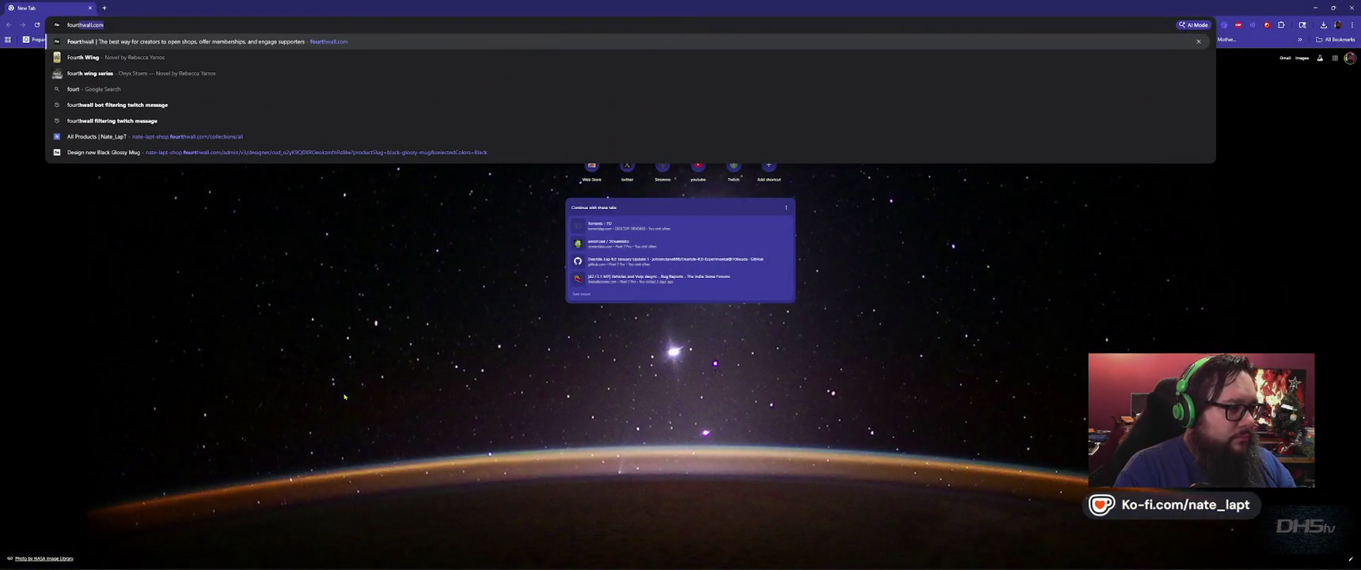
{"action": "key", "text": "Return"}
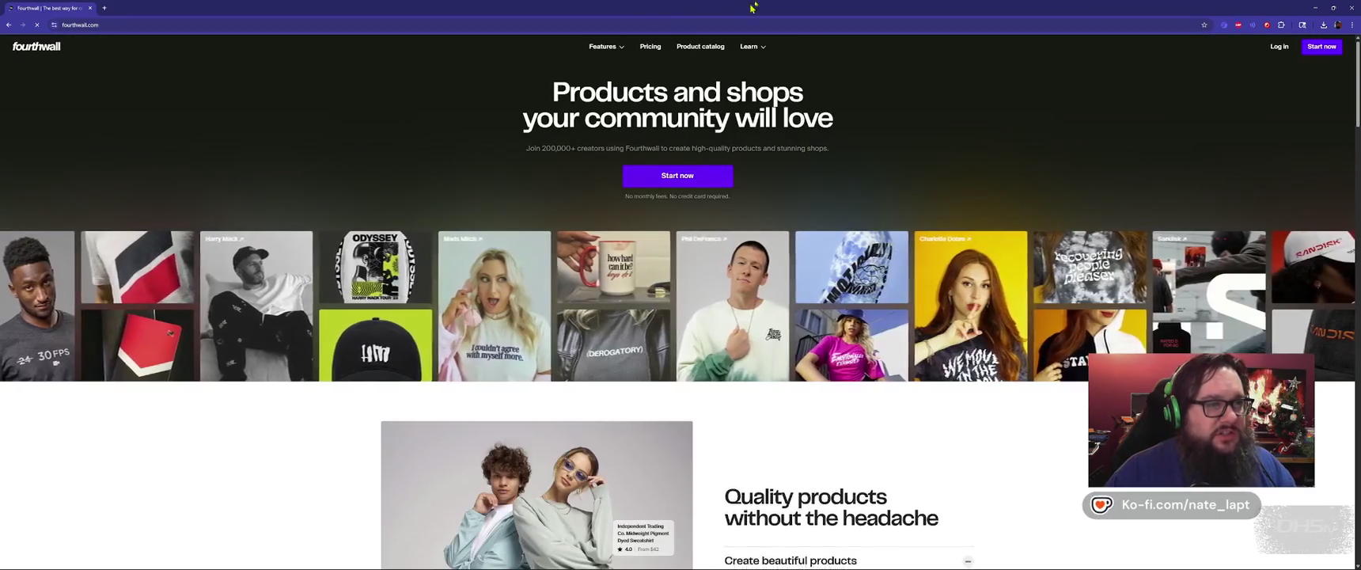
{"action": "key", "text": "alt+Tab"}
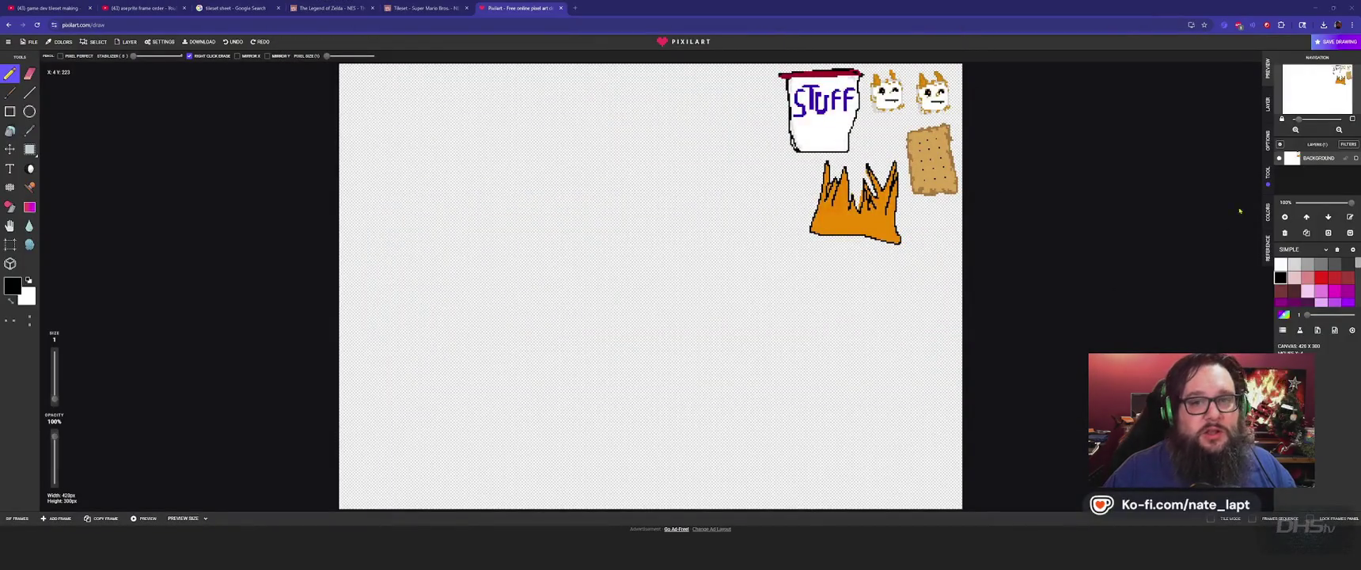
{"action": "key", "text": "alt+Tab"}
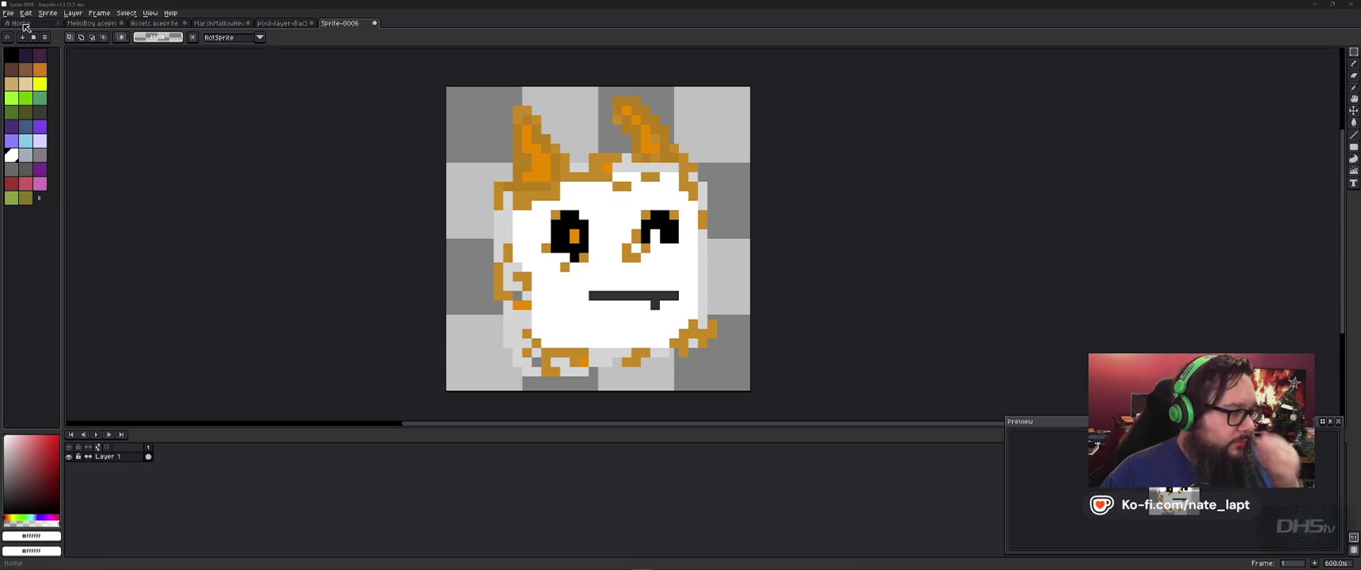
{"action": "left_click", "coordinate": [8, 12]}
{"action": "mouse_move", "coordinate": [21, 92]}
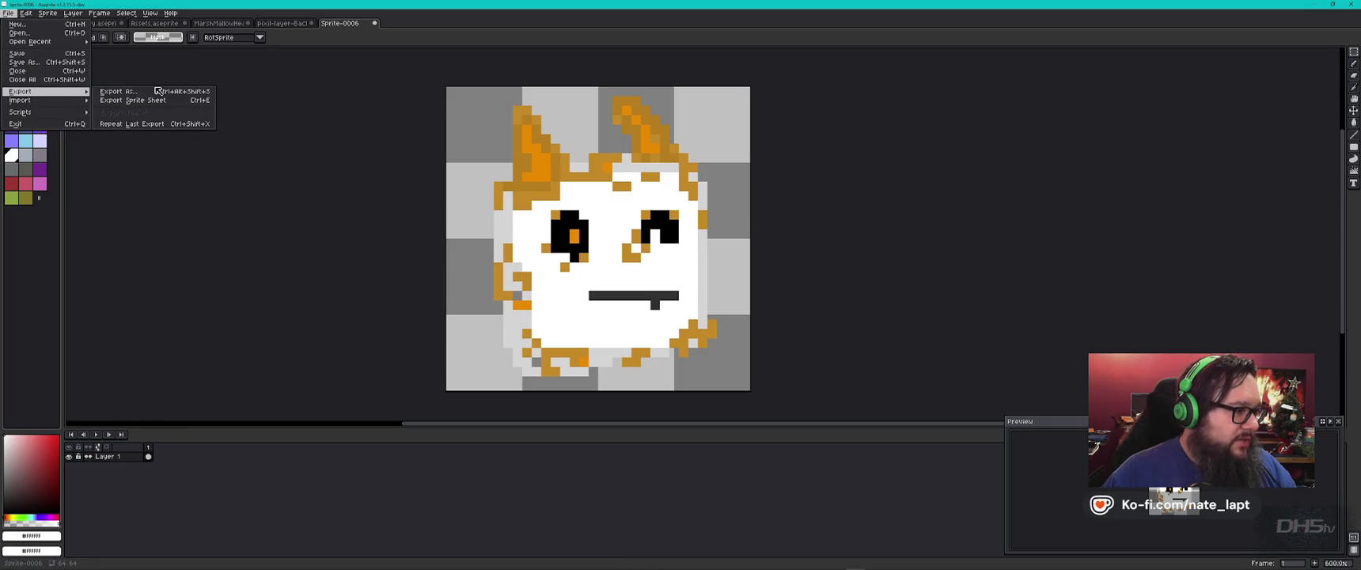
- Export the cat sprite as Mello_Base.png into the GameDev Aseprite folder
{"action": "left_click", "coordinate": [123, 91]}
{"action": "left_click", "coordinate": [765, 242]}
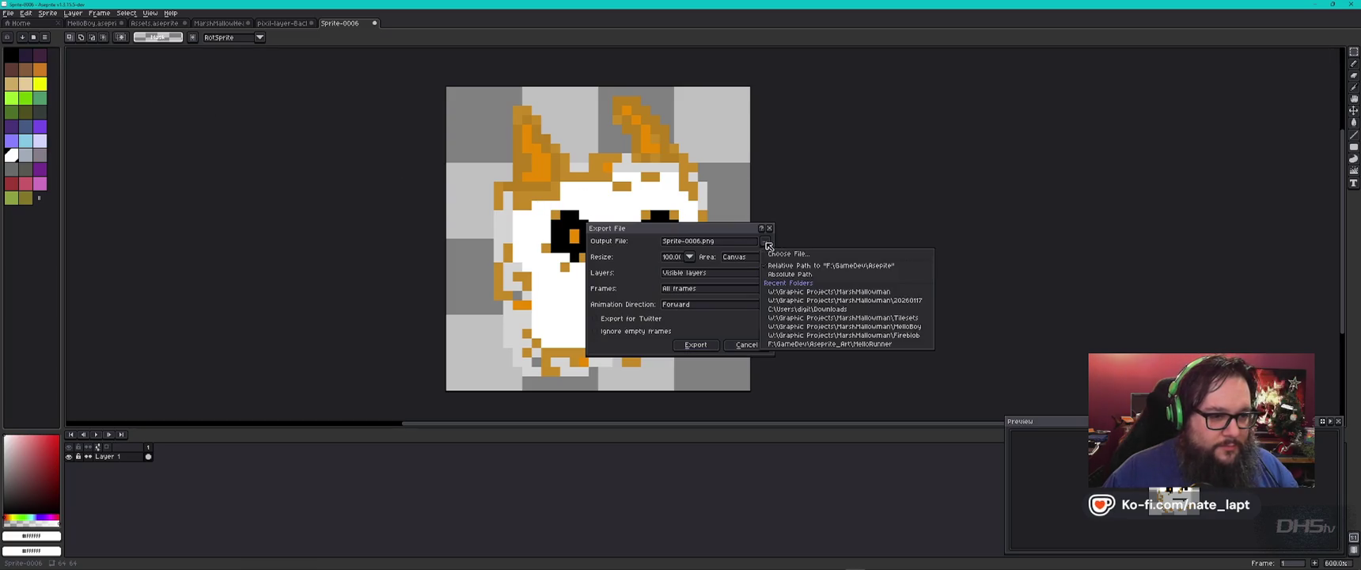
{"action": "left_click", "coordinate": [824, 255]}
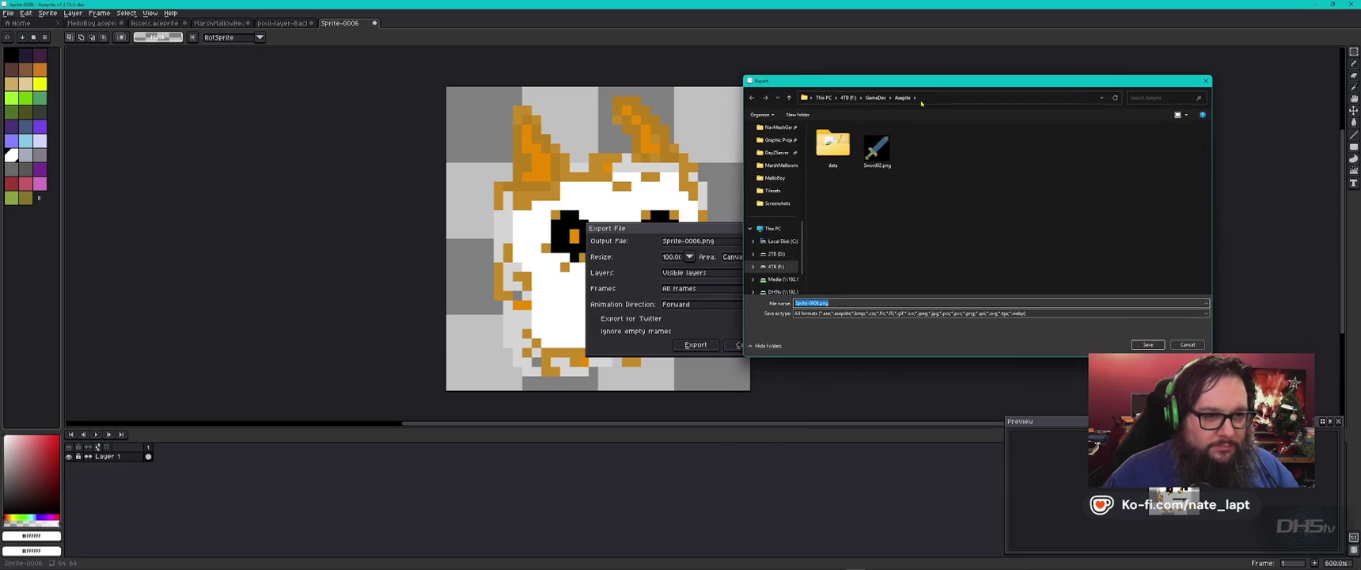
{"action": "left_click", "coordinate": [873, 98]}
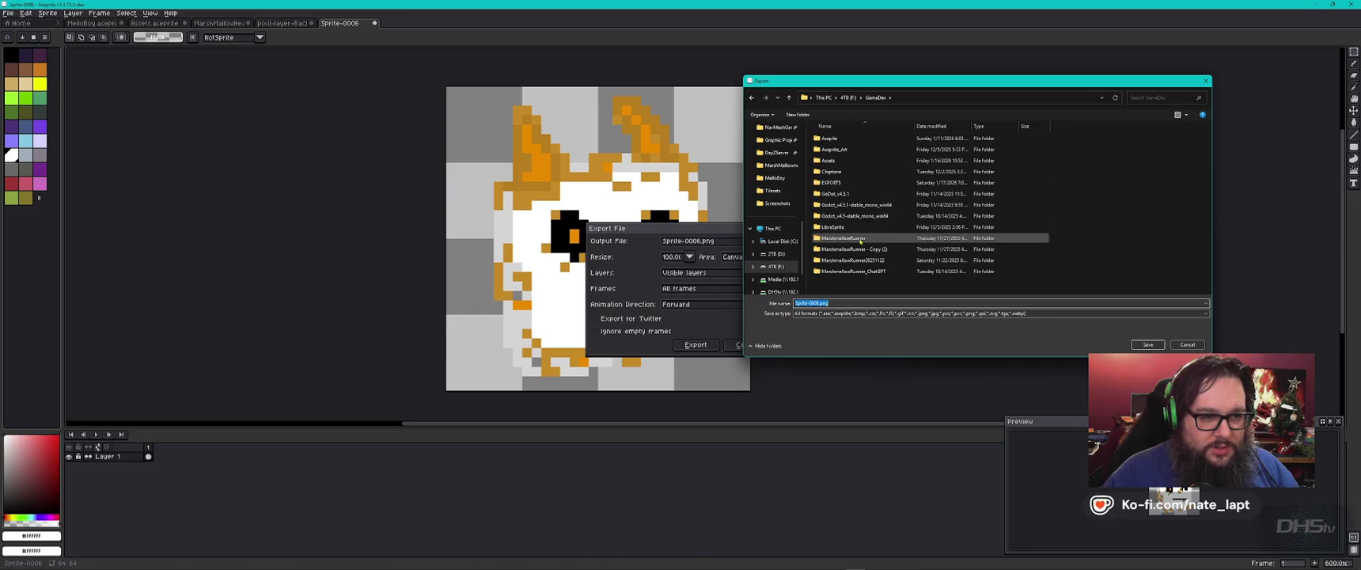
{"action": "double_click", "coordinate": [838, 161]}
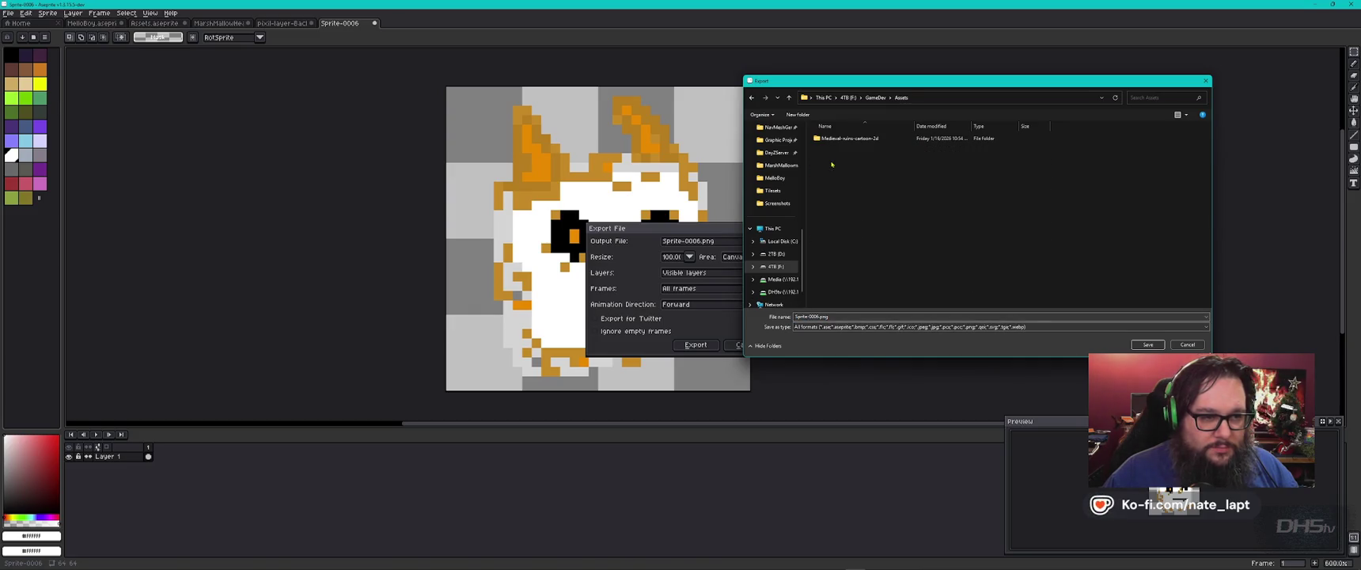
{"action": "left_click", "coordinate": [878, 97]}
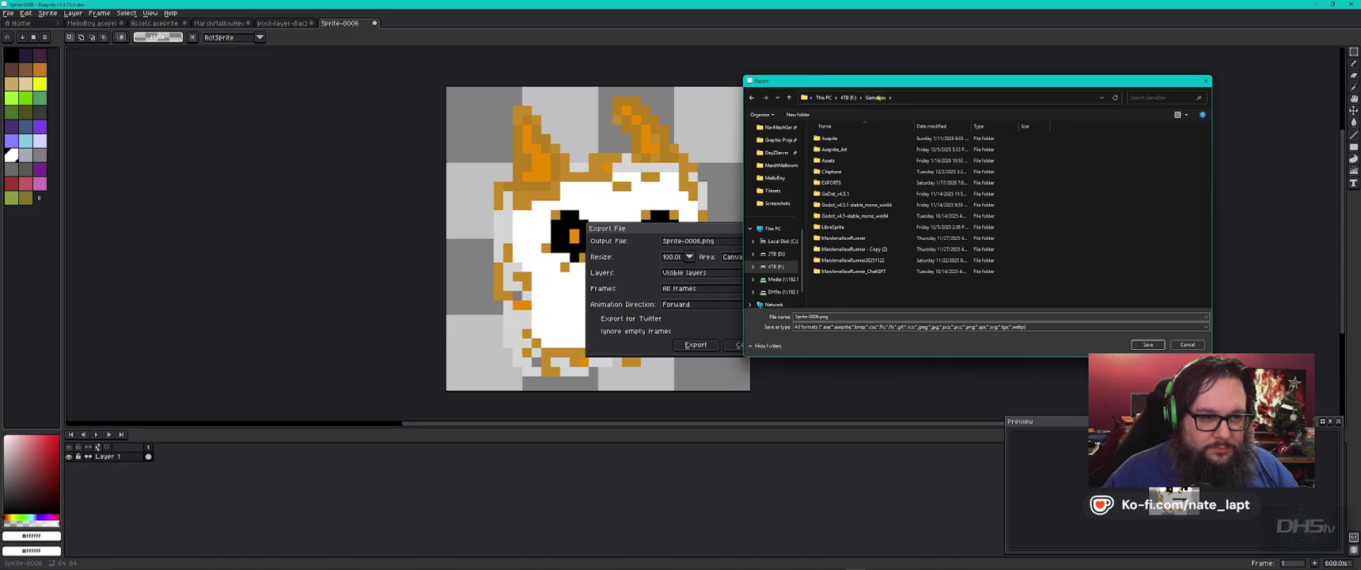
{"action": "double_click", "coordinate": [837, 140]}
{"action": "type", "text": "Mello_Base"}
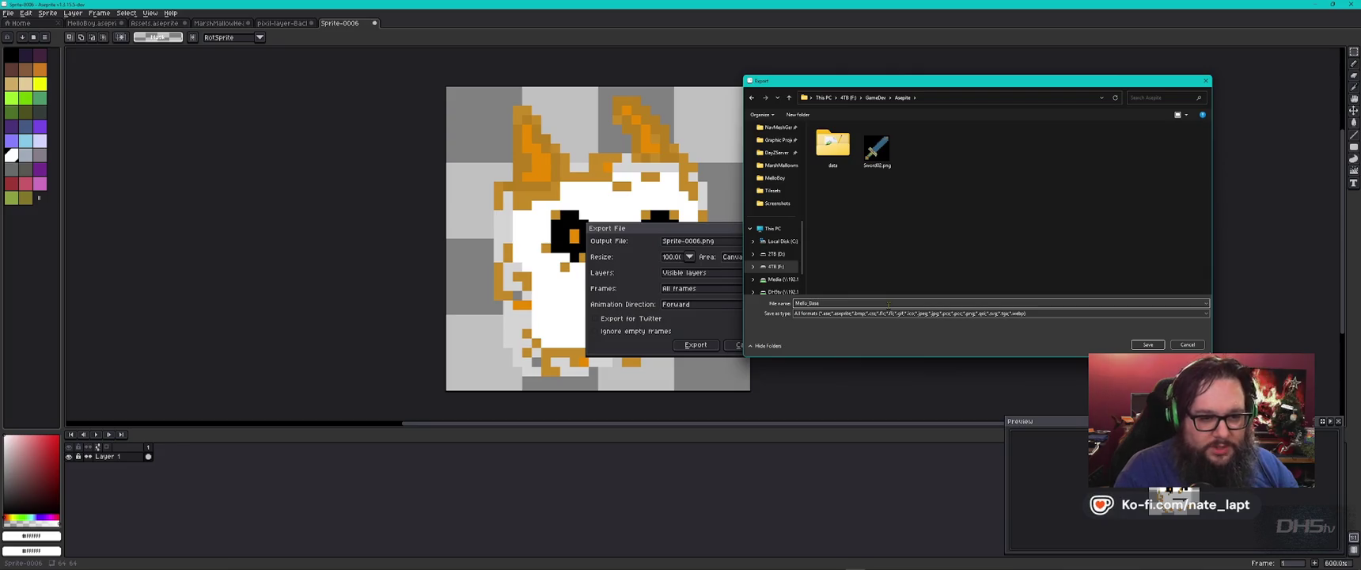
{"action": "key", "text": "Return"}
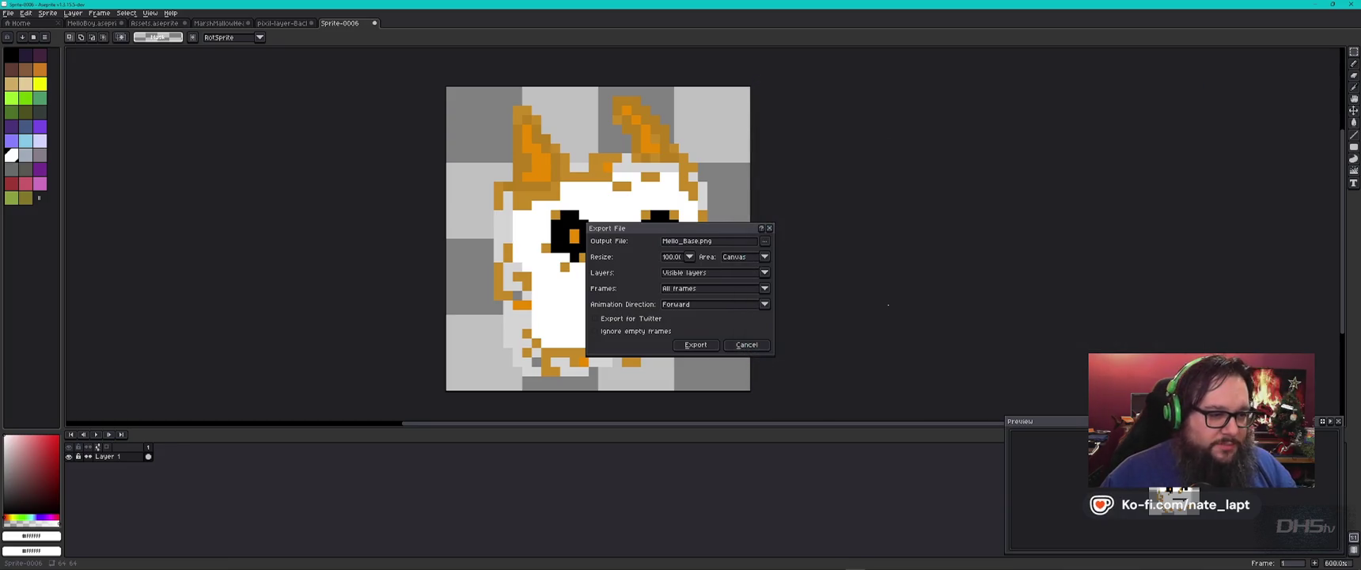
{"action": "left_click", "coordinate": [697, 346]}
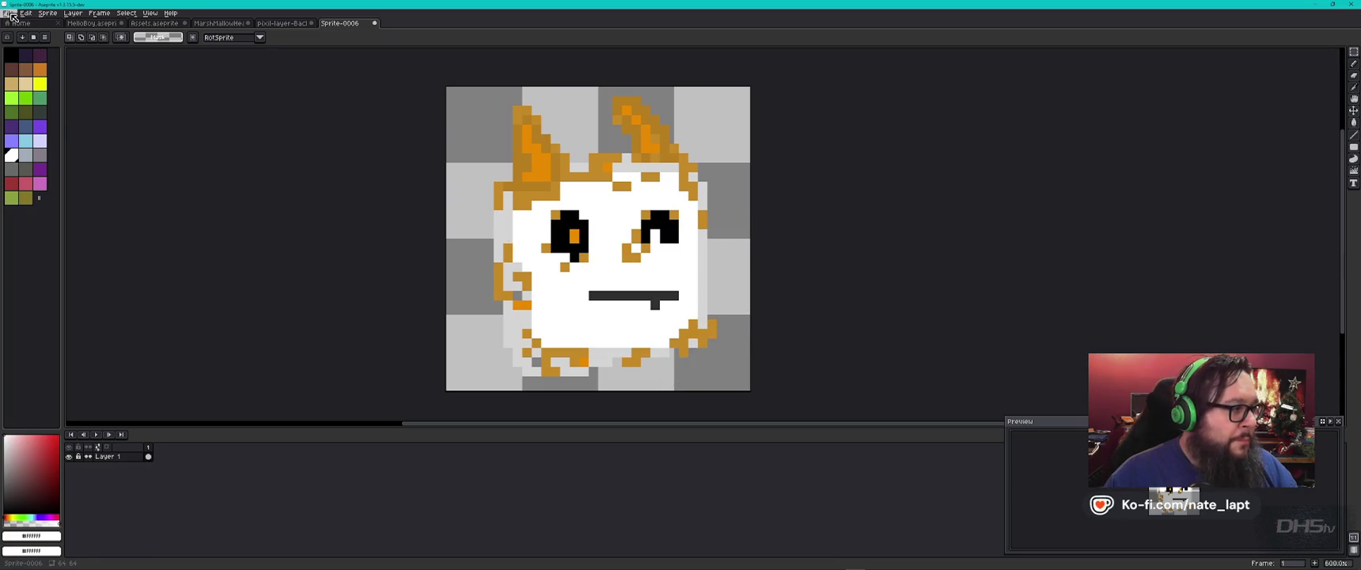
- Export a 400% resized copy as Mello_Base_400x.png
{"action": "left_click", "coordinate": [12, 13]}
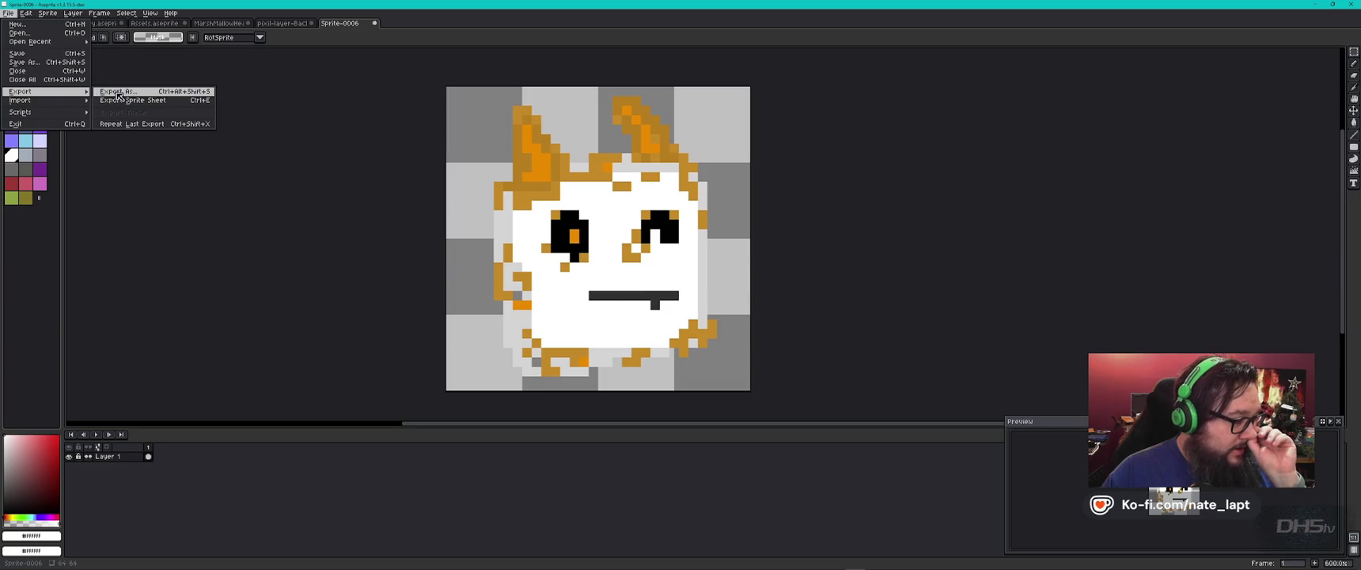
{"action": "left_click", "coordinate": [119, 91]}
{"action": "left_click", "coordinate": [689, 256]}
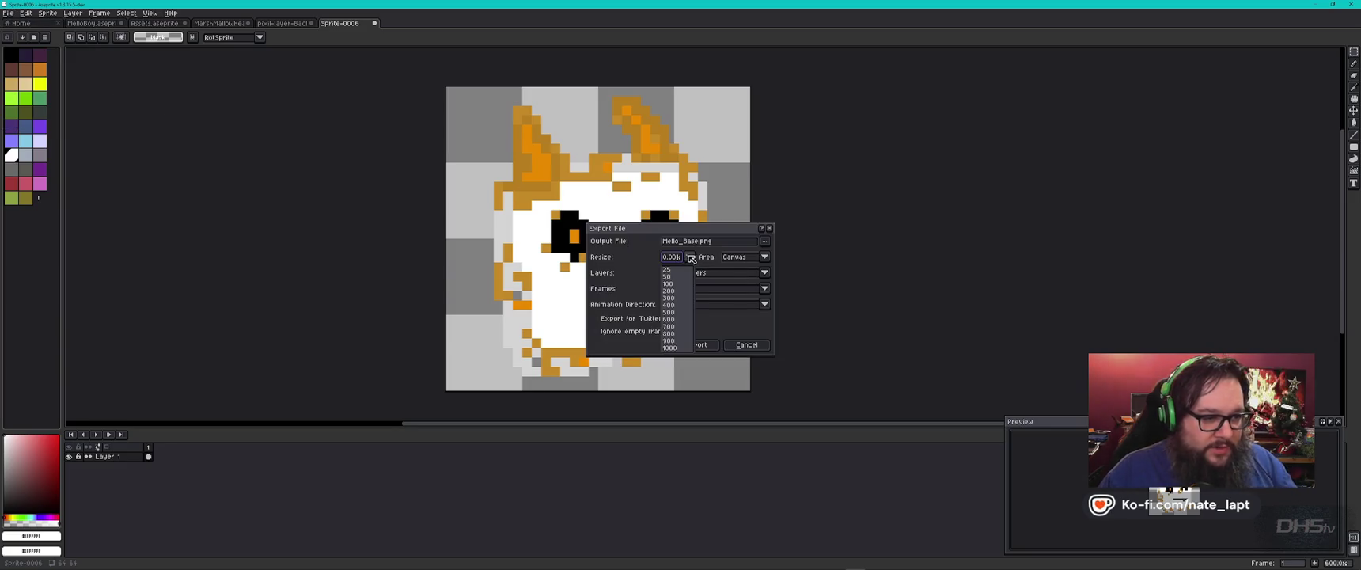
{"action": "left_click", "coordinate": [679, 309]}
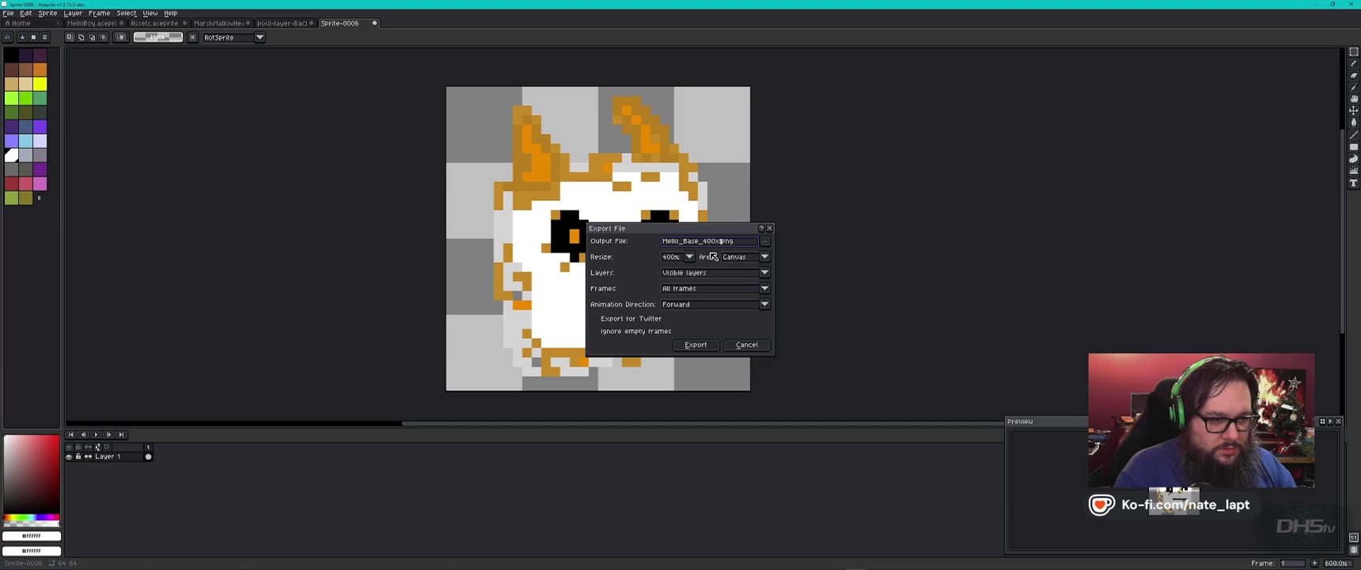
{"action": "left_click", "coordinate": [696, 344]}
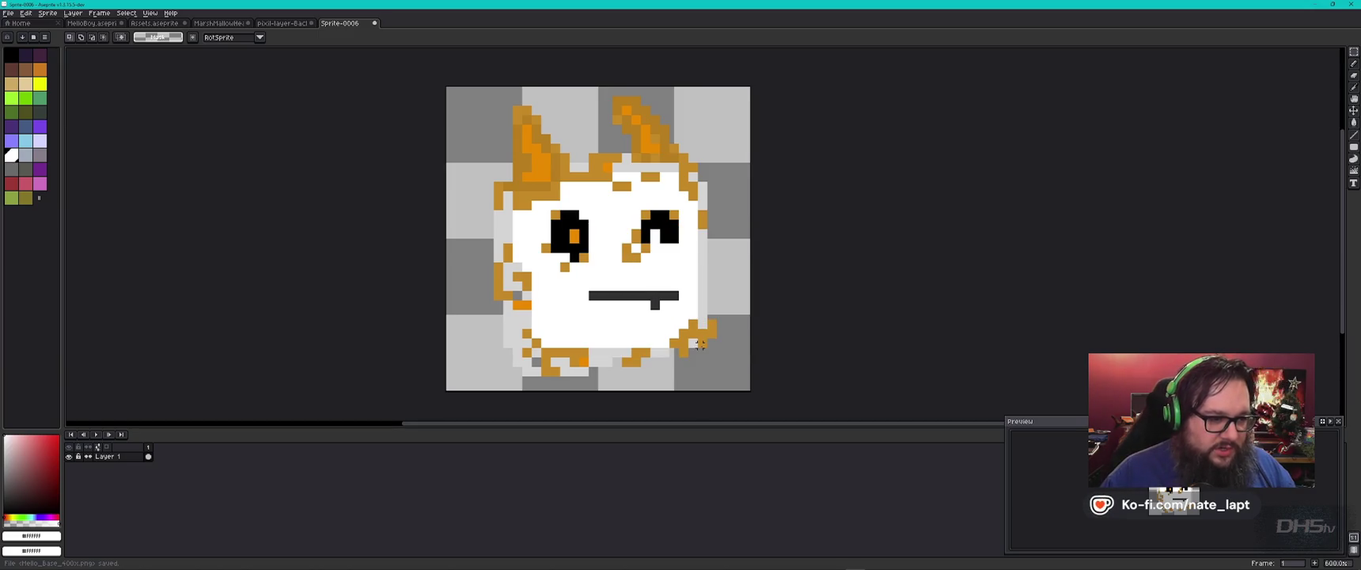
- In File Explorer, find the Aseprite folder and open Mello_Base_400x.png in Photos
{"action": "key", "text": "alt+Tab"}
{"action": "key", "text": "Tab"}
{"action": "key", "text": "Tab"}
{"action": "key", "text": "Tab"}
{"action": "key", "text": "Tab"}
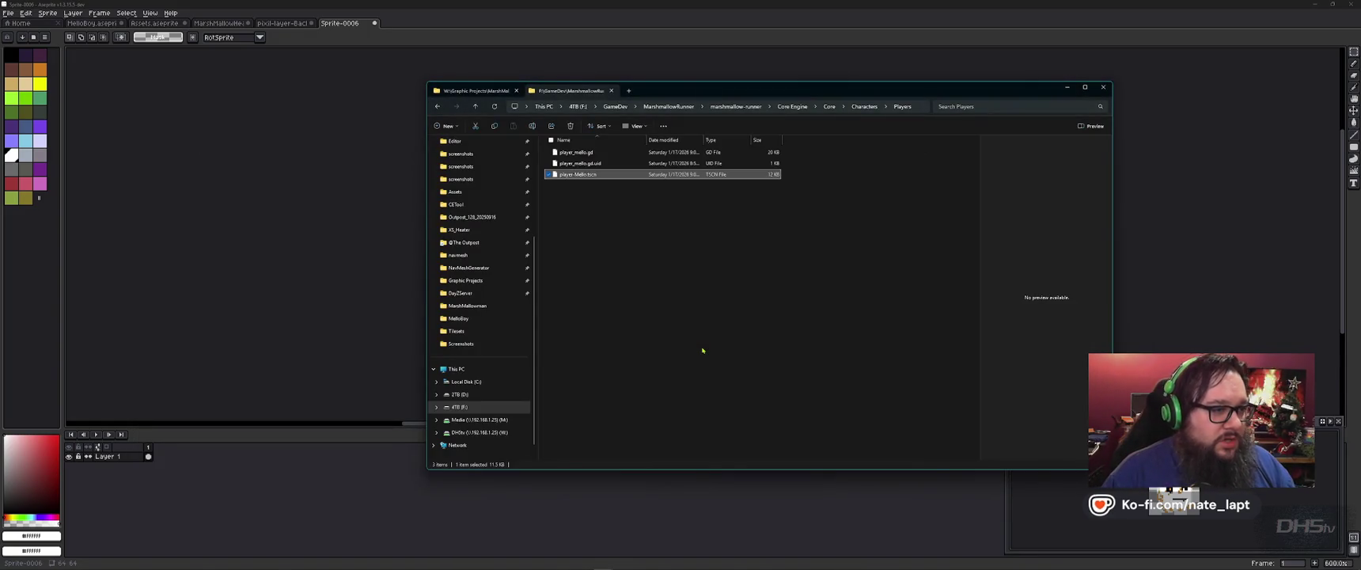
{"action": "key", "text": "ctrl+Tab"}
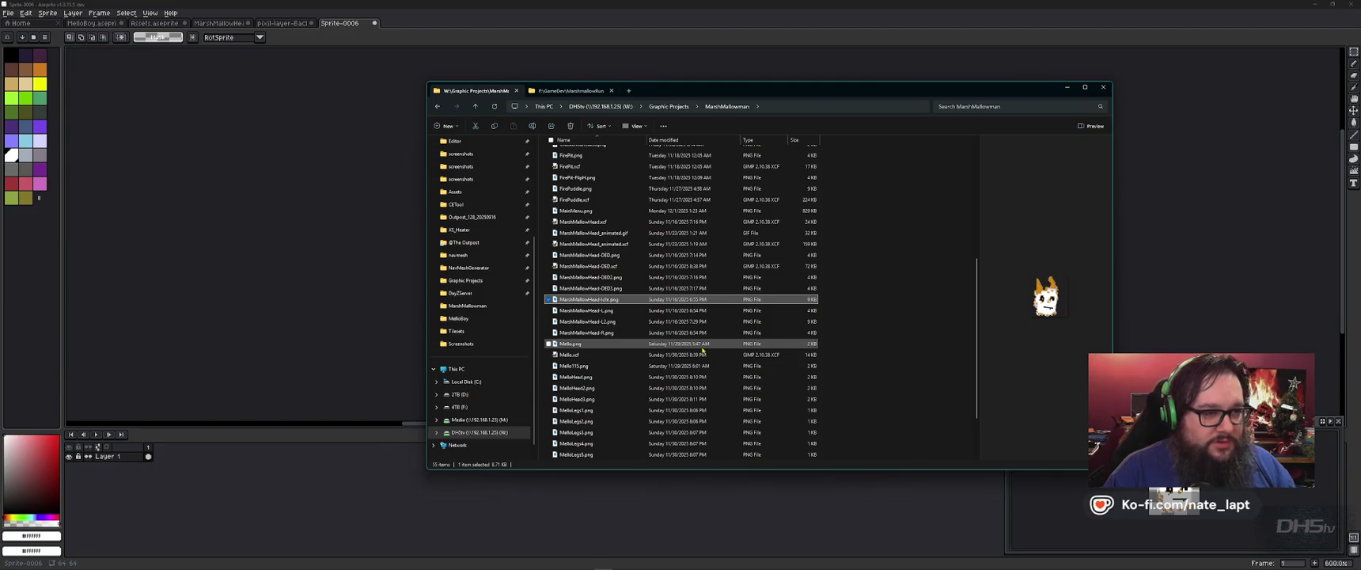
{"action": "key", "text": "alt+Up"}
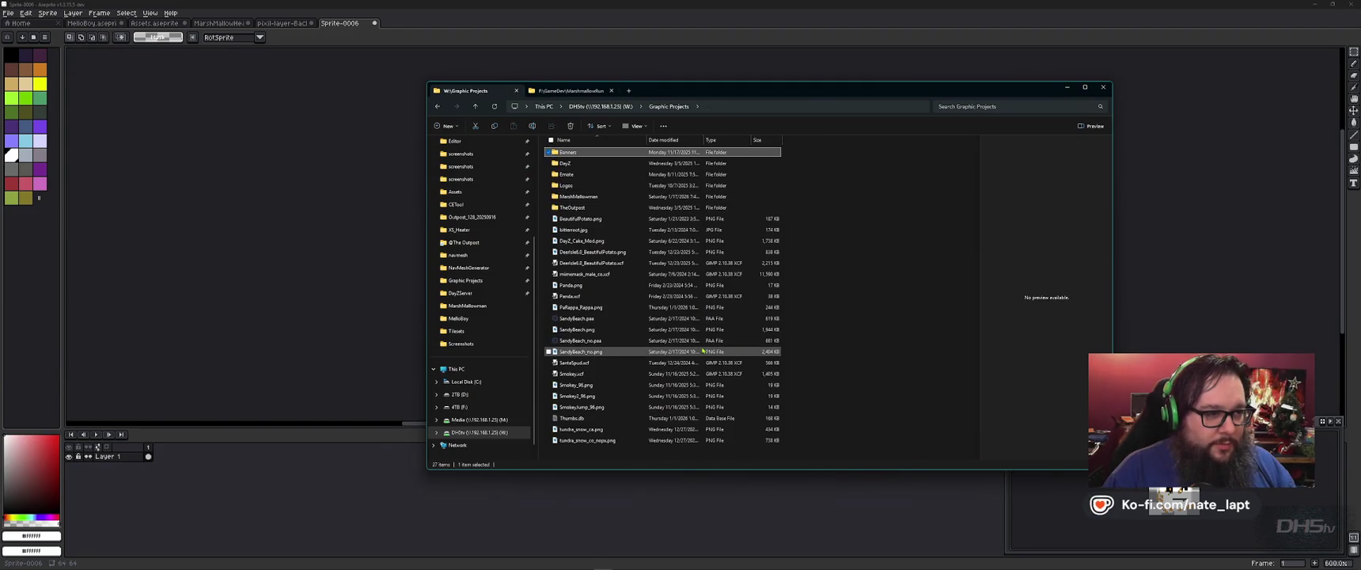
{"action": "key", "text": "ctrl+Tab"}
{"action": "key", "text": "alt+Up"}
{"action": "key", "text": "alt+Up"}
{"action": "key", "text": "alt+Up"}
{"action": "key", "text": "alt+Up"}
{"action": "key", "text": "alt+Up"}
{"action": "key", "text": "alt+Up"}
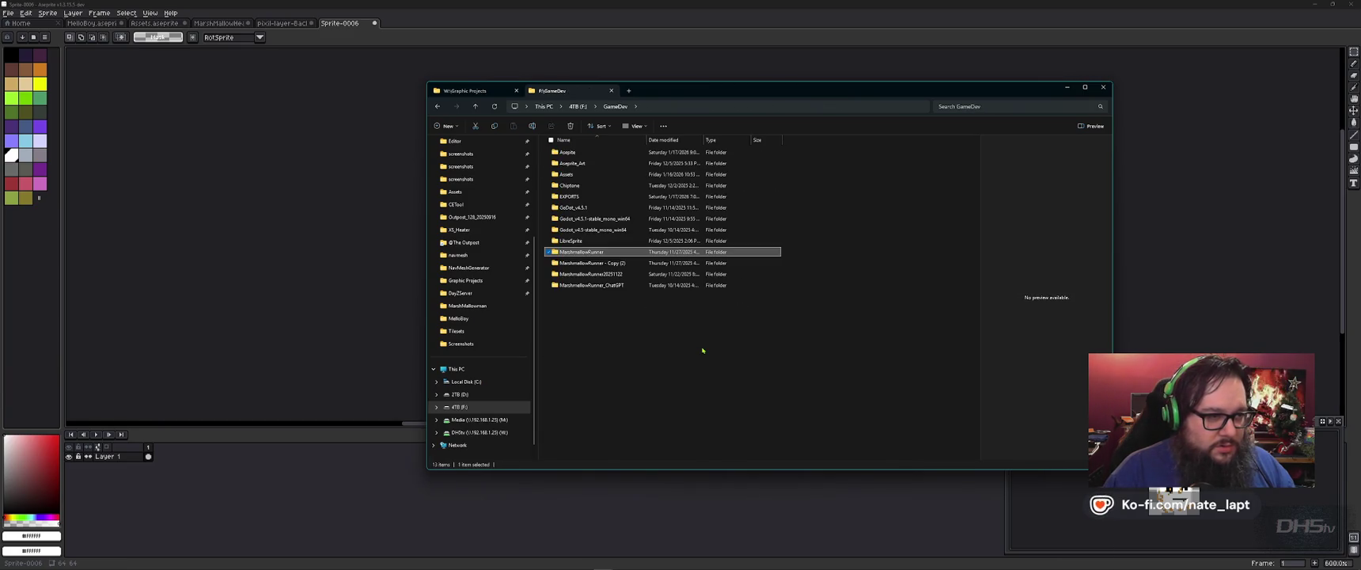
{"action": "key", "text": "Home"}
{"action": "key", "text": "Return"}
{"action": "key", "text": "Down"}
{"action": "key", "text": "Down"}
{"action": "key", "text": "Down"}
{"action": "key", "text": "Down"}
{"action": "key", "text": "Down"}
{"action": "key", "text": "Down"}
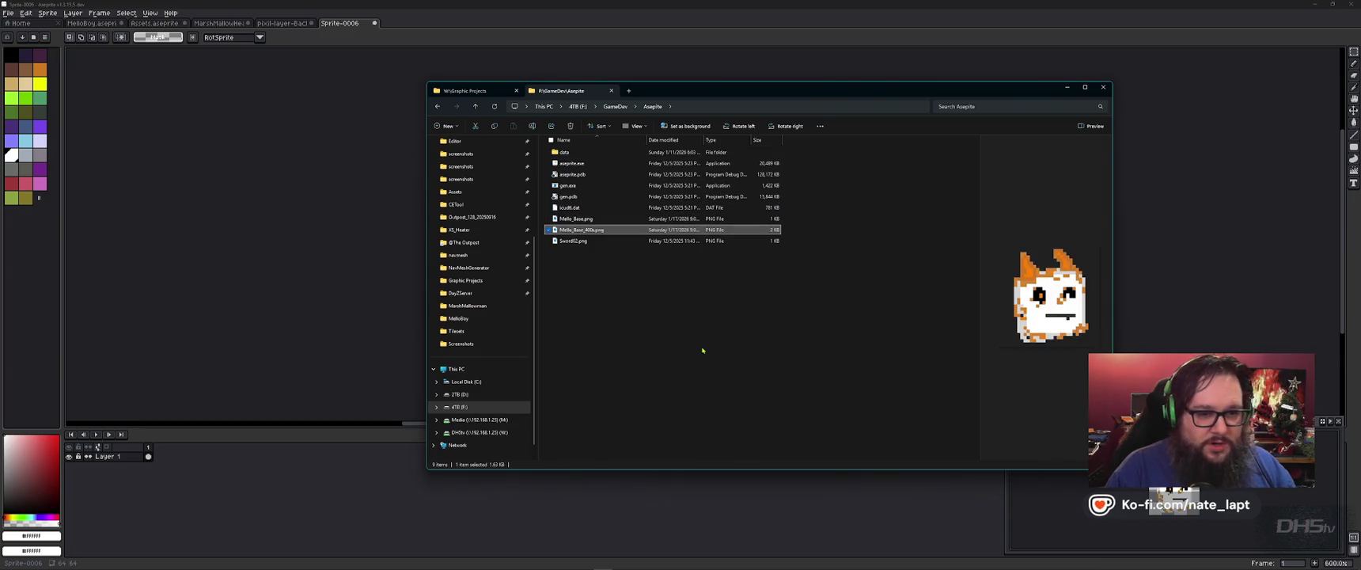
{"action": "key", "text": "Return"}
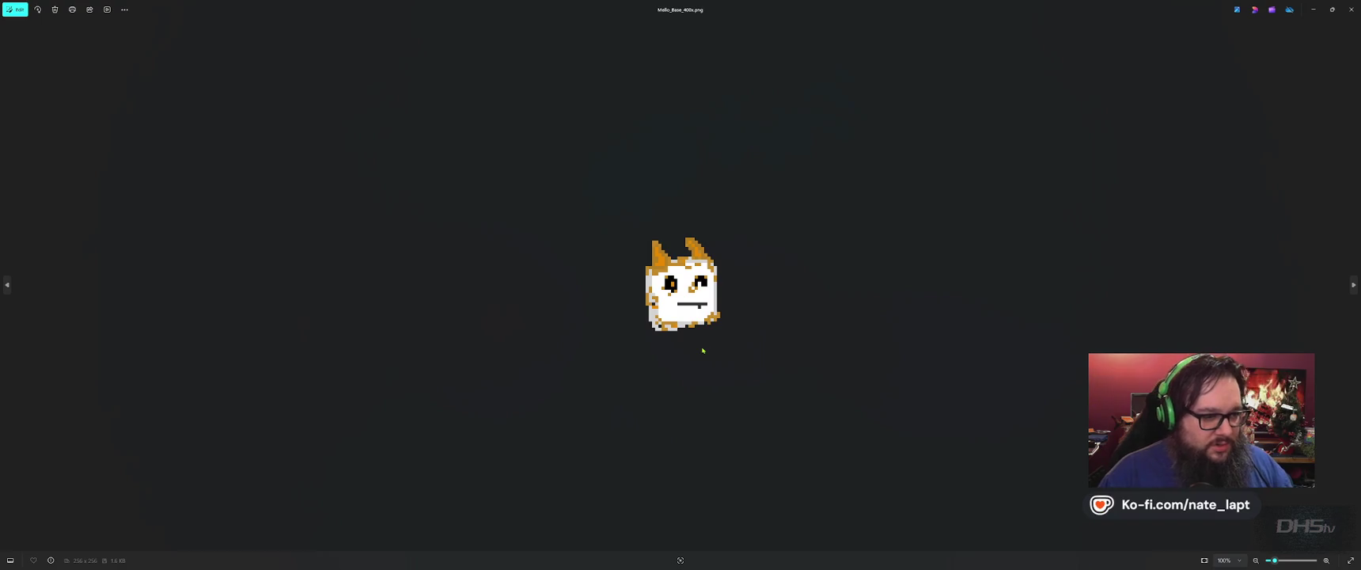
- Compare it with the 64×64 Mello_Base.png, then close Photos and return to Aseprite
{"action": "scroll", "coordinate": [700, 301], "scroll_direction": "up", "scroll_amount": 4}
{"action": "scroll", "coordinate": [701, 301], "scroll_direction": "down", "scroll_amount": 3}
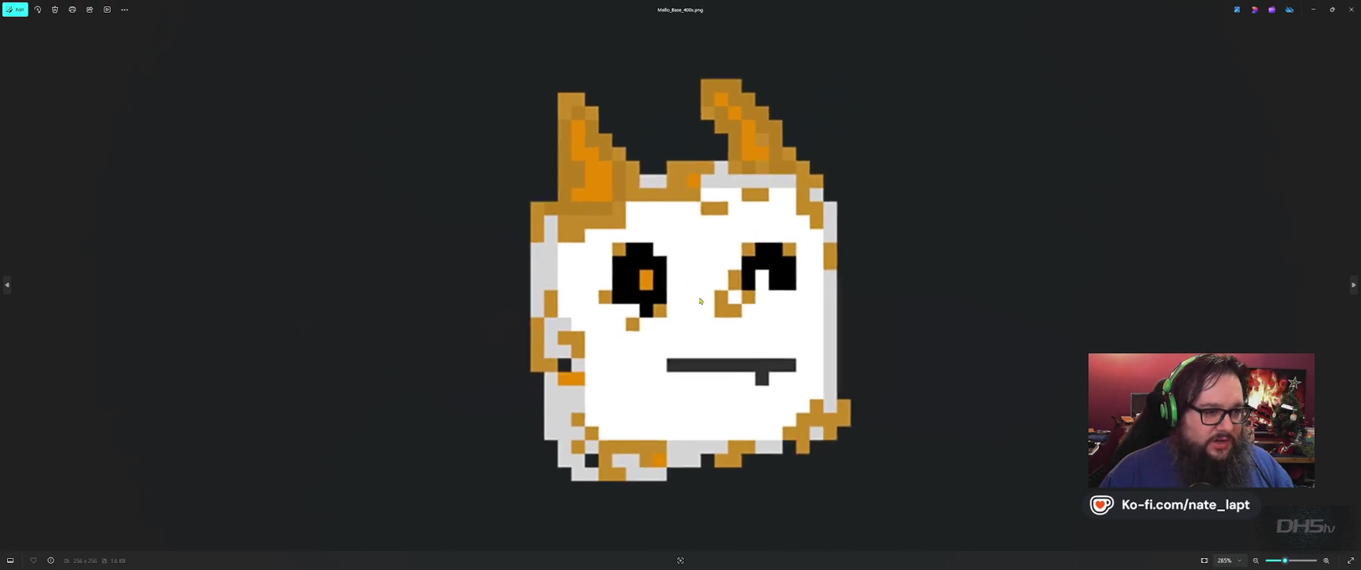
{"action": "scroll", "coordinate": [701, 302], "scroll_direction": "down", "scroll_amount": 1}
{"action": "scroll", "coordinate": [700, 302], "scroll_direction": "up", "scroll_amount": 2}
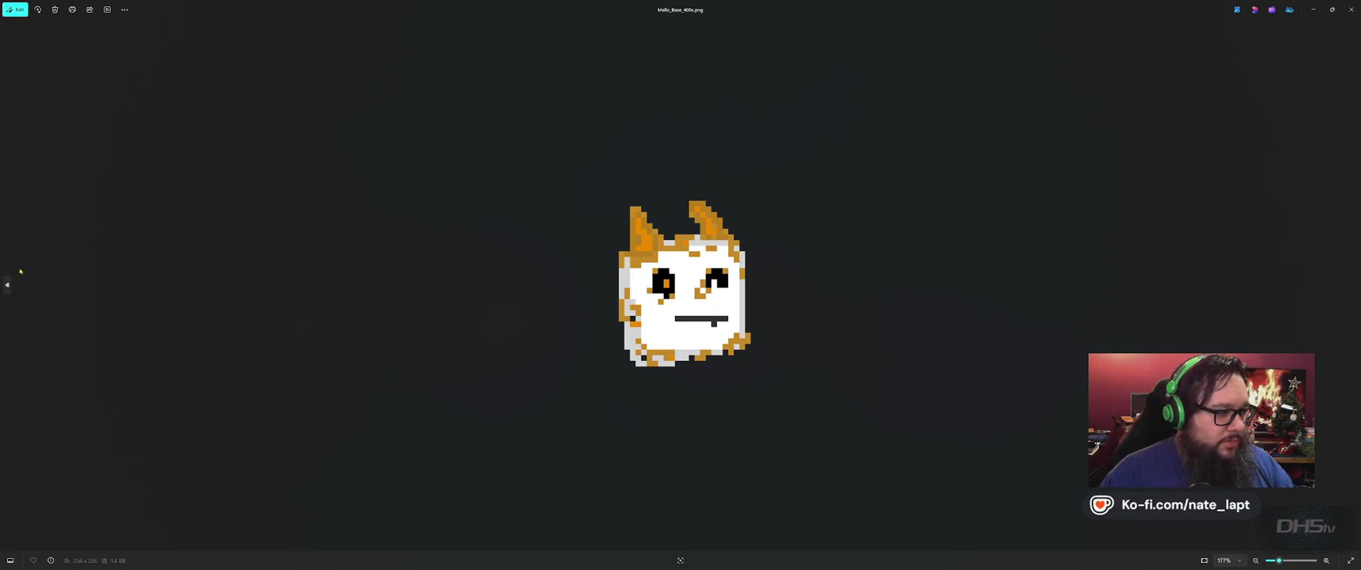
{"action": "left_click", "coordinate": [8, 289]}
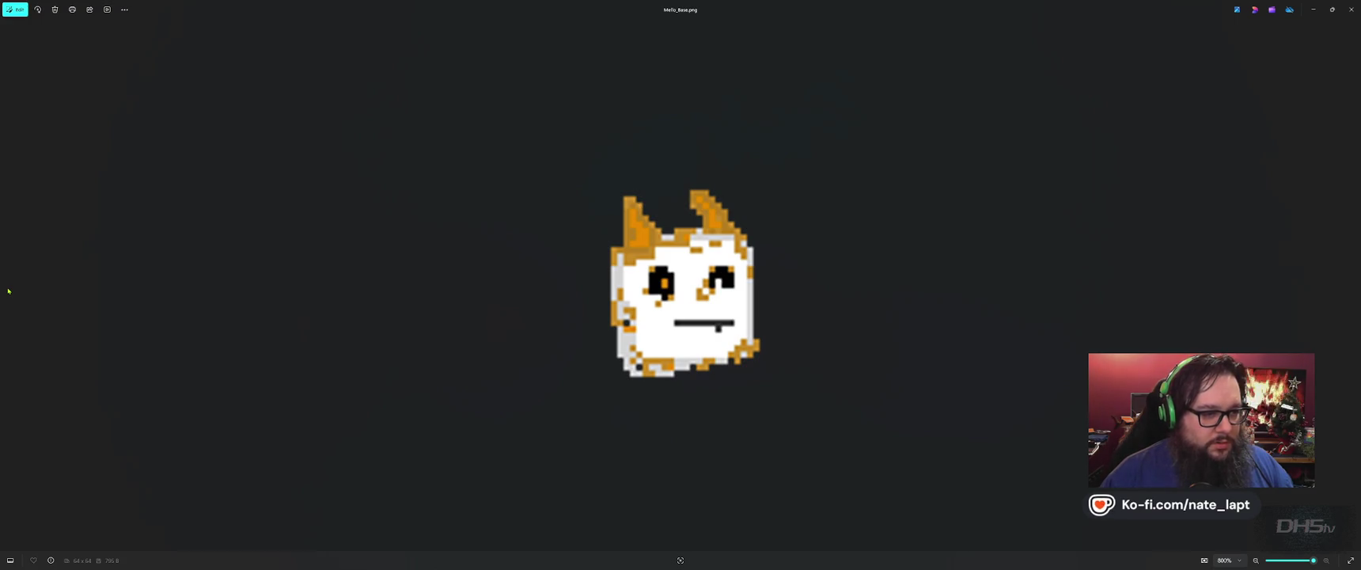
{"action": "scroll", "coordinate": [681, 293], "scroll_direction": "down", "scroll_amount": 3}
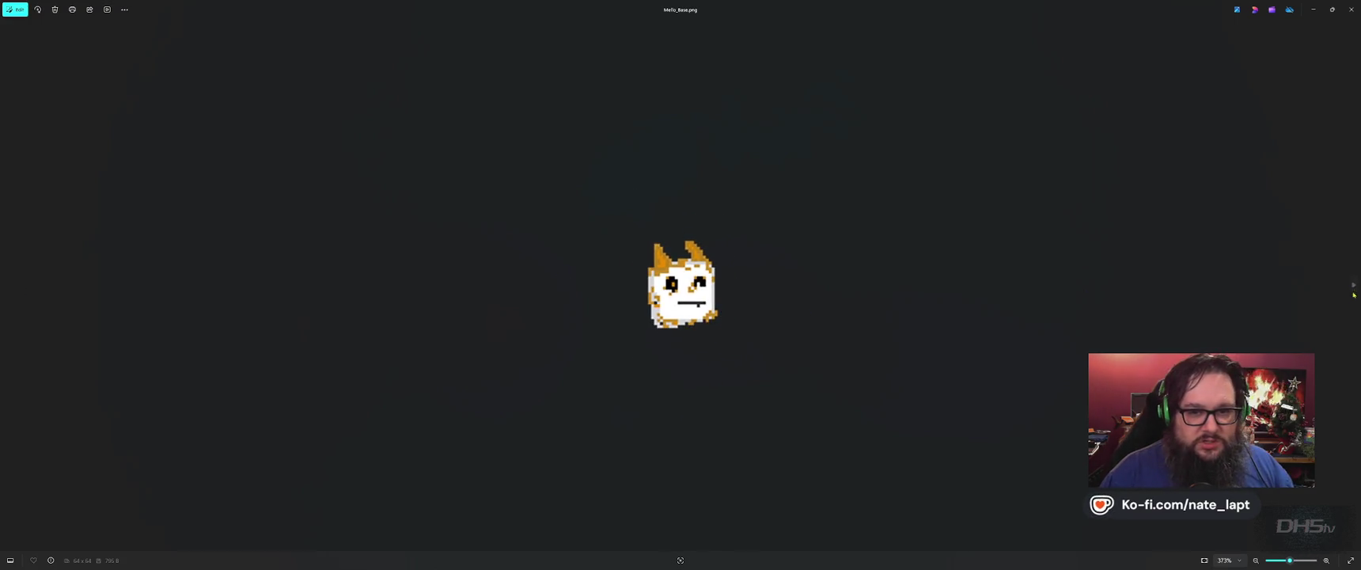
{"action": "left_click", "coordinate": [1351, 9]}
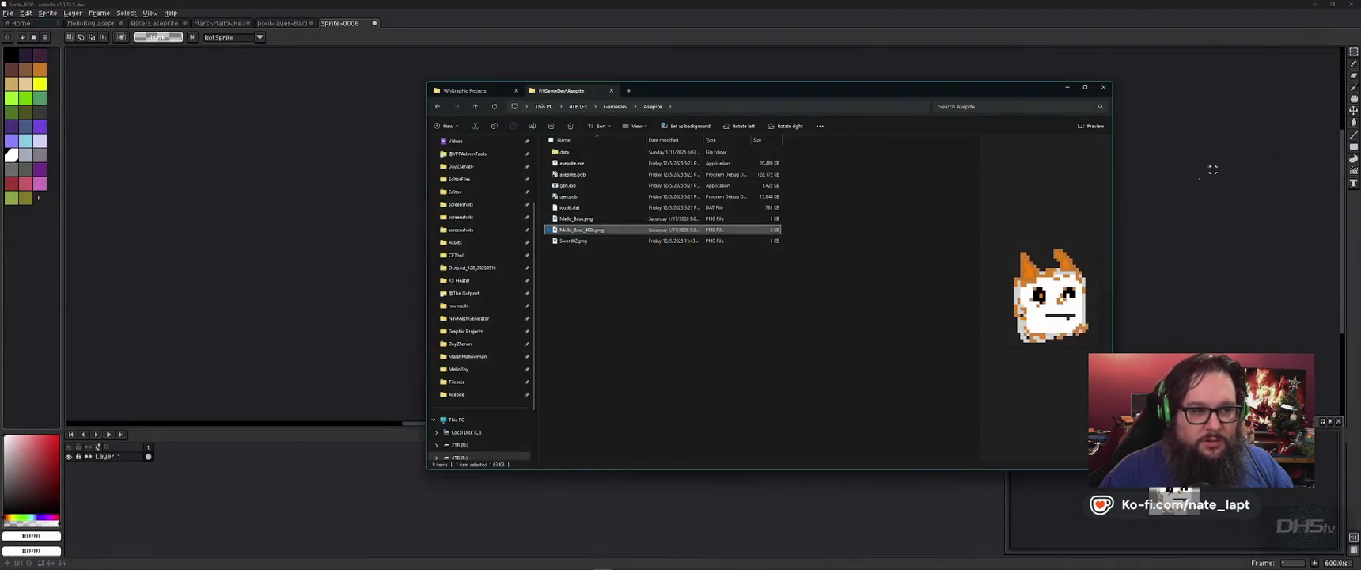
{"action": "left_click", "coordinate": [505, 37]}
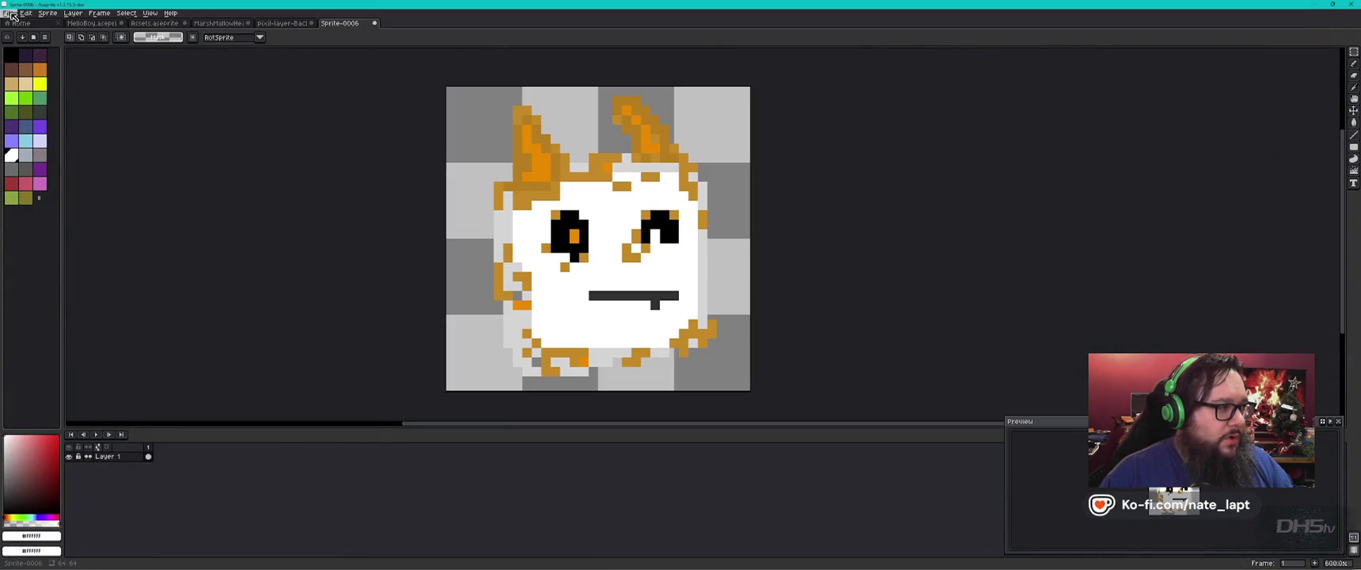
- Export the Mello sprite resized to 1000% as Mello_Base_1000x.png
{"action": "left_click", "coordinate": [13, 12]}
{"action": "mouse_move", "coordinate": [40, 92]}
{"action": "left_click", "coordinate": [126, 94]}
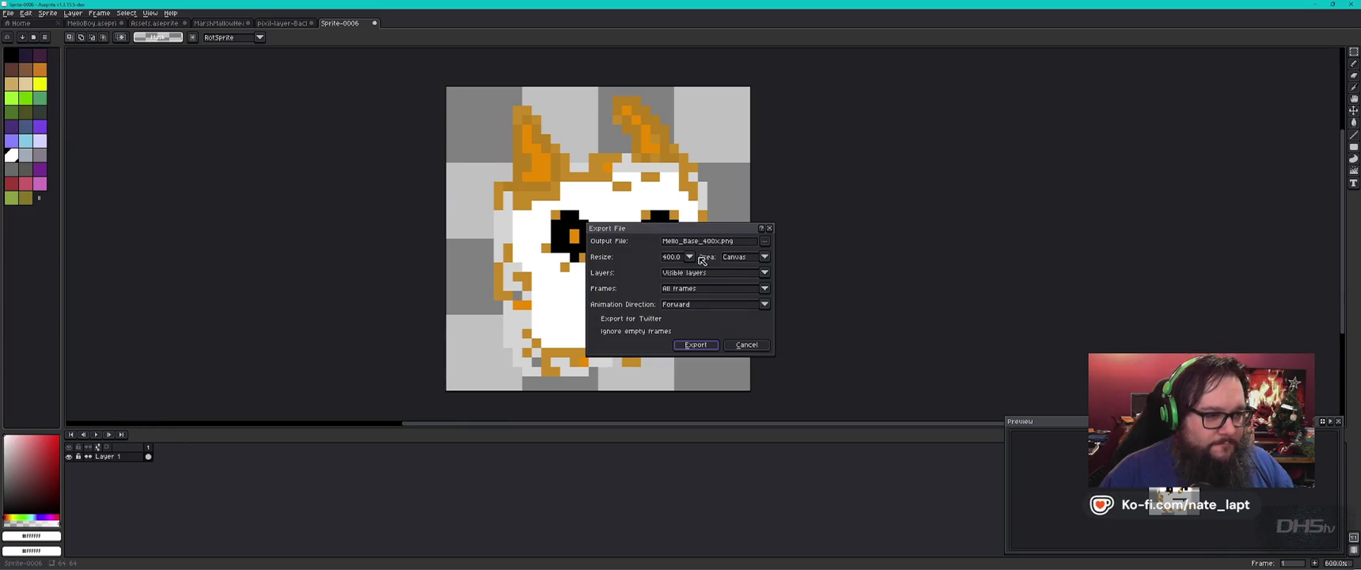
{"action": "left_click", "coordinate": [689, 257]}
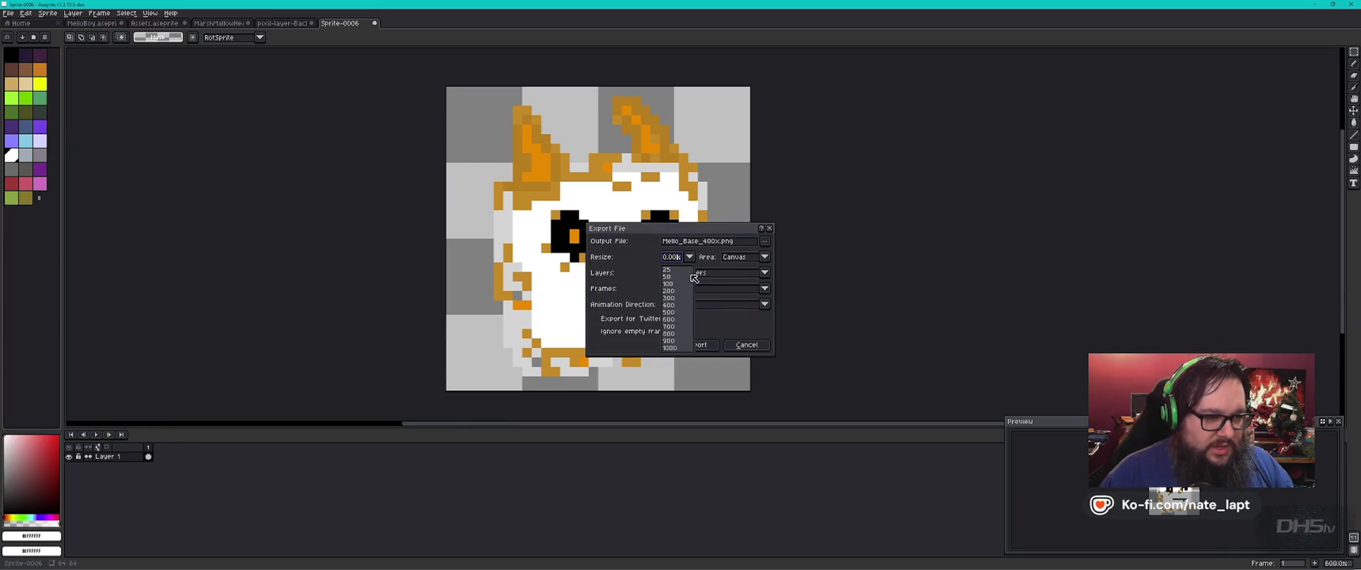
{"action": "left_click", "coordinate": [669, 348]}
{"action": "left_click", "coordinate": [705, 242]}
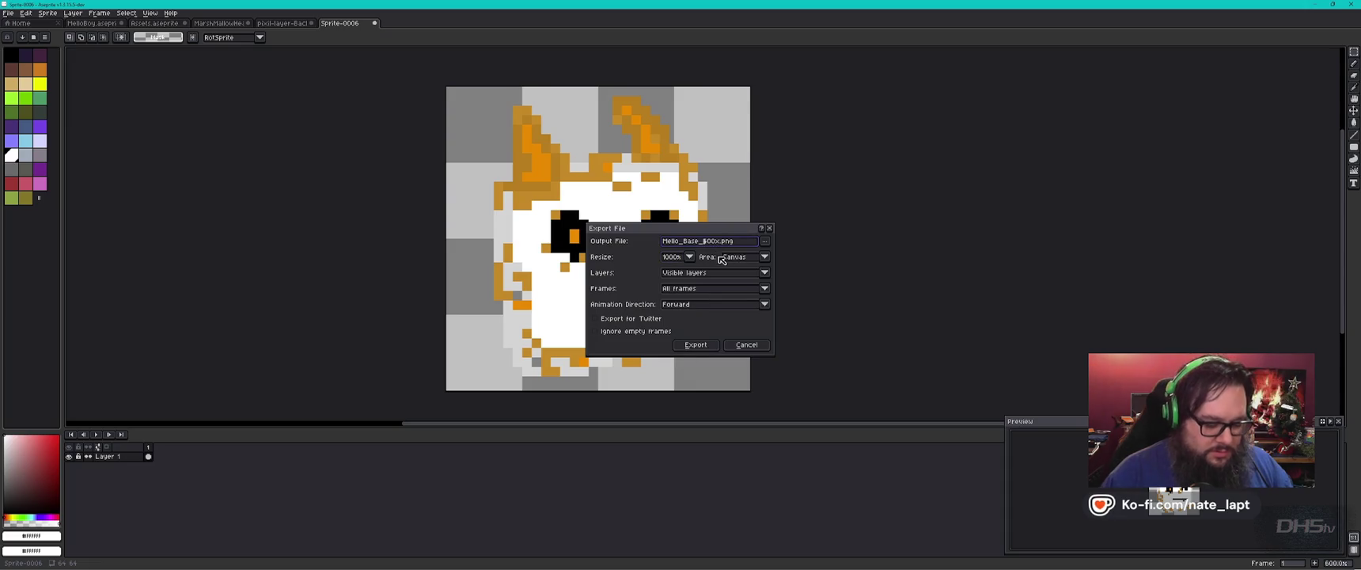
{"action": "type", "text": "10"}
{"action": "key", "text": "Return"}
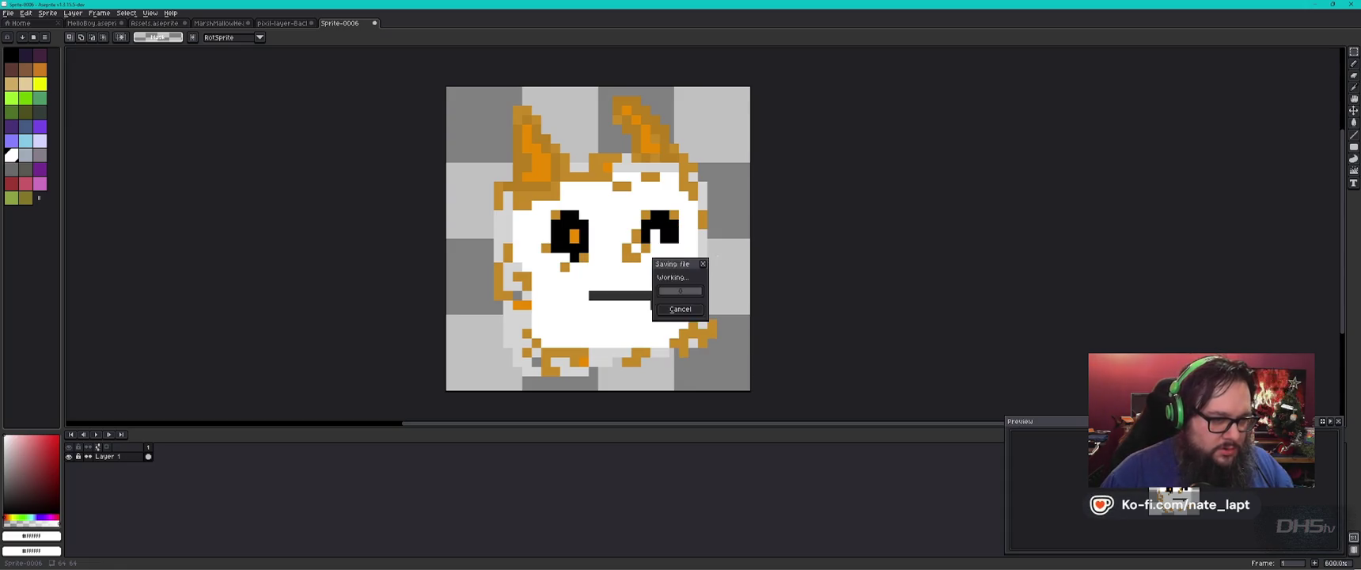
- Inspect Mello_Base_1000x.png in the photo viewer, then close it
{"action": "key", "text": "alt+Tab"}
{"action": "key", "text": "Down"}
{"action": "key", "text": "Down"}
{"action": "key", "text": "Return"}
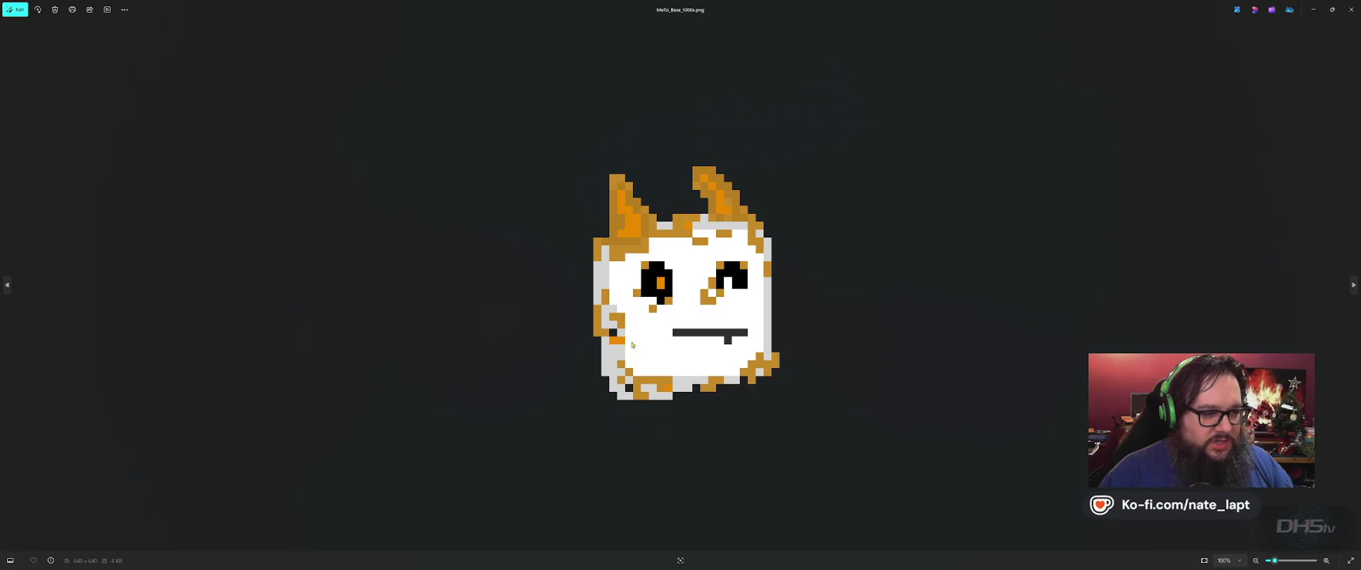
{"action": "scroll", "coordinate": [743, 244], "scroll_direction": "up", "scroll_amount": 1}
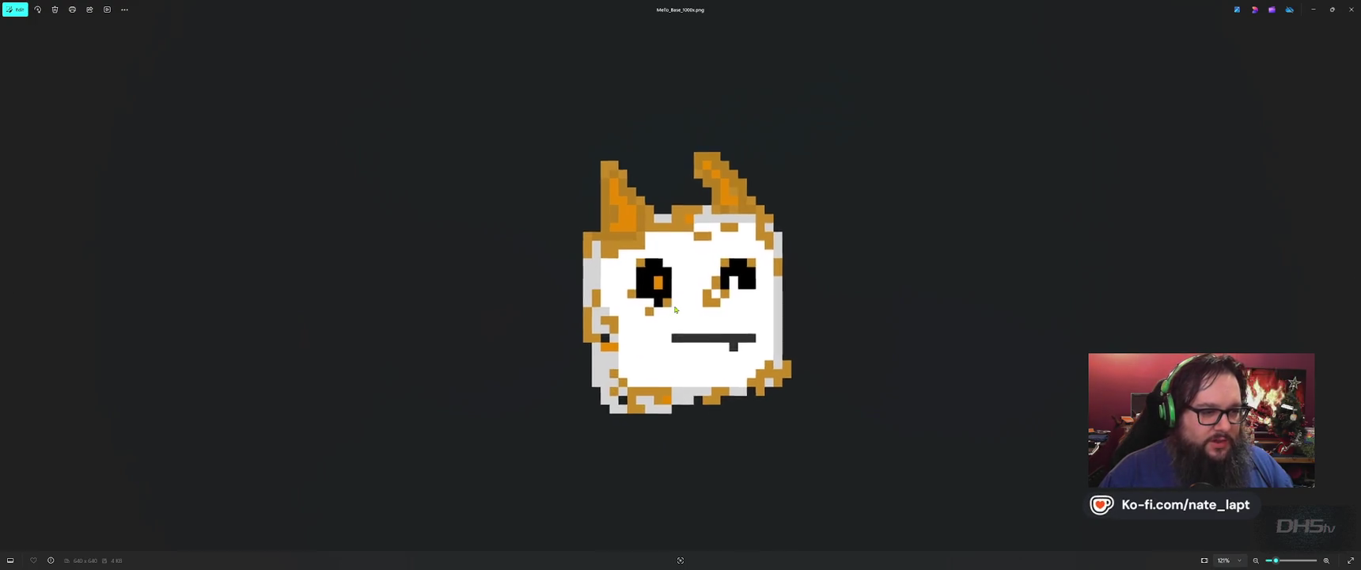
{"action": "scroll", "coordinate": [800, 272], "scroll_direction": "up", "scroll_amount": 3}
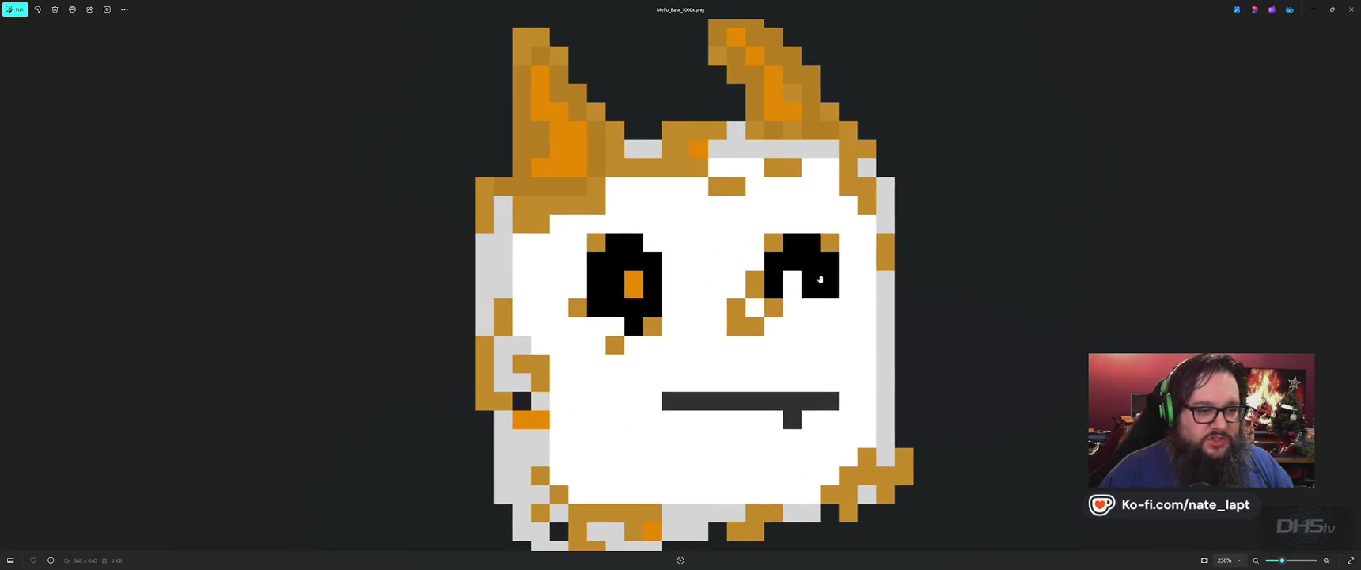
{"action": "scroll", "coordinate": [1353, 284], "scroll_direction": "down", "scroll_amount": 2}
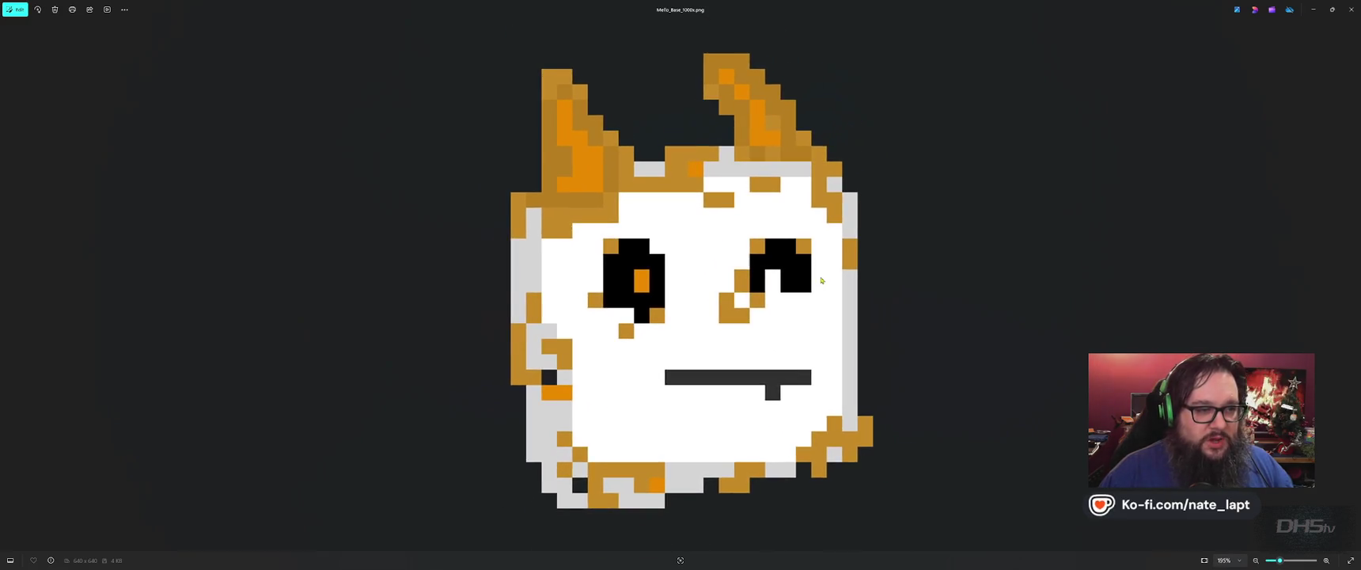
{"action": "left_click", "coordinate": [1352, 9]}
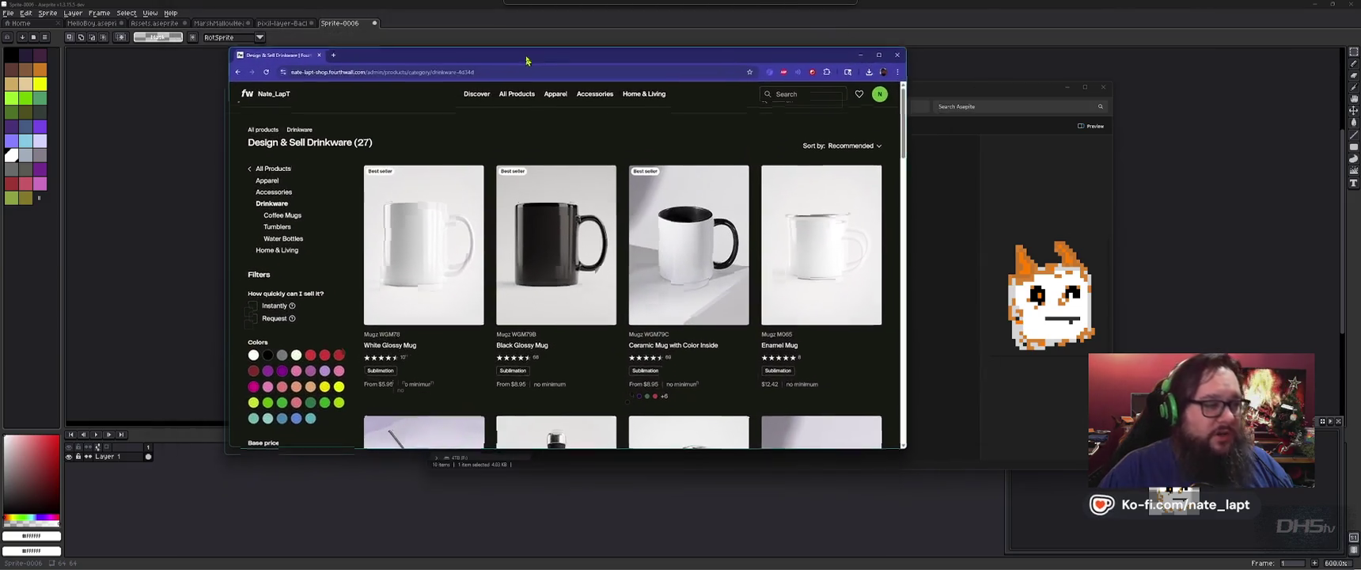
- Start a Black Glossy Mug design in the maximized browser, then place the designer beside Aseprite
{"action": "left_click_drag", "start_coordinate": [510, 16], "coordinate": [531, 51]}
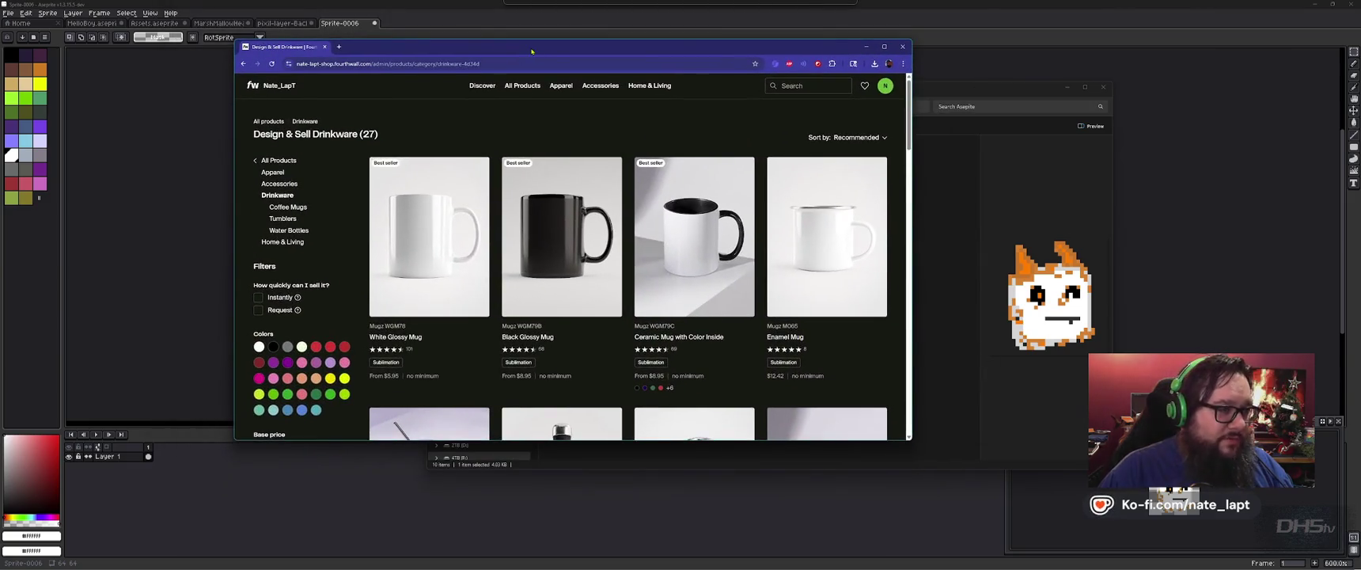
{"action": "double_click", "coordinate": [536, 49]}
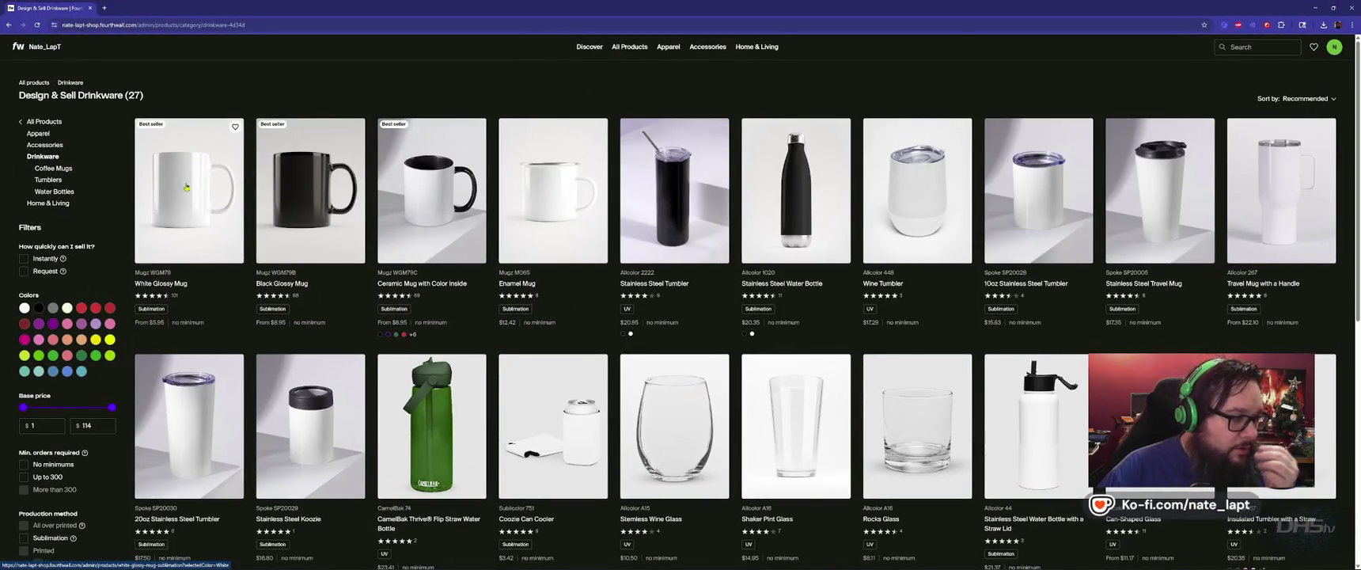
{"action": "left_click", "coordinate": [308, 200]}
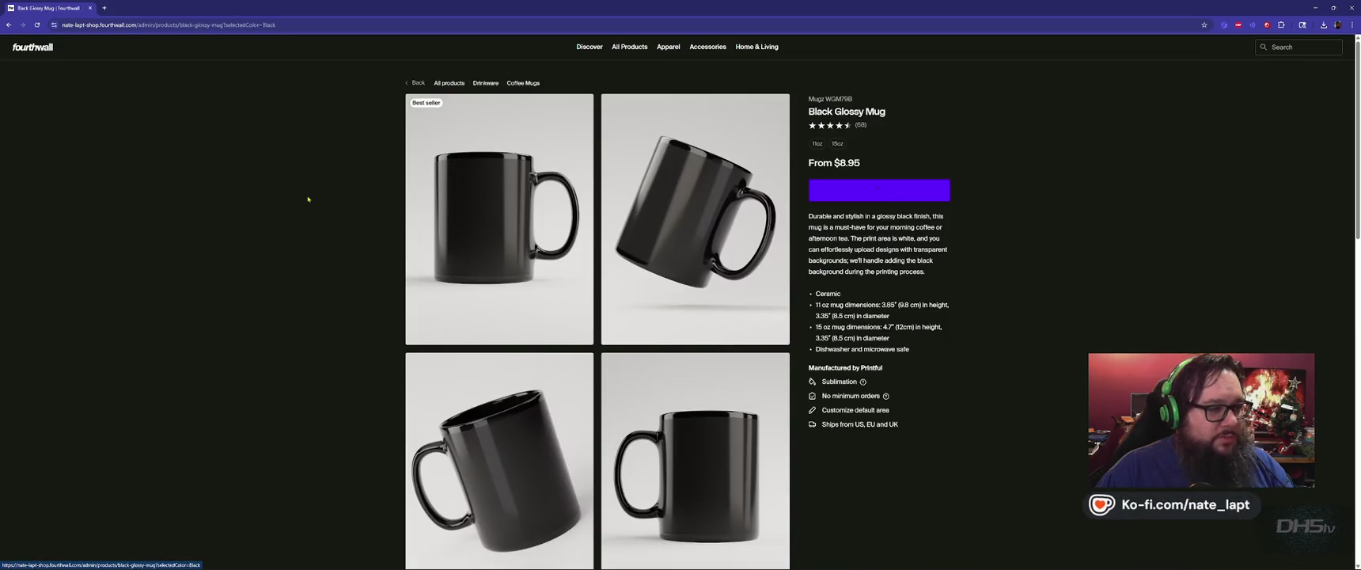
{"action": "left_click", "coordinate": [900, 189]}
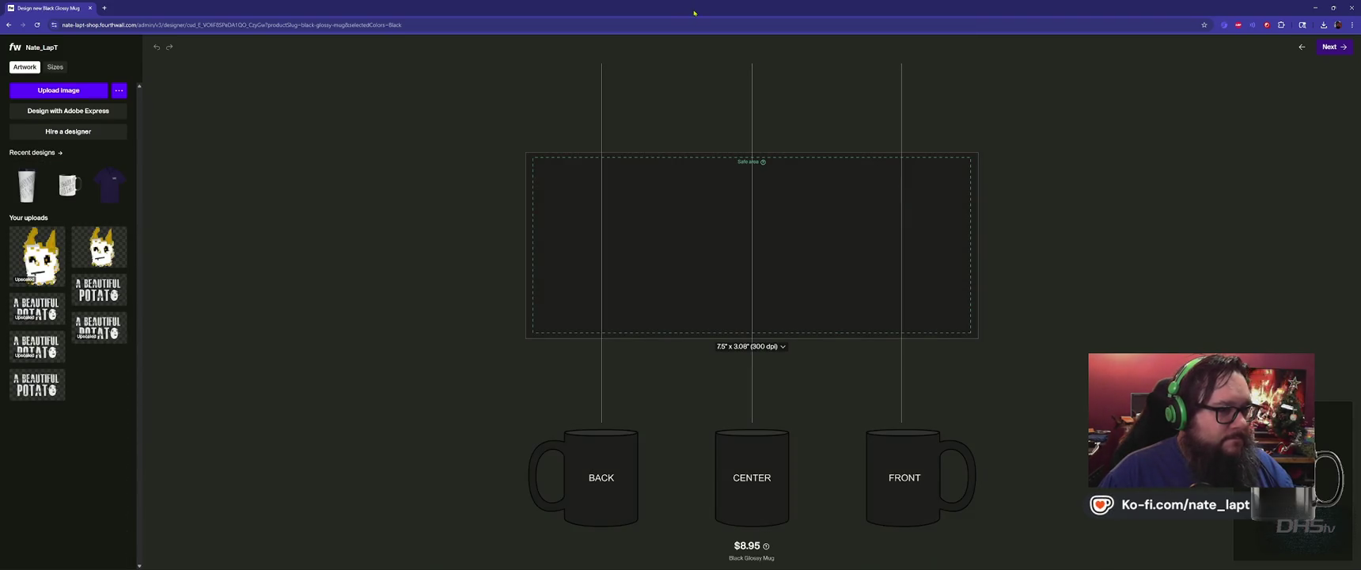
{"action": "left_click_drag", "start_coordinate": [694, 13], "coordinate": [601, 4]}
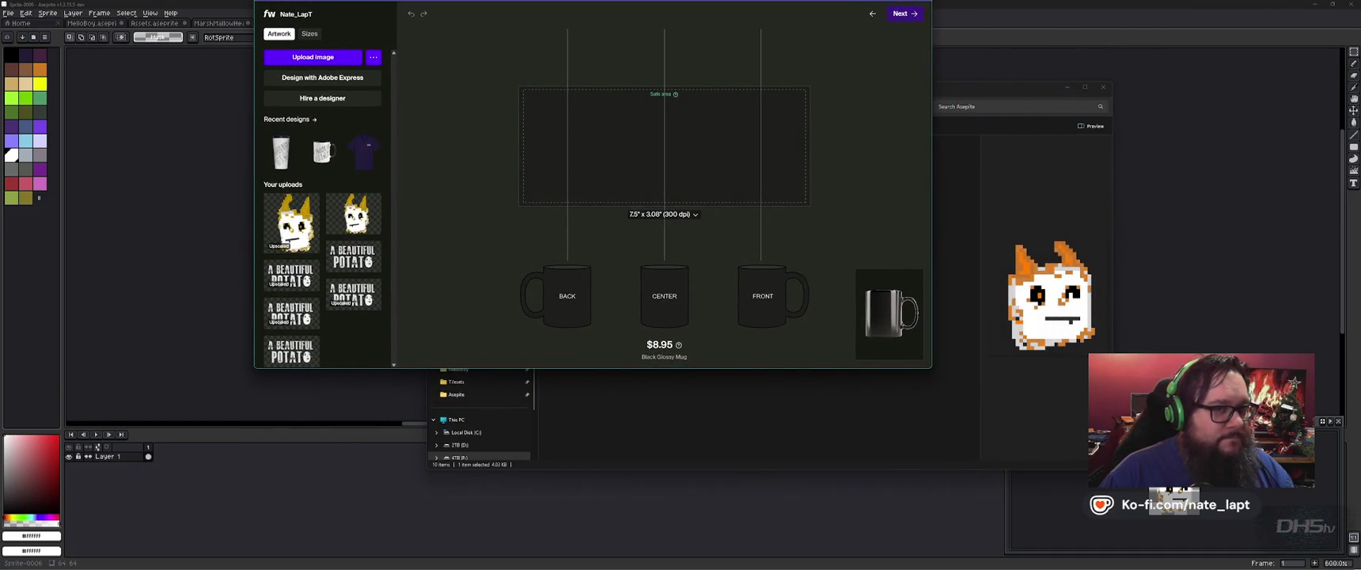
{"action": "left_click_drag", "start_coordinate": [934, 368], "coordinate": [1348, 525]}
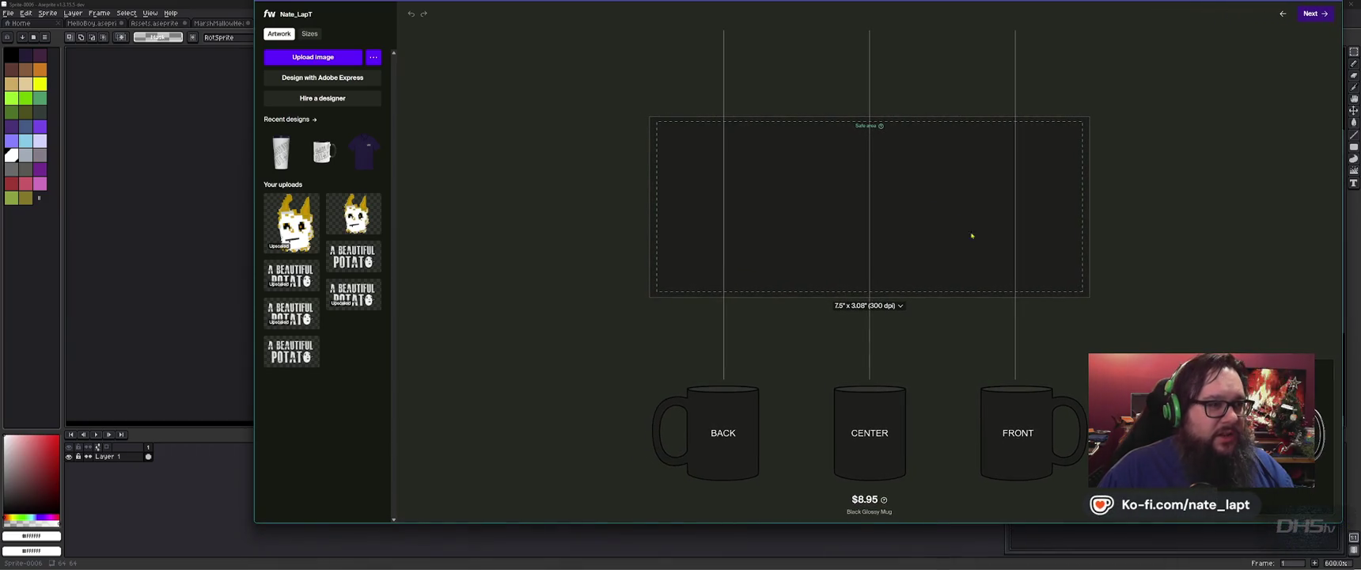
{"action": "left_click_drag", "start_coordinate": [792, 3], "coordinate": [656, 9]}
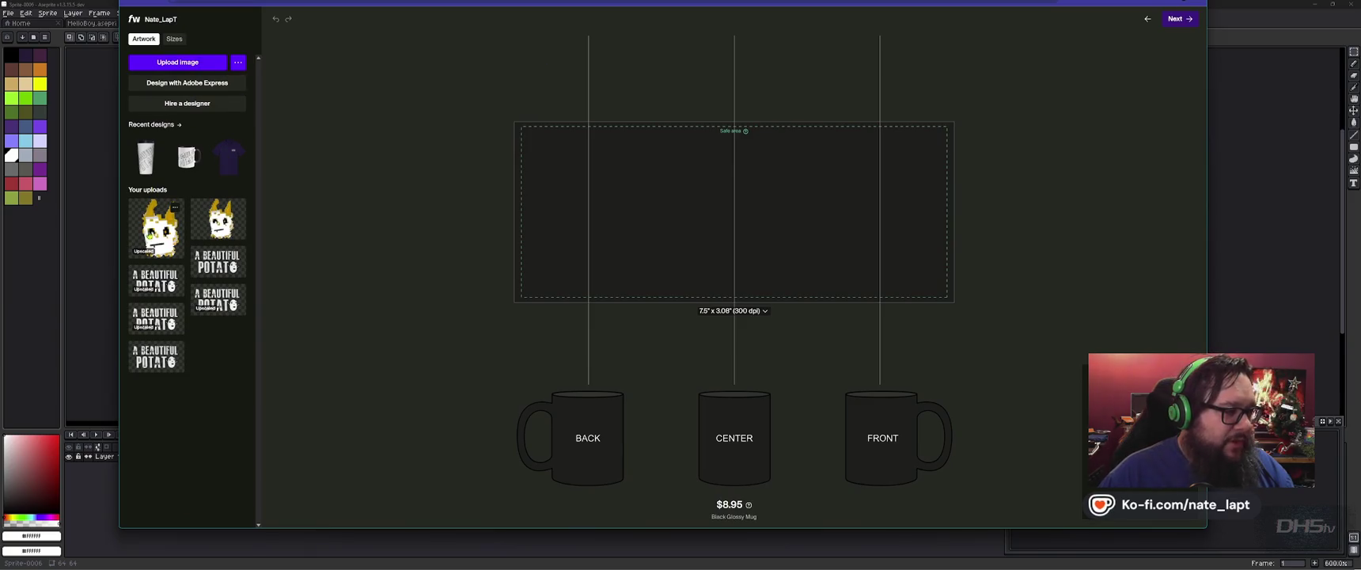
- Upload the Mello sprite to the mug print area and accept its upscaled version
{"action": "left_click", "coordinate": [178, 63]}
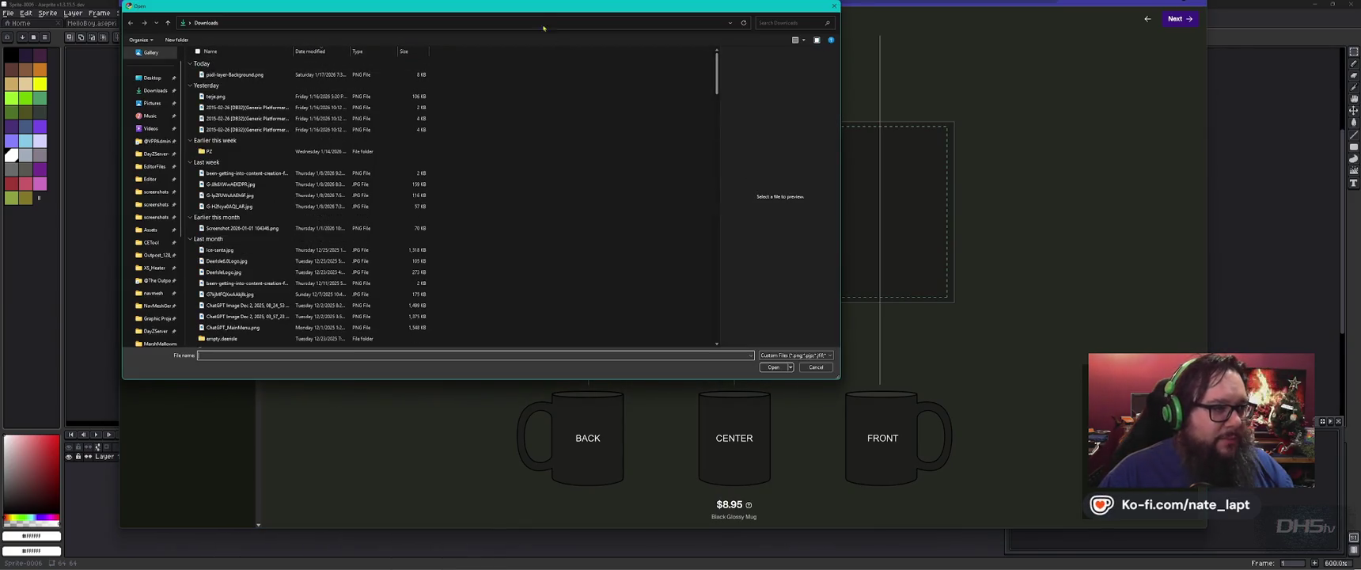
{"action": "key", "text": "Escape"}
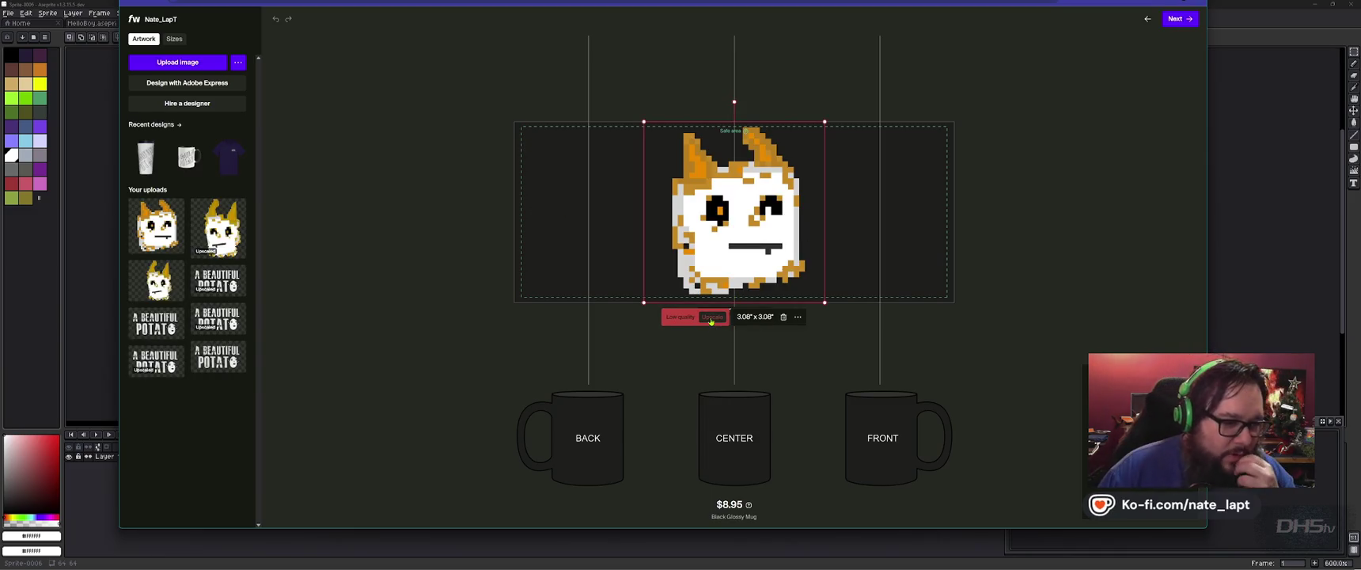
{"action": "left_click", "coordinate": [712, 317]}
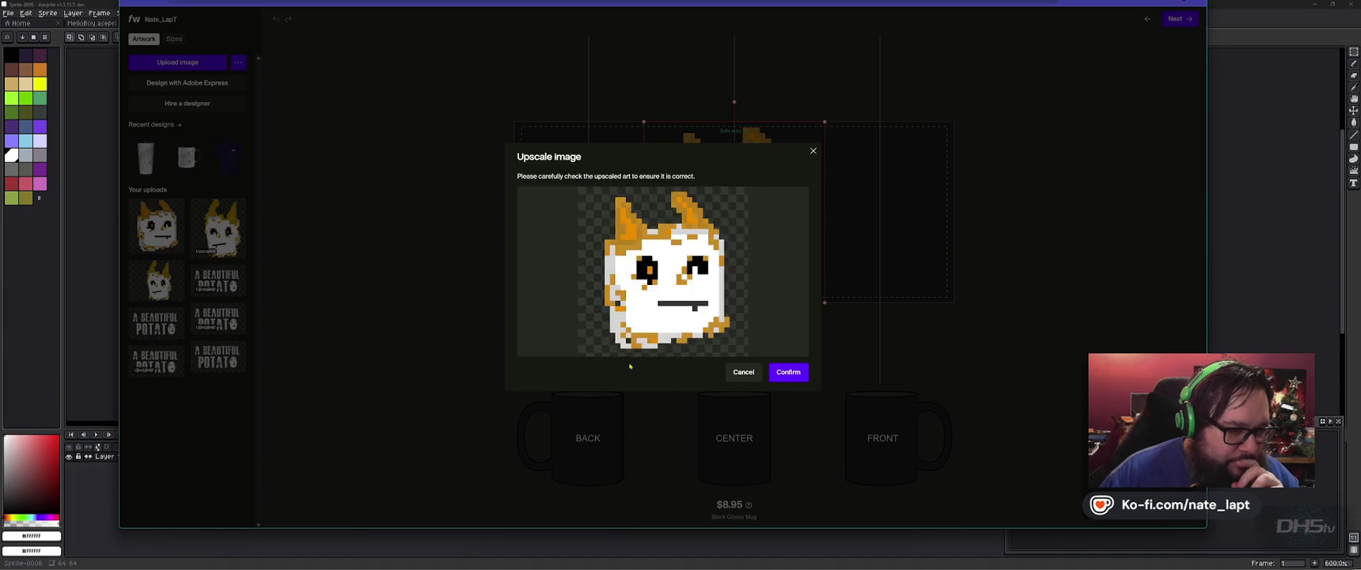
{"action": "left_click", "coordinate": [795, 378]}
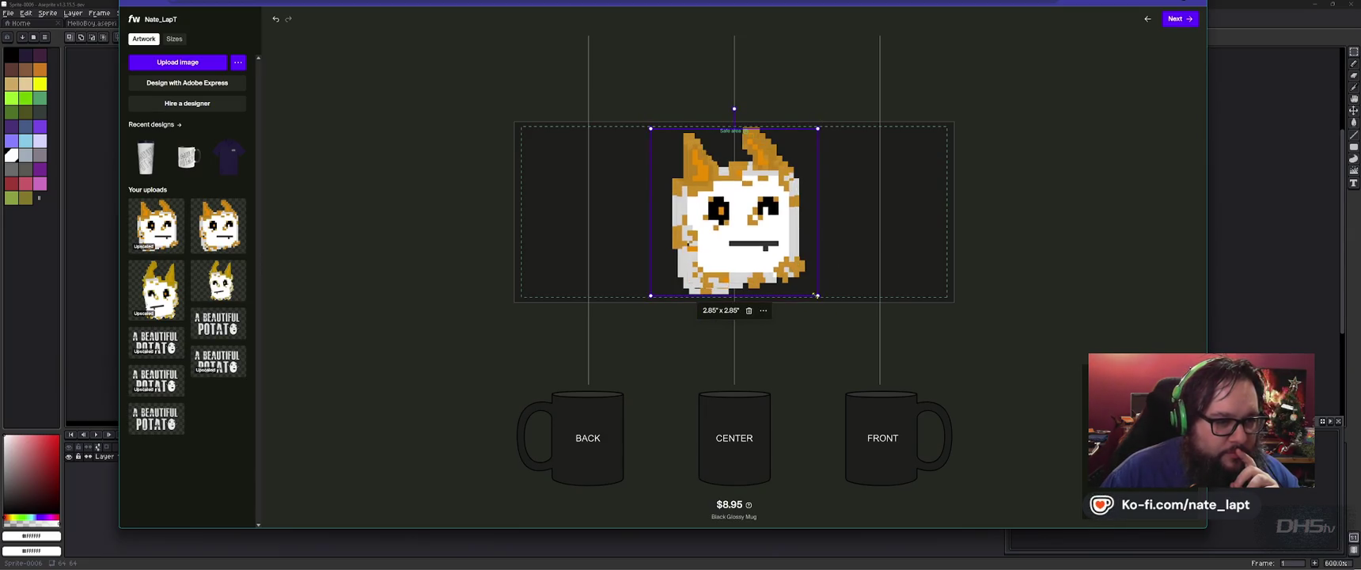
- Shrink the Mello cat slightly, tilt it clockwise, and move a duplicate to the left
{"action": "left_click_drag", "start_coordinate": [817, 295], "coordinate": [821, 299]}
{"action": "left_click", "coordinate": [764, 314]}
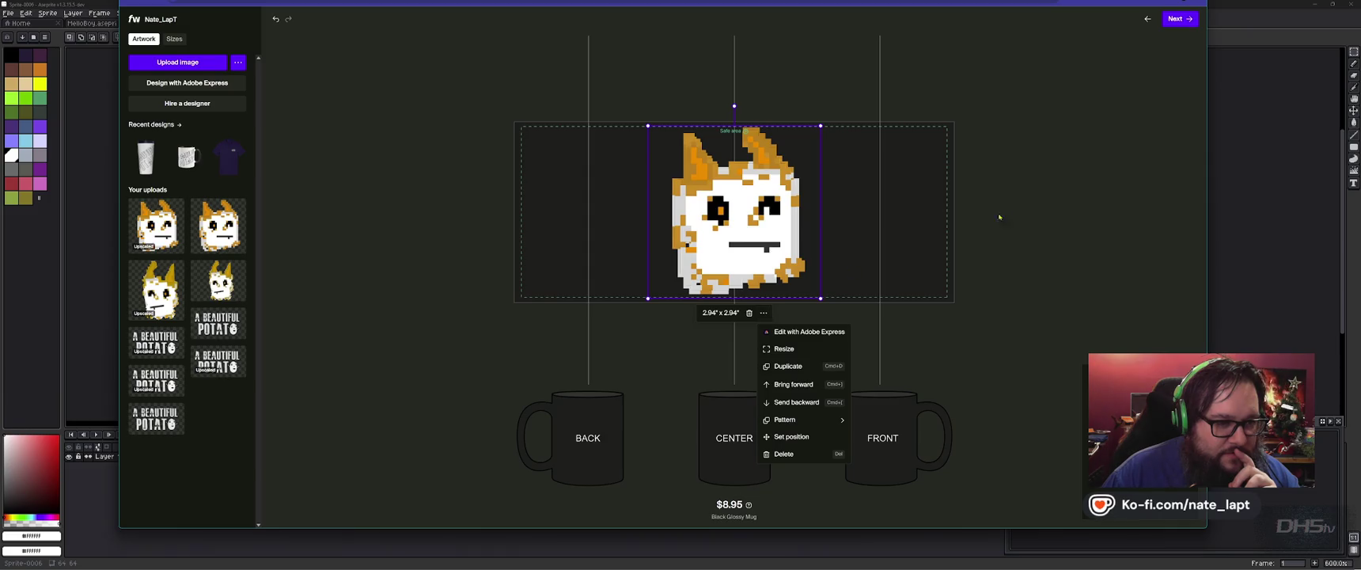
{"action": "left_click", "coordinate": [884, 176]}
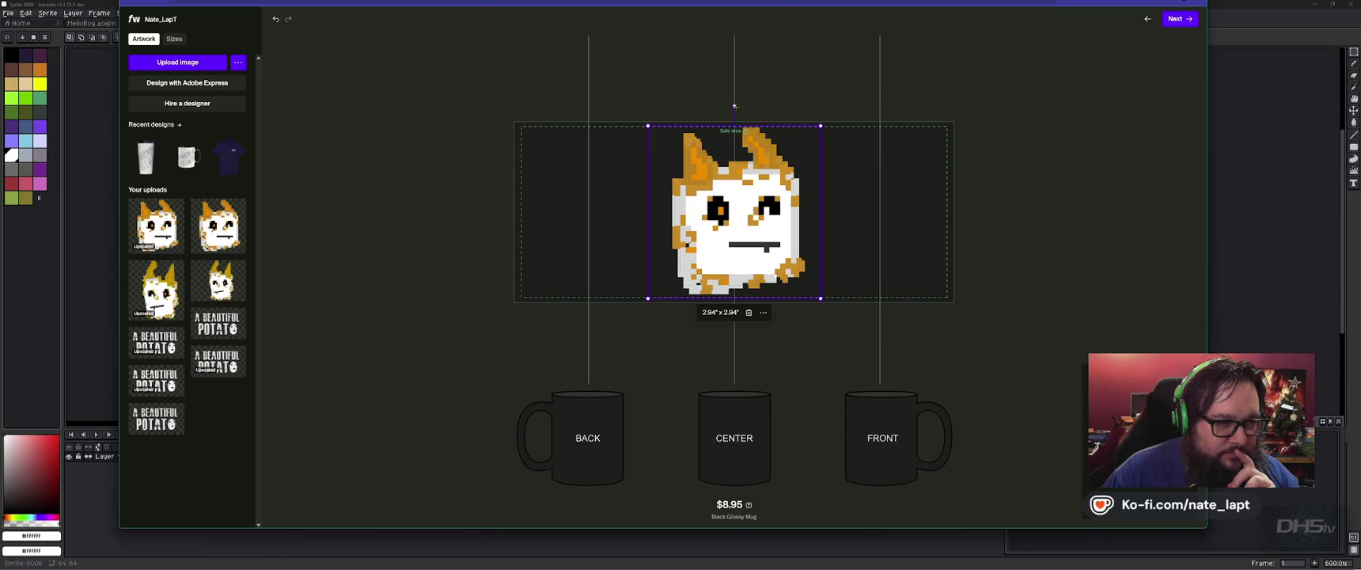
{"action": "left_click_drag", "start_coordinate": [728, 107], "coordinate": [717, 113]}
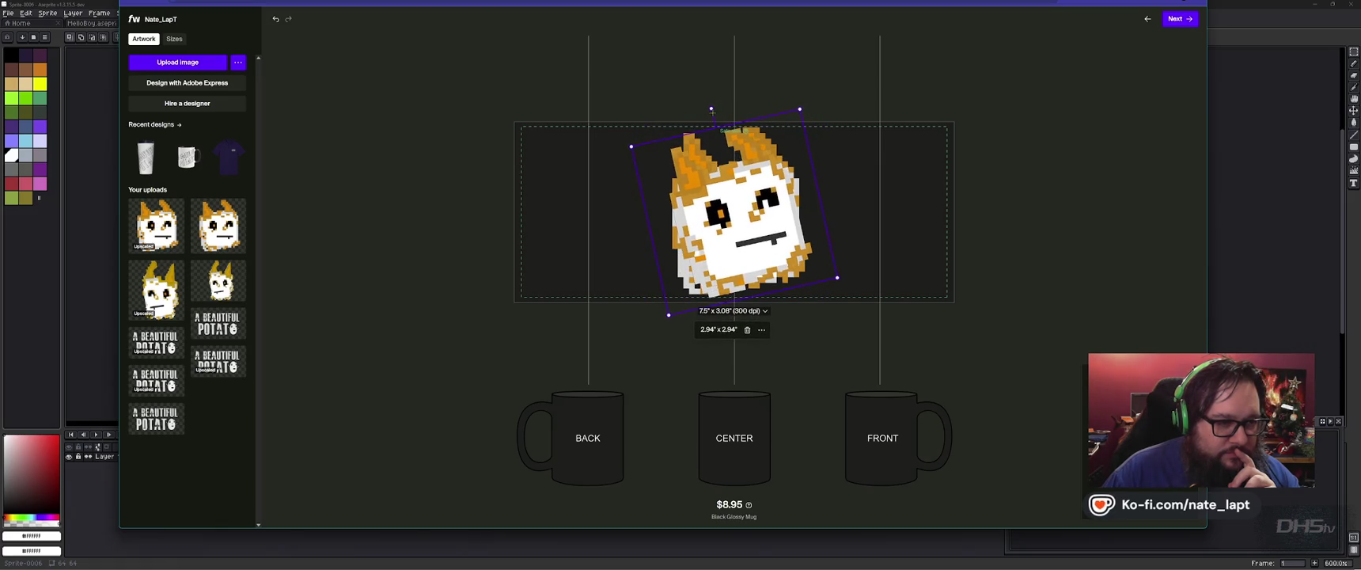
{"action": "key", "text": "ctrl+d"}
{"action": "left_click_drag", "start_coordinate": [732, 239], "coordinate": [610, 242]}
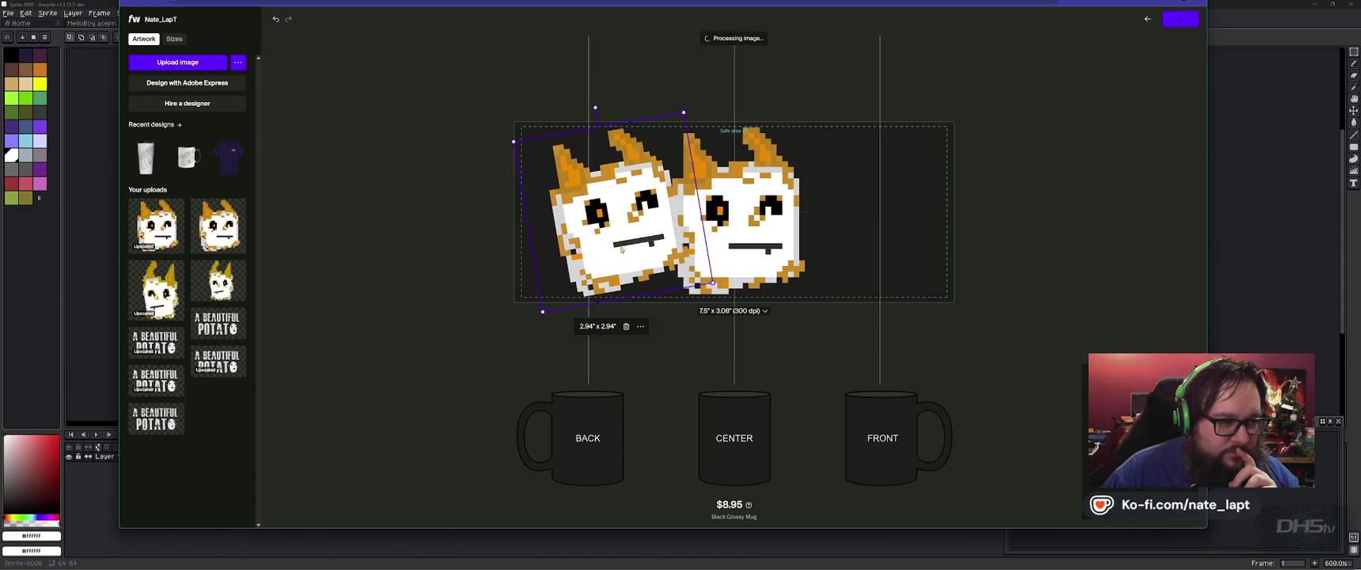
- Add a third copy on the right, delete the middle cat, and nudge the right one left
{"action": "right_click", "coordinate": [614, 239]}
{"action": "key", "text": "Escape"}
{"action": "left_click", "coordinate": [640, 326]}
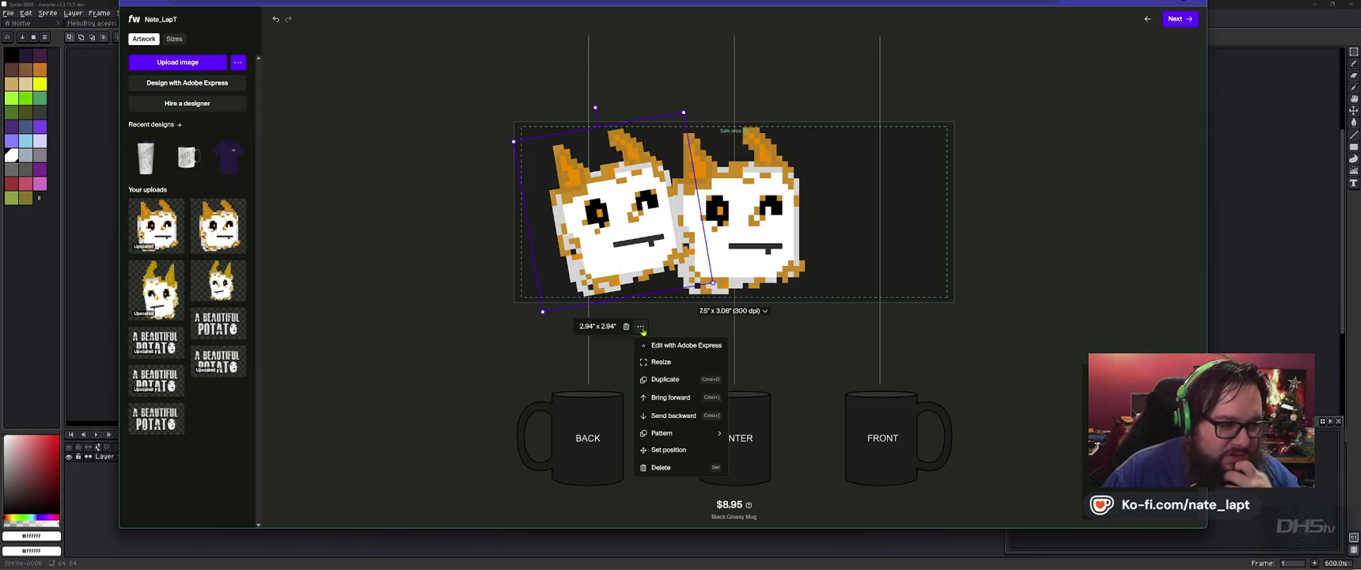
{"action": "left_click", "coordinate": [665, 379]}
{"action": "mouse_move", "coordinate": [922, 230]}
{"action": "left_mouse_down"}
{"action": "mouse_move", "coordinate": [867, 231]}
{"action": "mouse_move", "coordinate": [882, 230]}
{"action": "left_mouse_up"}
{"action": "left_click", "coordinate": [736, 249]}
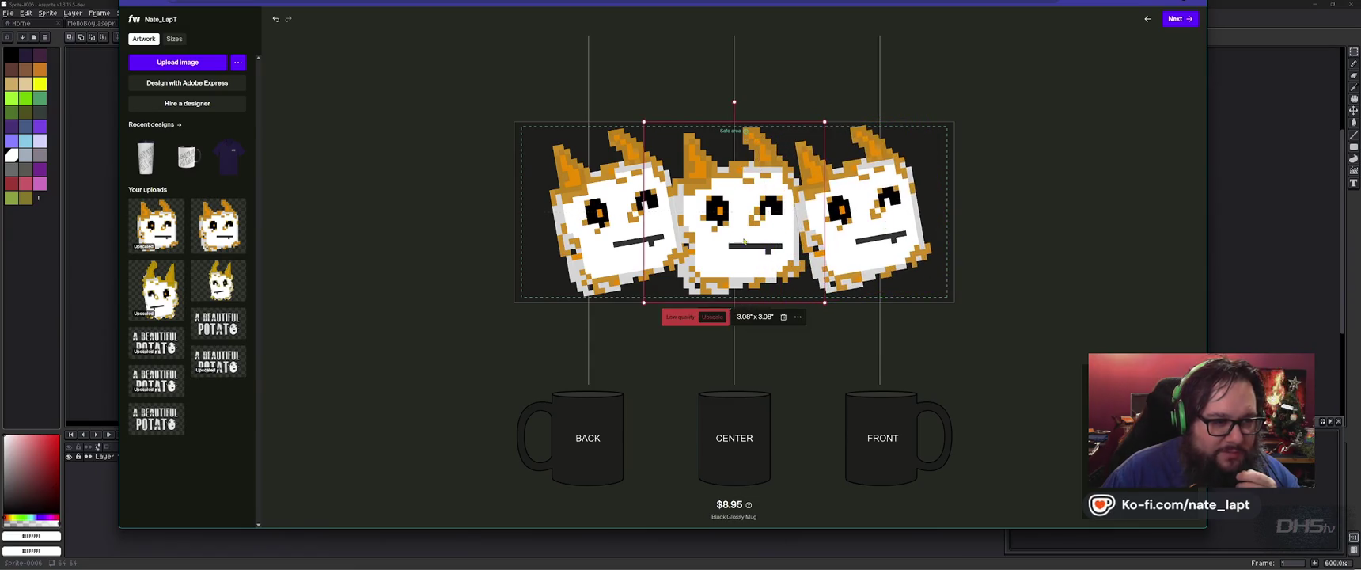
{"action": "left_click", "coordinate": [776, 327]}
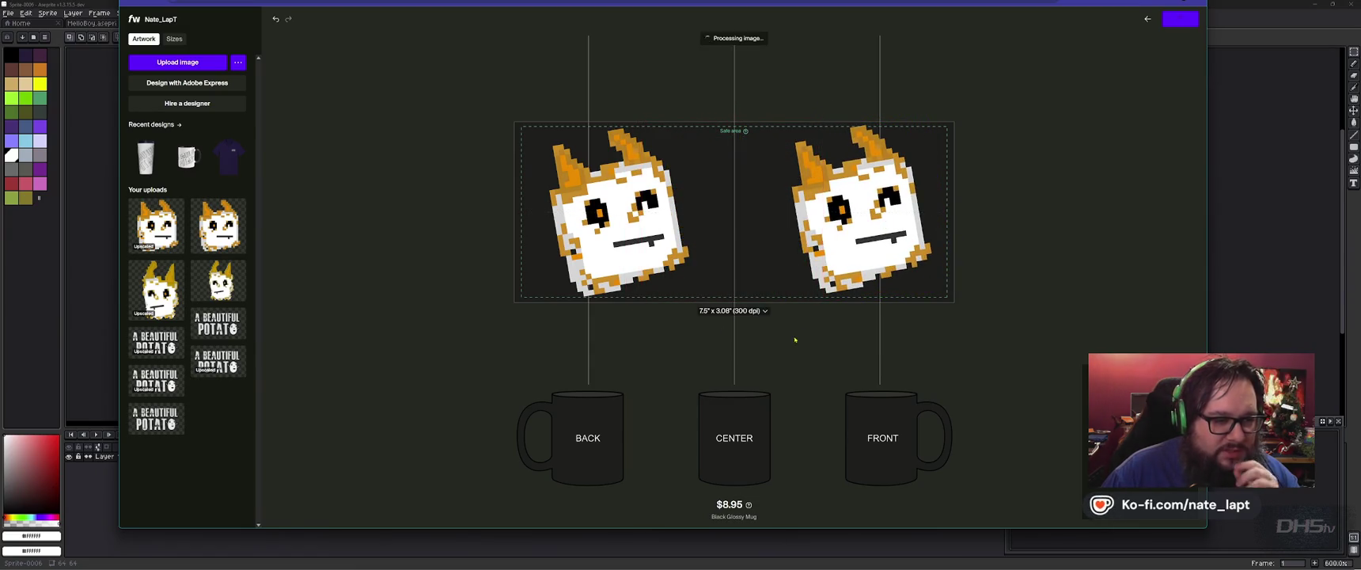
{"action": "left_click_drag", "start_coordinate": [855, 213], "coordinate": [847, 210]}
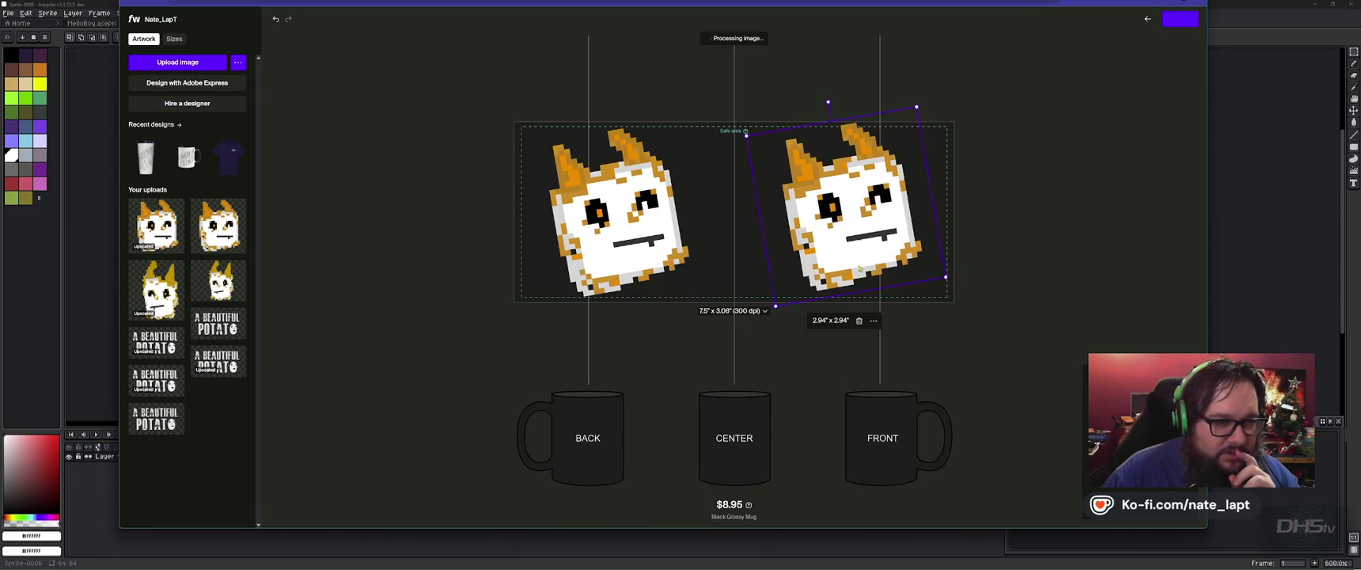
- Look at the right cat's pattern options, then resize it by its corner handle
{"action": "left_click", "coordinate": [874, 320]}
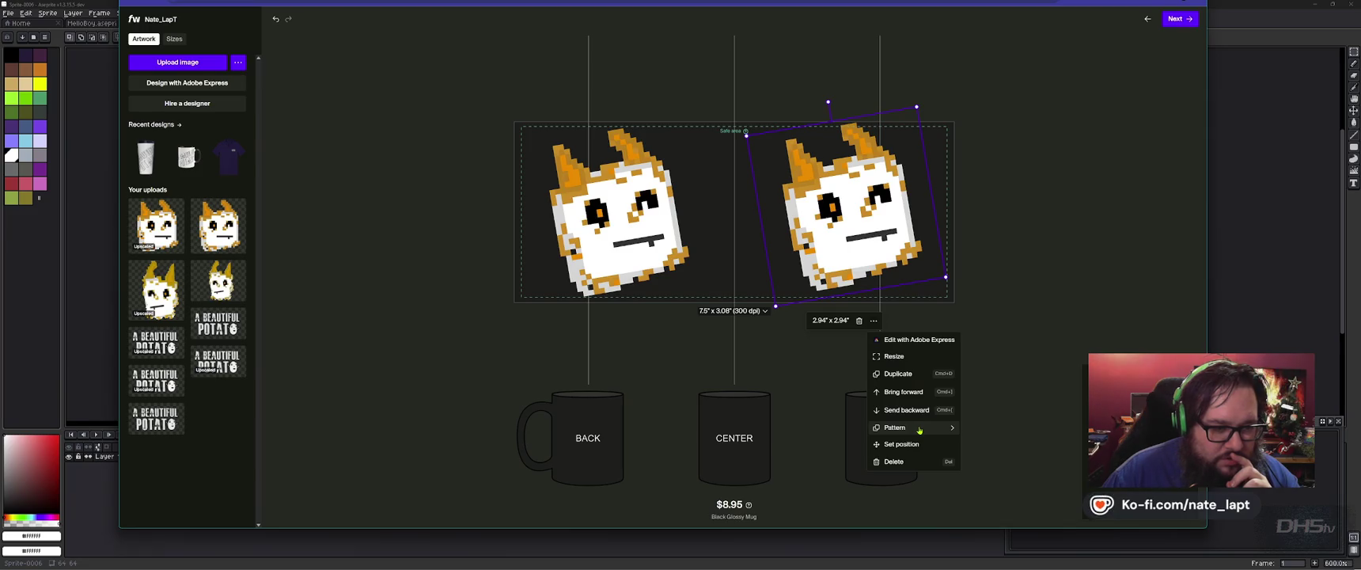
{"action": "left_click", "coordinate": [918, 429]}
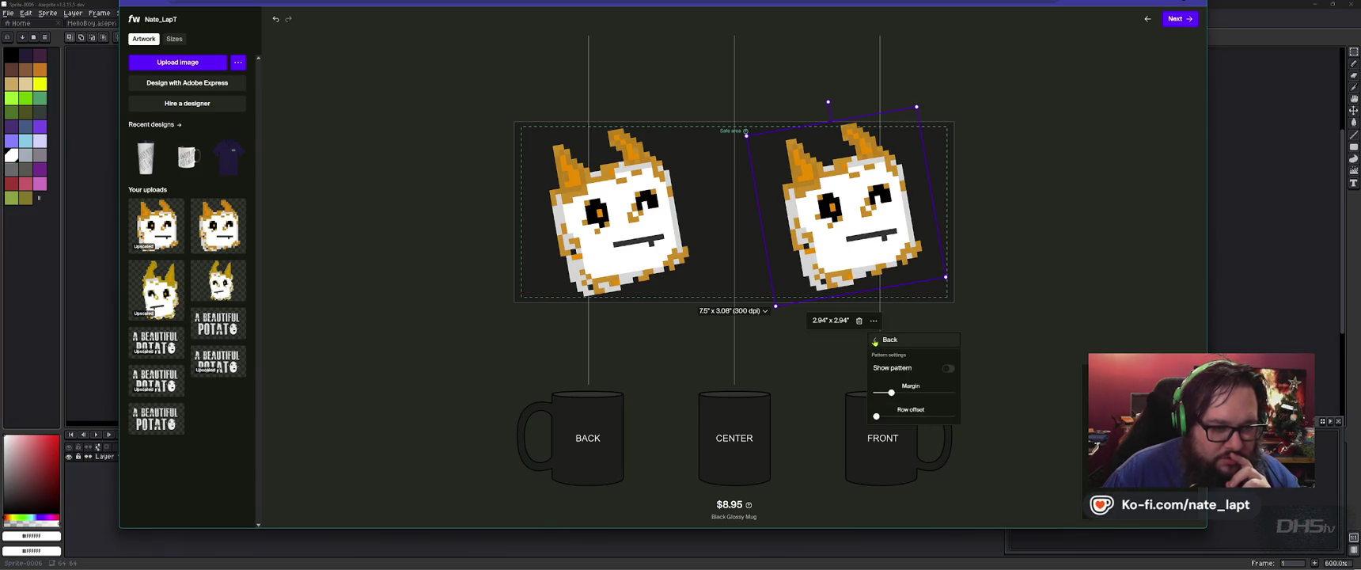
{"action": "left_click", "coordinate": [878, 341]}
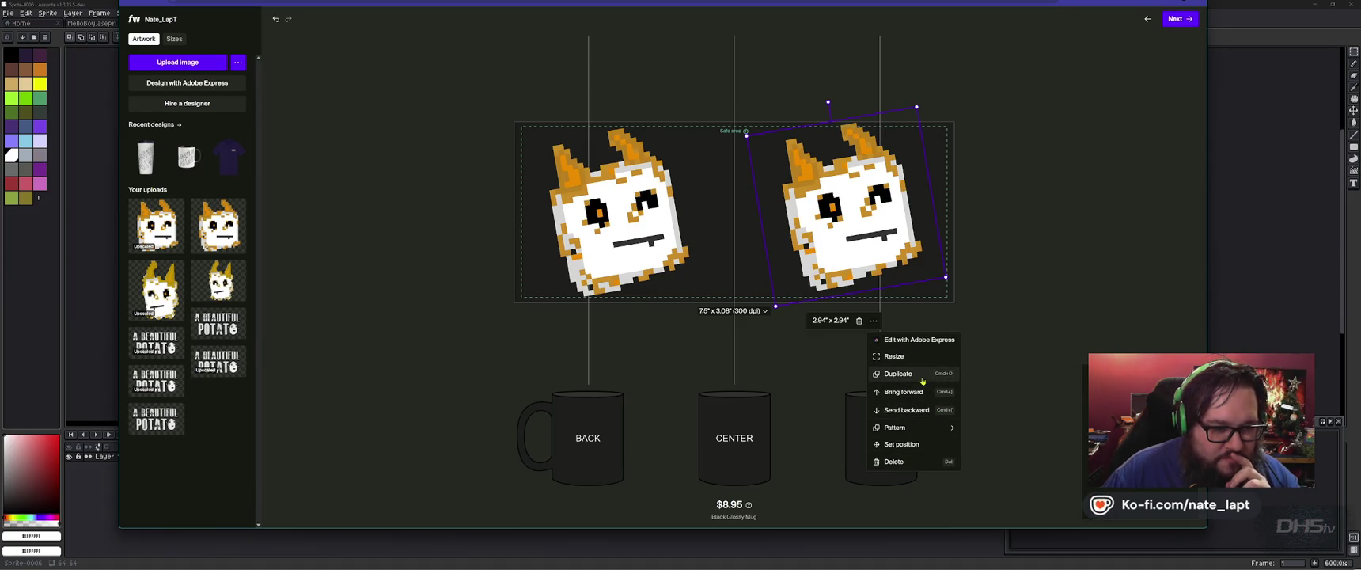
{"action": "left_click", "coordinate": [847, 238]}
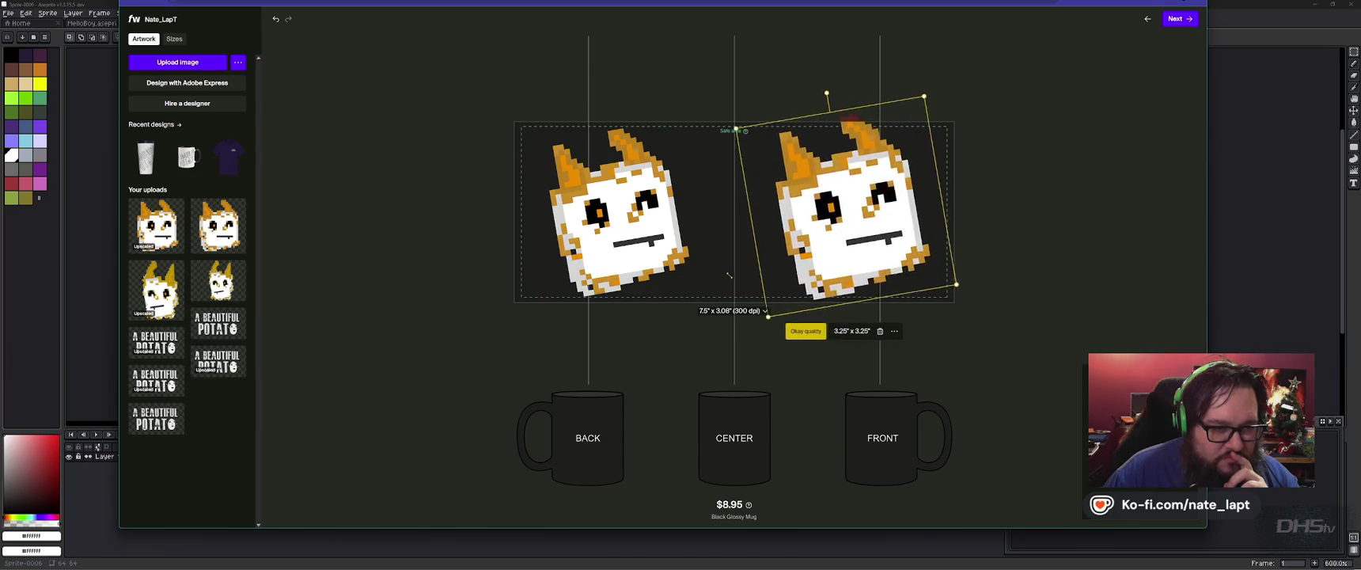
{"action": "mouse_move", "coordinate": [945, 277]}
{"action": "left_mouse_down"}
{"action": "mouse_move", "coordinate": [729, 265]}
{"action": "mouse_move", "coordinate": [761, 272]}
{"action": "left_mouse_up"}
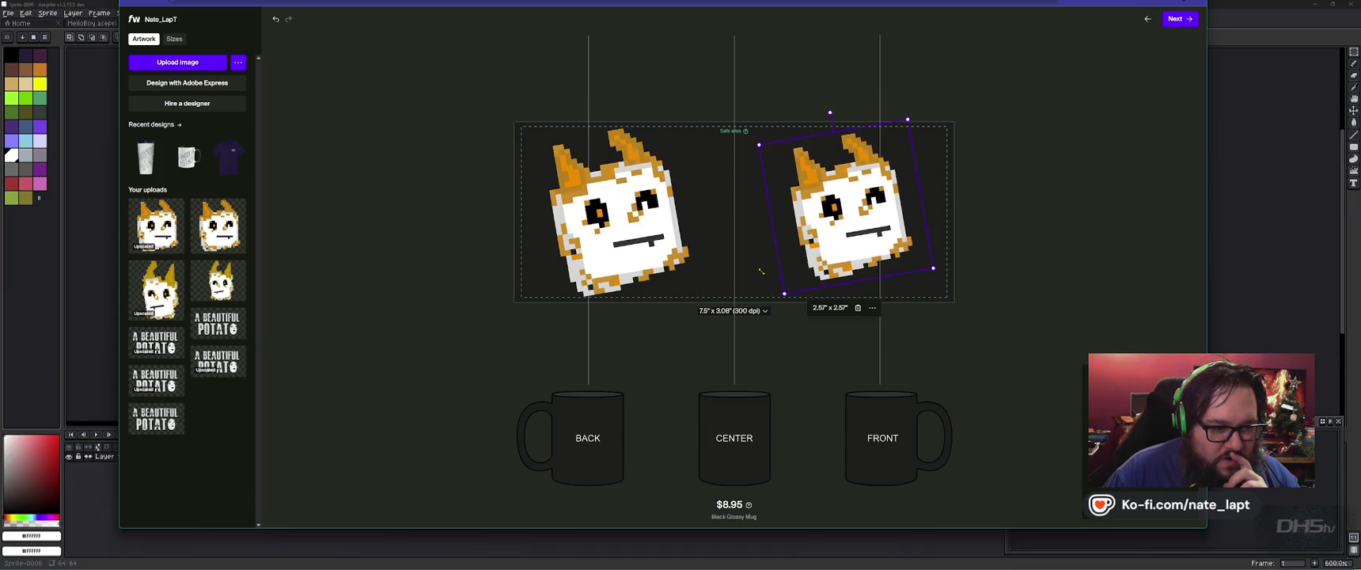
- Toggle Show pattern on and off for the right cat, then open its Set position dialog
{"action": "left_click", "coordinate": [873, 308]}
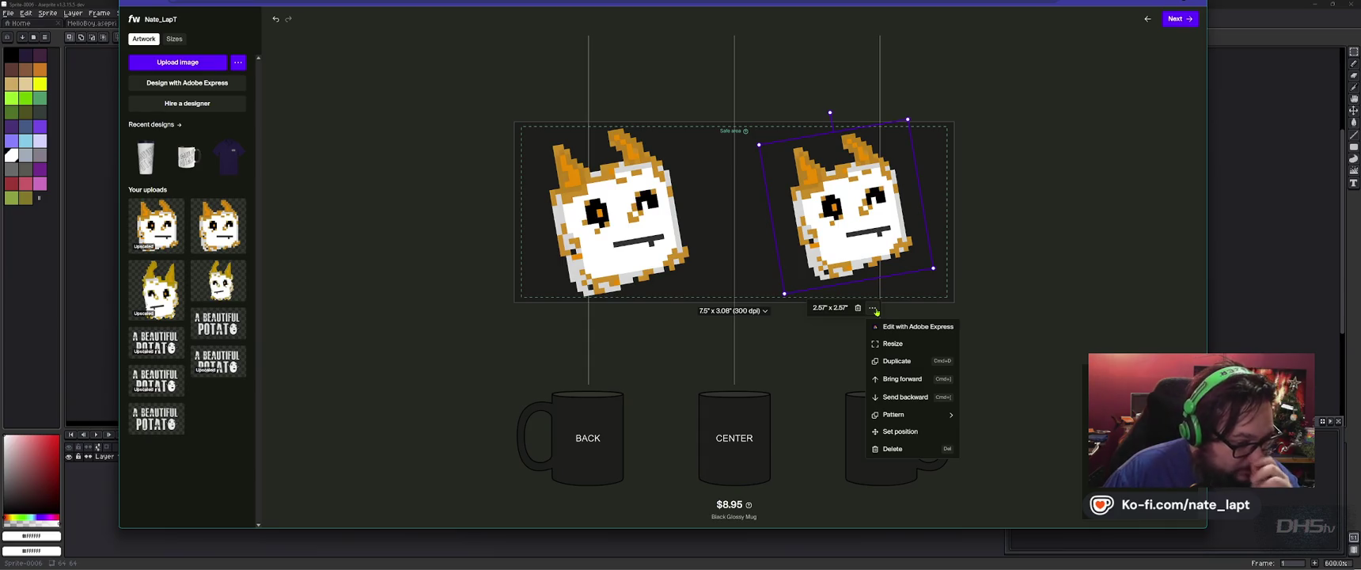
{"action": "left_click", "coordinate": [902, 414]}
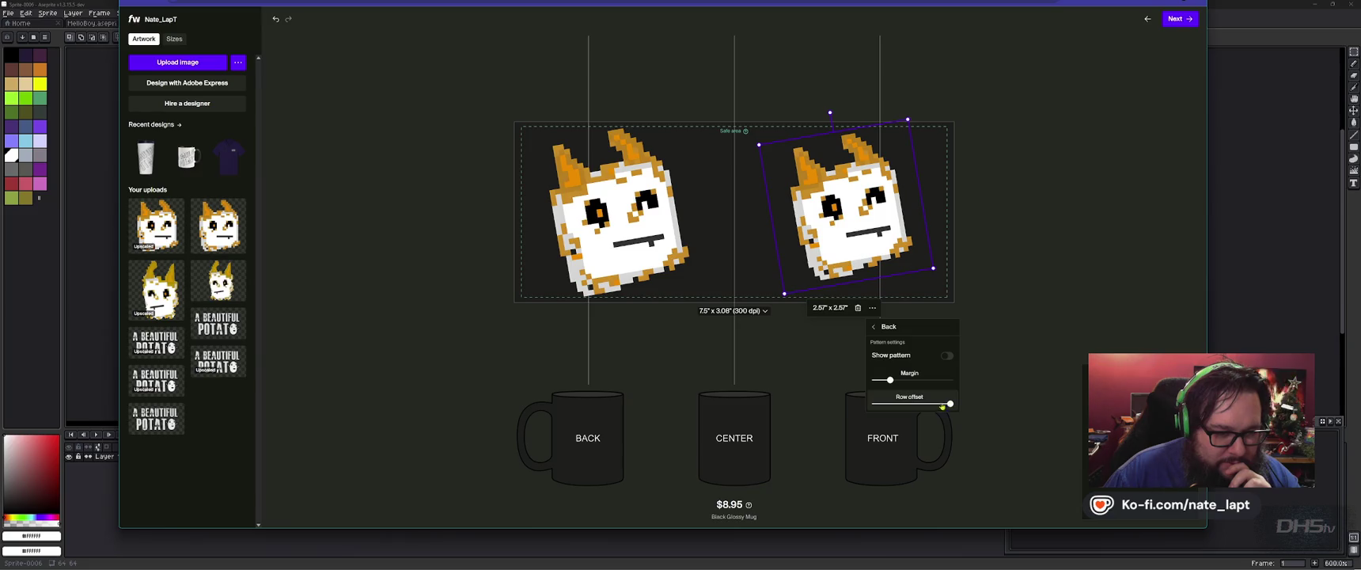
{"action": "left_click", "coordinate": [947, 356]}
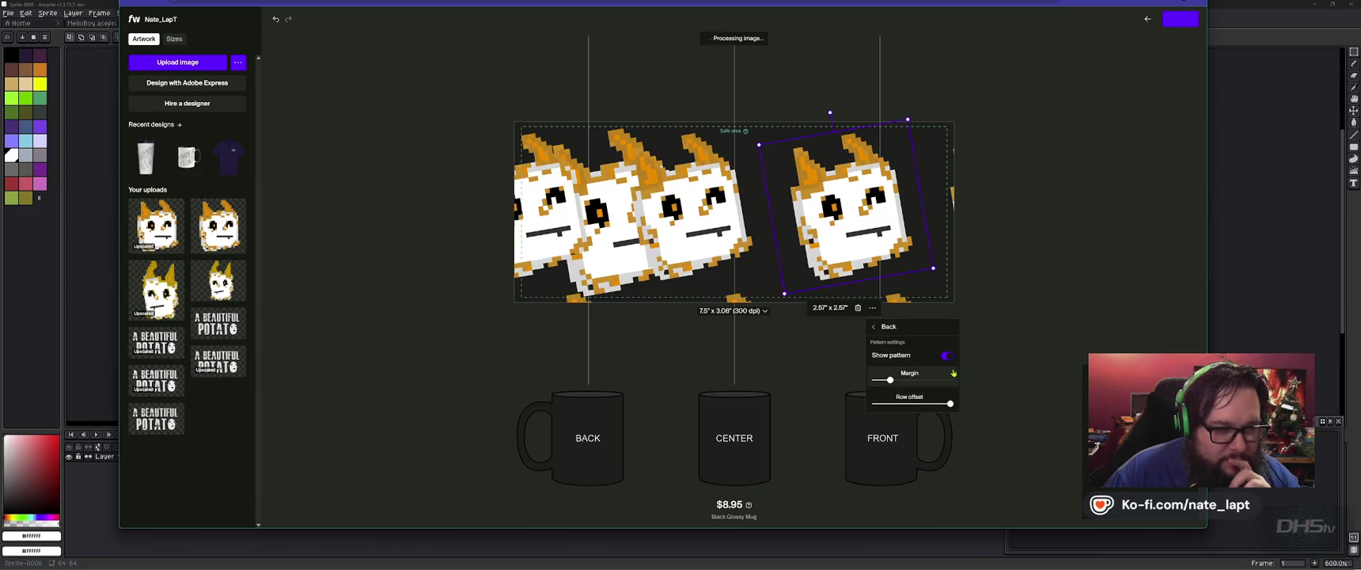
{"action": "left_click", "coordinate": [947, 356]}
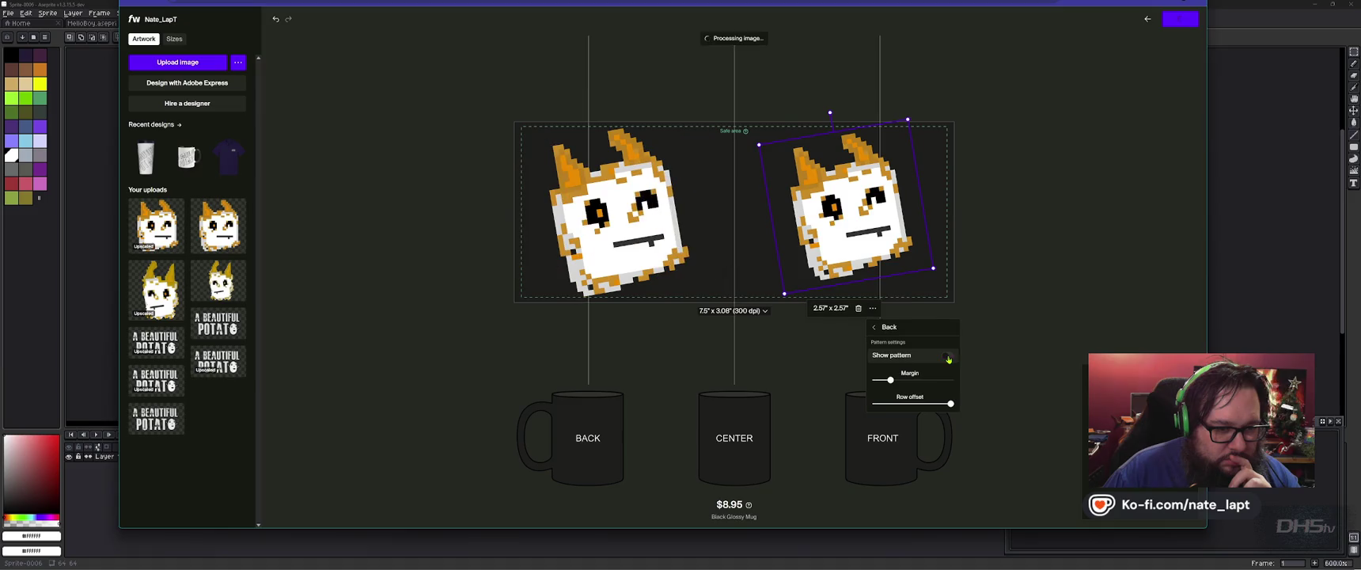
{"action": "left_click", "coordinate": [878, 327]}
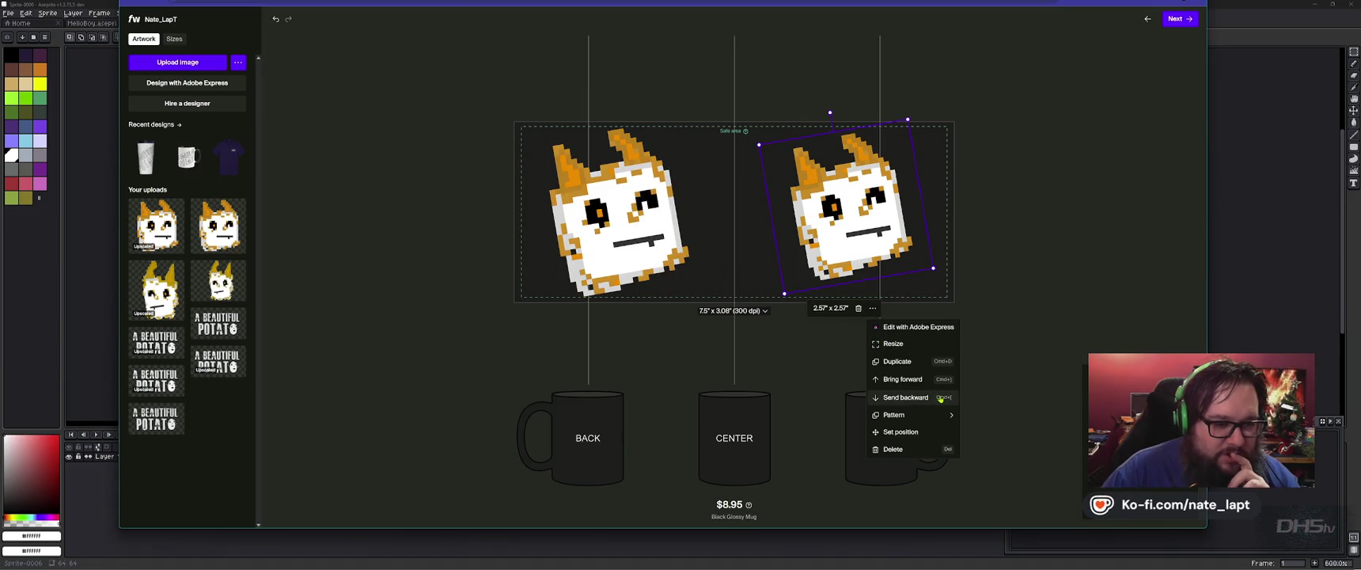
{"action": "left_click", "coordinate": [910, 397]}
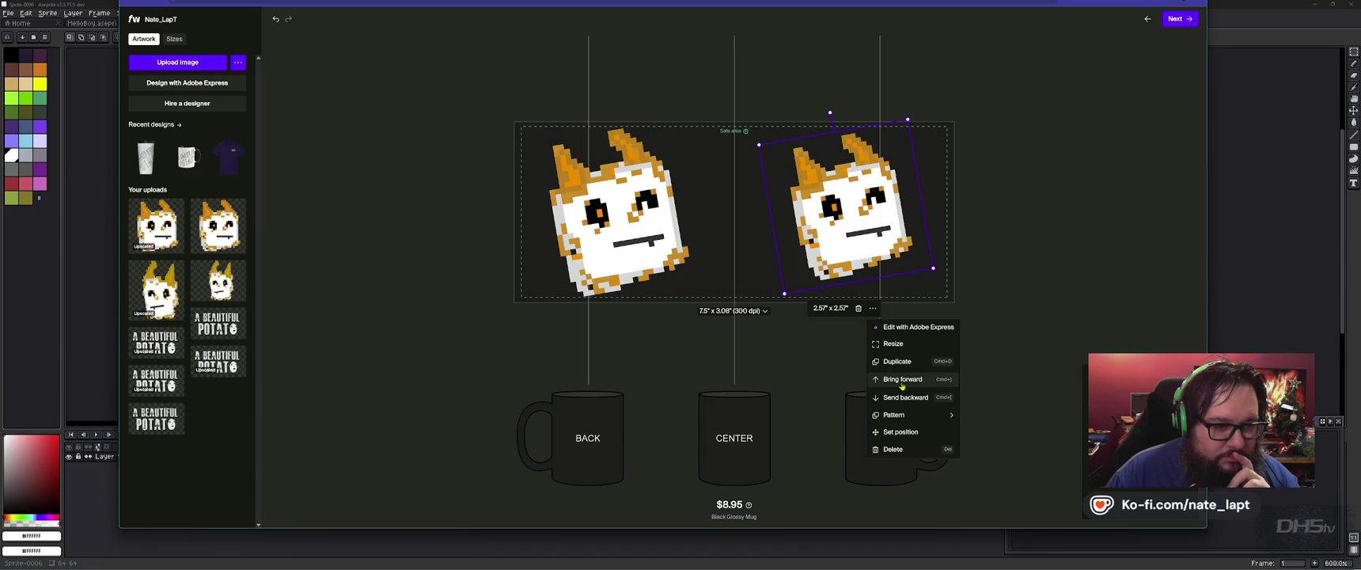
{"action": "left_click", "coordinate": [900, 432]}
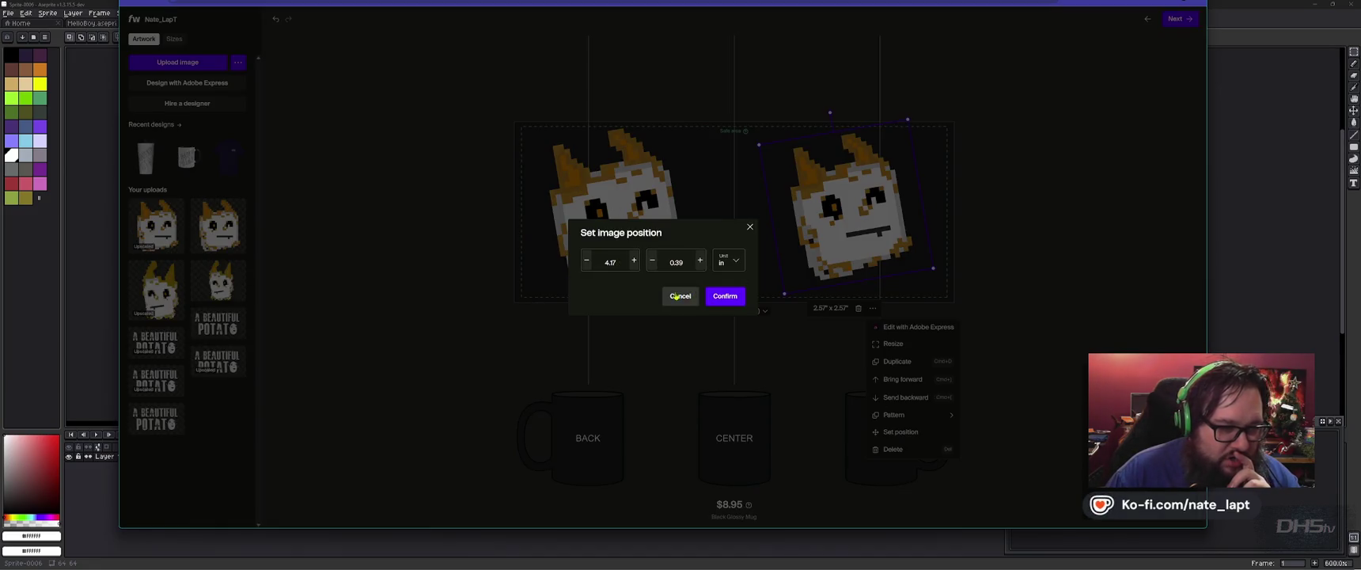
- Cancel Set position, nudge the right cat and enlarge it to 2.92", then preview the mug mockup
{"action": "left_click", "coordinate": [677, 296]}
{"action": "left_click_drag", "start_coordinate": [868, 214], "coordinate": [884, 214]}
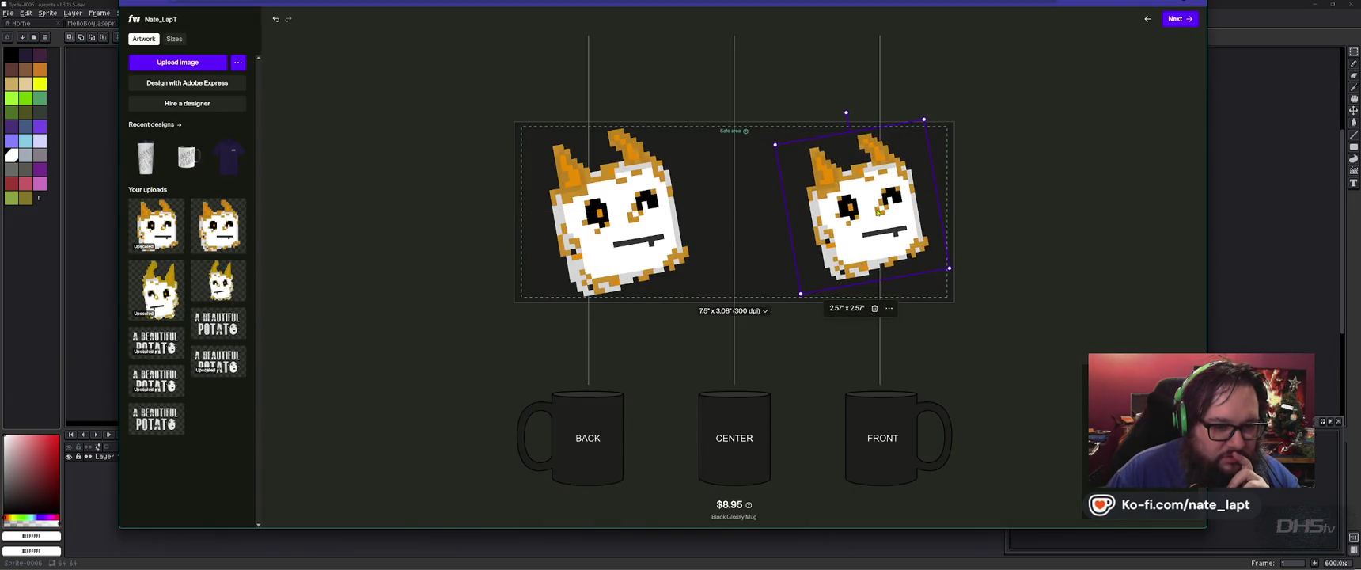
{"action": "left_click_drag", "start_coordinate": [878, 211], "coordinate": [883, 203]}
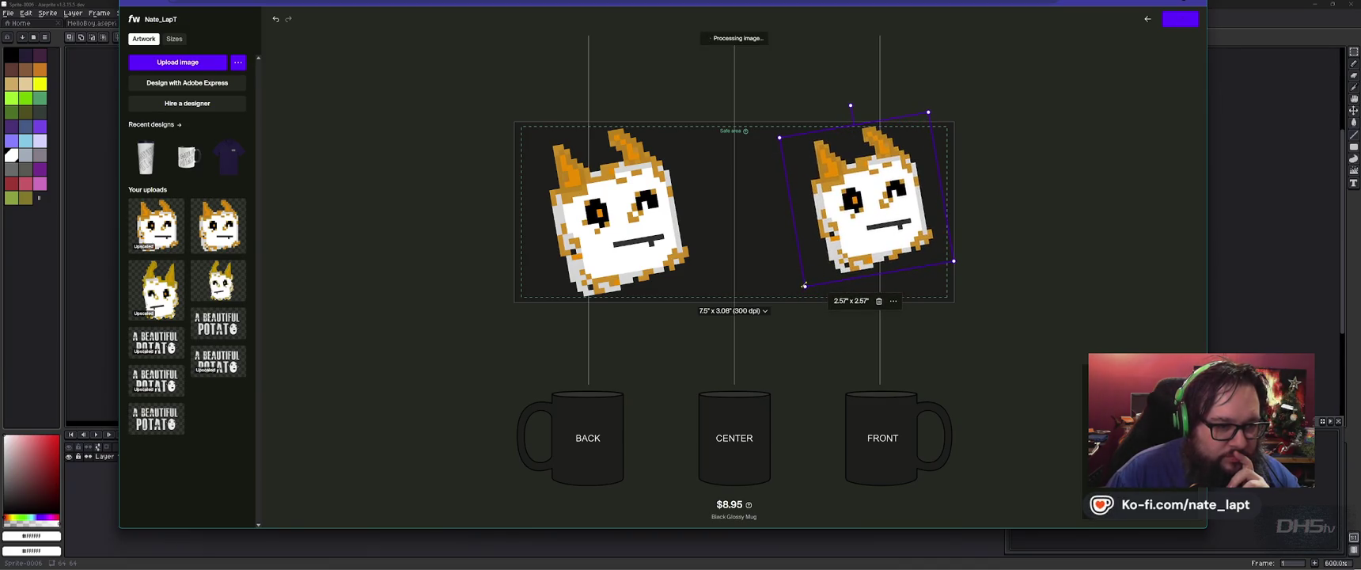
{"action": "left_click_drag", "start_coordinate": [804, 285], "coordinate": [789, 311]}
{"action": "left_click_drag", "start_coordinate": [841, 262], "coordinate": [842, 260]}
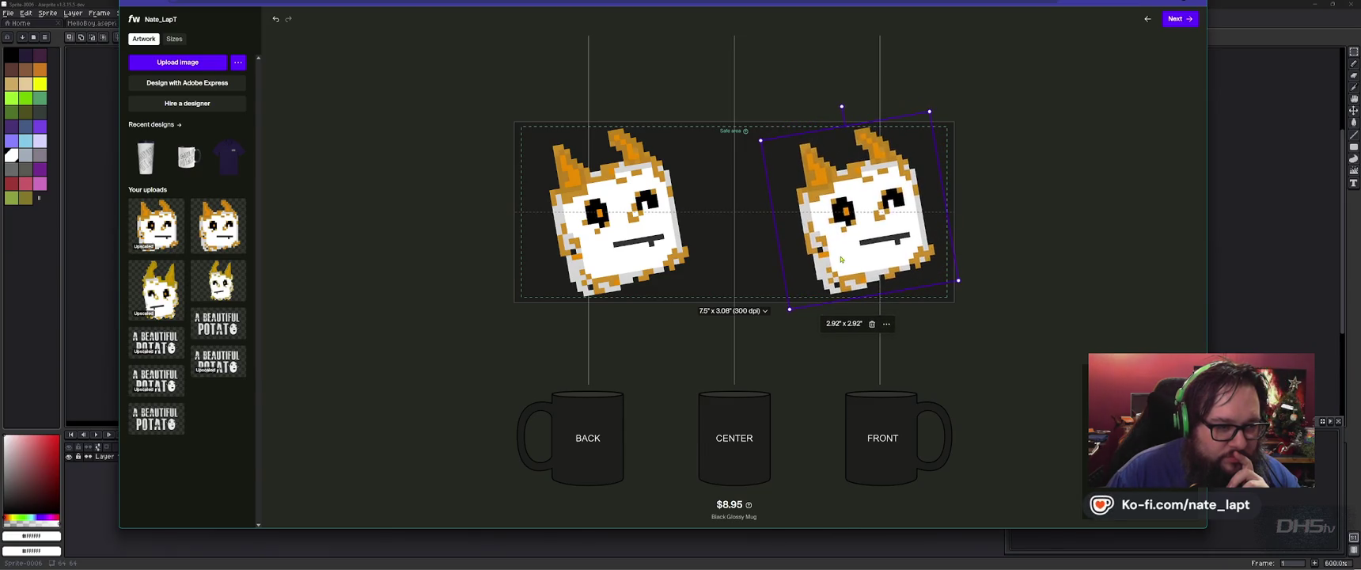
{"action": "left_click", "coordinate": [623, 252]}
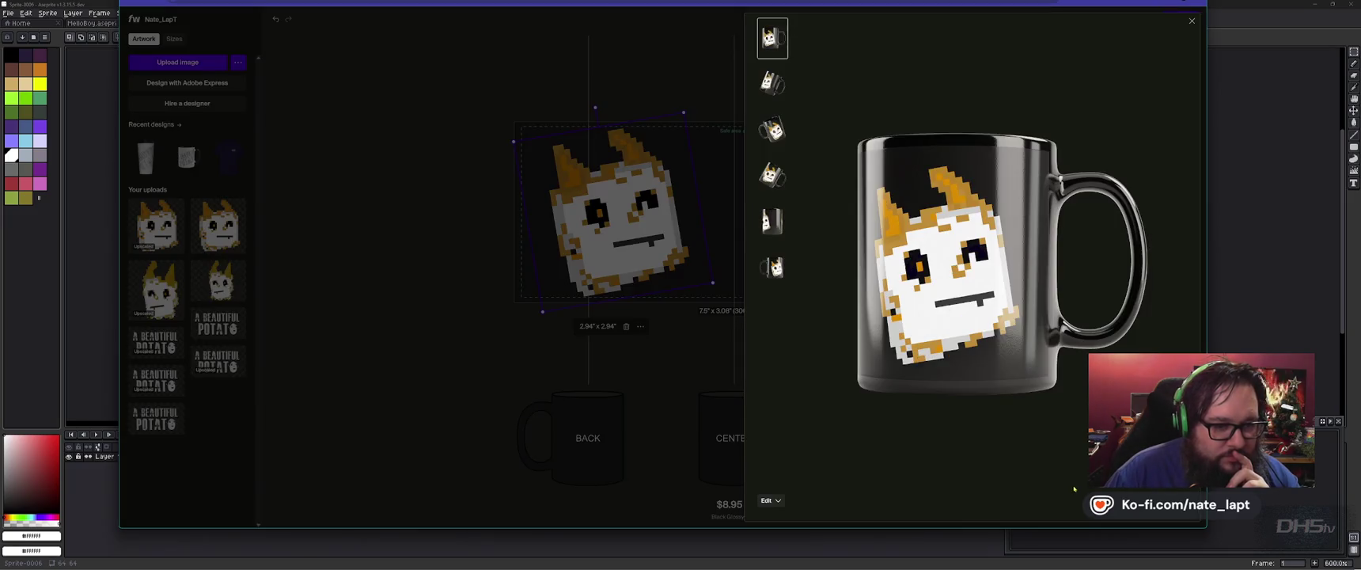
{"action": "left_click", "coordinate": [985, 301]}
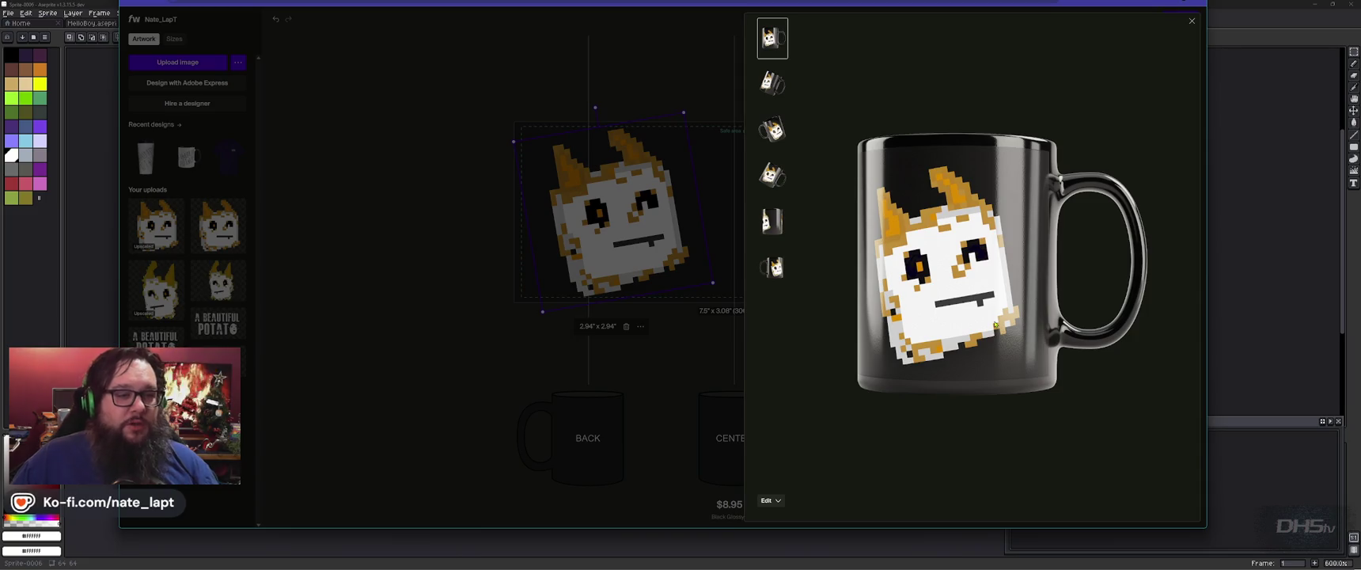
- Enlarge the left cat to 3.05" and the right to 3.06", then reopen the large mug preview
{"action": "left_click", "coordinate": [573, 344]}
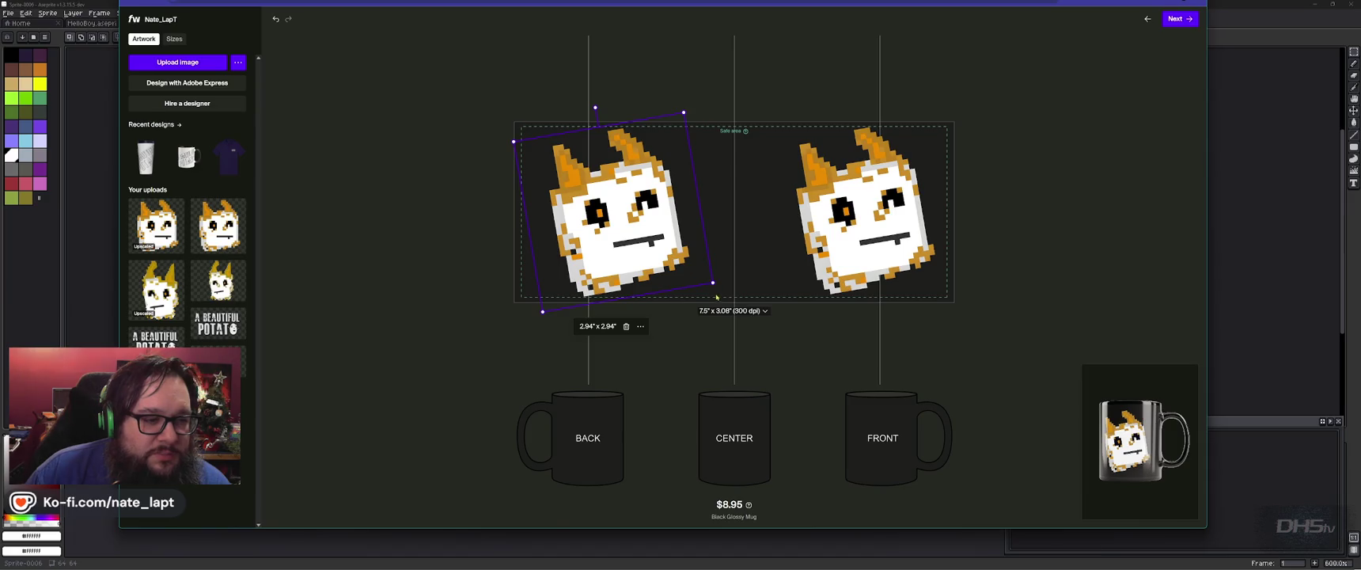
{"action": "left_click_drag", "start_coordinate": [713, 282], "coordinate": [717, 285]}
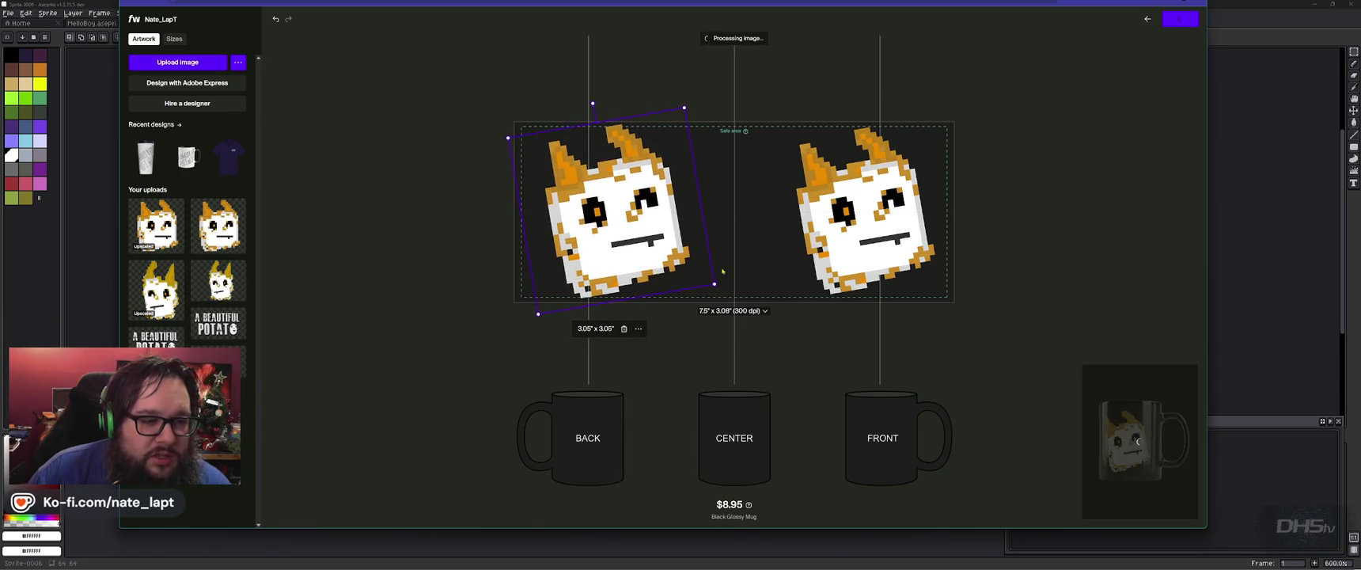
{"action": "left_click", "coordinate": [881, 248]}
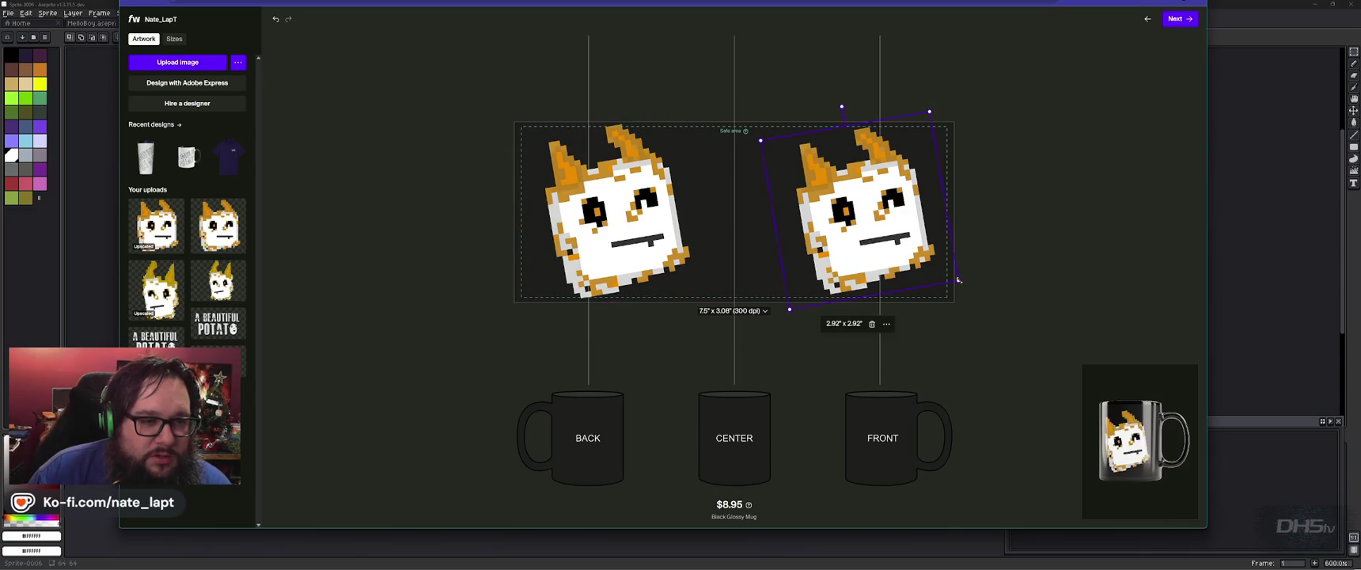
{"action": "left_click_drag", "start_coordinate": [958, 280], "coordinate": [961, 282]}
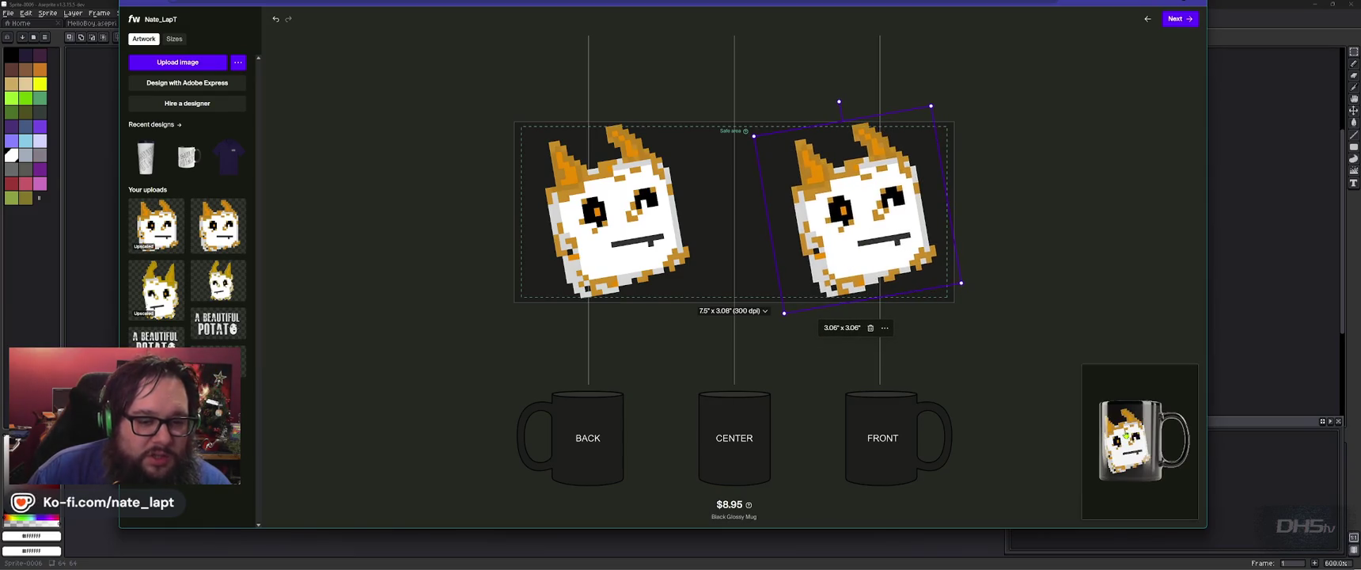
{"action": "left_click", "coordinate": [1129, 435]}
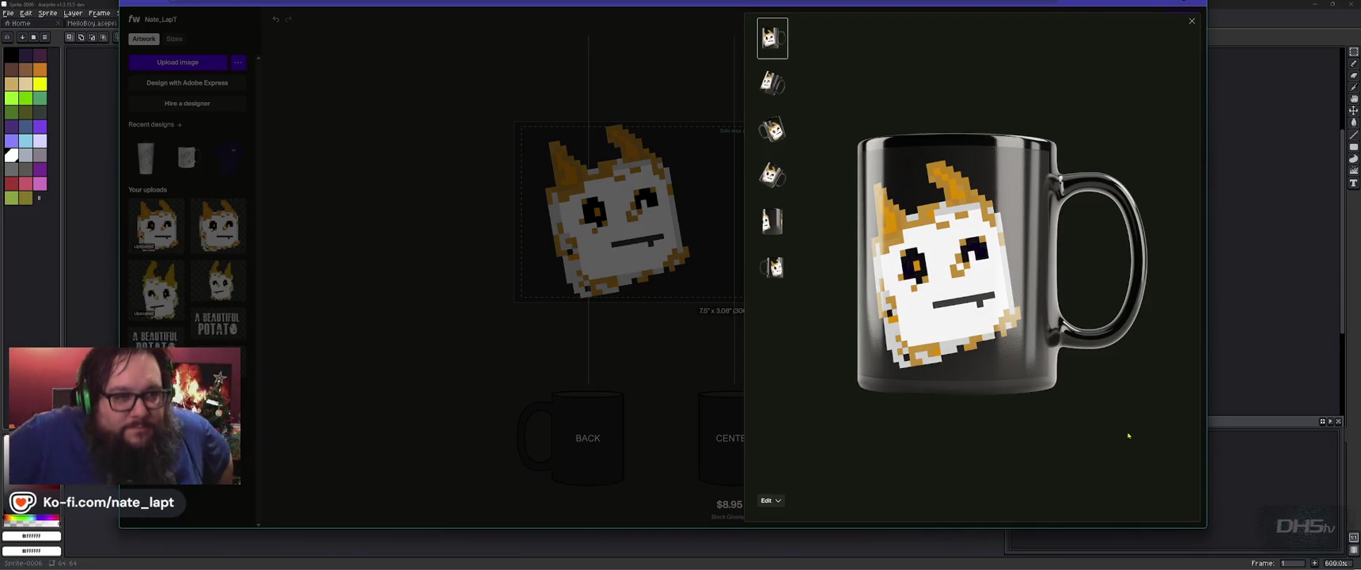
- Check the tilted, handle-left, handle-right, side and front mug views, then close the preview
{"action": "left_click", "coordinate": [785, 88]}
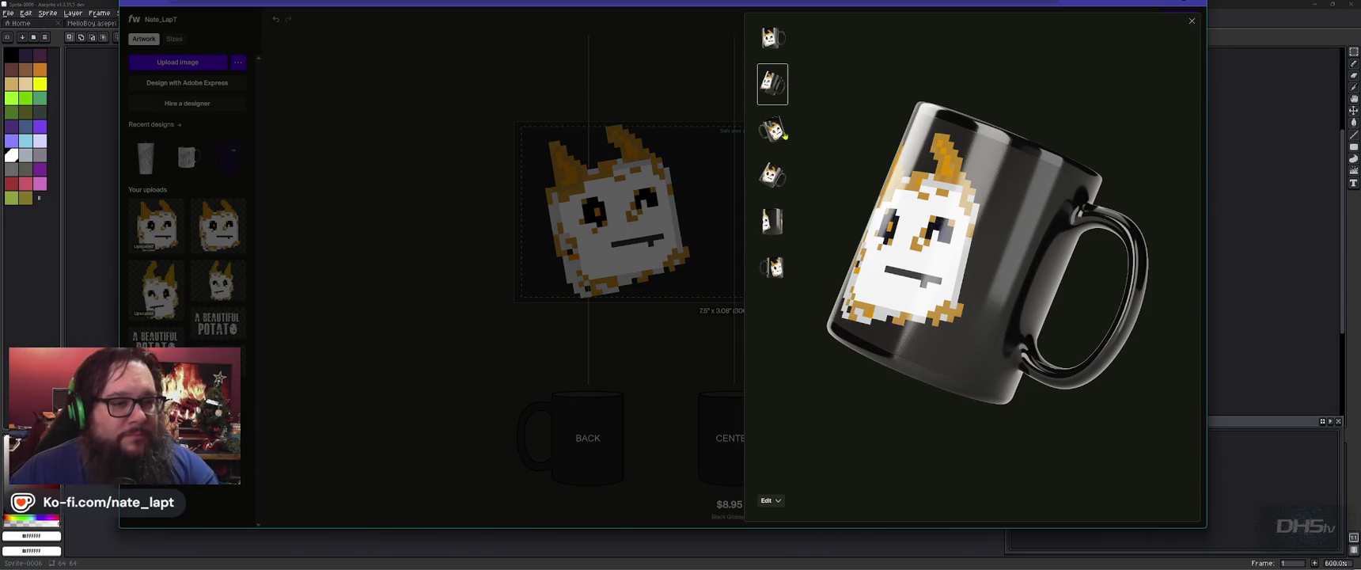
{"action": "left_click", "coordinate": [778, 135]}
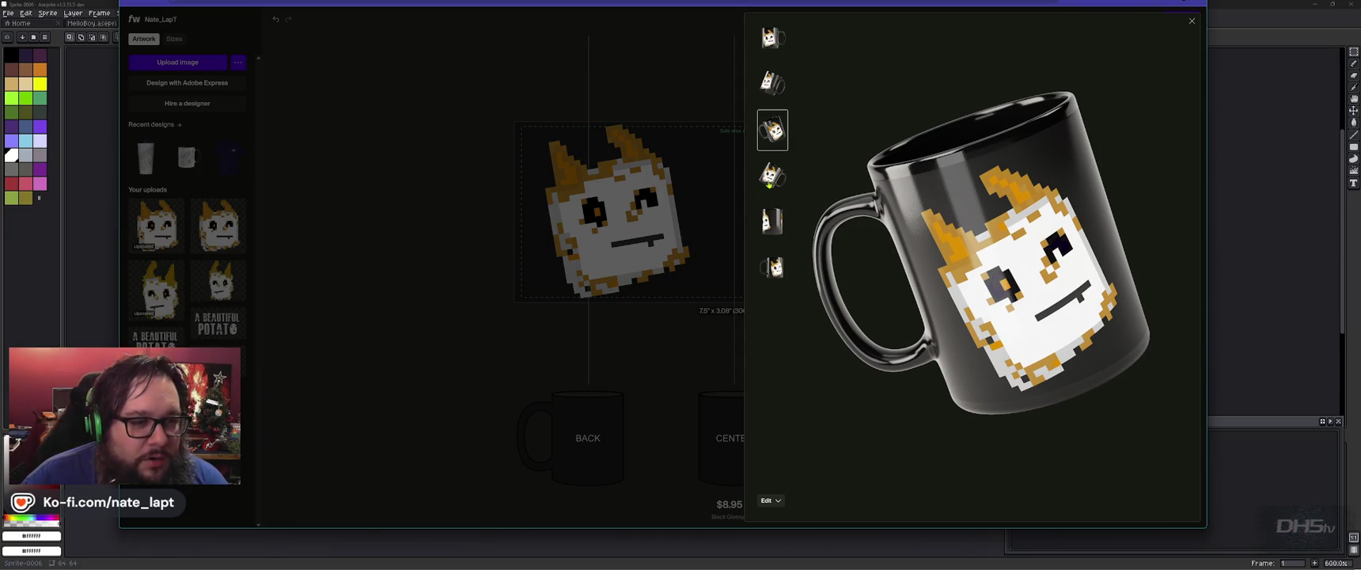
{"action": "left_click", "coordinate": [769, 178]}
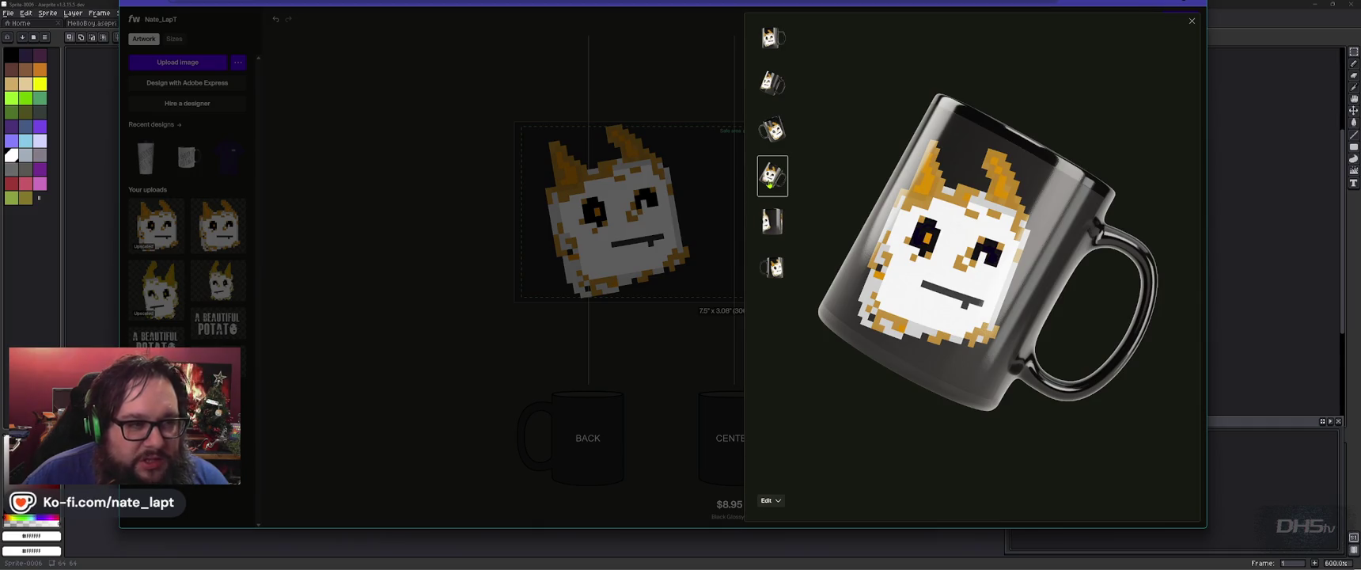
{"action": "left_click", "coordinate": [776, 222]}
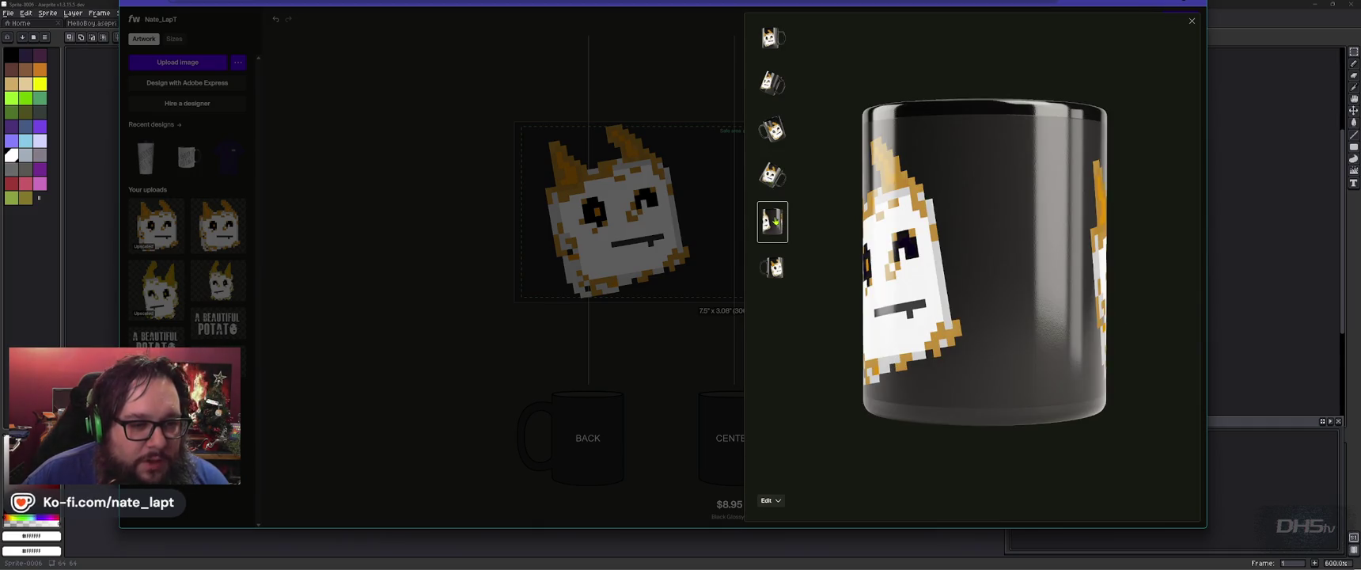
{"action": "left_click", "coordinate": [775, 269]}
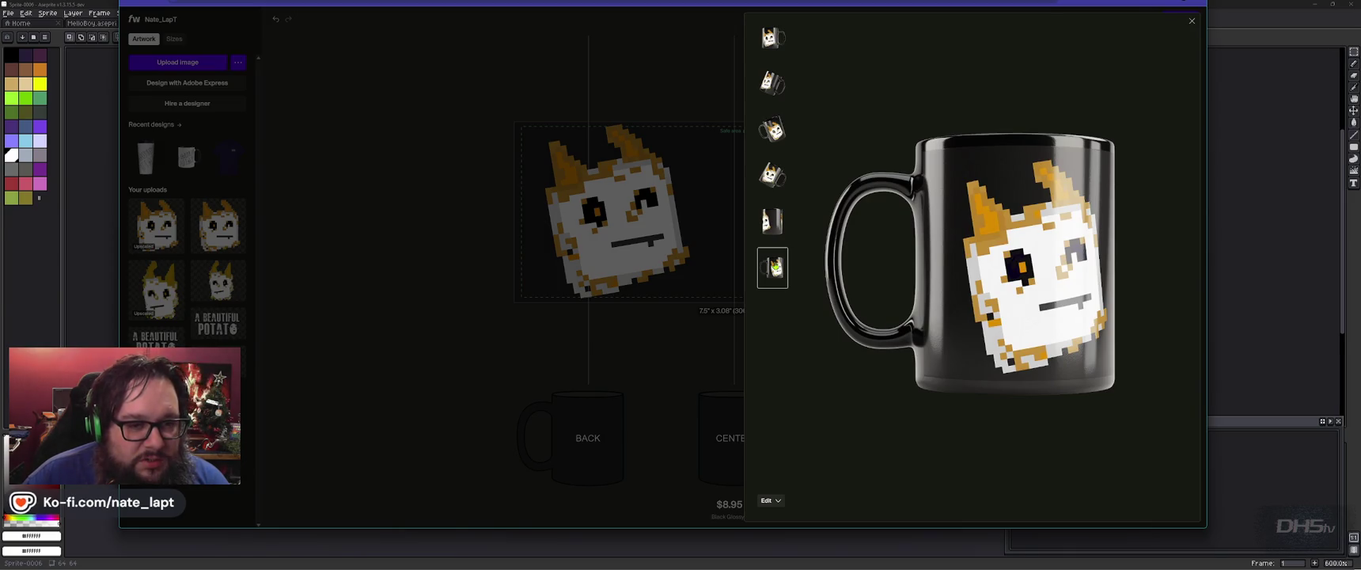
{"action": "left_click", "coordinate": [714, 89]}
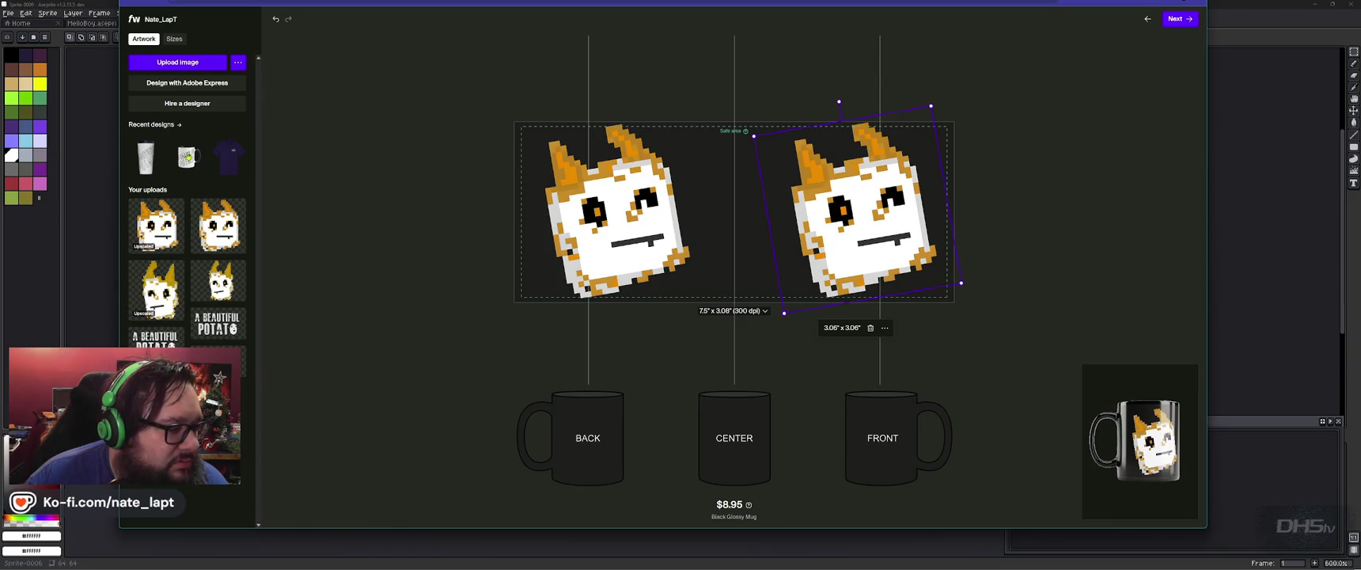
- Place the 'A Beautiful Potato' logo between the cats, sized to 2.36" x 1.02"
{"action": "left_click", "coordinate": [1179, 18]}
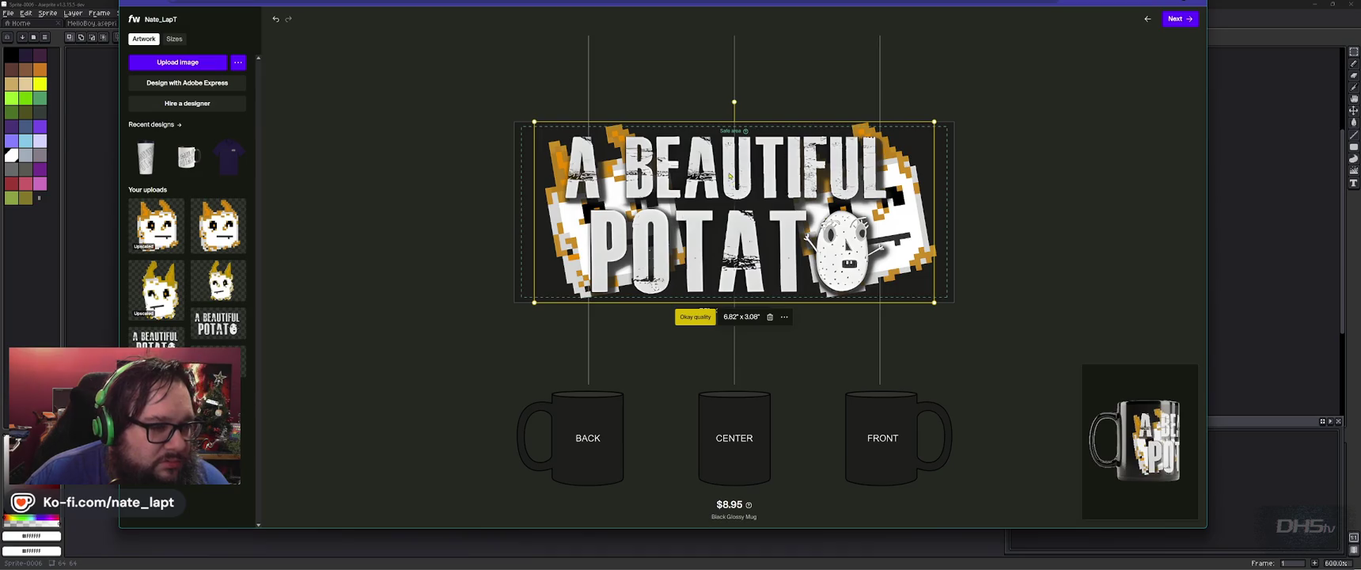
{"action": "mouse_move", "coordinate": [935, 302]}
{"action": "left_mouse_down"}
{"action": "mouse_move", "coordinate": [800, 240]}
{"action": "mouse_move", "coordinate": [787, 280]}
{"action": "mouse_move", "coordinate": [730, 278]}
{"action": "left_mouse_up"}
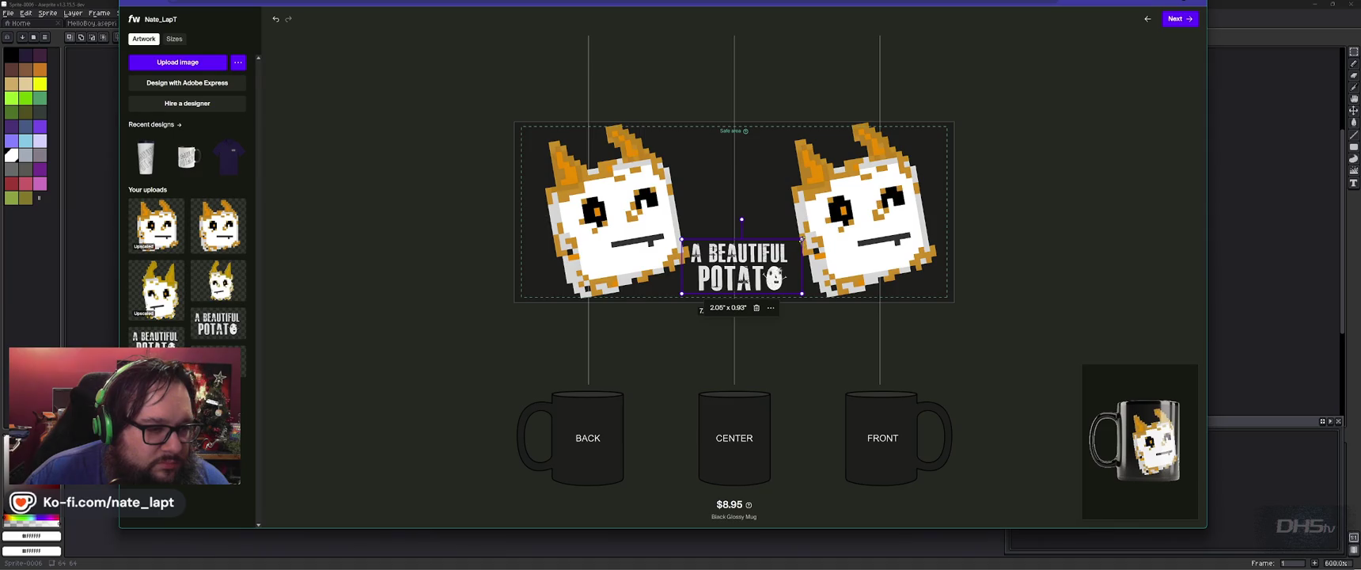
{"action": "left_click_drag", "start_coordinate": [802, 239], "coordinate": [817, 234]}
{"action": "left_click_drag", "start_coordinate": [774, 270], "coordinate": [771, 270]}
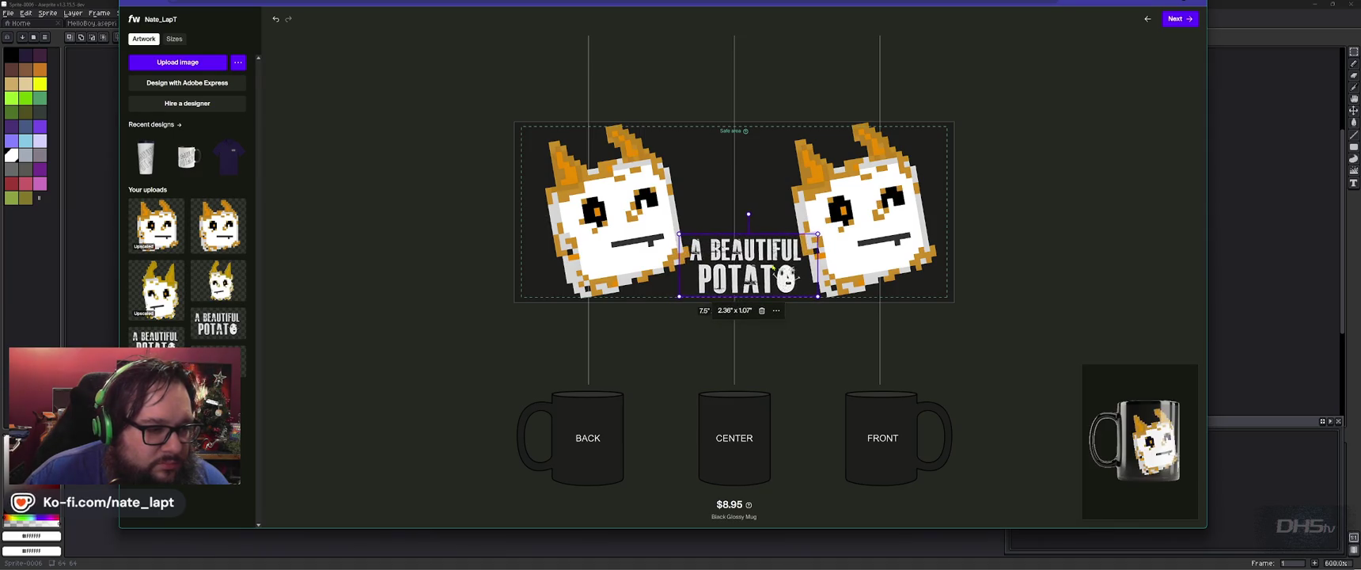
{"action": "left_click", "coordinate": [1149, 449]}
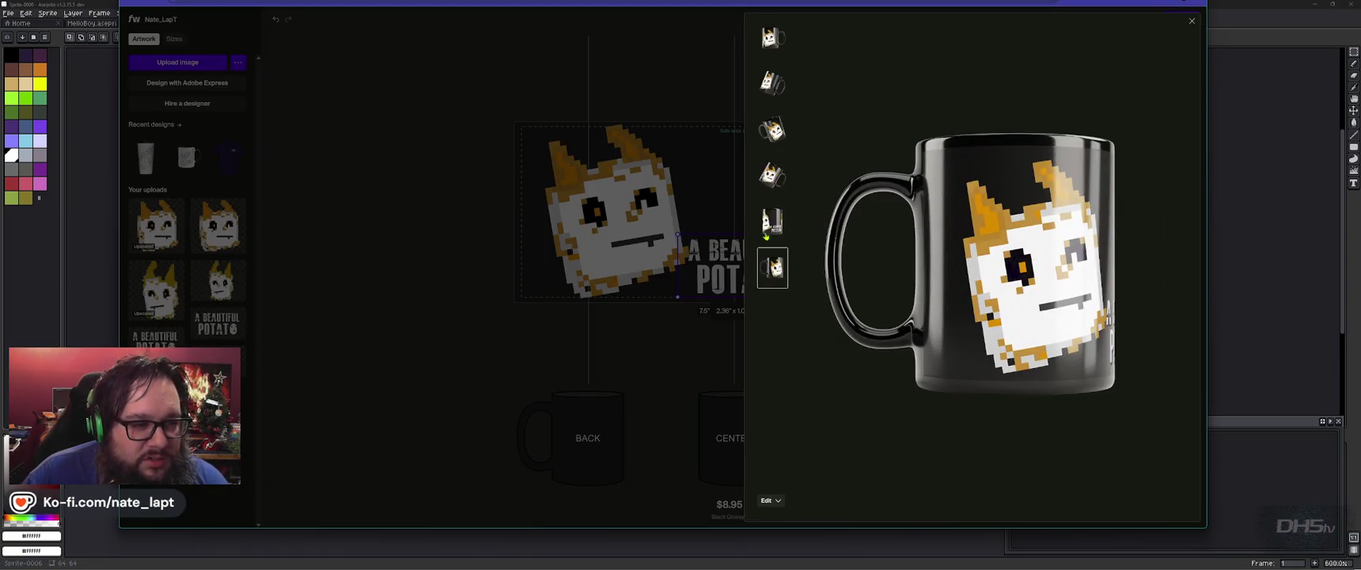
- View the mug mockup from the logo side, angled side, both handle sides and front
{"action": "left_click", "coordinate": [775, 234]}
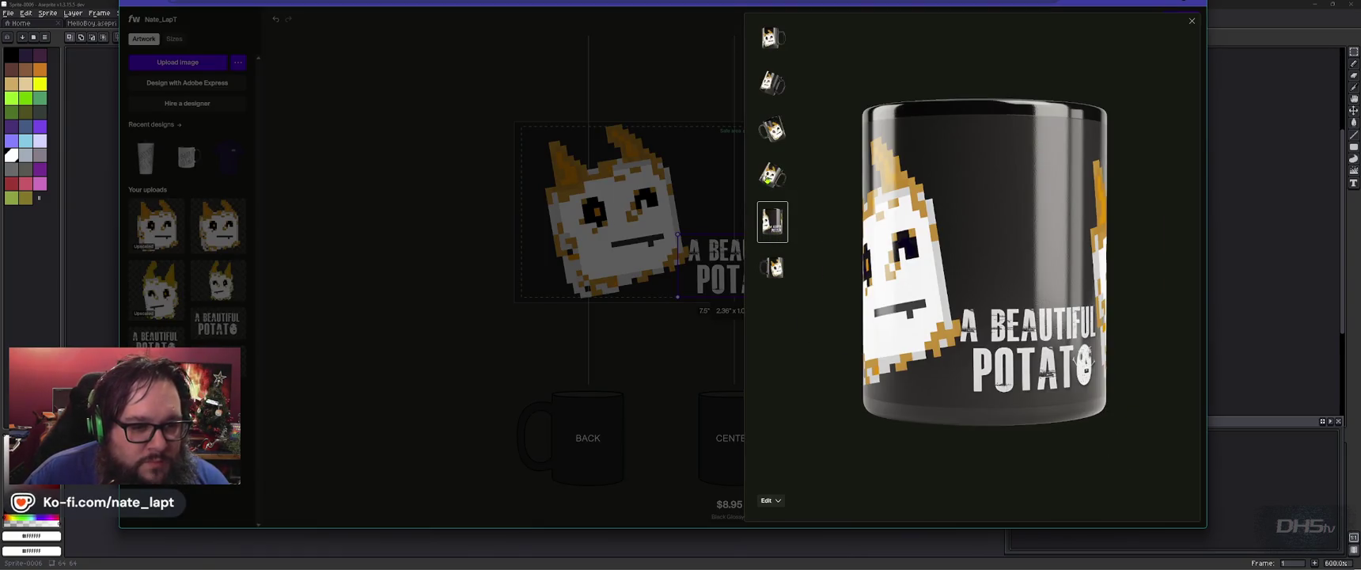
{"action": "left_click", "coordinate": [768, 179]}
{"action": "left_click", "coordinate": [772, 132]}
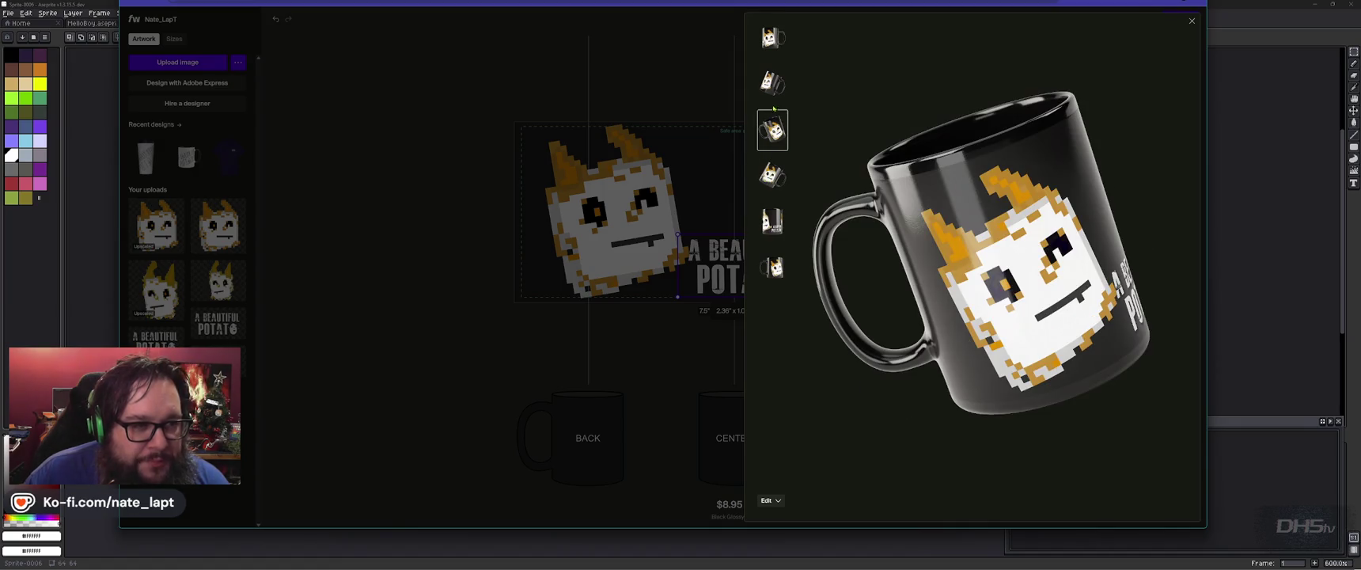
{"action": "left_click", "coordinate": [774, 79]}
{"action": "left_click", "coordinate": [773, 37]}
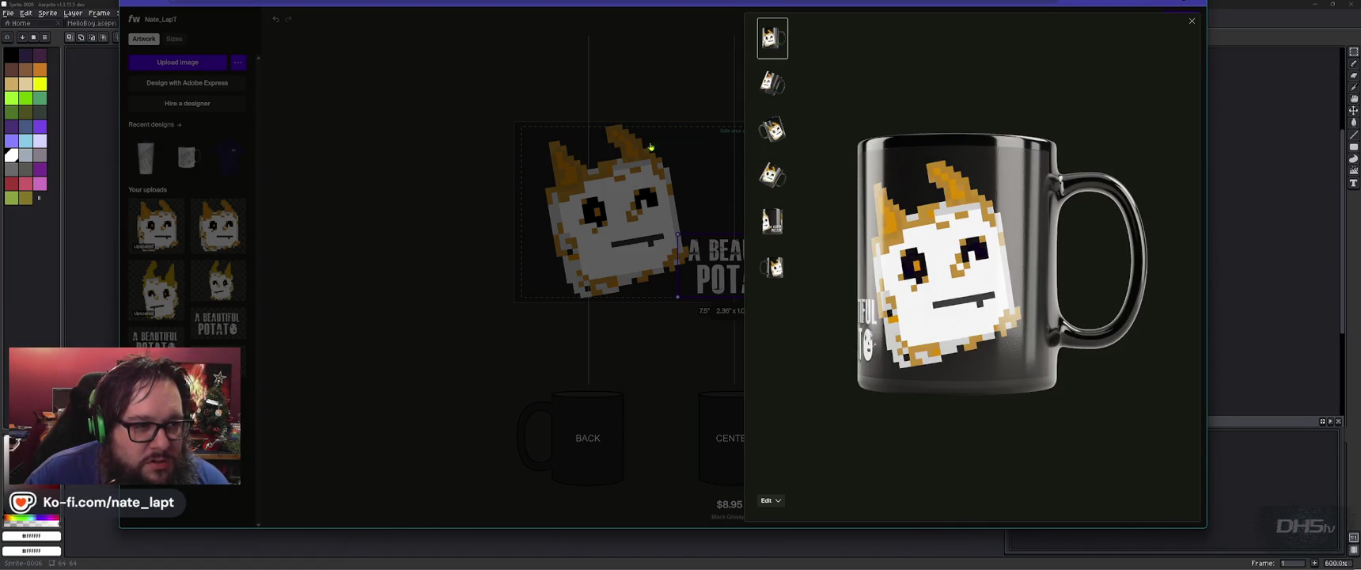
- Back in the editor, shift the right cat sprite slightly to the right
{"action": "left_click", "coordinate": [674, 134]}
{"action": "left_click", "coordinate": [891, 204]}
{"action": "left_click_drag", "start_coordinate": [887, 204], "coordinate": [886, 204]}
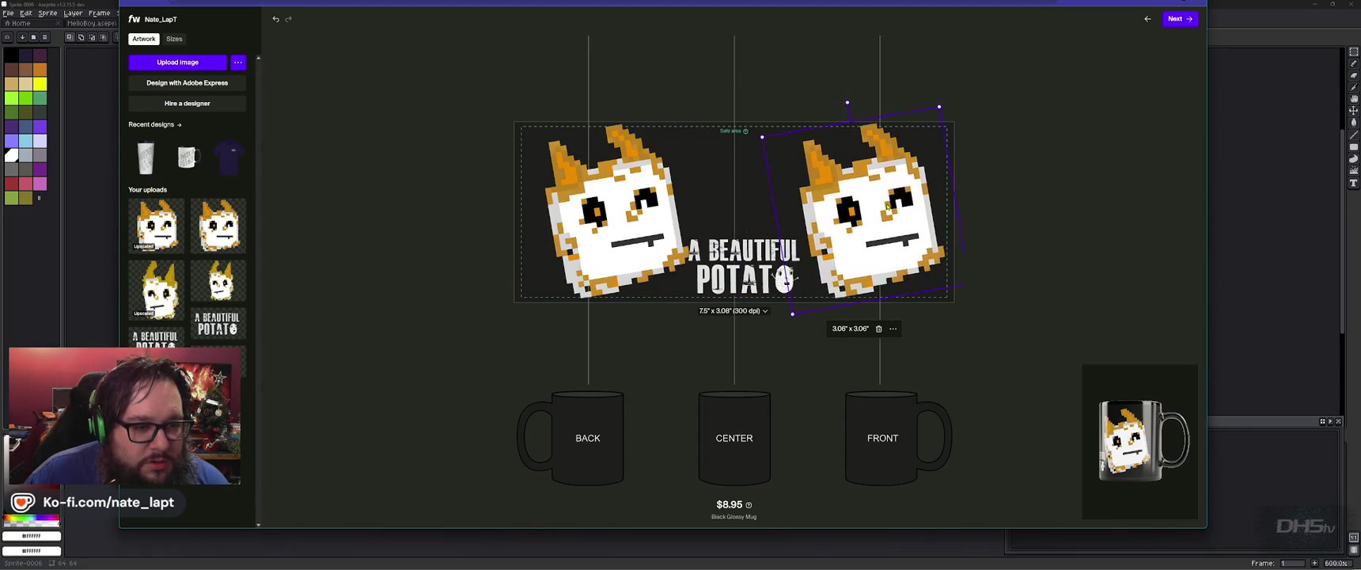
- Move the left cat up-left, then enlarge the logo to 2.84" x 1.10" and lower it slightly
{"action": "left_click", "coordinate": [618, 244]}
{"action": "left_click_drag", "start_coordinate": [619, 245], "coordinate": [608, 240]}
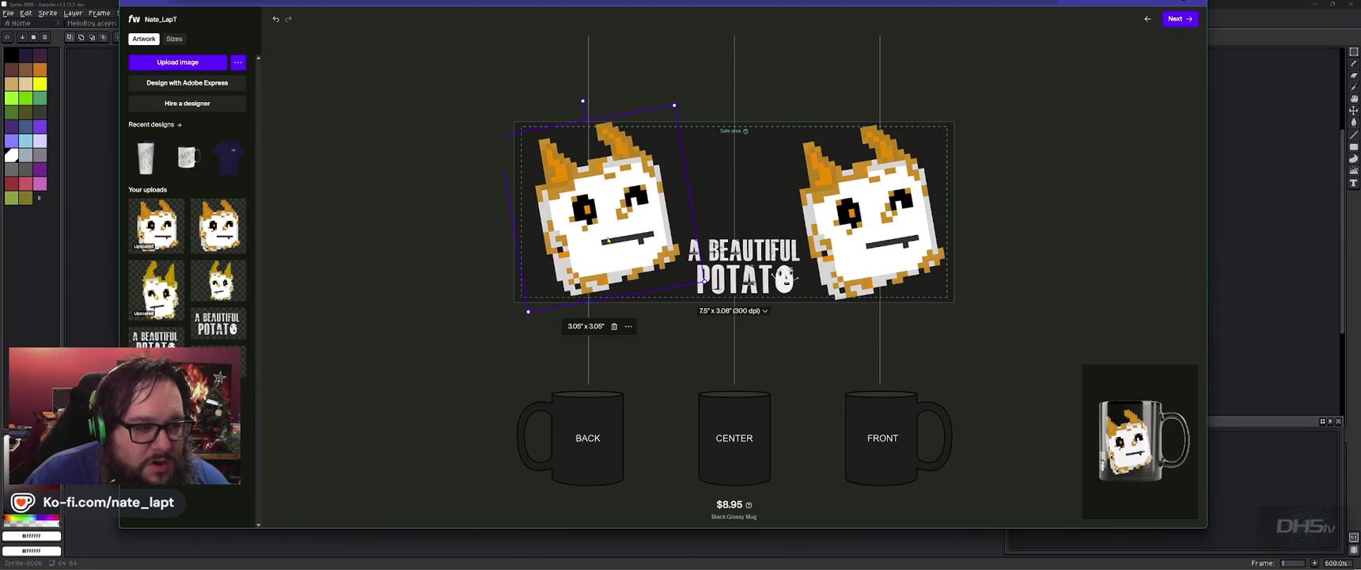
{"action": "left_click", "coordinate": [715, 252]}
{"action": "left_click_drag", "start_coordinate": [678, 236], "coordinate": [672, 231]}
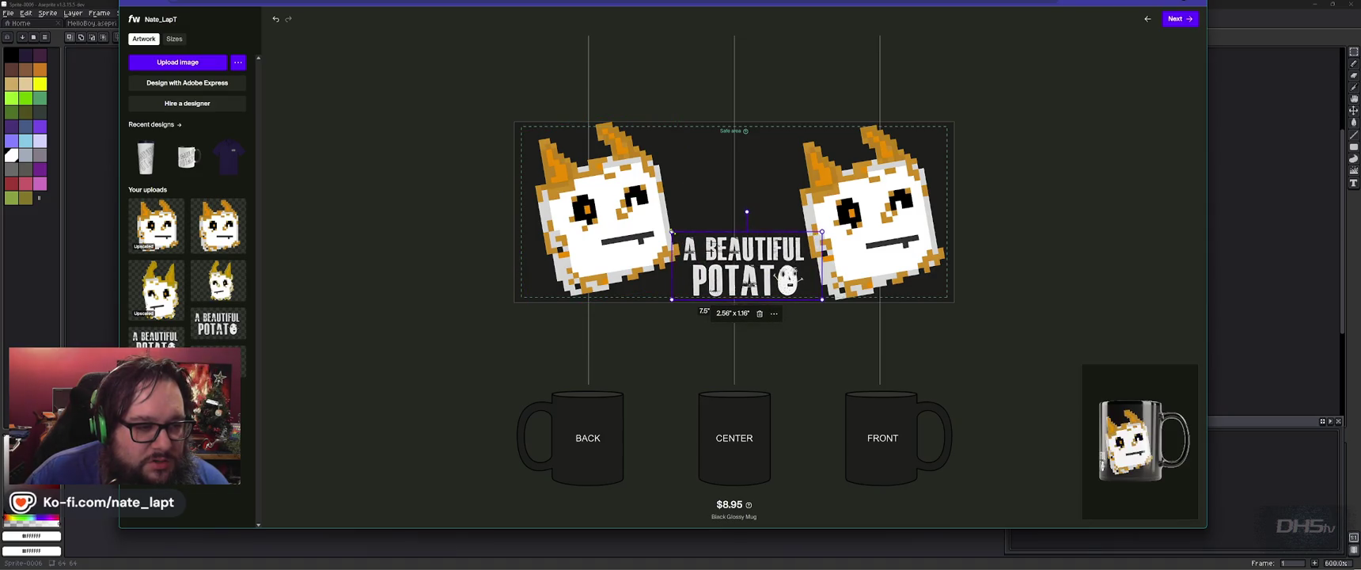
{"action": "left_click_drag", "start_coordinate": [754, 271], "coordinate": [756, 273]}
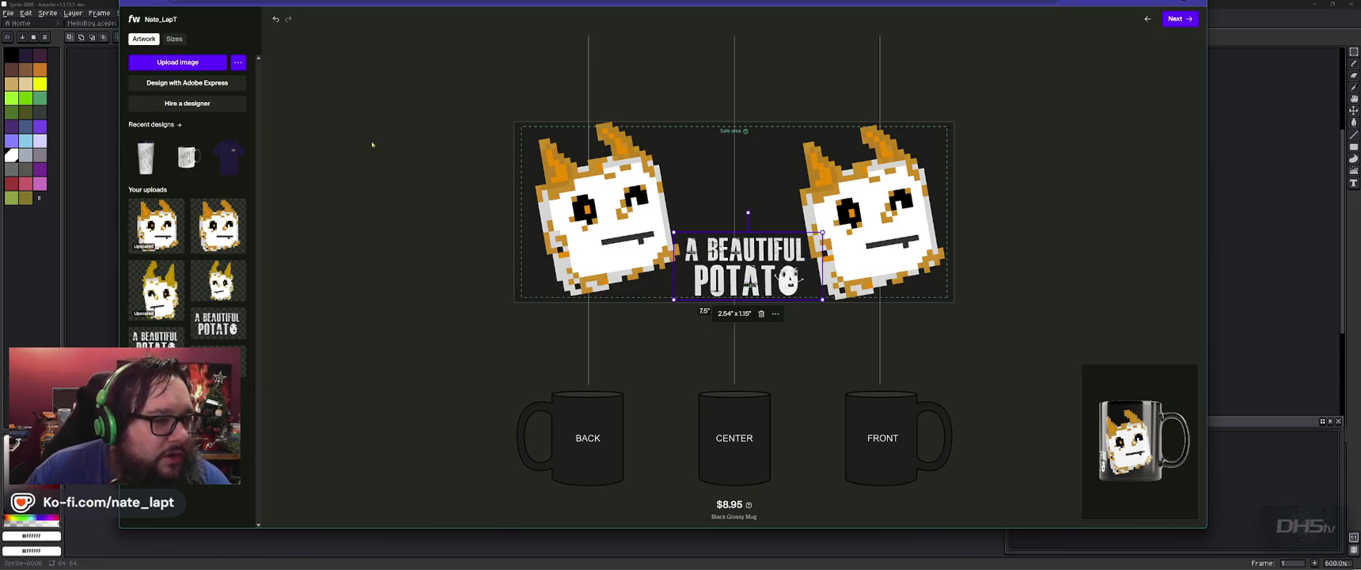
{"action": "left_click", "coordinate": [237, 63]}
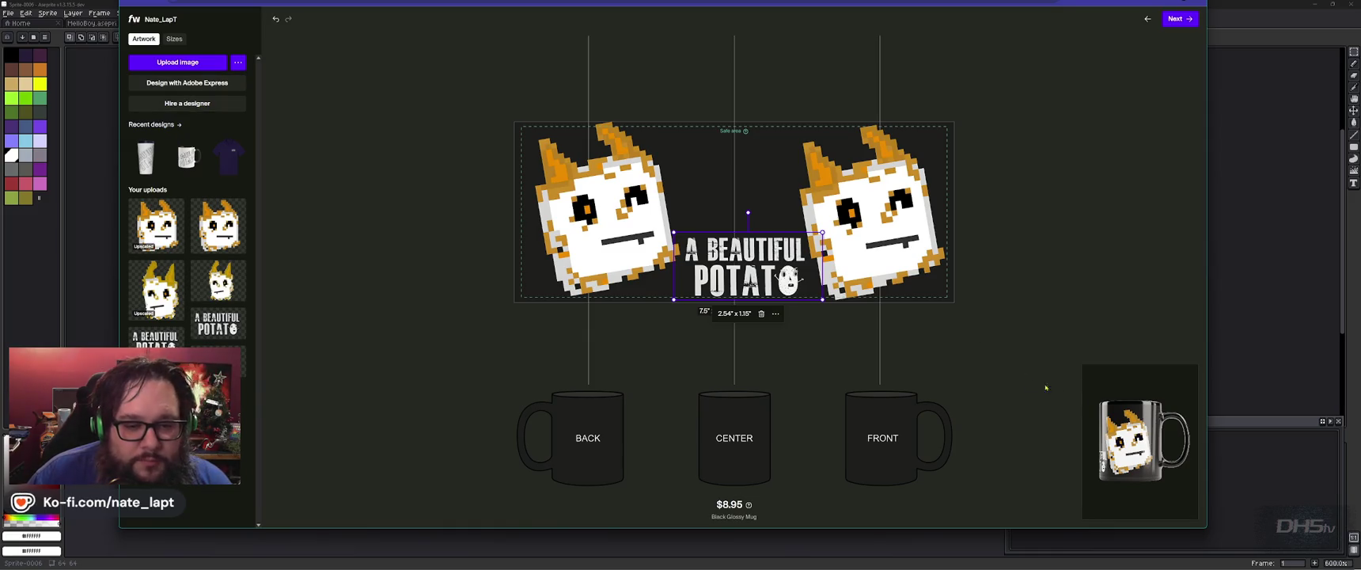
{"action": "left_click", "coordinate": [1123, 412]}
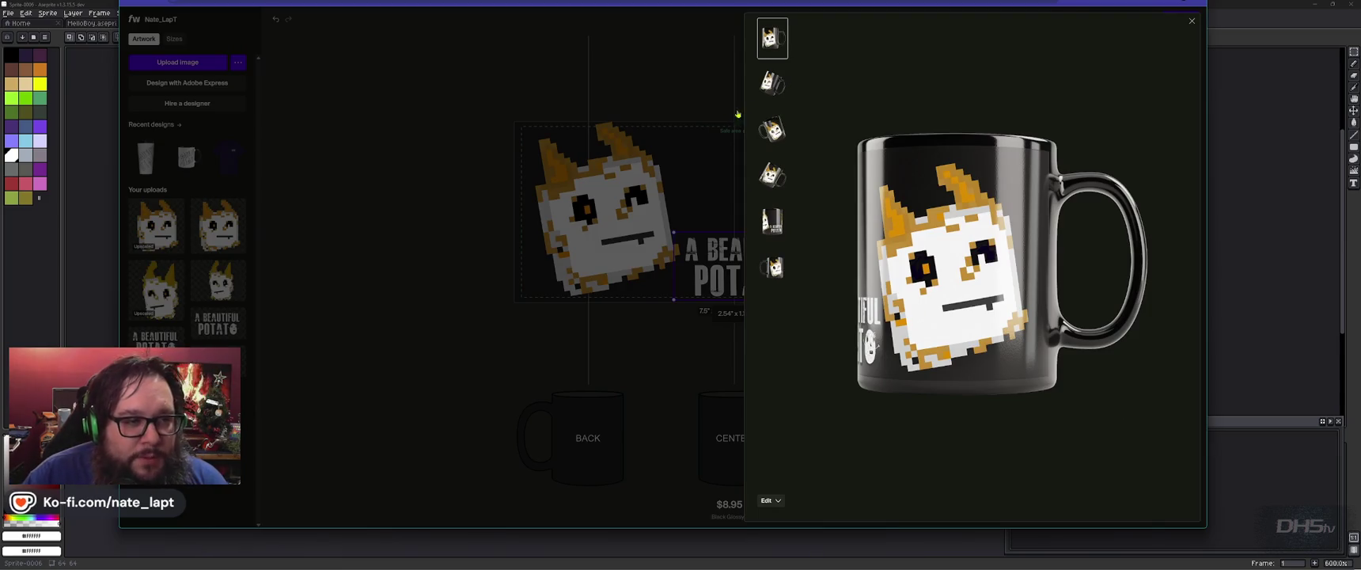
- Cycle through the mockup angles, including the A BEAUTIFUL POTATO side and handle side
{"action": "left_click", "coordinate": [779, 82]}
{"action": "left_click", "coordinate": [780, 140]}
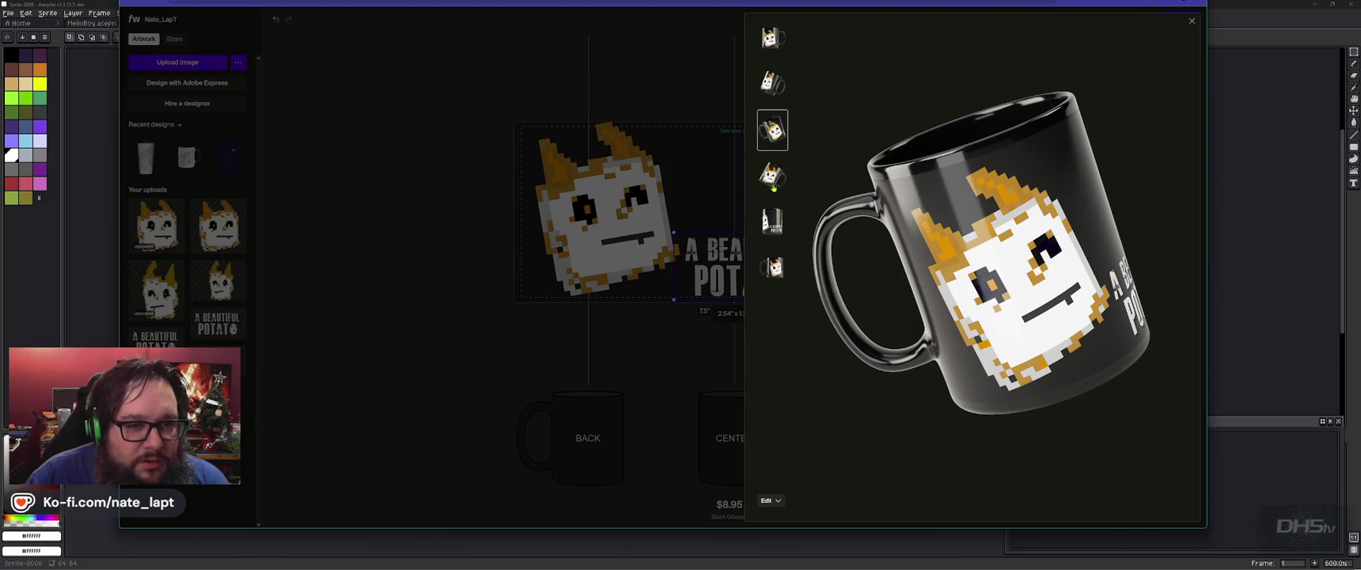
{"action": "left_click", "coordinate": [773, 183]}
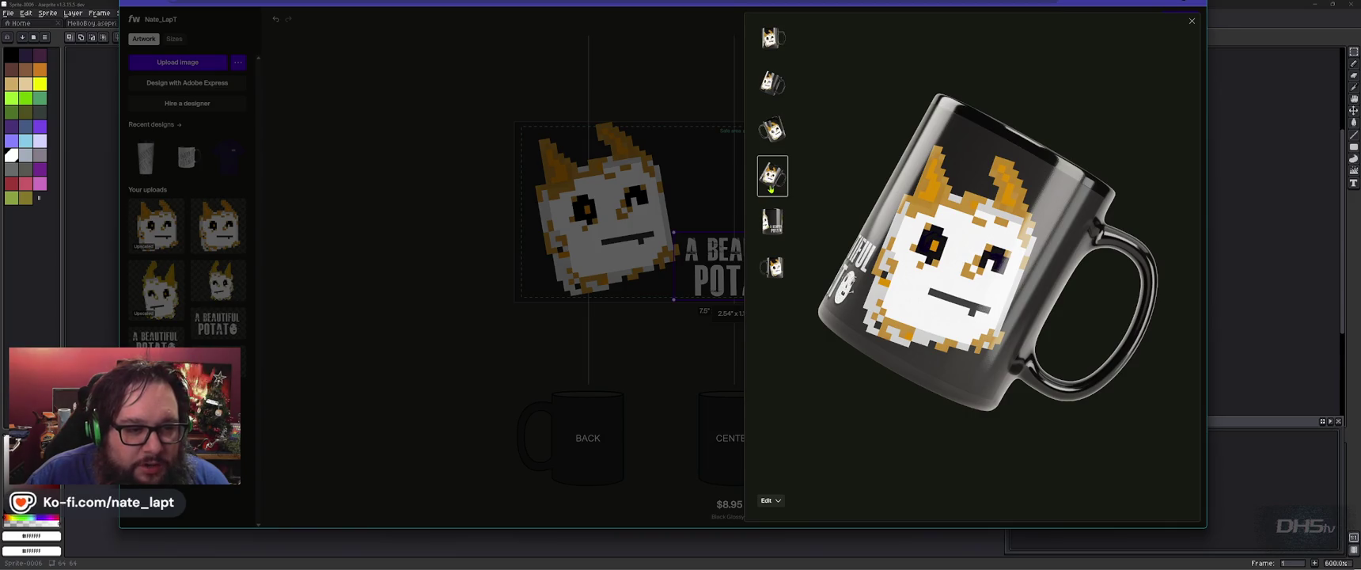
{"action": "left_click", "coordinate": [773, 223]}
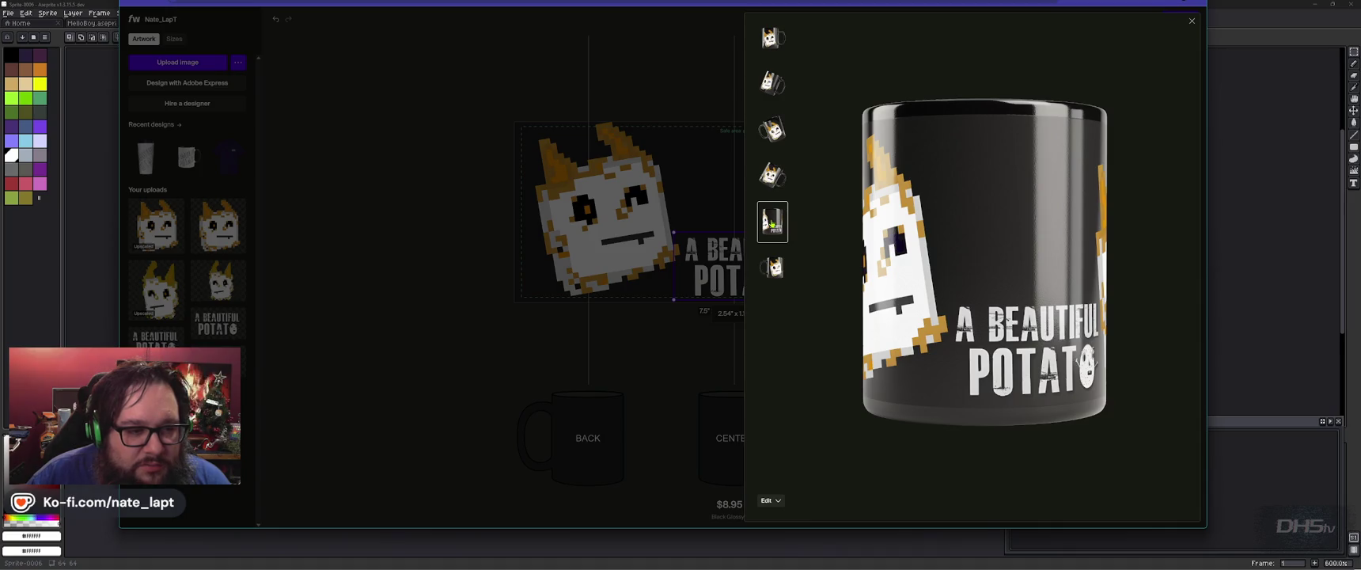
{"action": "left_click", "coordinate": [781, 270]}
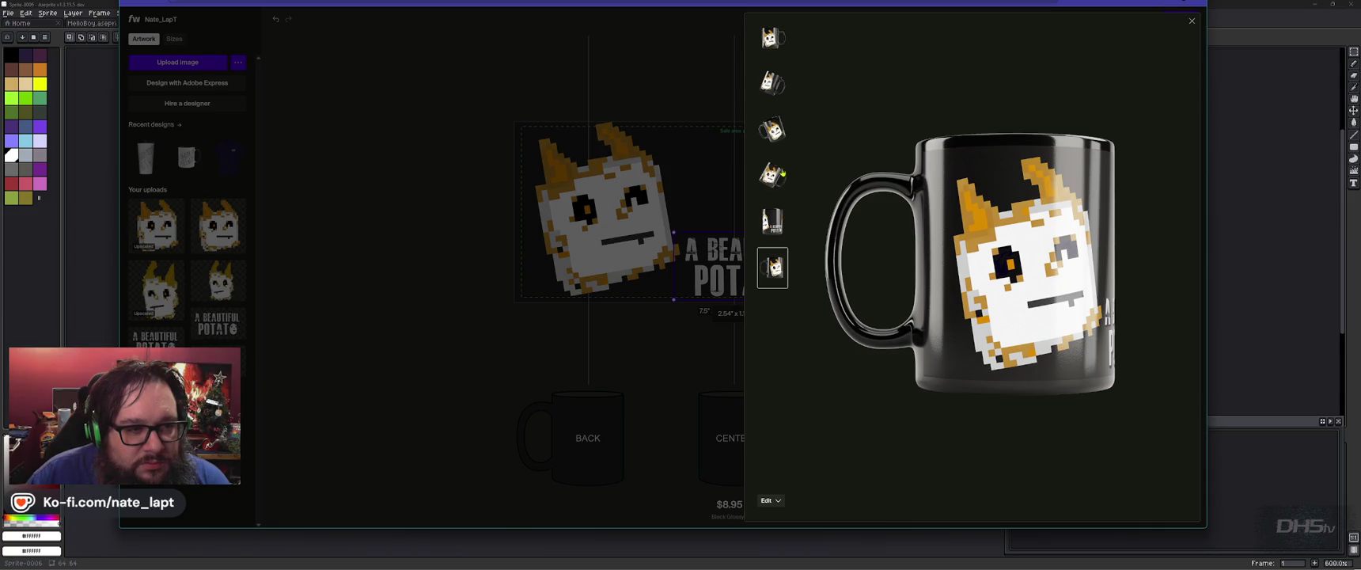
{"action": "left_click", "coordinate": [775, 44]}
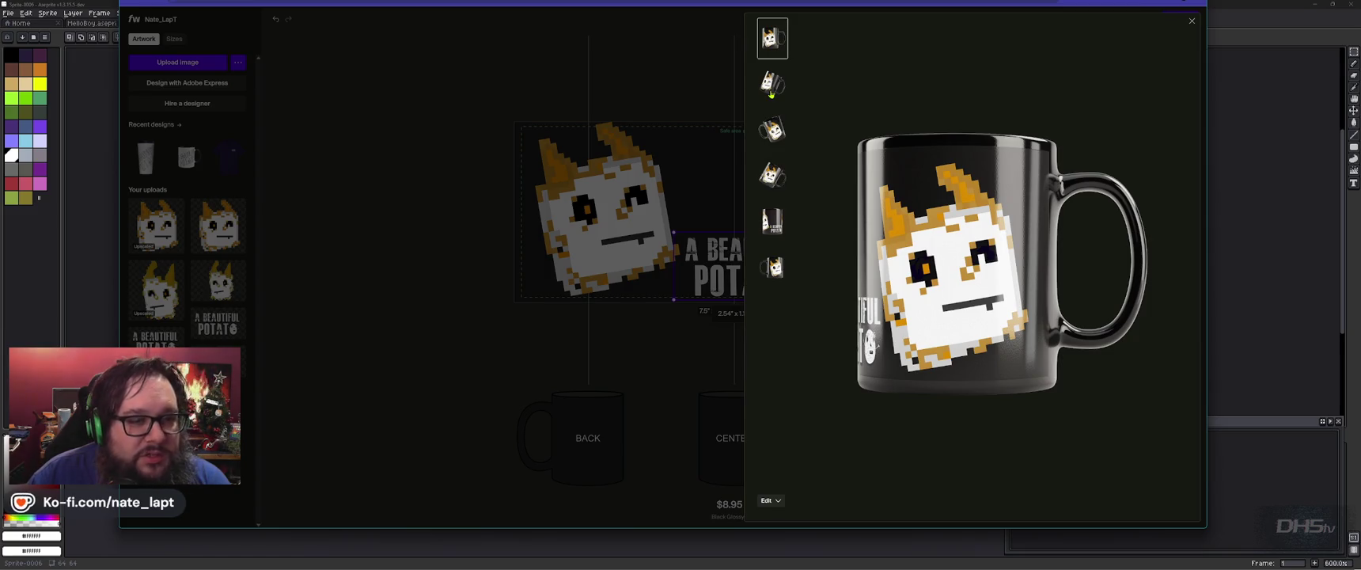
{"action": "left_click", "coordinate": [772, 94]}
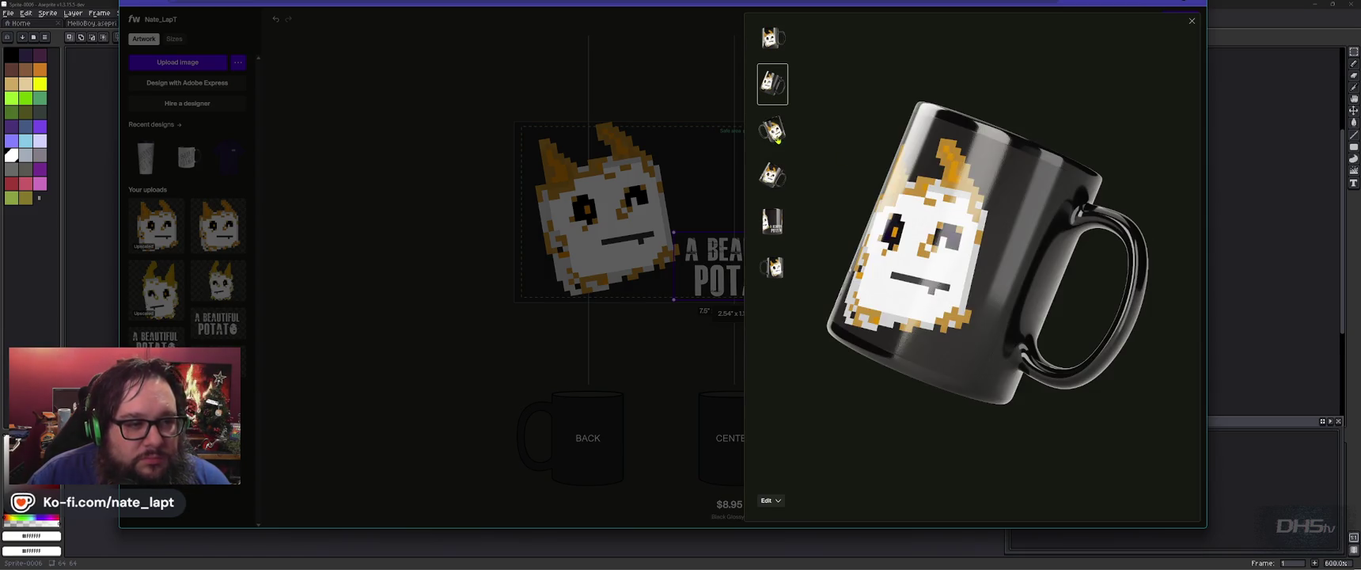
{"action": "left_click", "coordinate": [778, 139]}
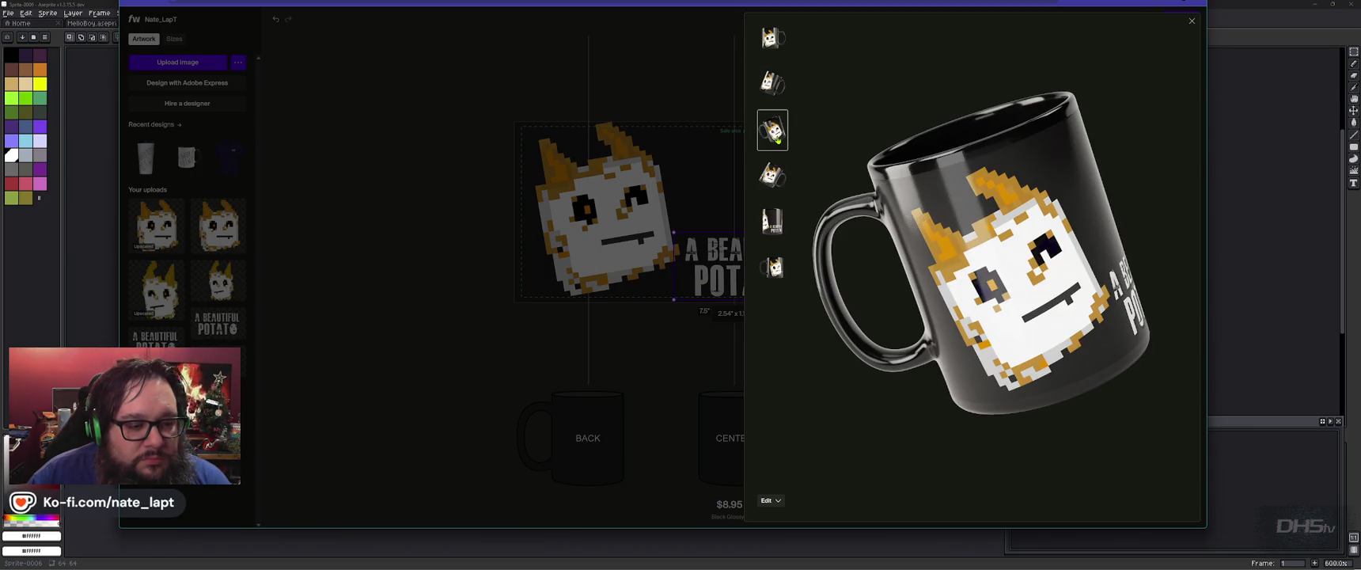
- Check the preview background colours, keeping it transparent, and view the text side again
{"action": "left_click", "coordinate": [778, 501]}
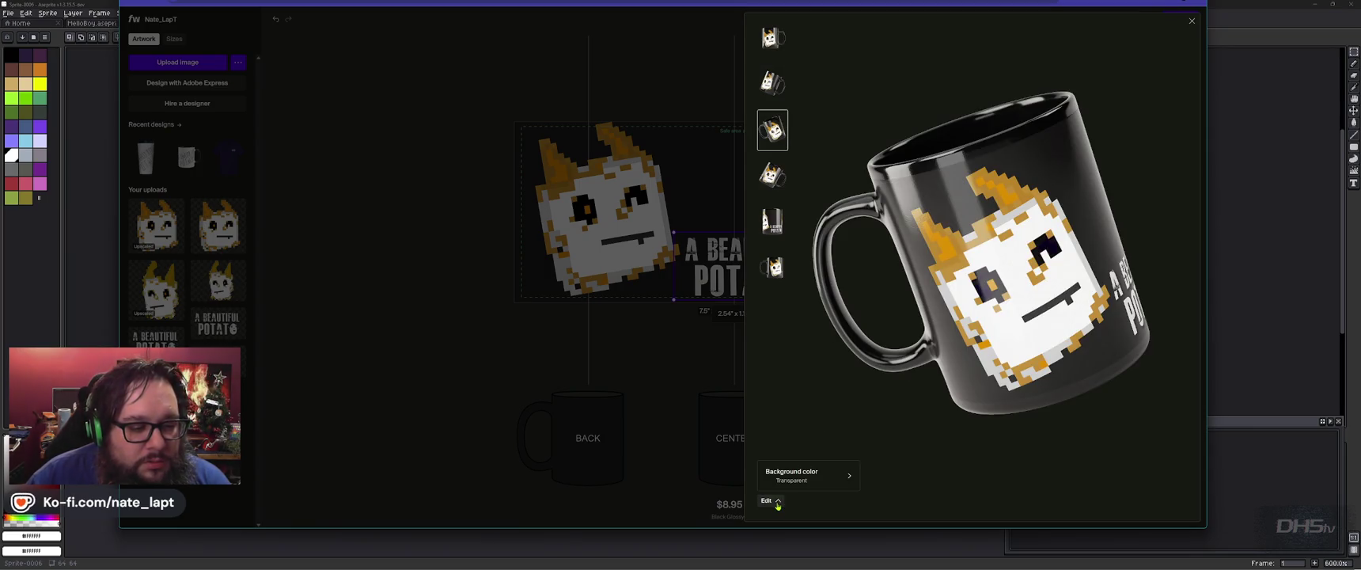
{"action": "left_click", "coordinate": [824, 476]}
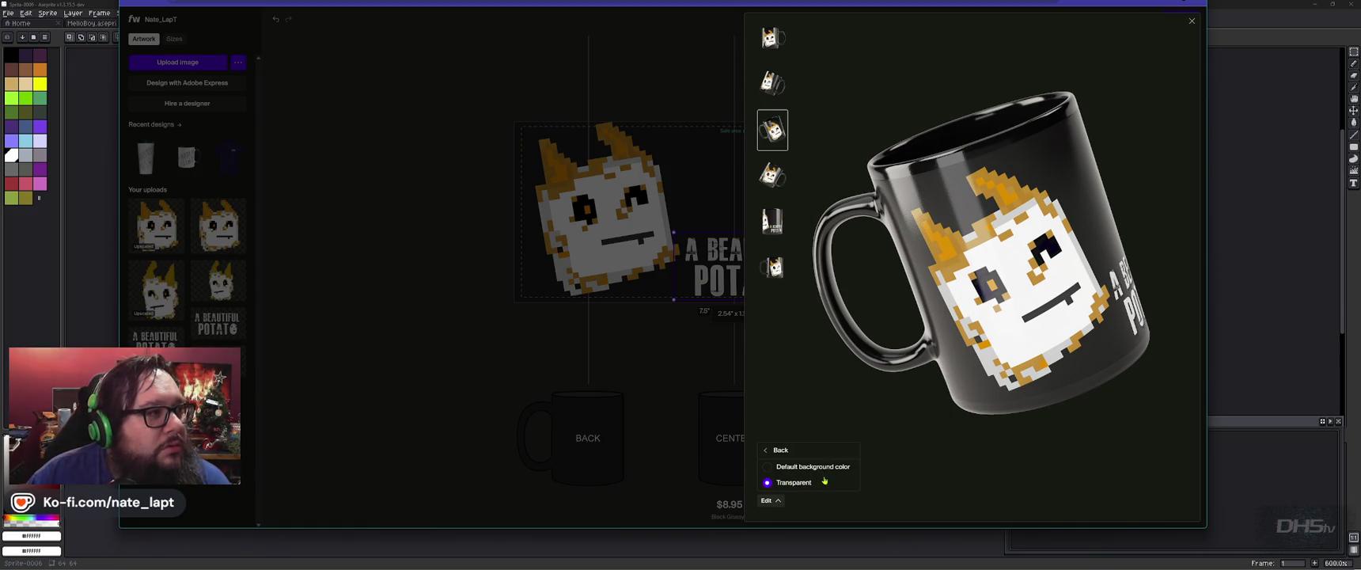
{"action": "left_click", "coordinate": [802, 252]}
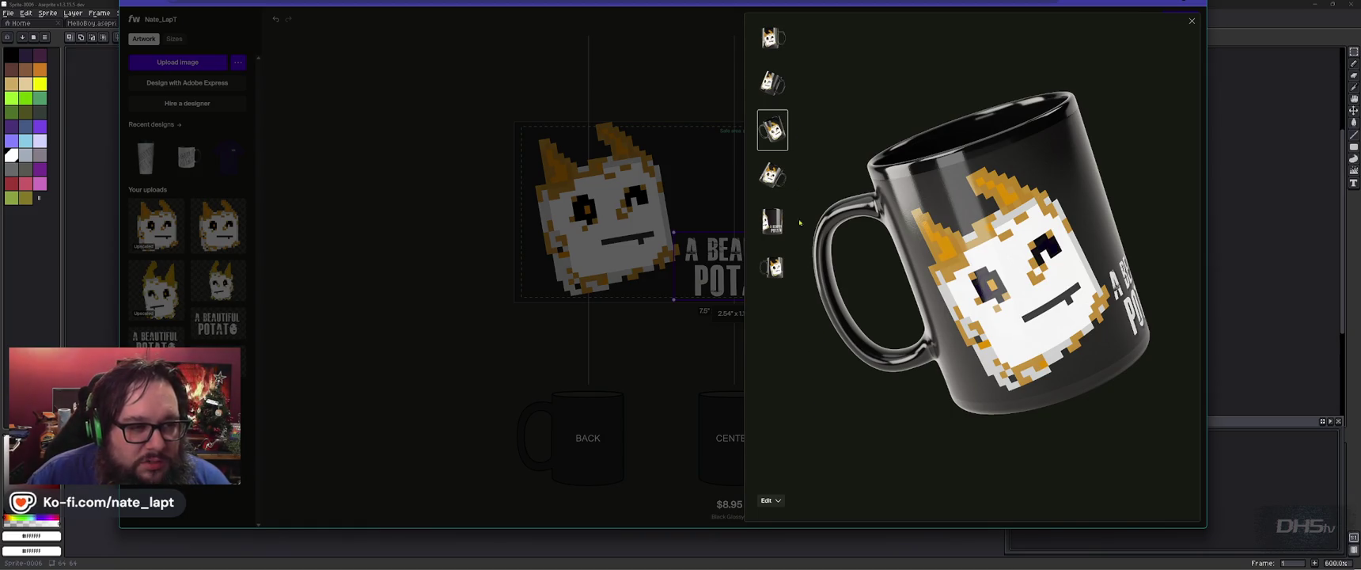
{"action": "left_click", "coordinate": [765, 180]}
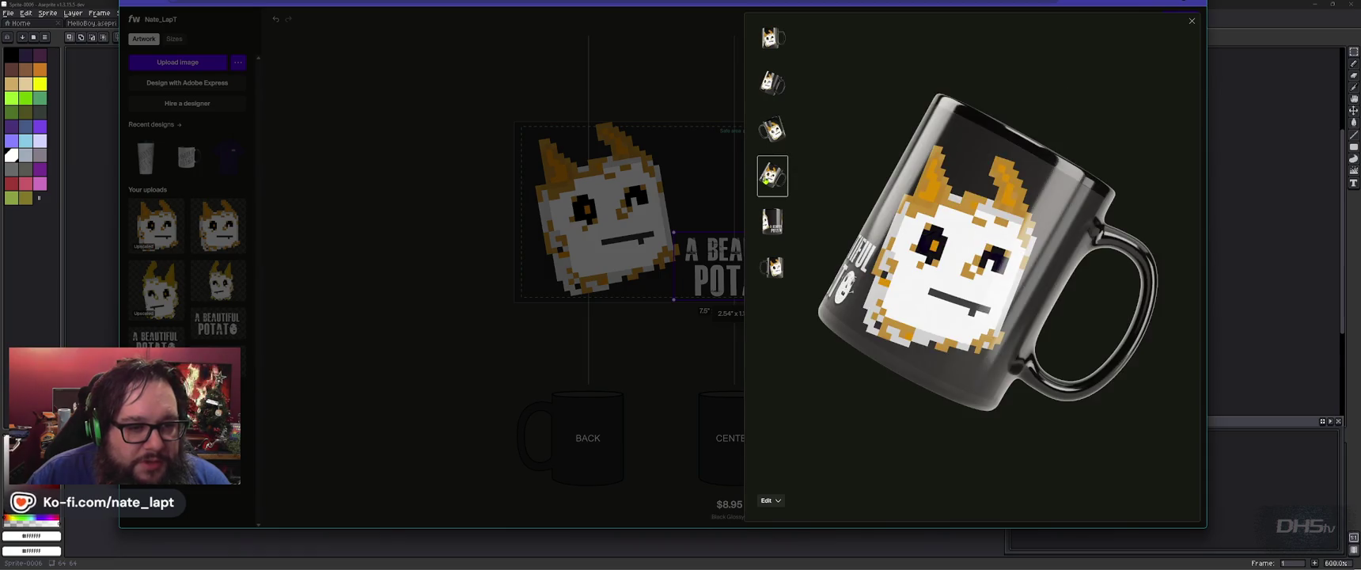
{"action": "left_click", "coordinate": [775, 222]}
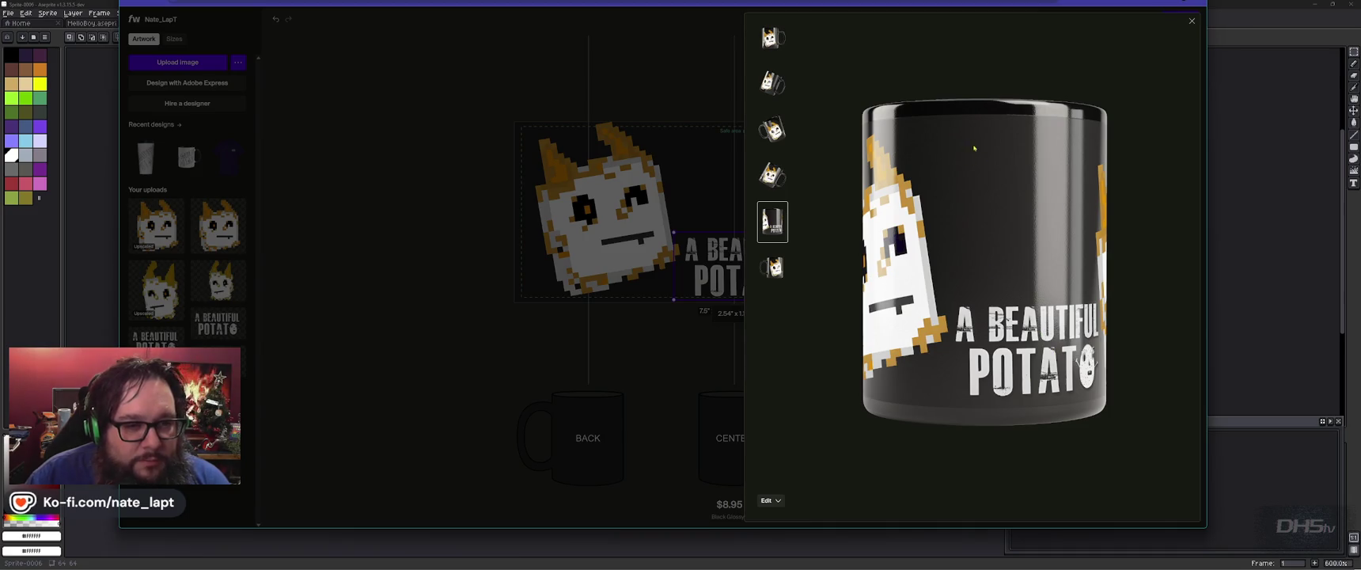
{"action": "left_click", "coordinate": [774, 268]}
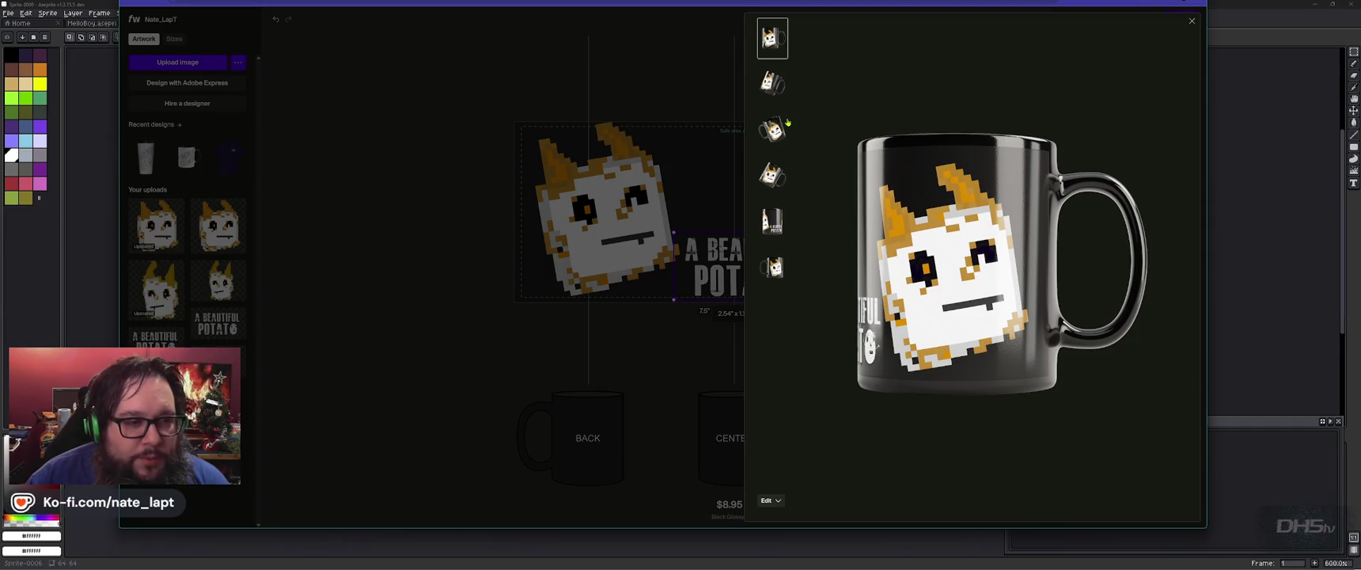
- Review the tilted and handle views once more, end on the logo side, then close the mockup
{"action": "left_click", "coordinate": [772, 270]}
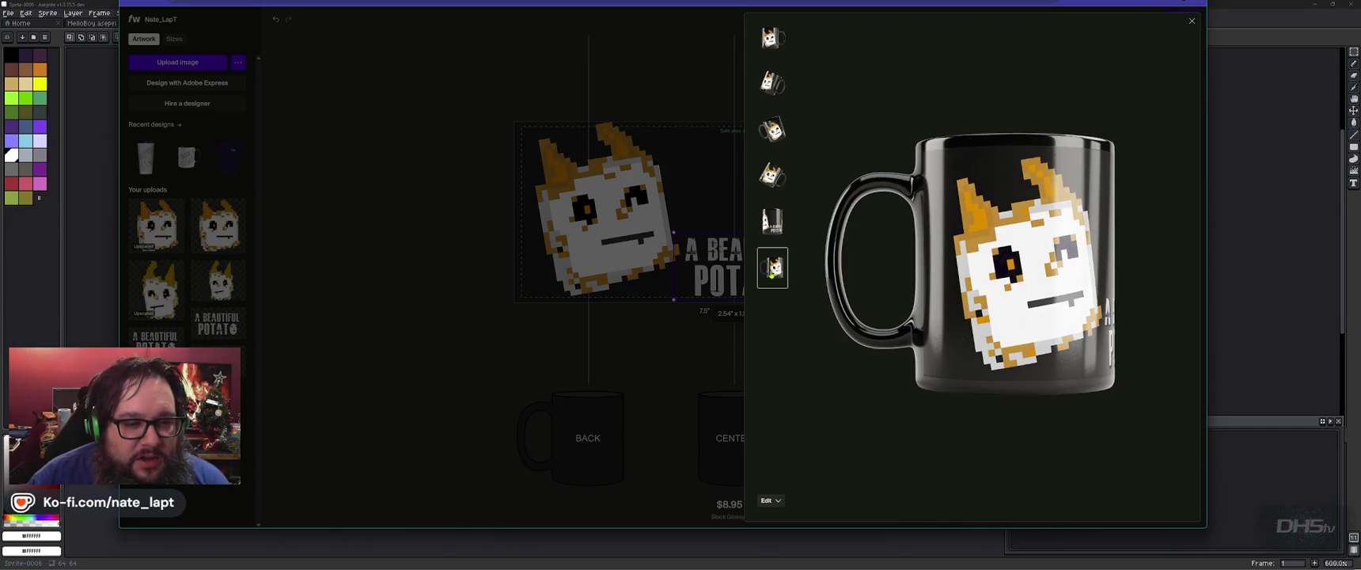
{"action": "left_click", "coordinate": [778, 95]}
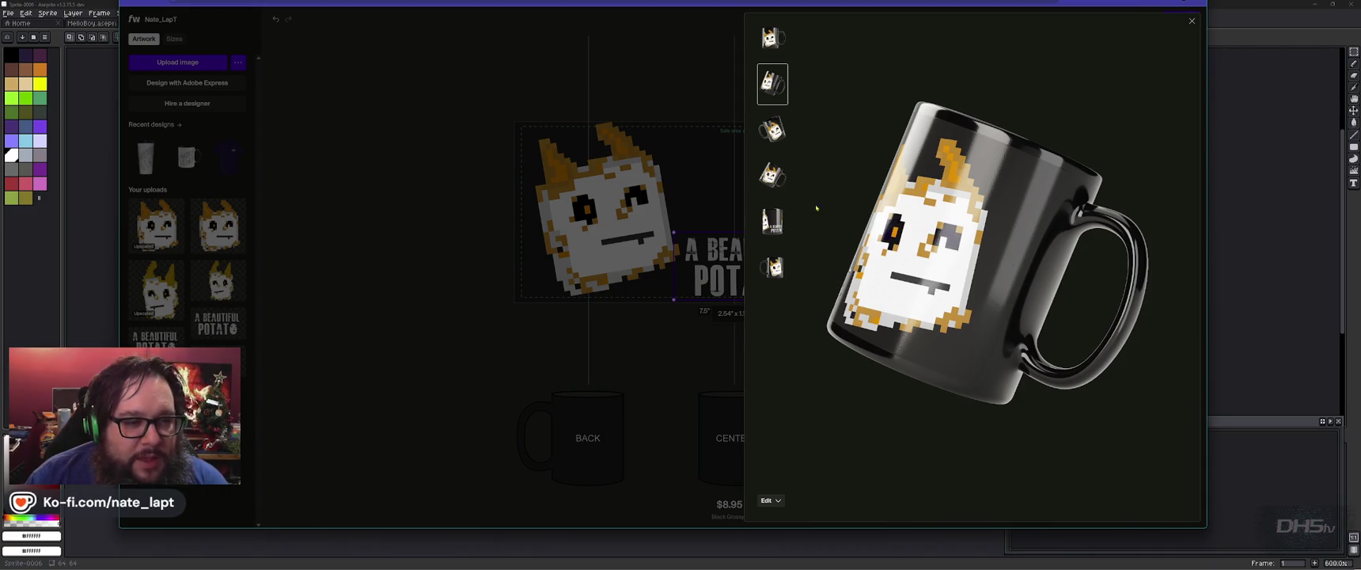
{"action": "left_click", "coordinate": [776, 133]}
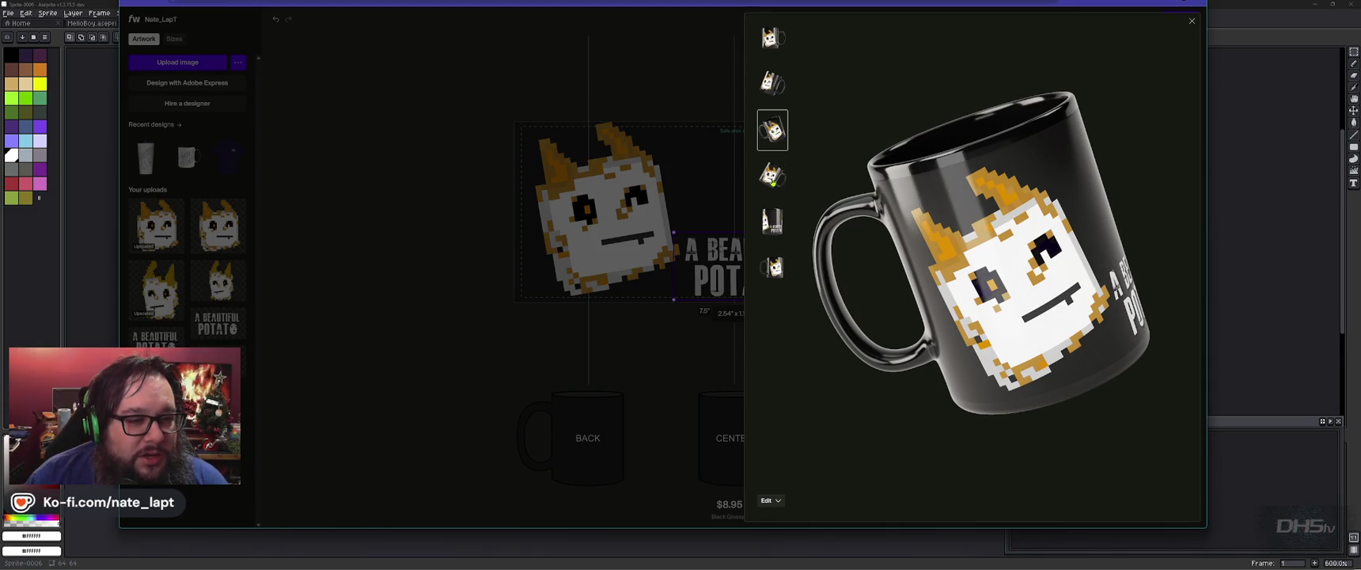
{"action": "left_click", "coordinate": [772, 182]}
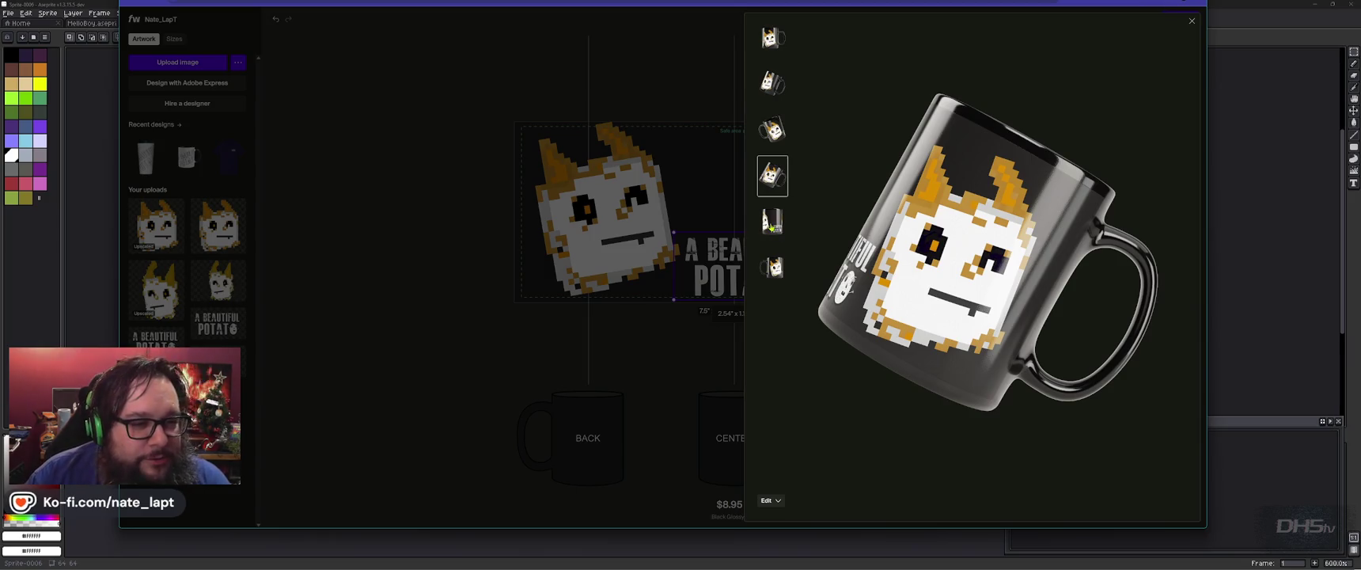
{"action": "left_click", "coordinate": [771, 228]}
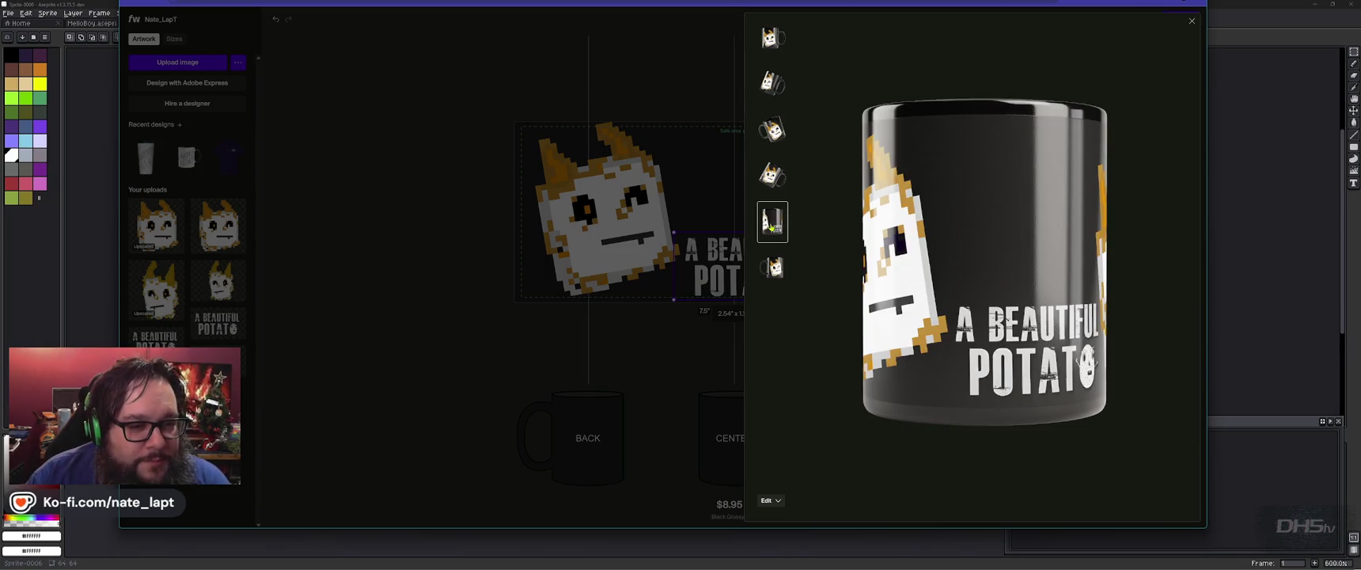
{"action": "left_click", "coordinate": [1191, 23]}
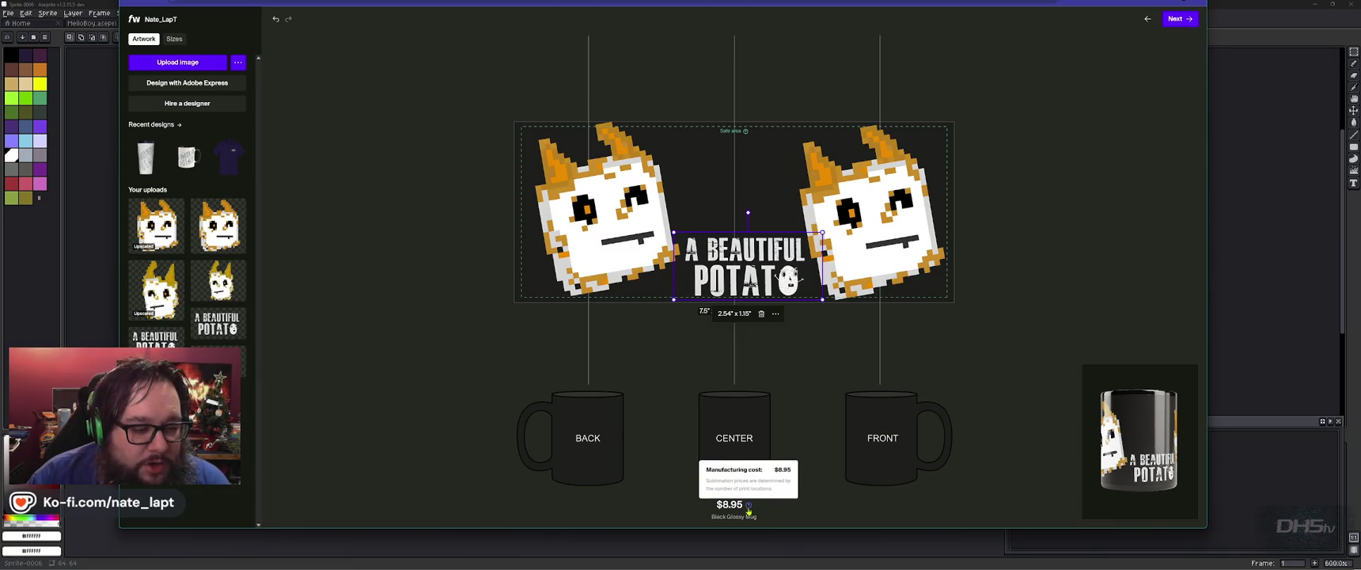
{"action": "mouse_move", "coordinate": [749, 507]}
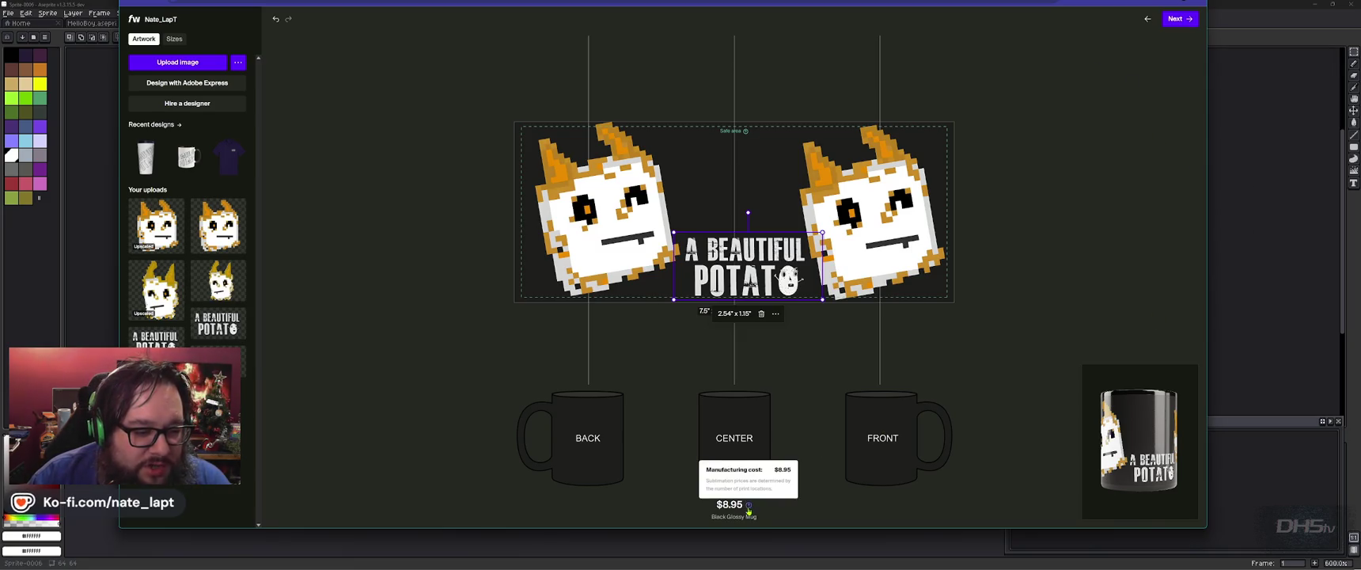
- Continue to the size review showing the design auto-scaled onto 11oz and 15oz mugs
{"action": "left_click", "coordinate": [1180, 19]}
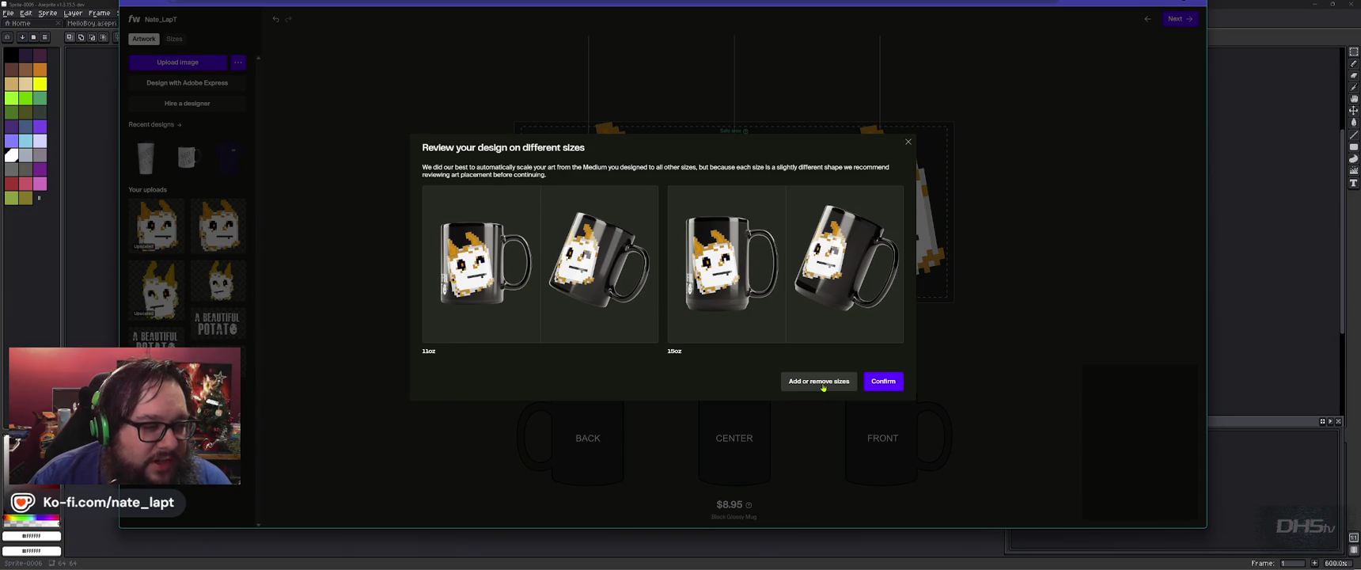
- Confirm the design placement for all mug sizes to start rendering
{"action": "left_click", "coordinate": [895, 384]}
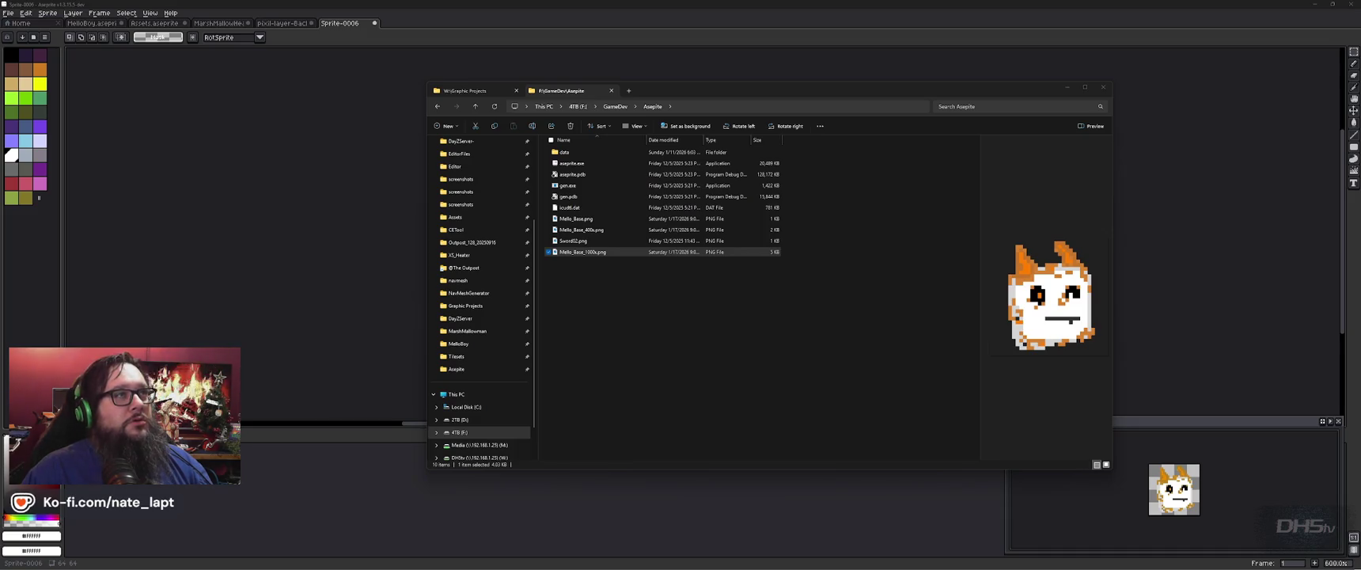
{"action": "key", "text": "alt+Tab"}
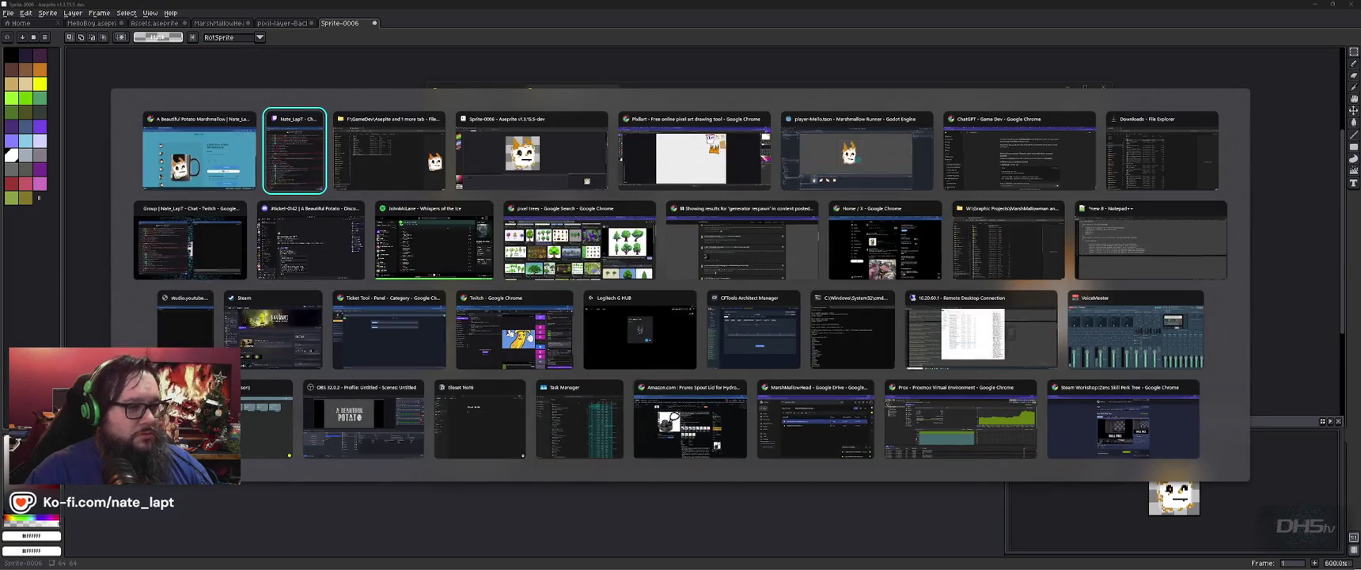
- Switch back to the browser window with the Black Glossy Mug designer
{"action": "key", "text": "Tab"}
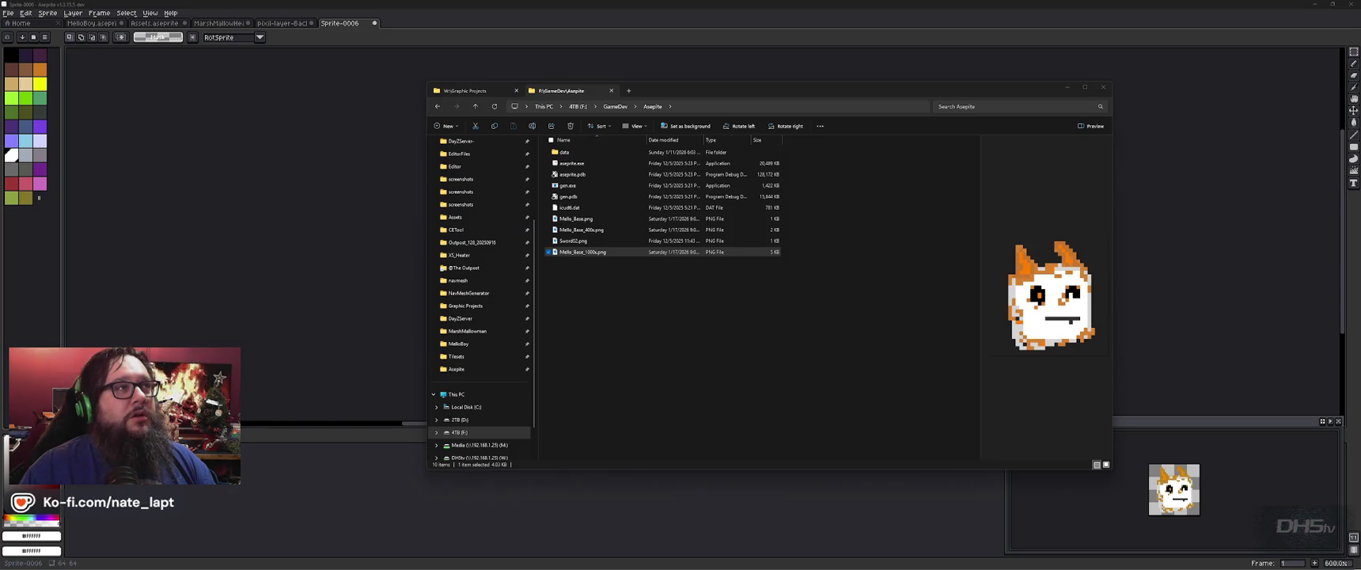
{"action": "key", "text": "alt+Tab"}
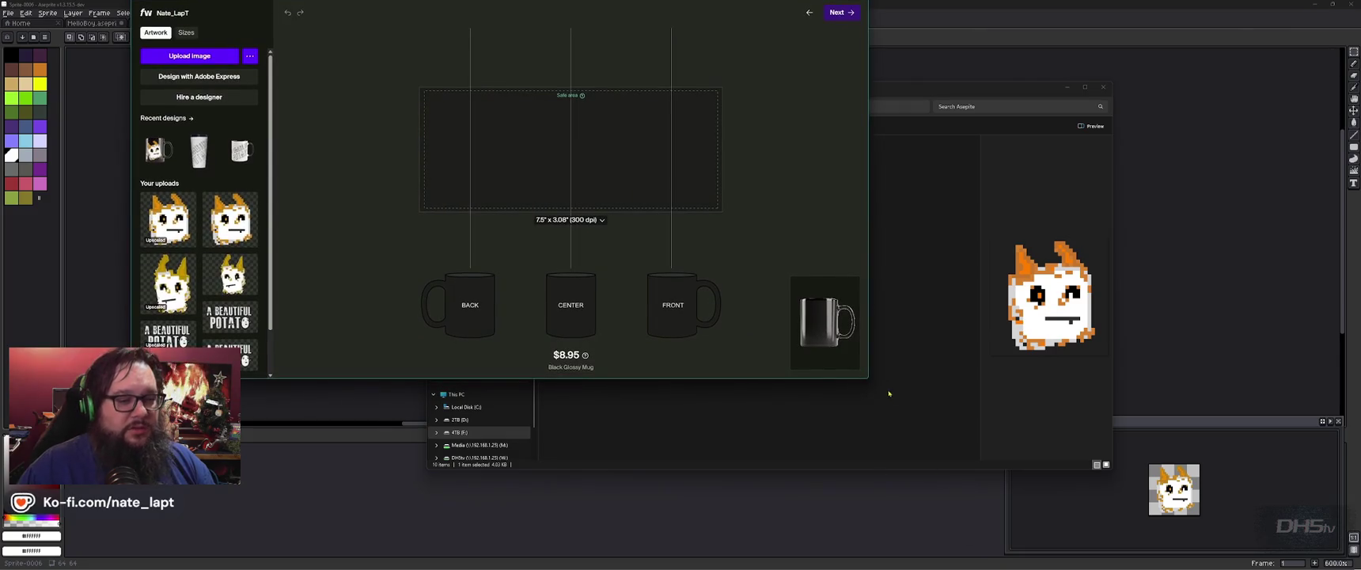
- Enlarge the editor window and browse the image upload picker to the network drive
{"action": "left_click_drag", "start_coordinate": [868, 379], "coordinate": [1212, 552]}
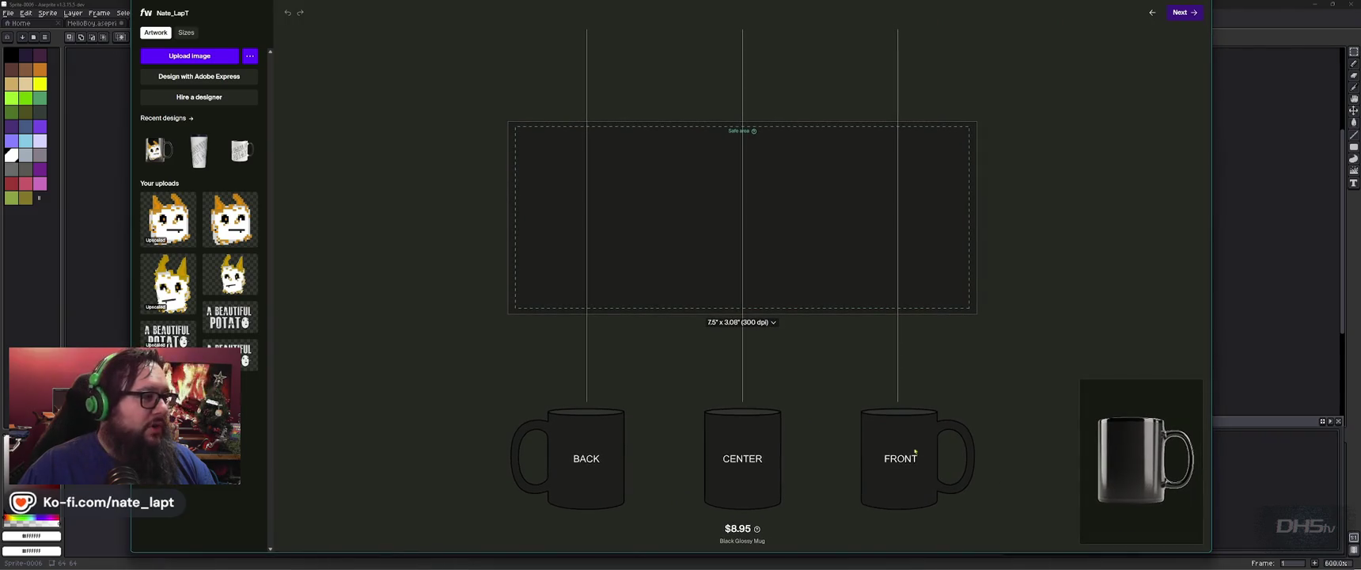
{"action": "left_click", "coordinate": [205, 57]}
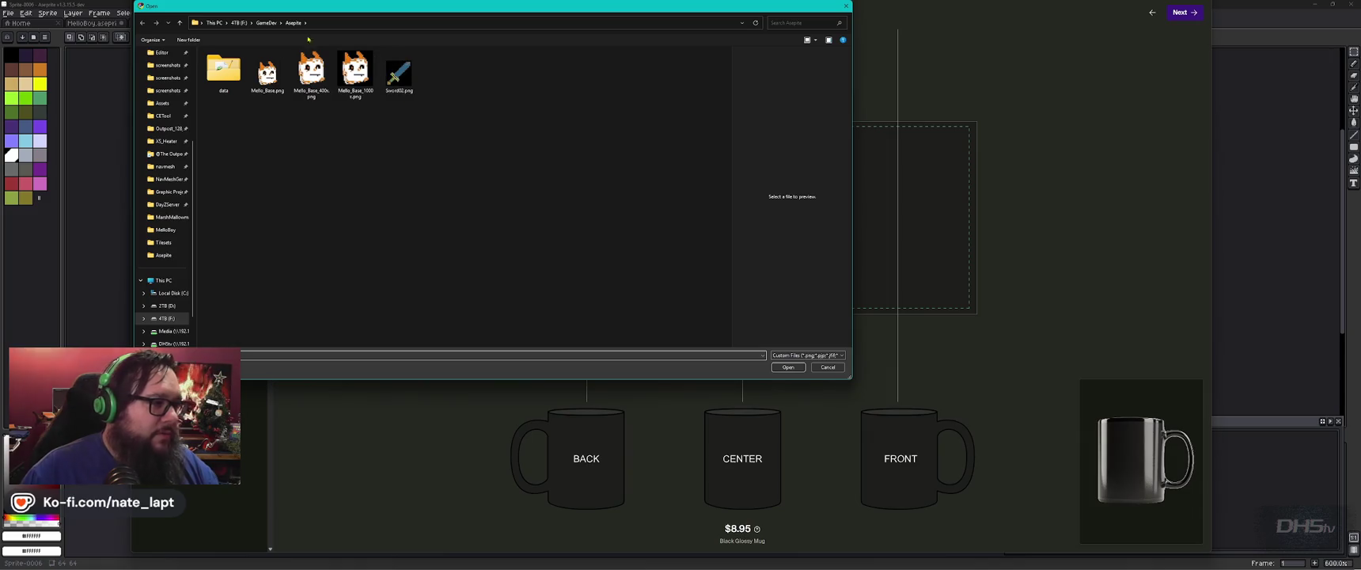
{"action": "left_click", "coordinate": [269, 23]}
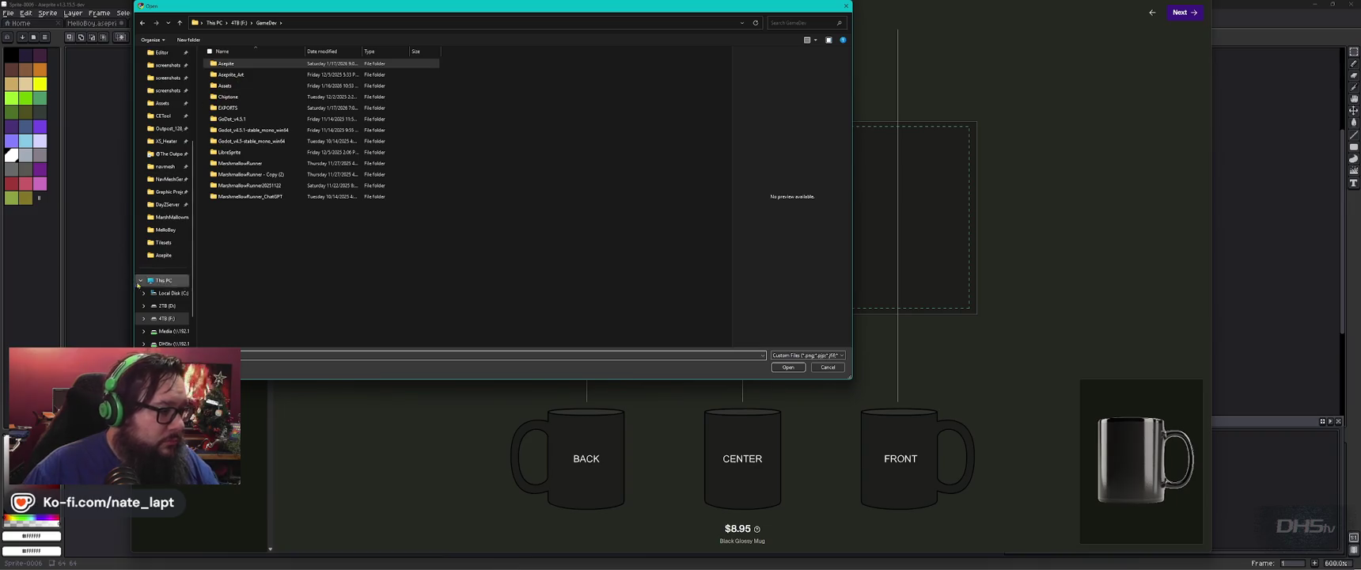
{"action": "scroll", "coordinate": [159, 311], "scroll_direction": "down", "scroll_amount": 1}
{"action": "left_click", "coordinate": [160, 306]}
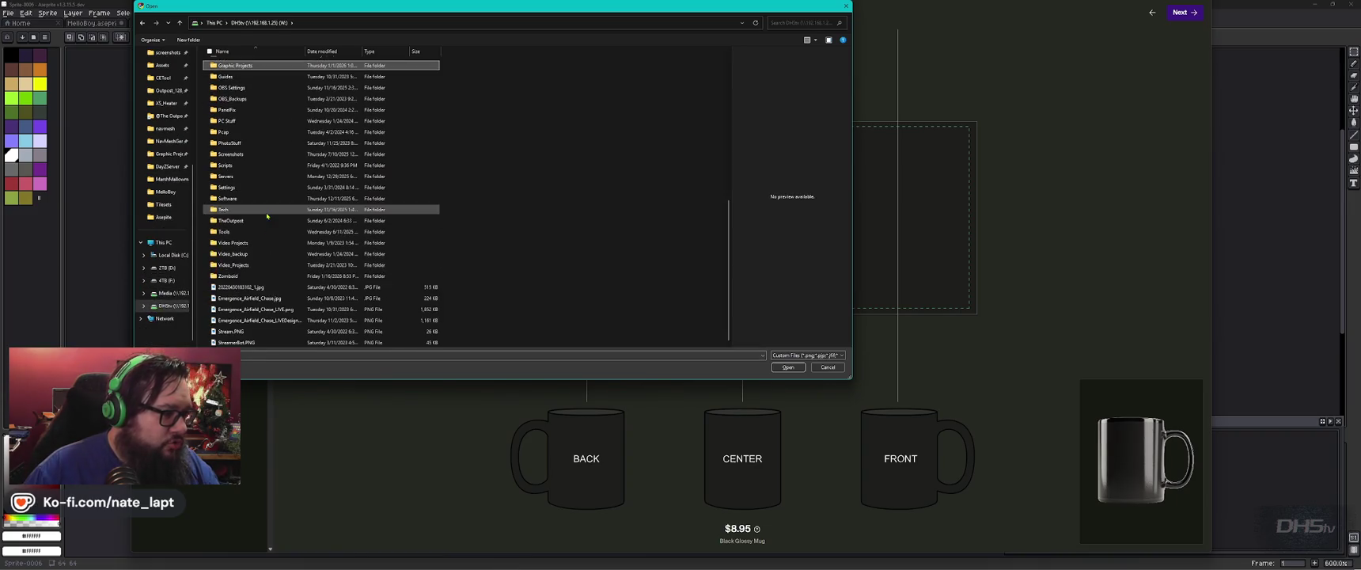
- Open Graphic Projects > MarshMallowman > MelloBoy and select MelloBoy128_1.png
{"action": "double_click", "coordinate": [245, 66]}
{"action": "double_click", "coordinate": [240, 108]}
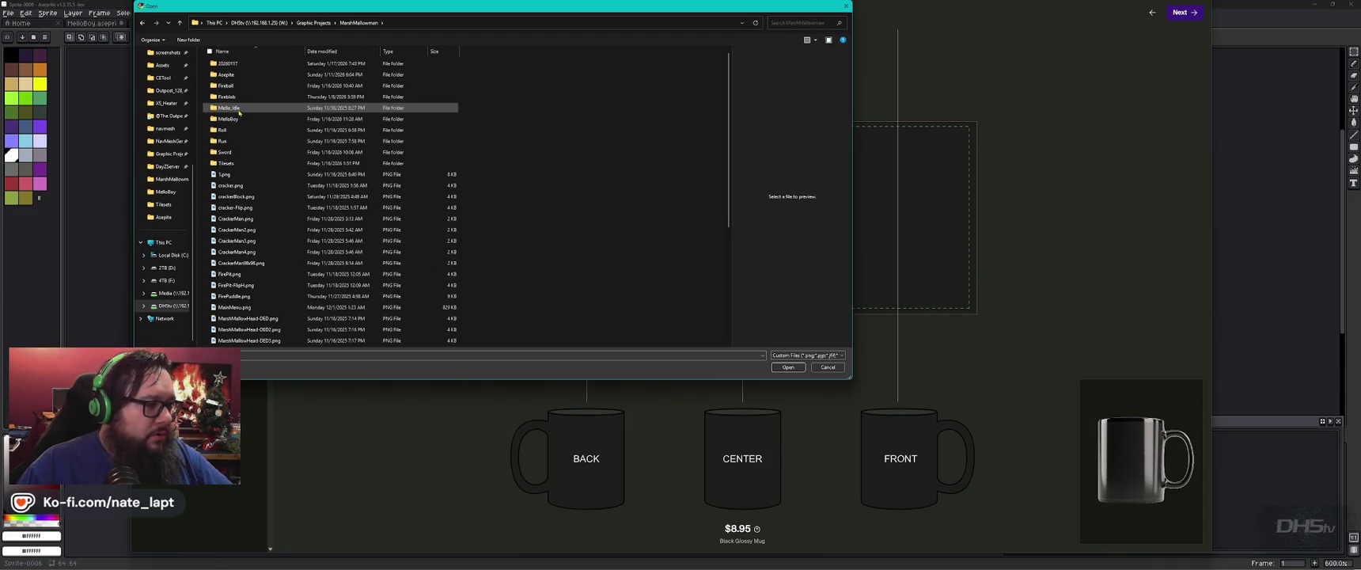
{"action": "double_click", "coordinate": [252, 119]}
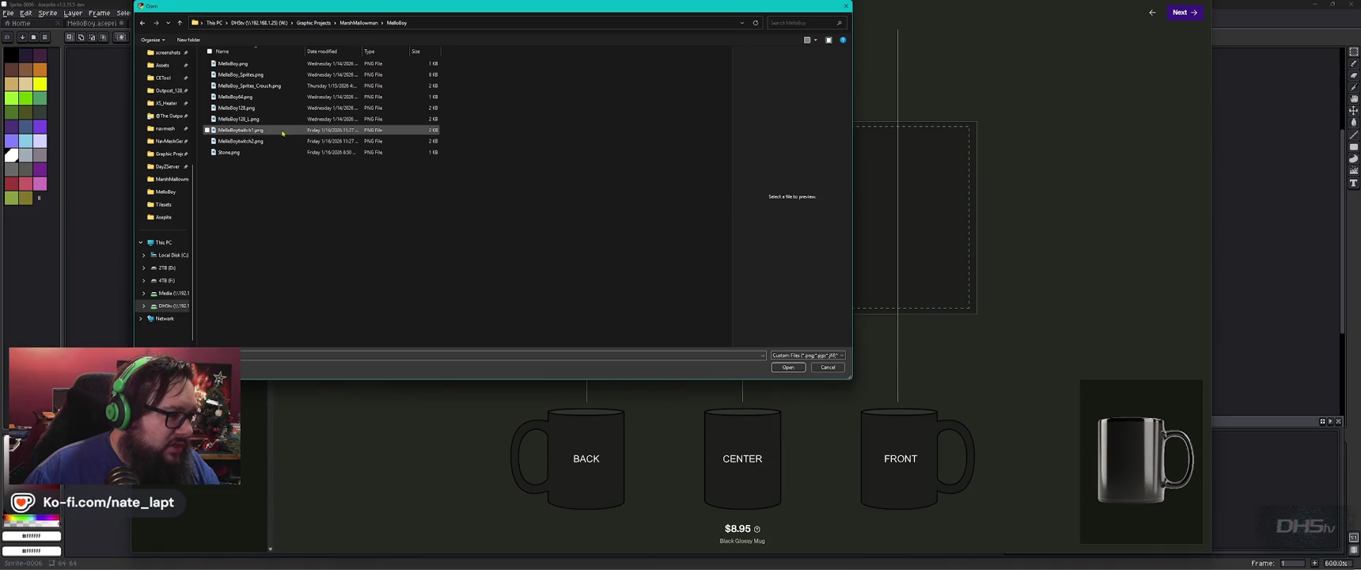
{"action": "left_click", "coordinate": [255, 119]}
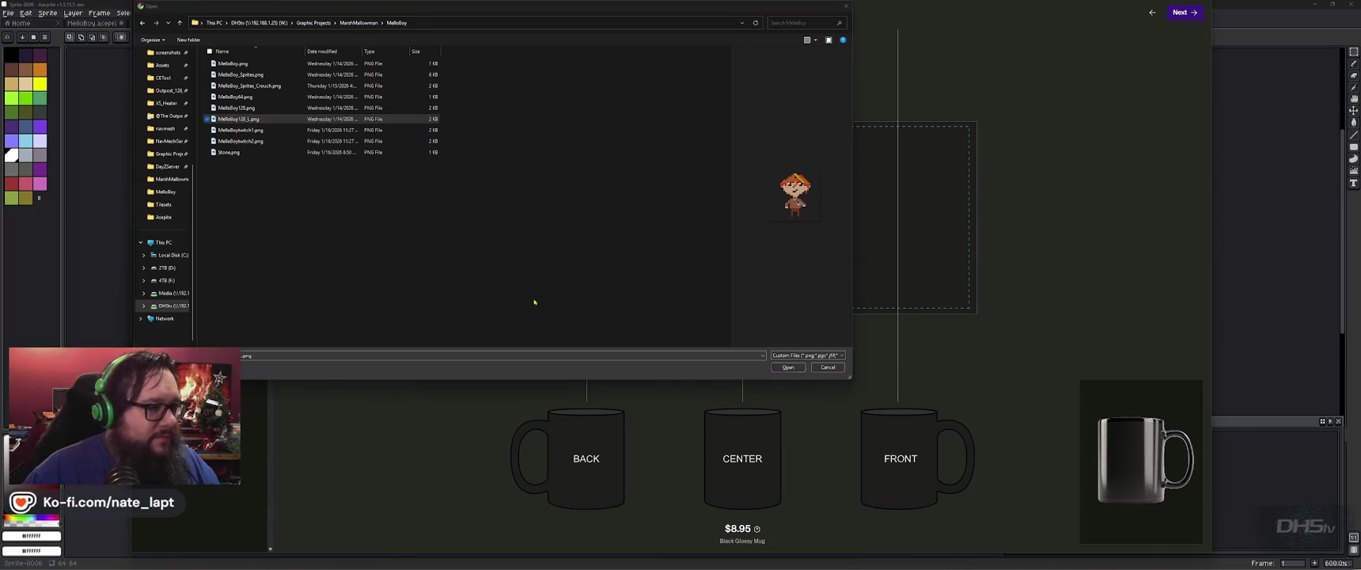
{"action": "key", "text": "alt+Tab"}
{"action": "key", "text": "alt+Tab"}
{"action": "key", "text": "alt+Tab"}
{"action": "key", "text": "alt+Tab"}
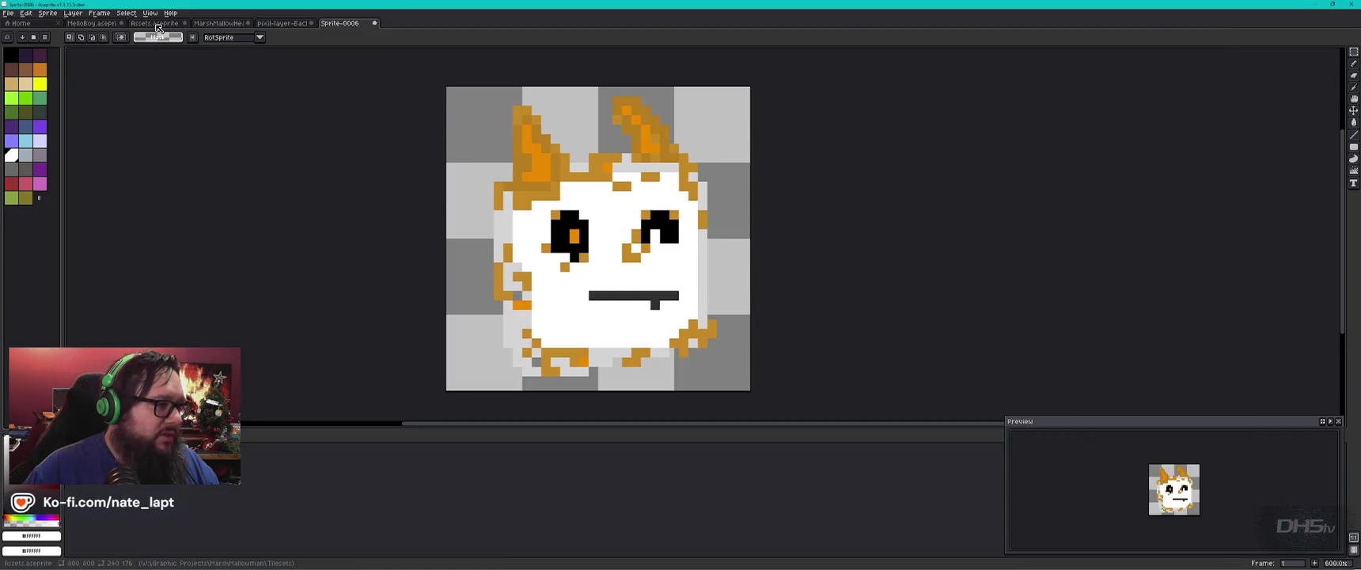
- Set up an Export As of the MelloBoy sprite with resize at 1000%
{"action": "left_click", "coordinate": [101, 26]}
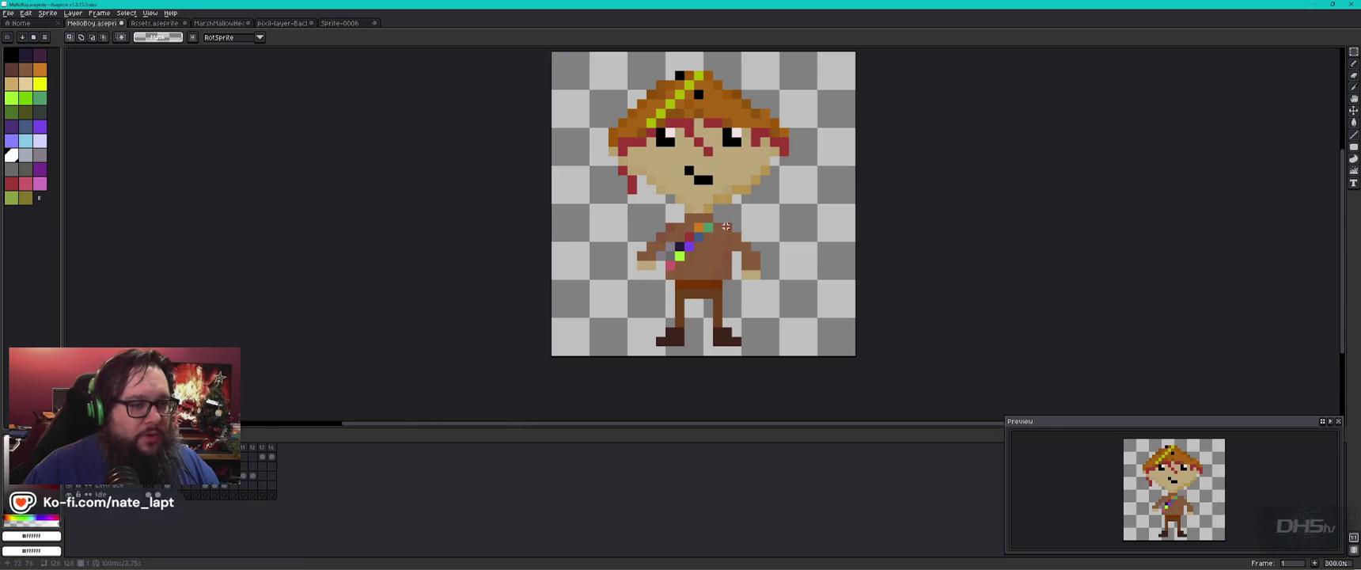
{"action": "left_click_drag", "start_coordinate": [782, 156], "coordinate": [735, 184]}
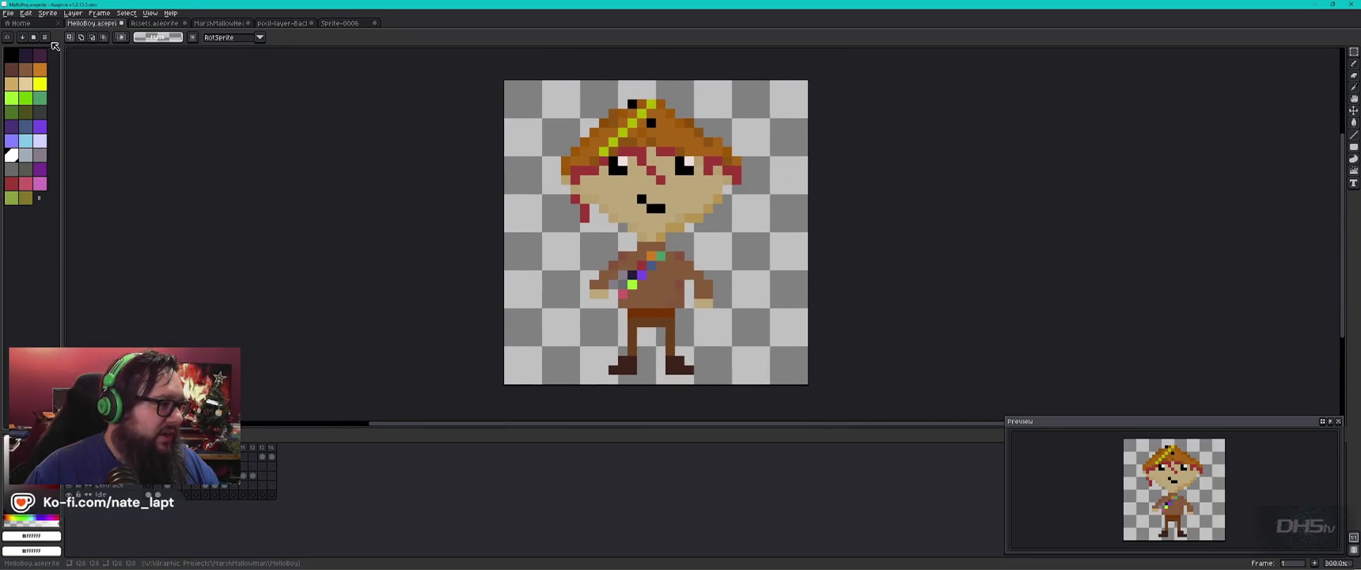
{"action": "left_click", "coordinate": [10, 14]}
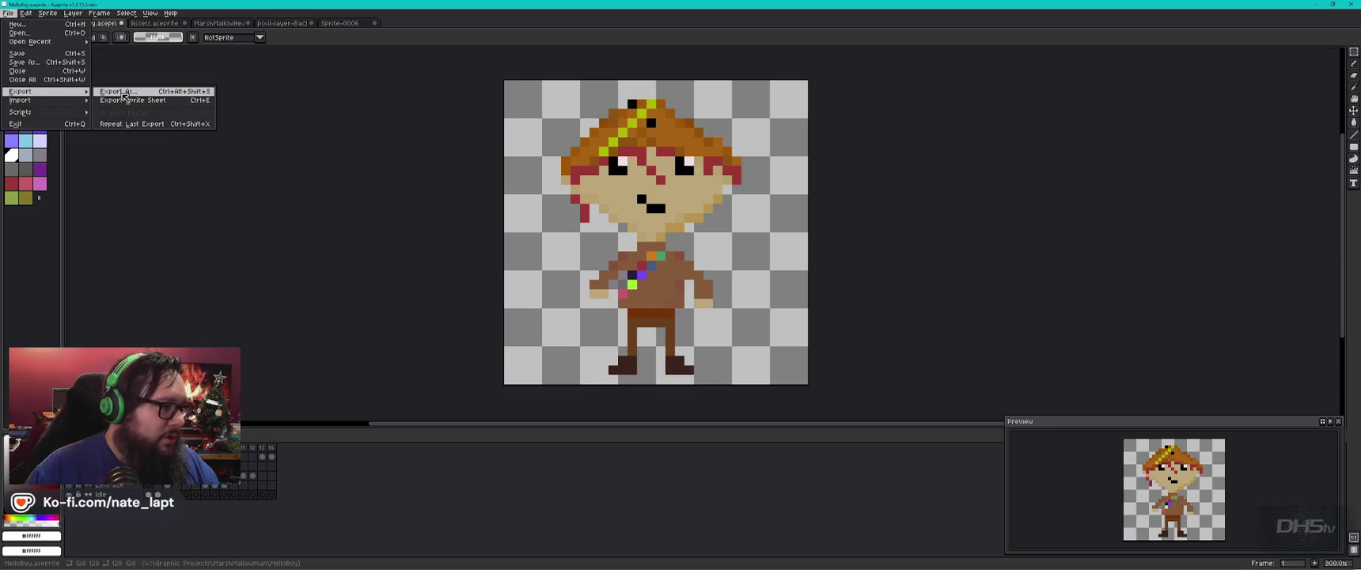
{"action": "left_click", "coordinate": [142, 99]}
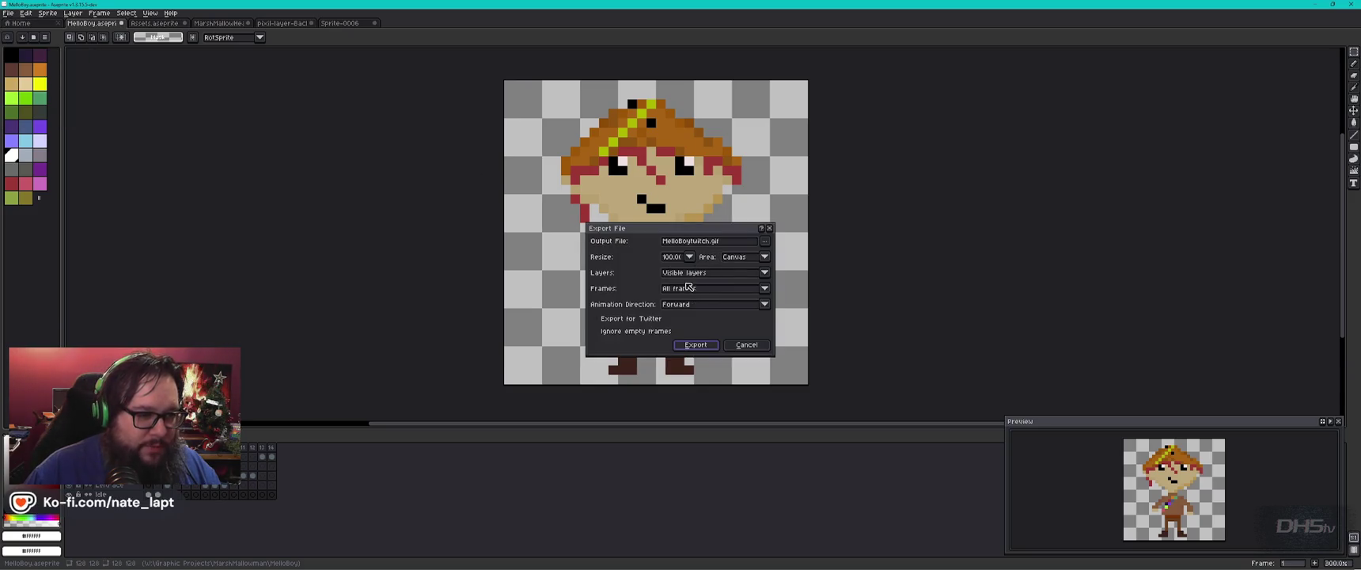
{"action": "left_click", "coordinate": [689, 257]}
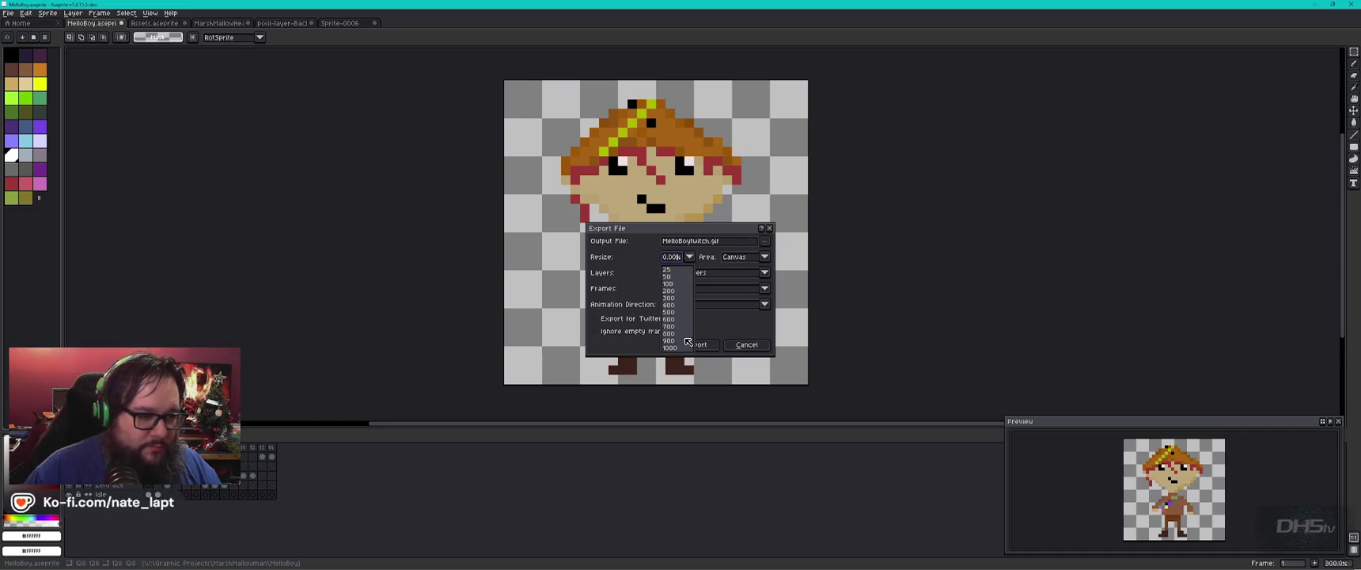
{"action": "left_click", "coordinate": [670, 347]}
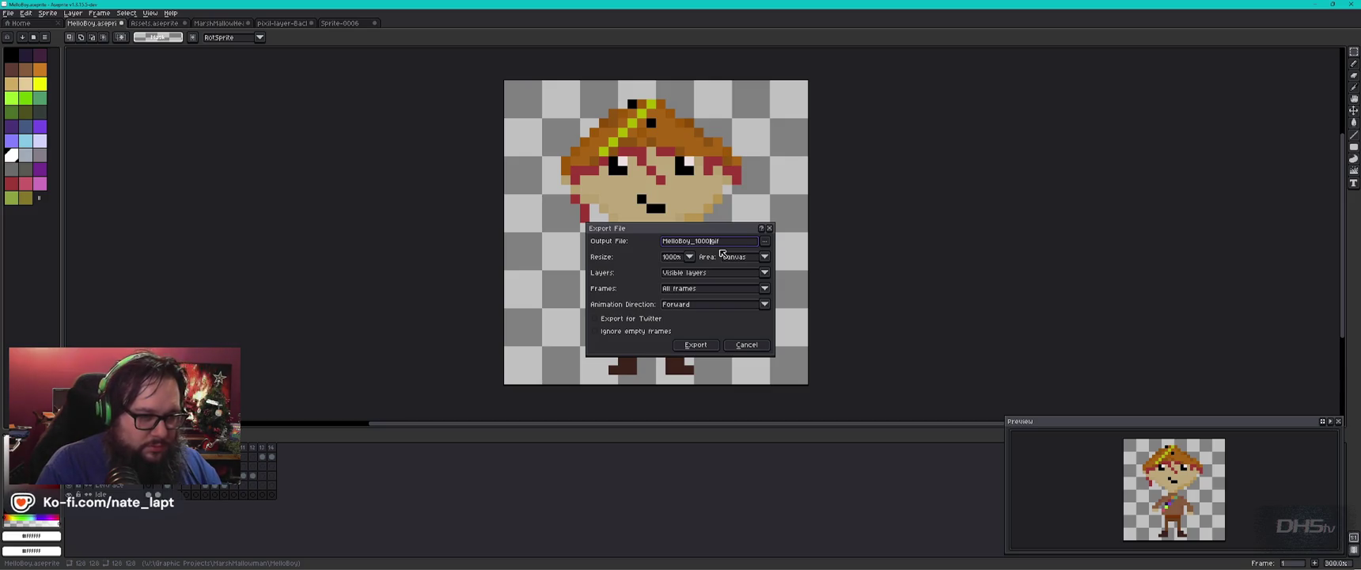
- Export all frames as PNGs named MelloBoy_idle_1000x.png and confirm
{"action": "left_click", "coordinate": [735, 241]}
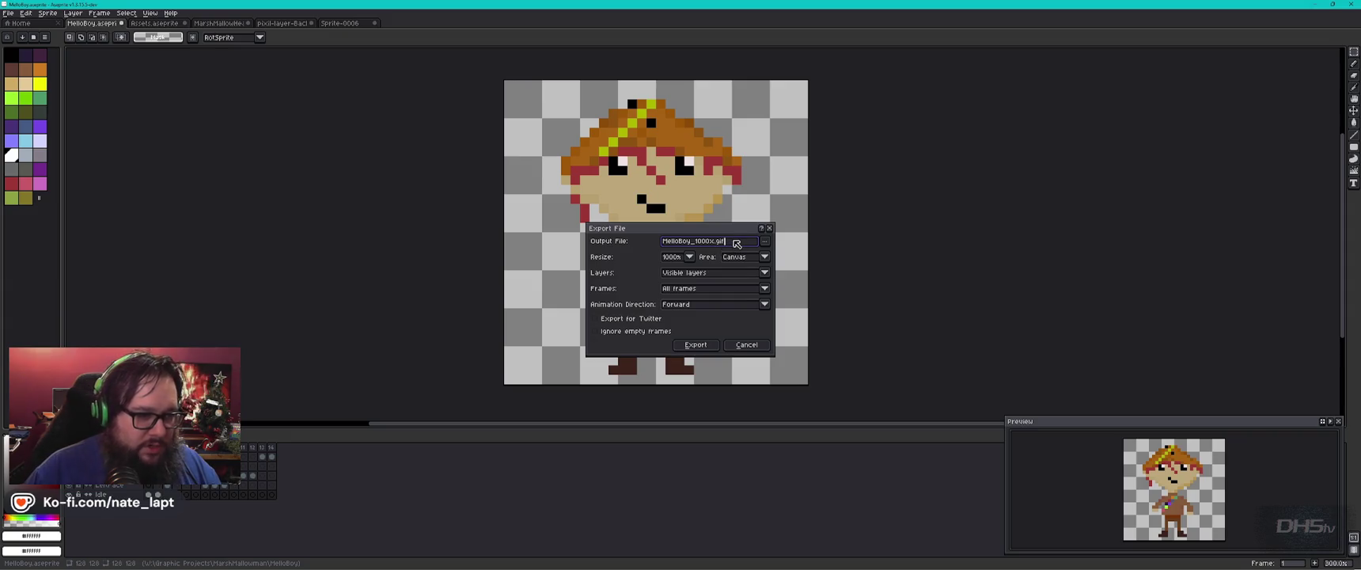
{"action": "type", "text": "g"}
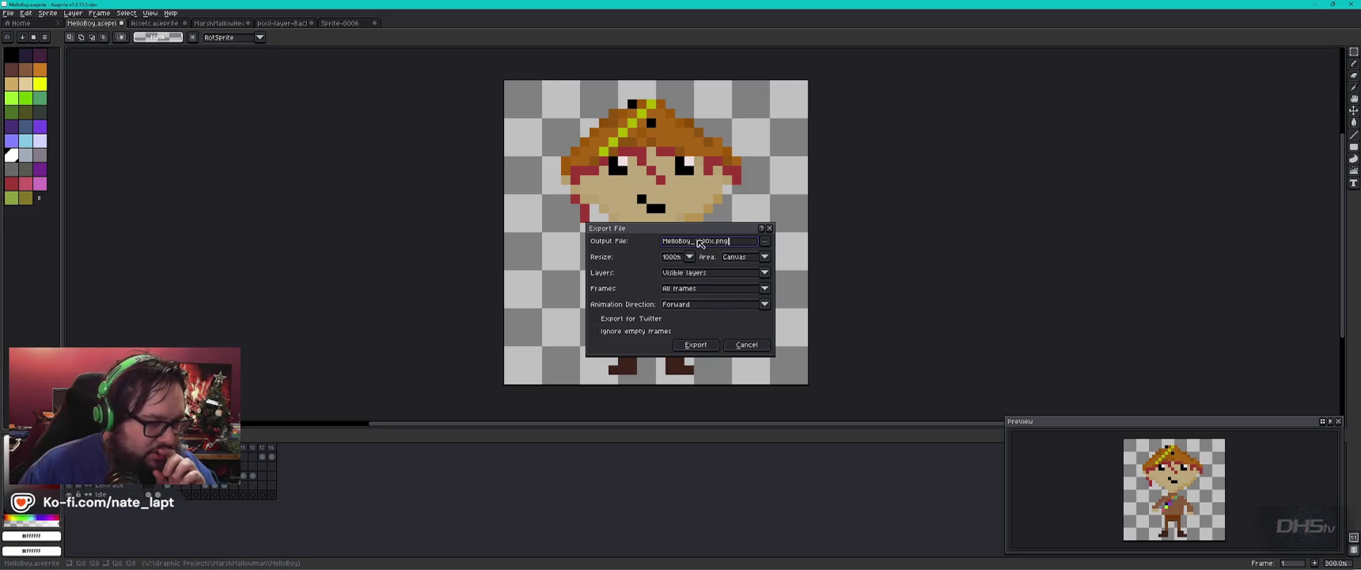
{"action": "left_click_drag", "start_coordinate": [700, 225], "coordinate": [700, 220]}
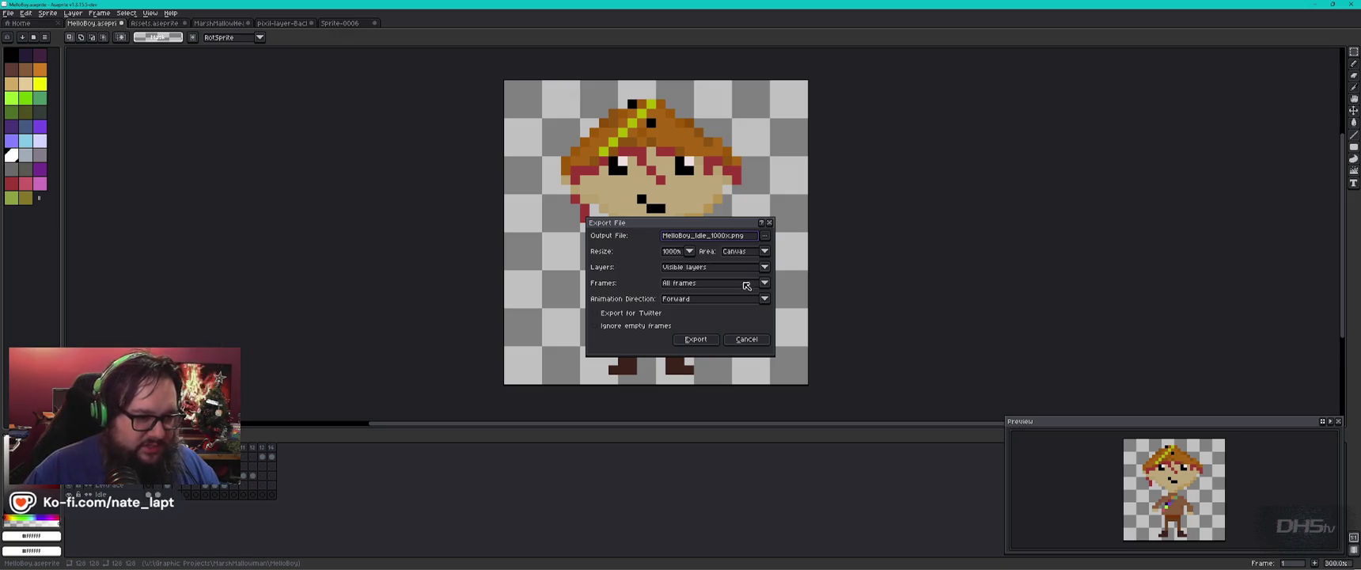
{"action": "left_click", "coordinate": [703, 342]}
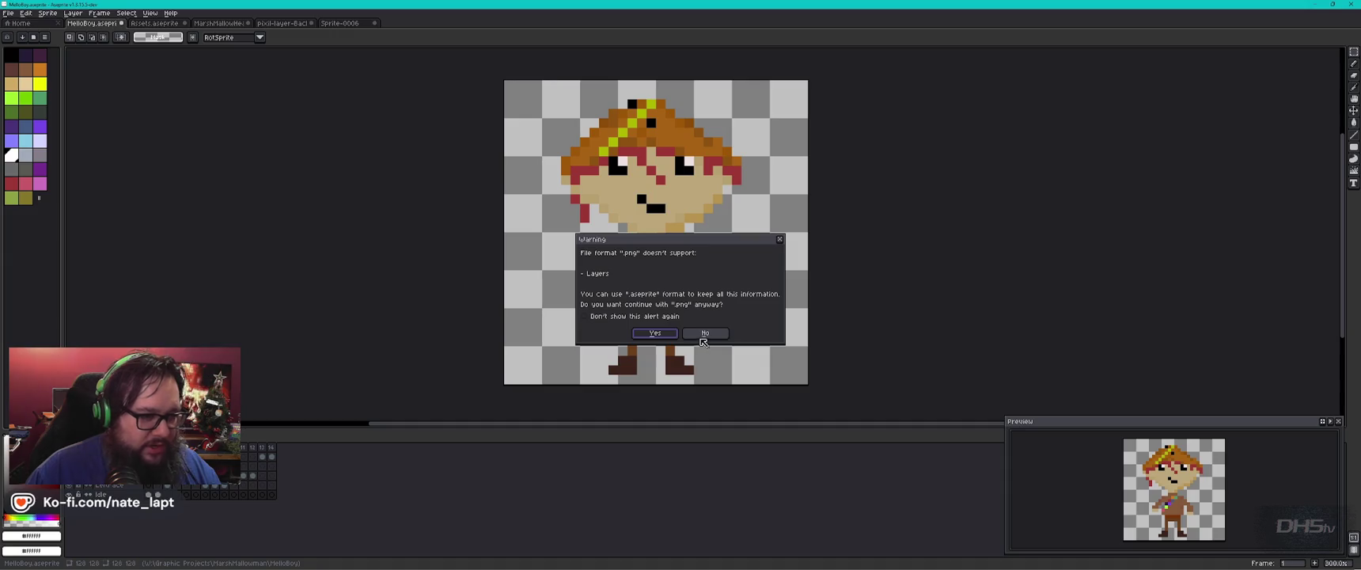
{"action": "left_click", "coordinate": [672, 335]}
{"action": "left_click", "coordinate": [662, 315]}
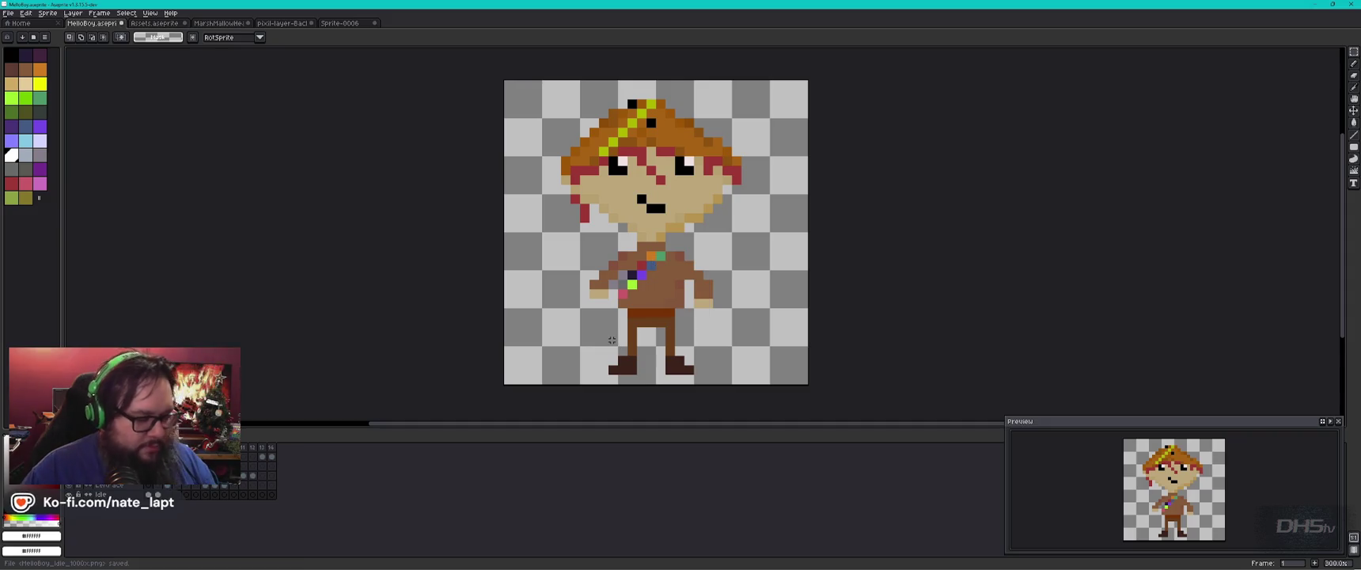
- In File Explorer, go to Graphic Projects > MarshMallowman > MelloBoy
{"action": "key", "text": "alt+Tab"}
{"action": "key", "text": "Tab"}
{"action": "key", "text": "Tab"}
{"action": "key", "text": "Tab"}
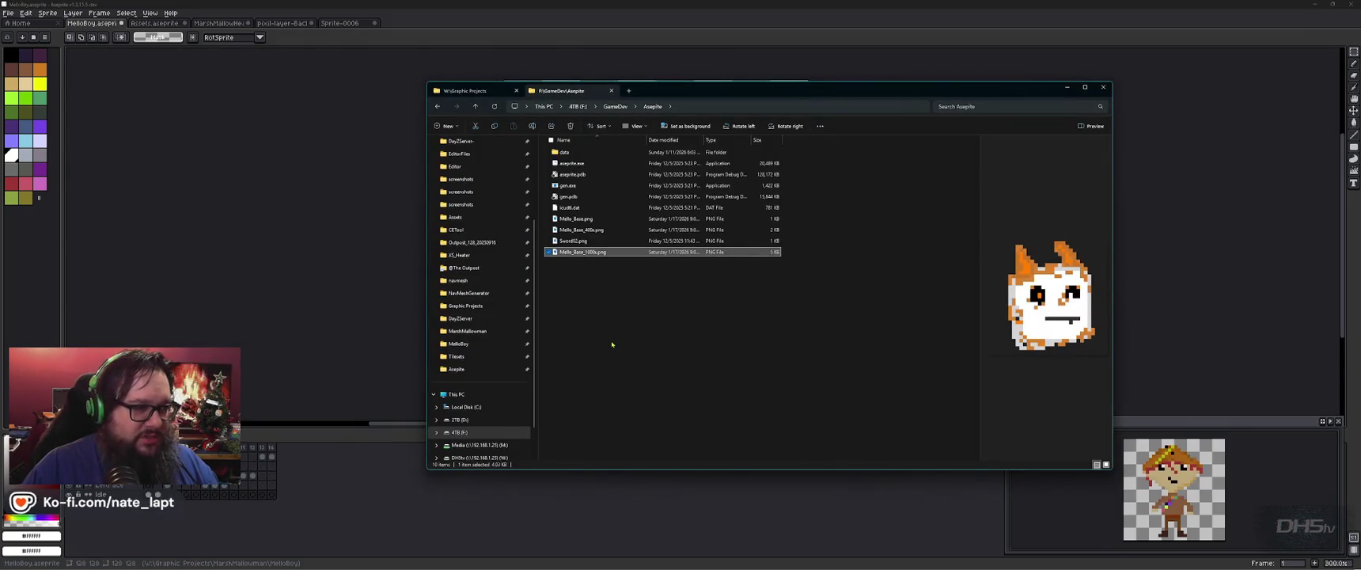
{"action": "key", "text": "ctrl+Tab"}
{"action": "key", "text": "m"}
{"action": "key", "text": "Return"}
{"action": "key", "text": "m"}
{"action": "key", "text": "Down"}
{"action": "key", "text": "Return"}
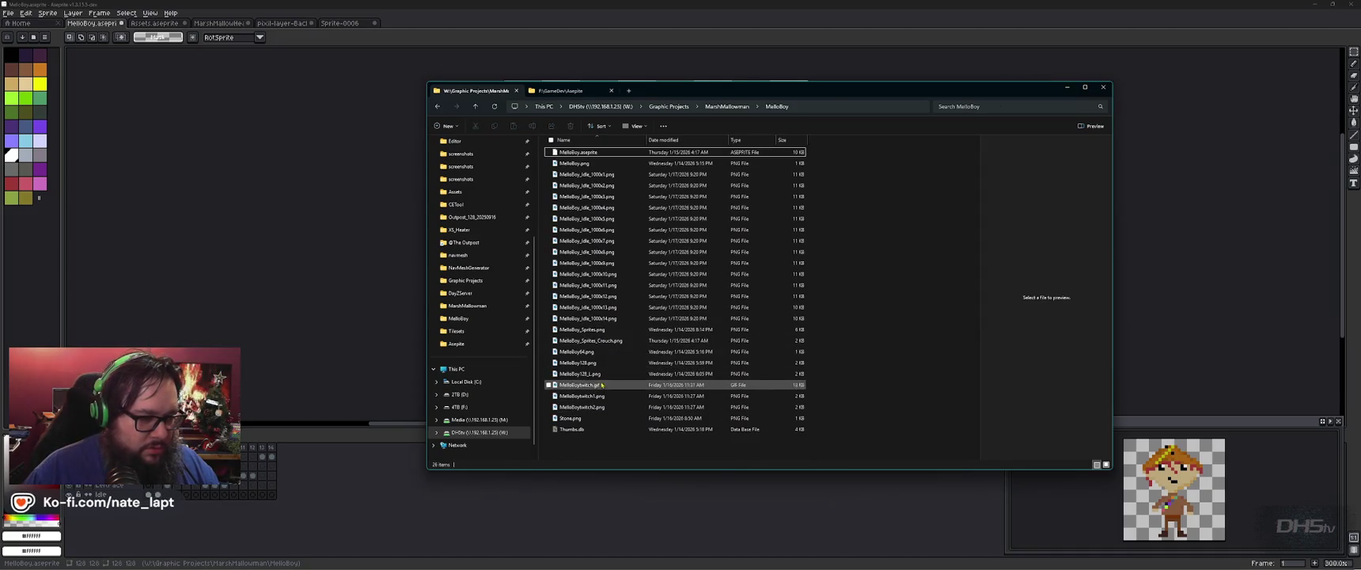
- Preview the idle frames back to MelloBoy_Idle_1000x2.png, then return to the upload dialog
{"action": "left_click", "coordinate": [602, 319]}
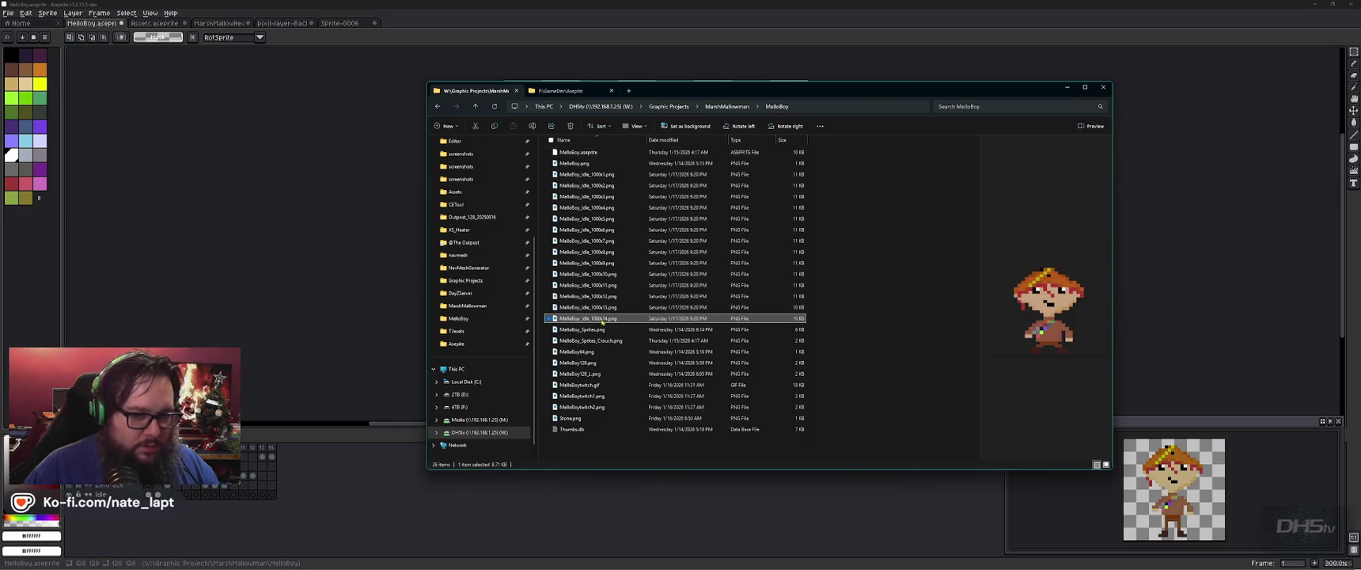
{"action": "key", "text": "Up"}
{"action": "key", "text": "Up"}
{"action": "key", "text": "Up"}
{"action": "key", "text": "Up"}
{"action": "key", "text": "Up"}
{"action": "key", "text": "Up"}
{"action": "key", "text": "Up"}
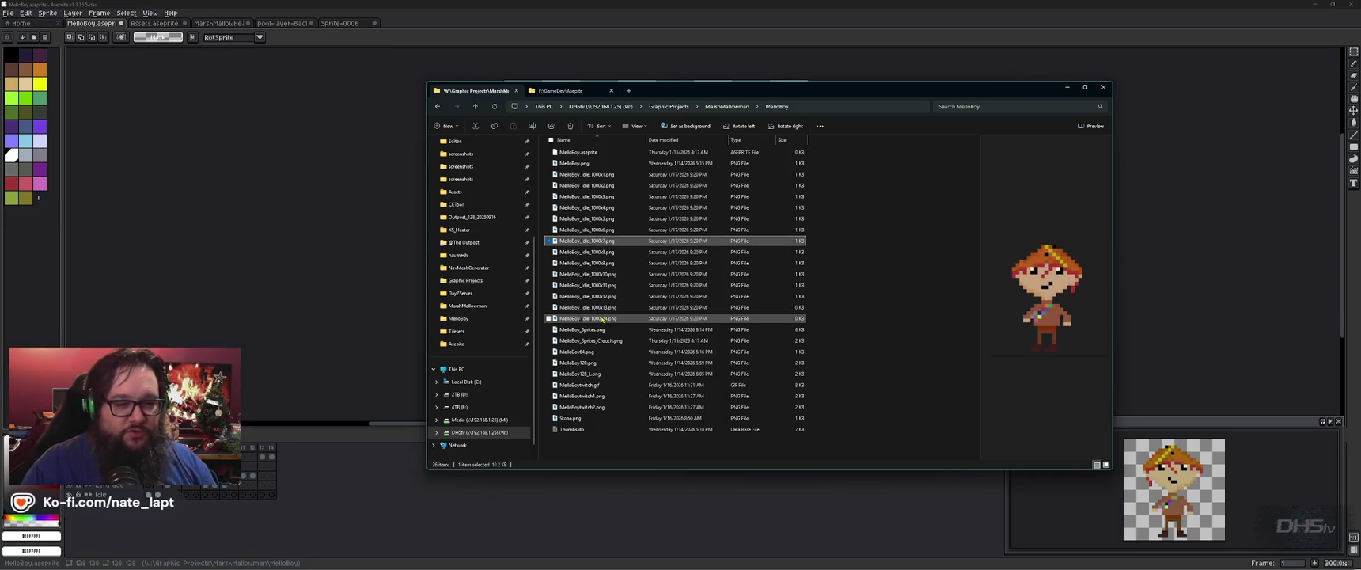
{"action": "key", "text": "Up"}
{"action": "key", "text": "Up"}
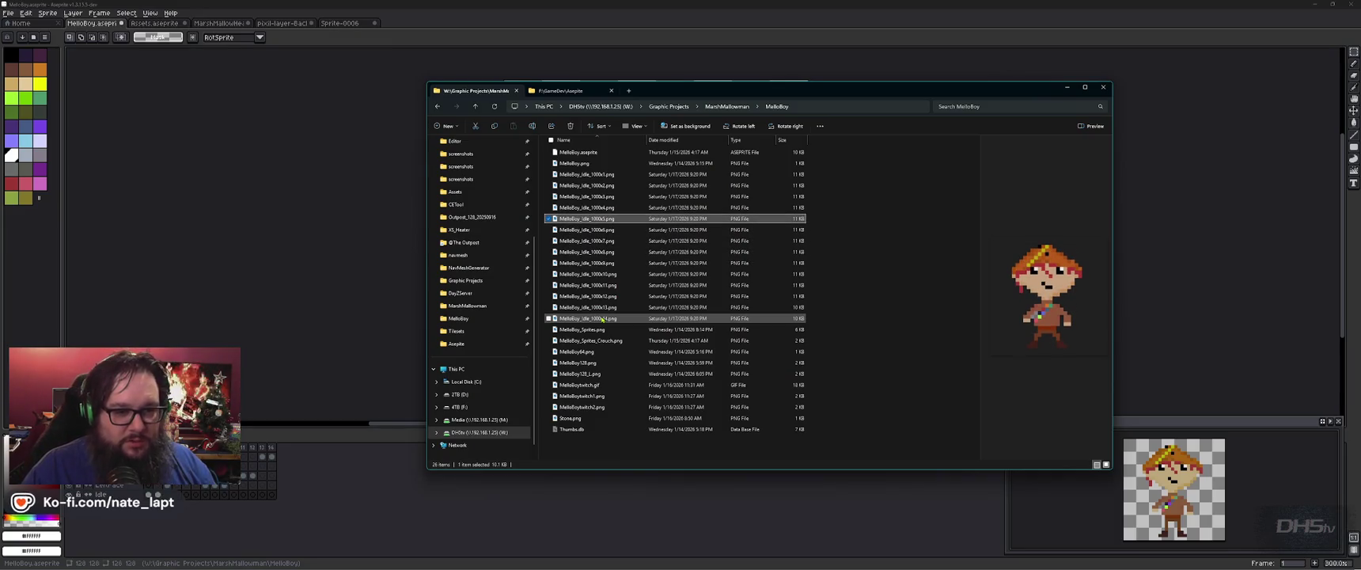
{"action": "key", "text": "Up"}
{"action": "key", "text": "Up"}
{"action": "key", "text": "Up"}
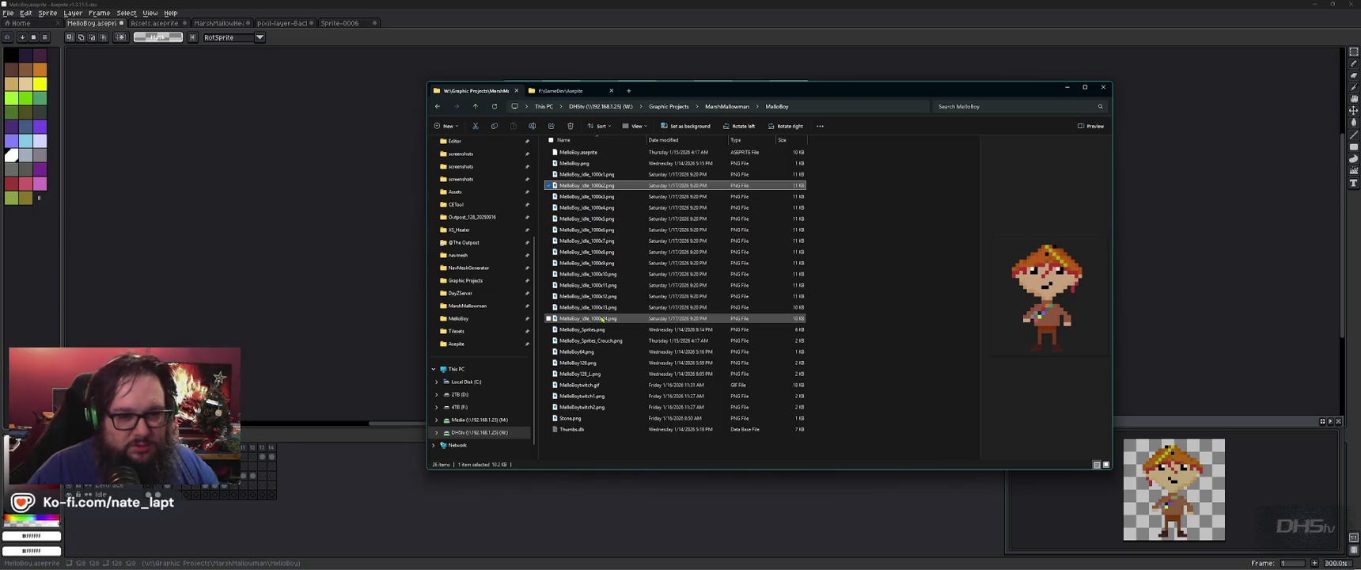
{"action": "key", "text": "Up"}
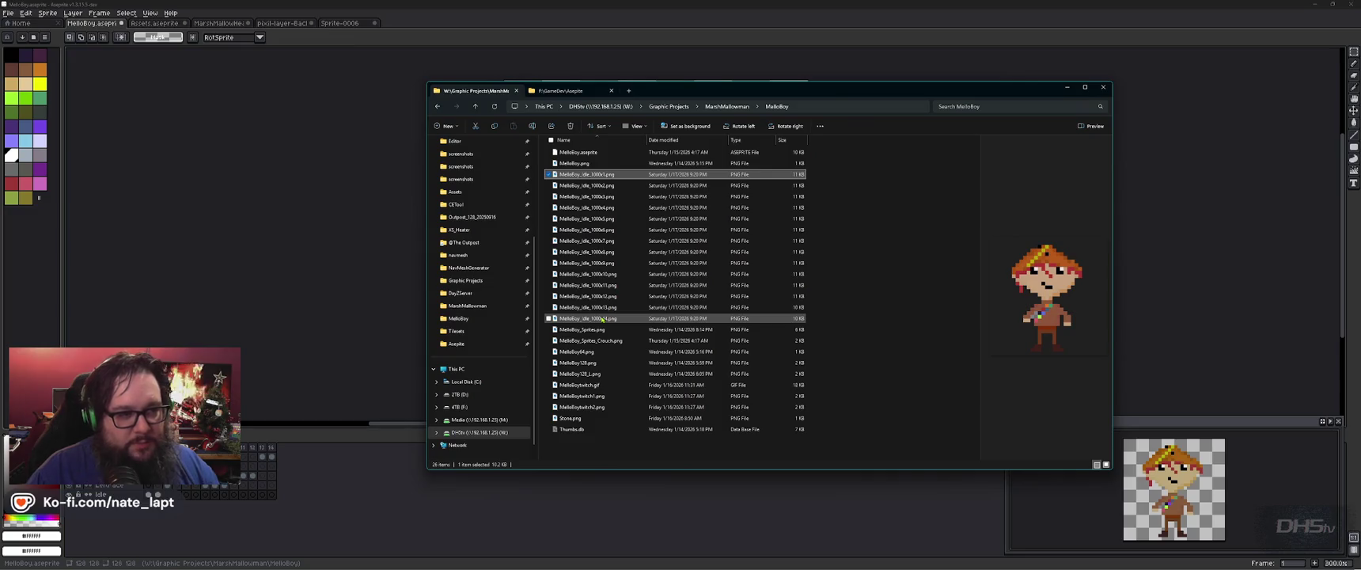
{"action": "key", "text": "alt+Tab"}
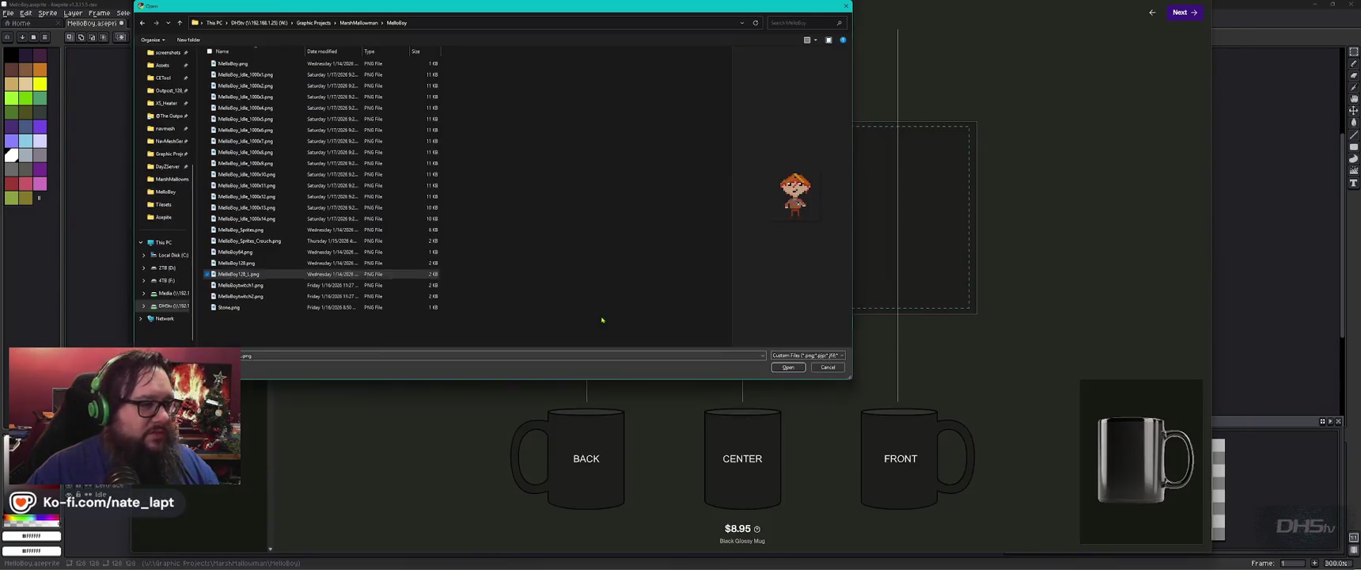
- Add the MelloBoy_Idle_1000x1.png sprite on the mug's left side and duplicate it
{"action": "left_click", "coordinate": [372, 74]}
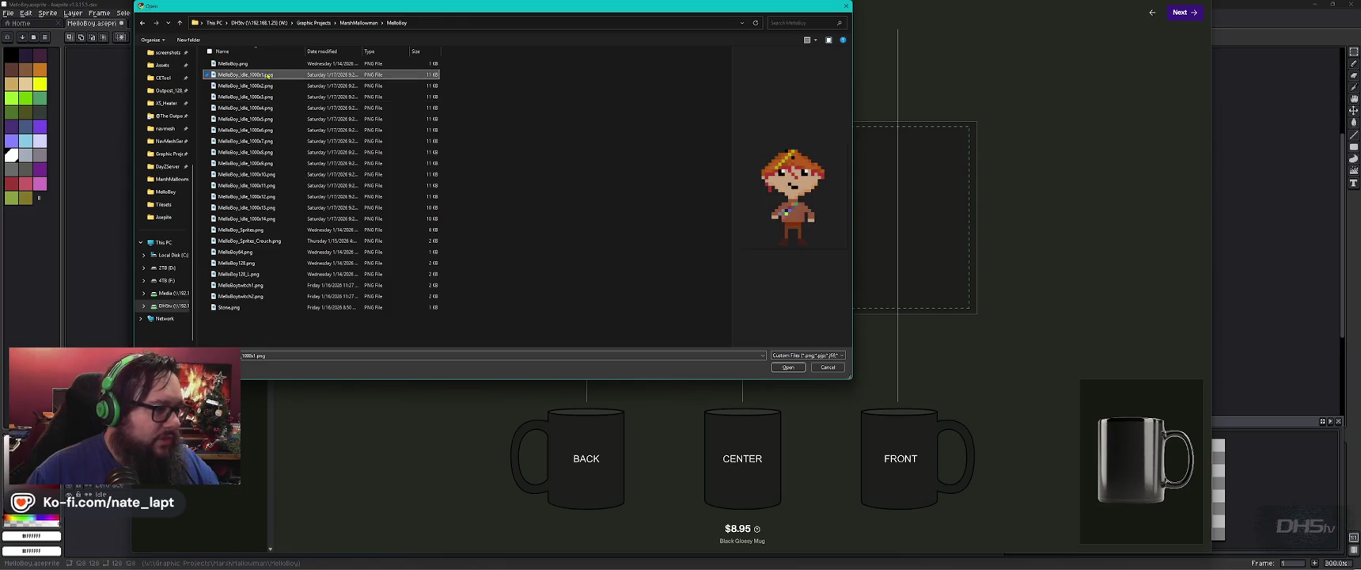
{"action": "left_click", "coordinate": [788, 368]}
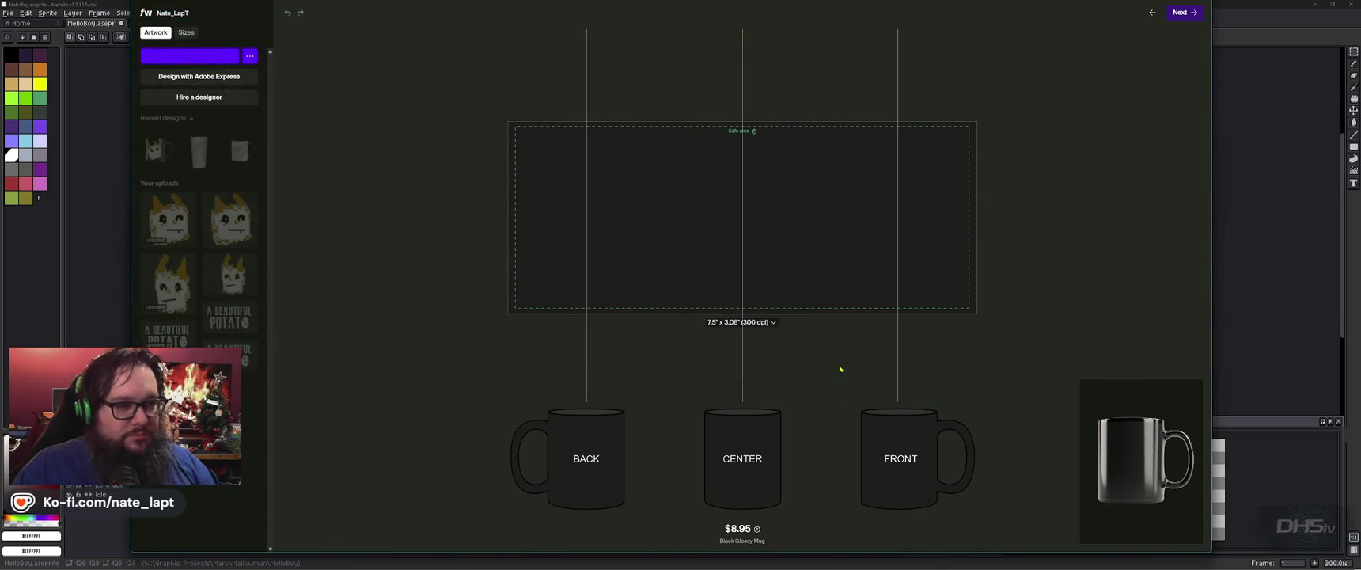
{"action": "left_click_drag", "start_coordinate": [767, 226], "coordinate": [644, 224]}
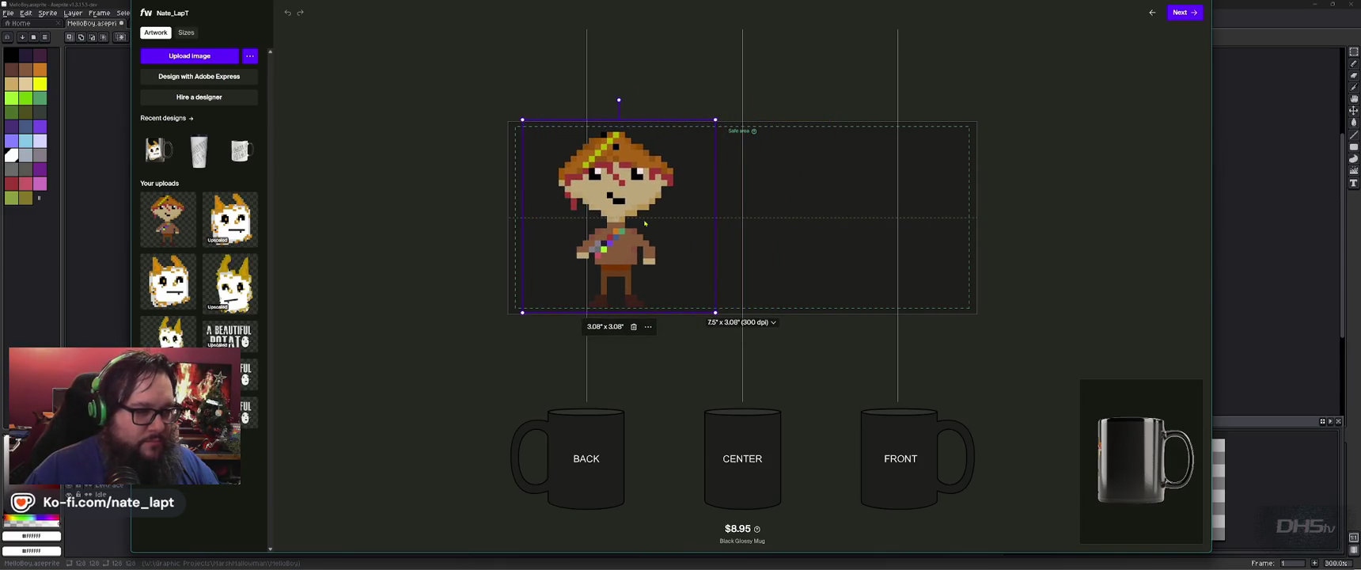
{"action": "left_click", "coordinate": [648, 326]}
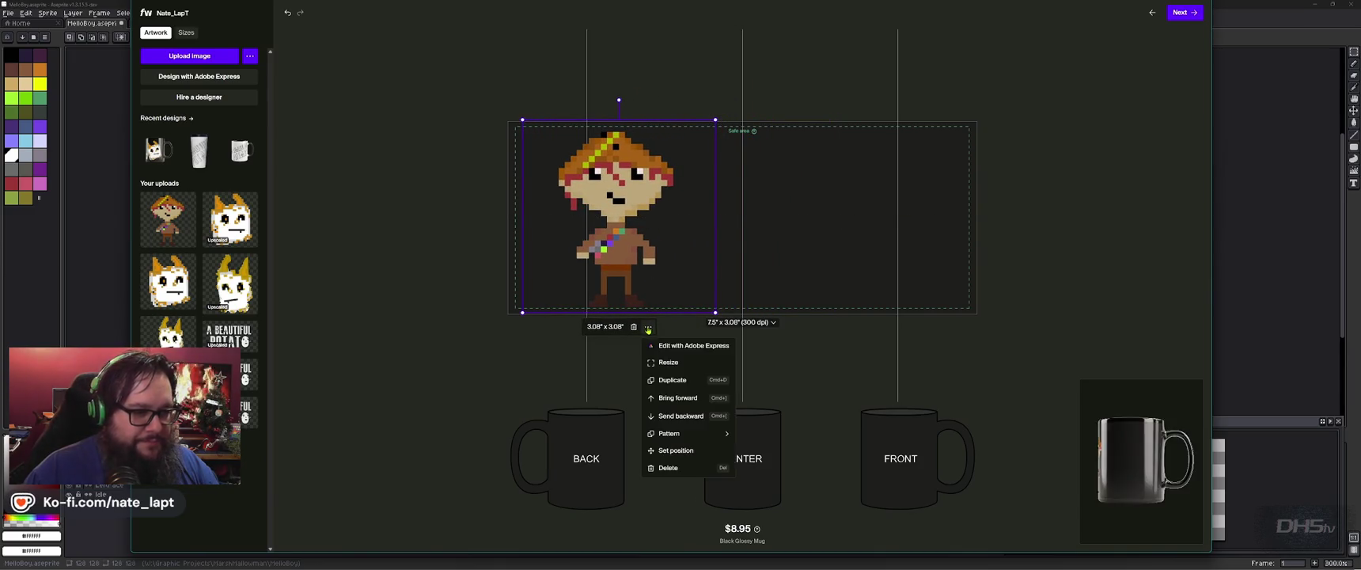
{"action": "left_click", "coordinate": [673, 380]}
- Move the copy to the right, fine-tune both sprites, and shrink the logo to 2.06" x 0.90" centred
{"action": "left_click_drag", "start_coordinate": [829, 250], "coordinate": [906, 253]}
{"action": "left_click_drag", "start_coordinate": [904, 252], "coordinate": [906, 251]}
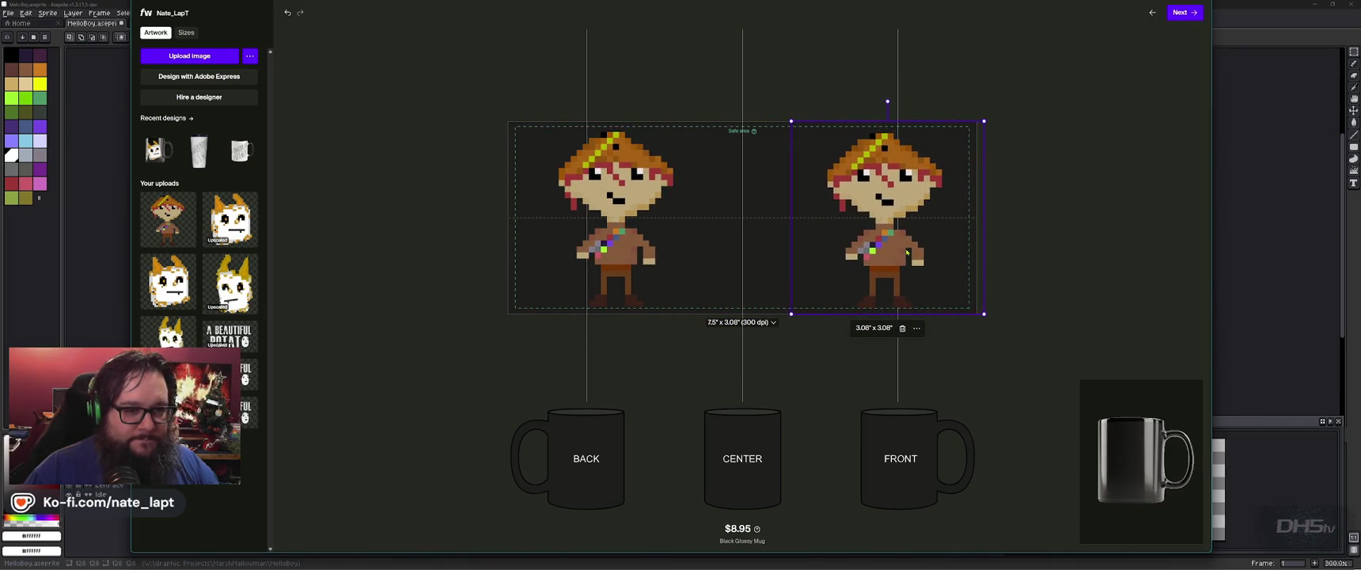
{"action": "left_click_drag", "start_coordinate": [611, 236], "coordinate": [582, 235]}
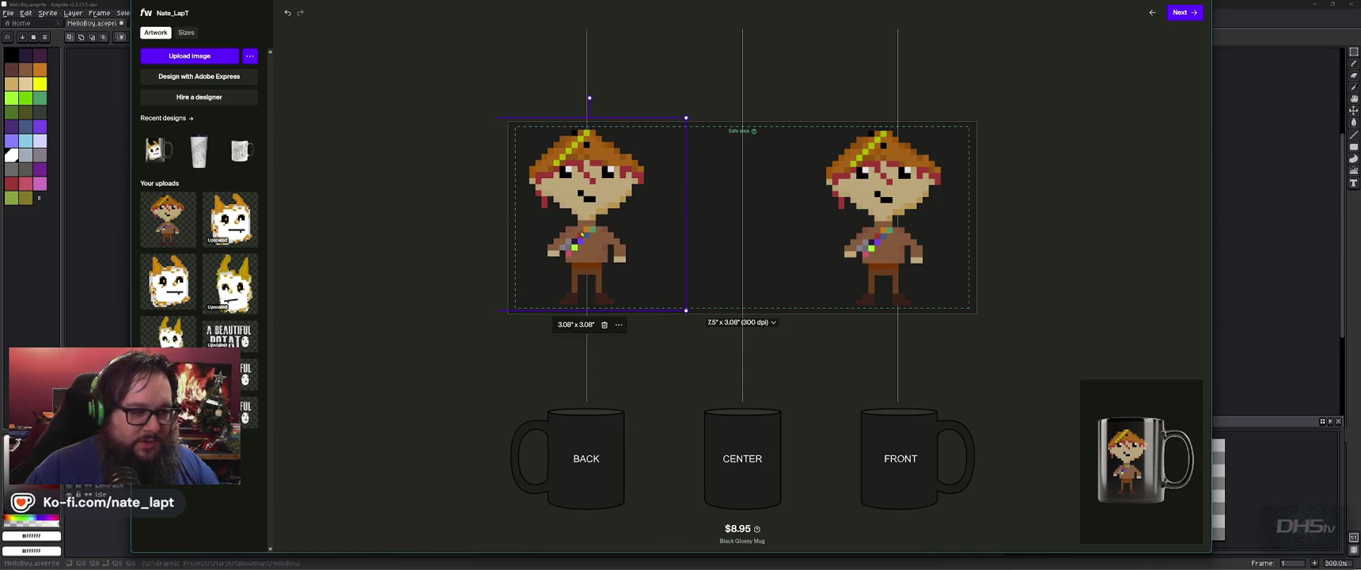
{"action": "left_click_drag", "start_coordinate": [582, 235], "coordinate": [583, 237]}
{"action": "left_click_drag", "start_coordinate": [899, 221], "coordinate": [906, 206]}
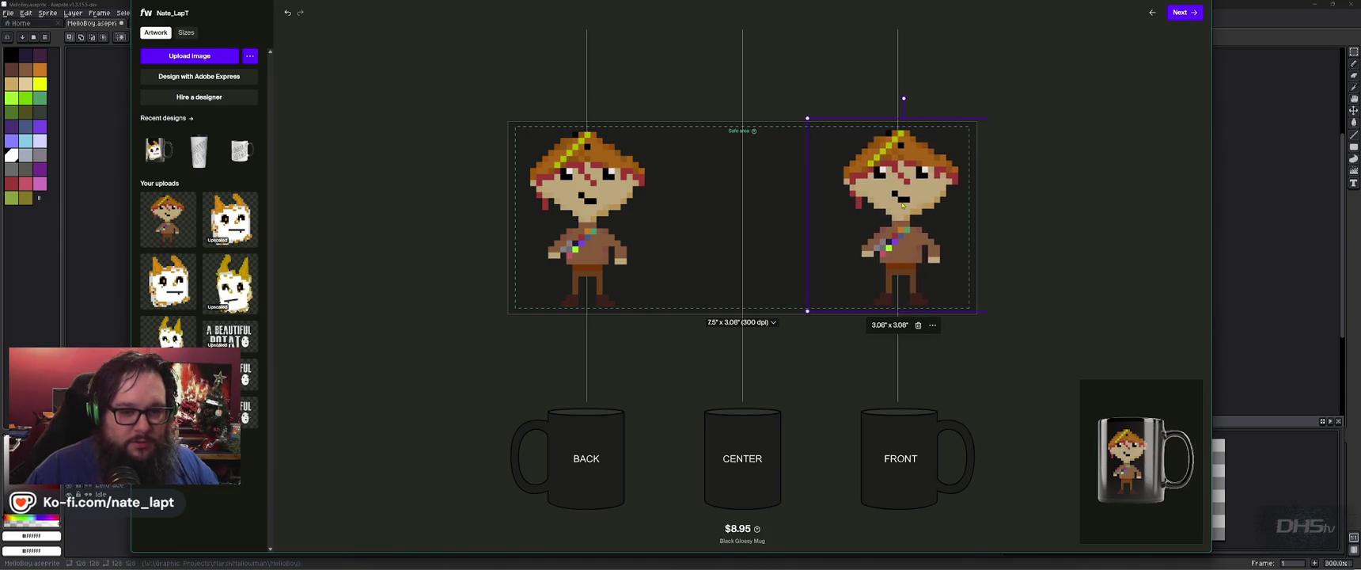
{"action": "left_click_drag", "start_coordinate": [906, 206], "coordinate": [900, 206]}
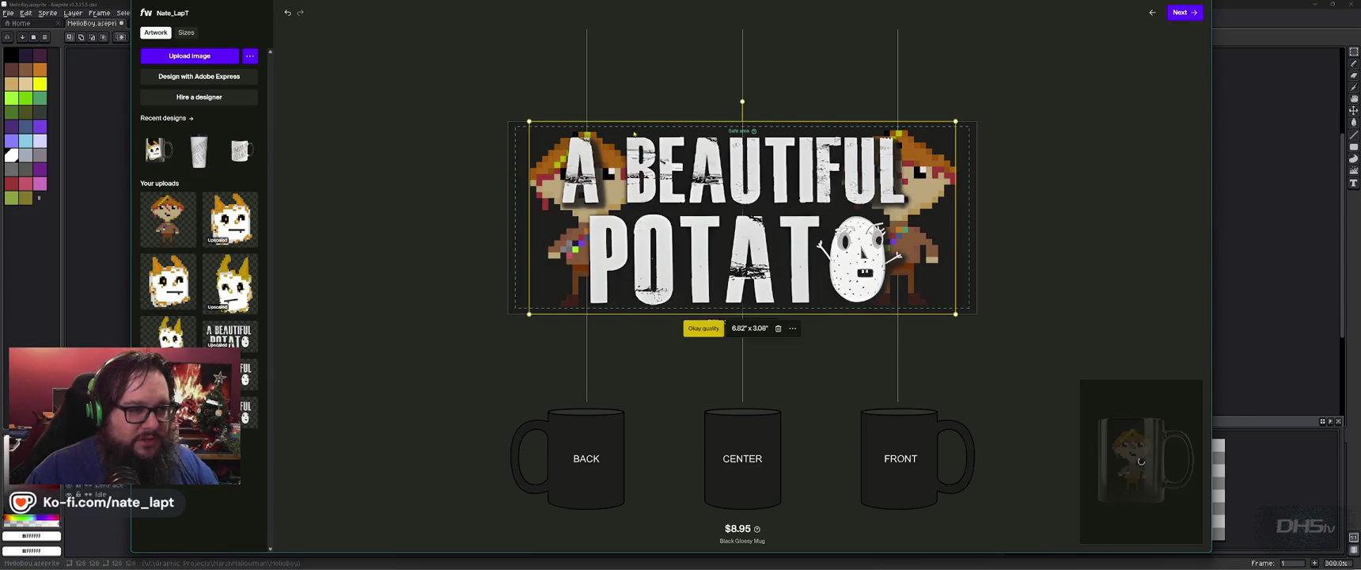
{"action": "mouse_move", "coordinate": [956, 313]}
{"action": "left_mouse_down"}
{"action": "mouse_move", "coordinate": [806, 246]}
{"action": "mouse_move", "coordinate": [759, 282]}
{"action": "left_mouse_up"}
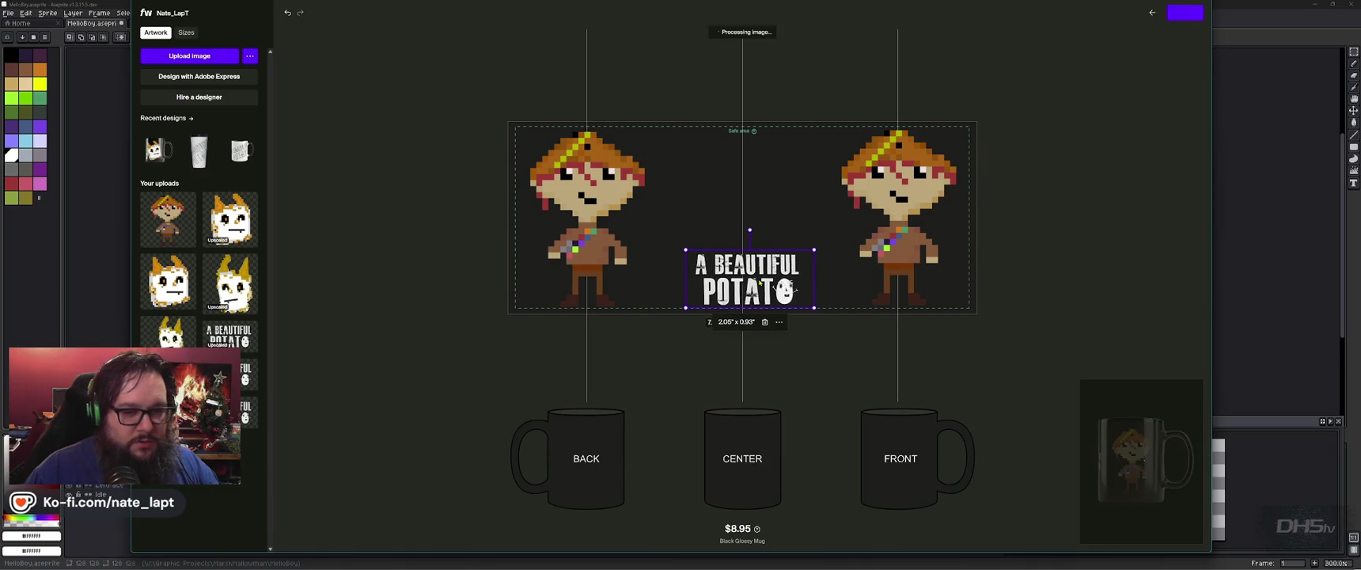
{"action": "left_click", "coordinate": [1133, 470]}
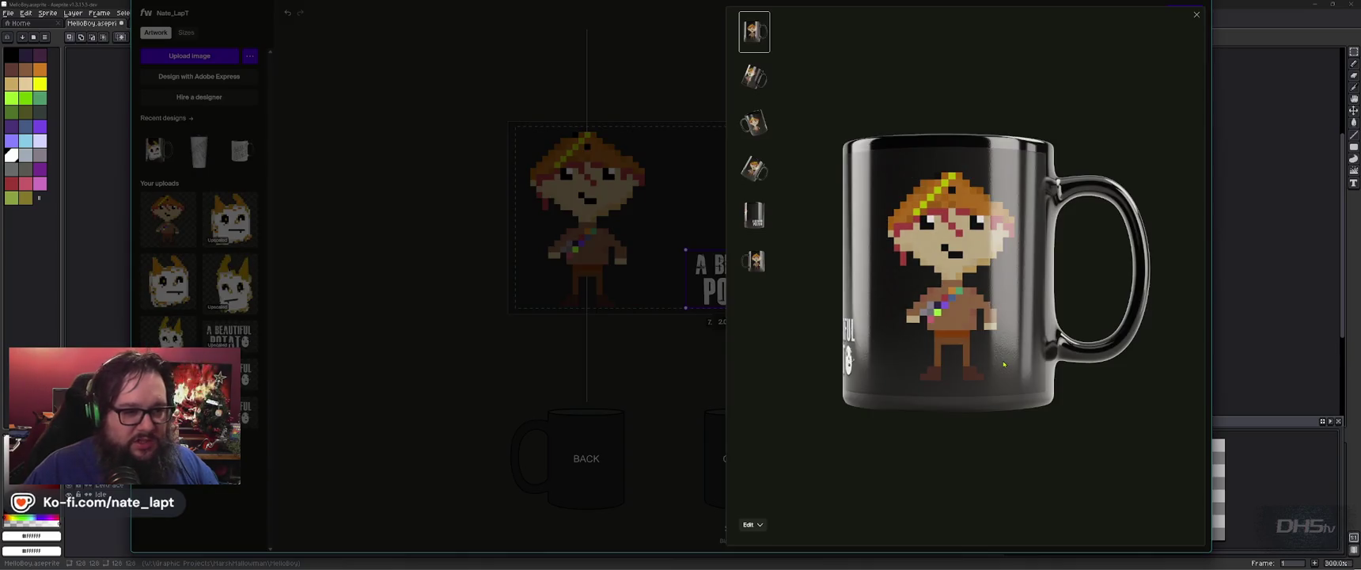
{"action": "left_click", "coordinate": [757, 221]}
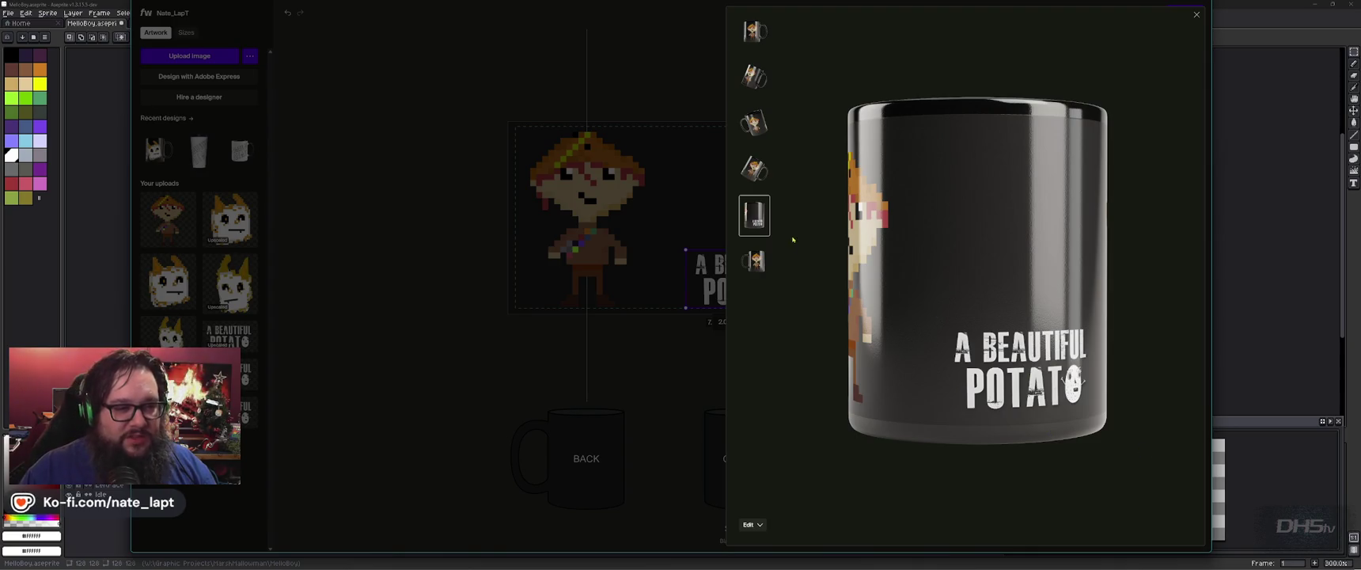
{"action": "left_click", "coordinate": [759, 269]}
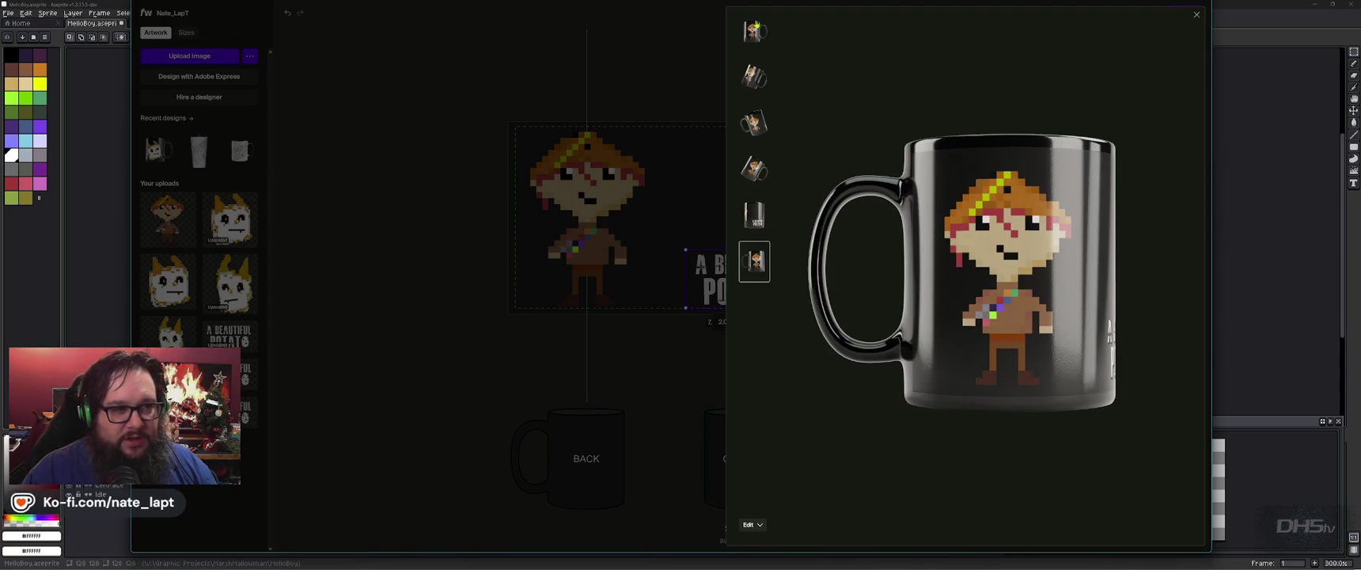
{"action": "left_click", "coordinate": [756, 30]}
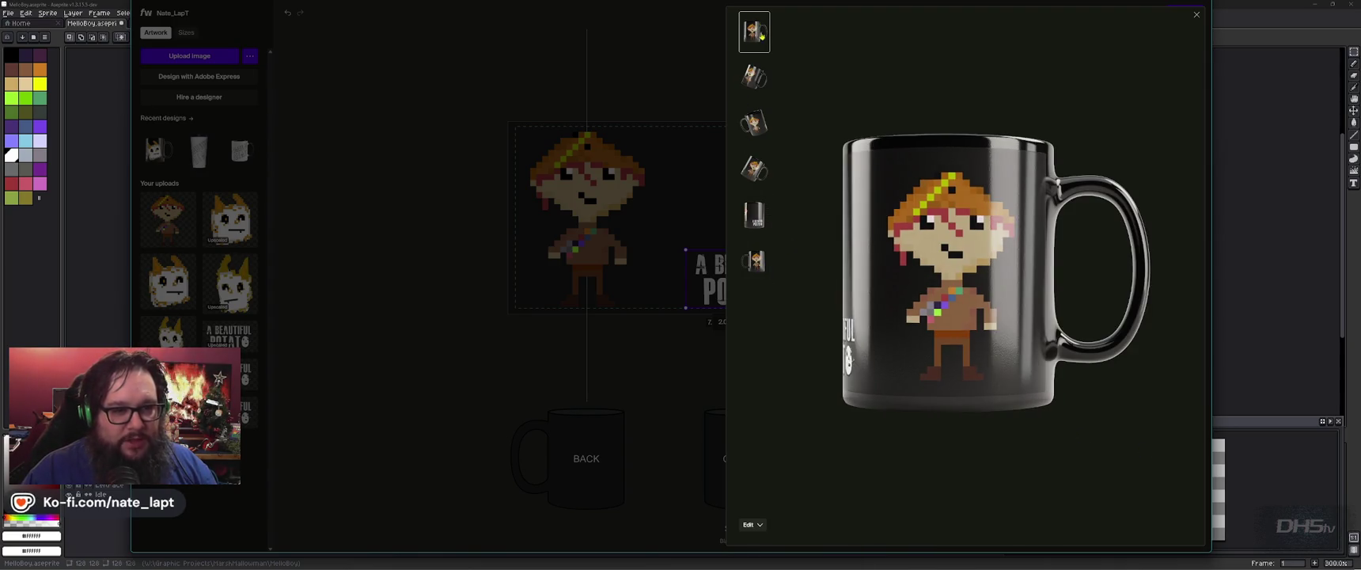
{"action": "left_click", "coordinate": [1197, 15]}
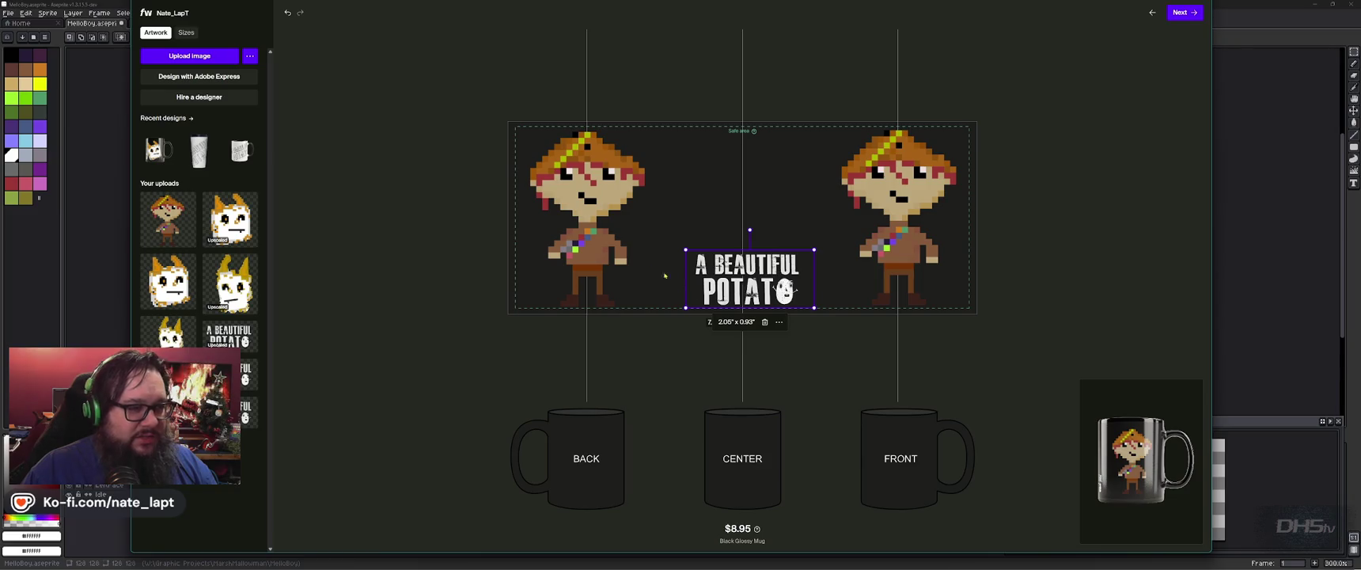
- Advance from the finished mug design to the size review step with Next
{"action": "left_click", "coordinate": [1183, 12]}
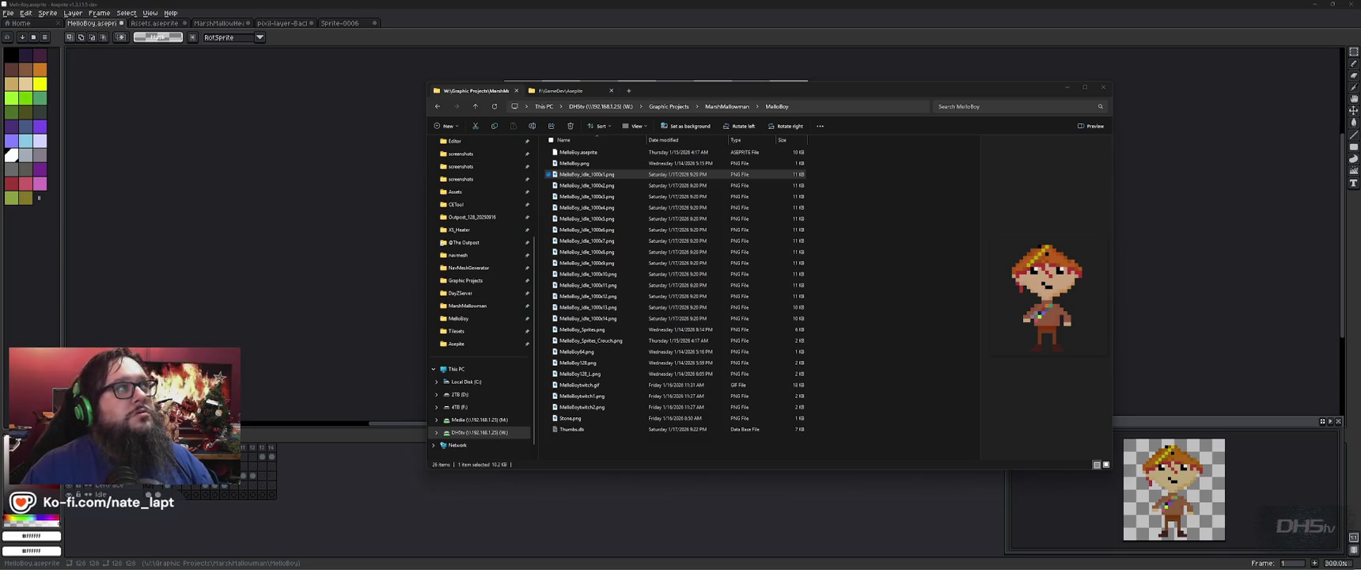
{"action": "left_click", "coordinate": [571, 113]}
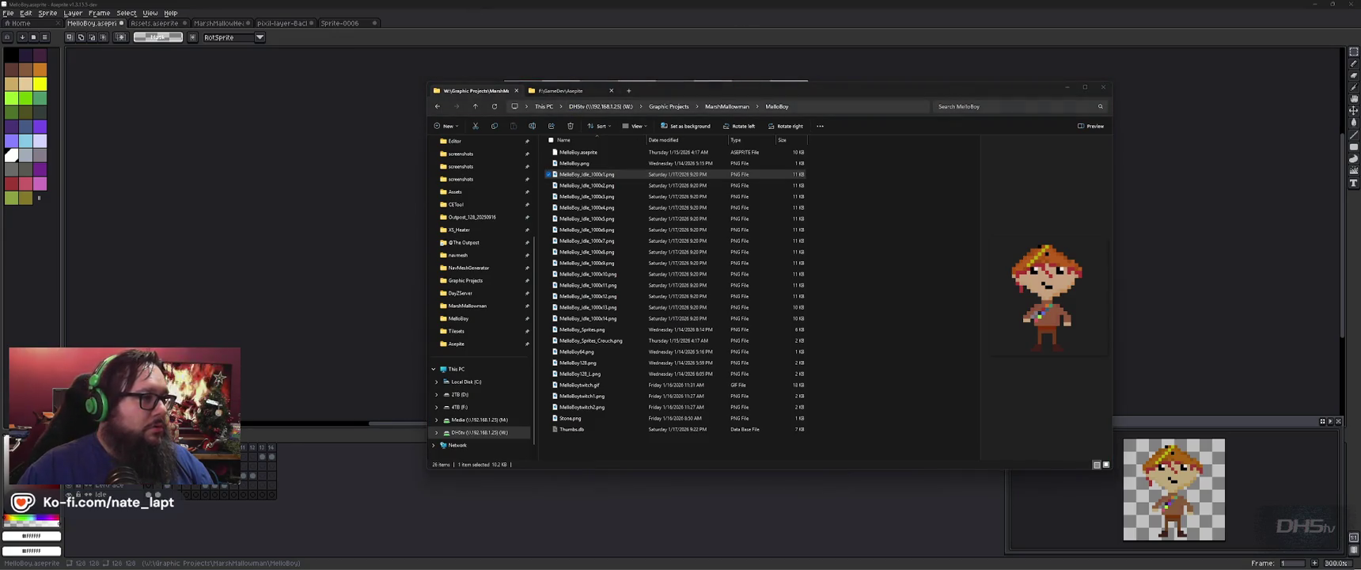
{"action": "key", "text": "alt+Tab"}
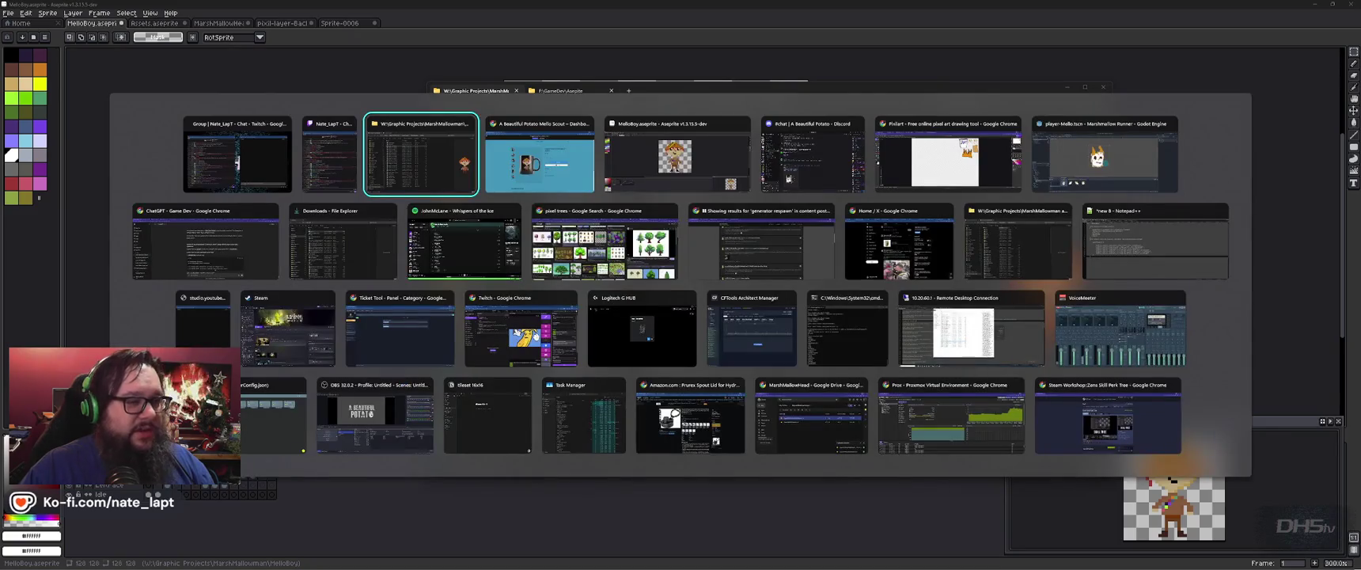
{"action": "key", "text": "Tab"}
{"action": "key", "text": "Tab"}
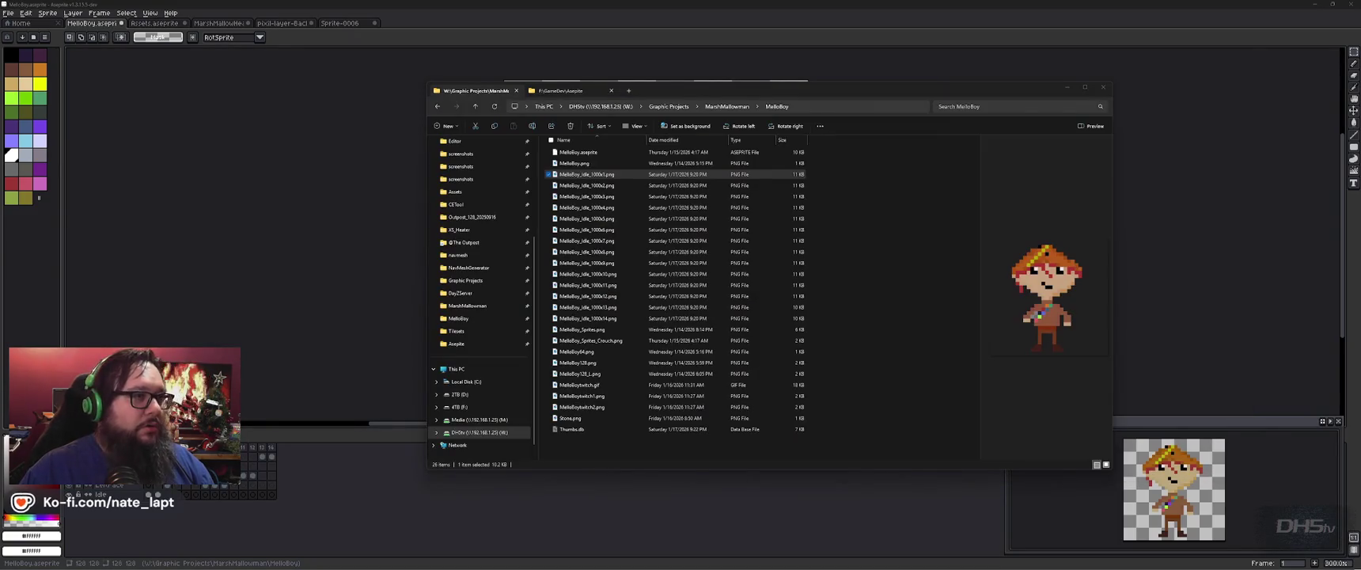
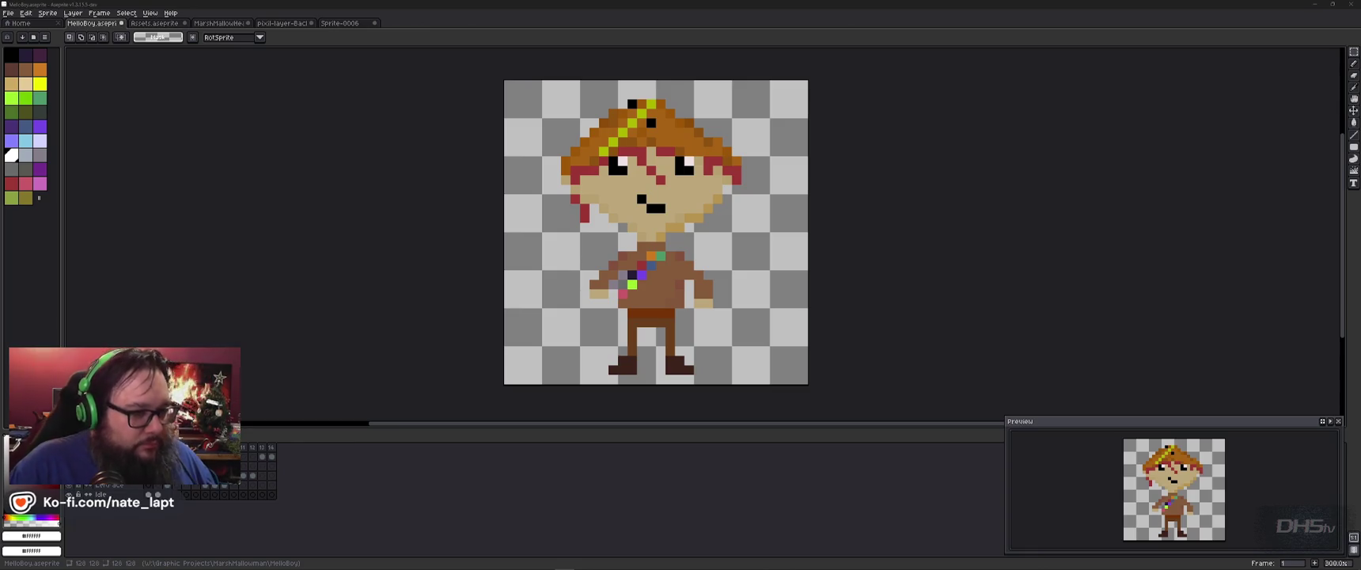
- Review the MarshMallowHead and Sprite-0006 marshmallow sprites in Aseprite
{"action": "key", "text": "alt+Tab"}
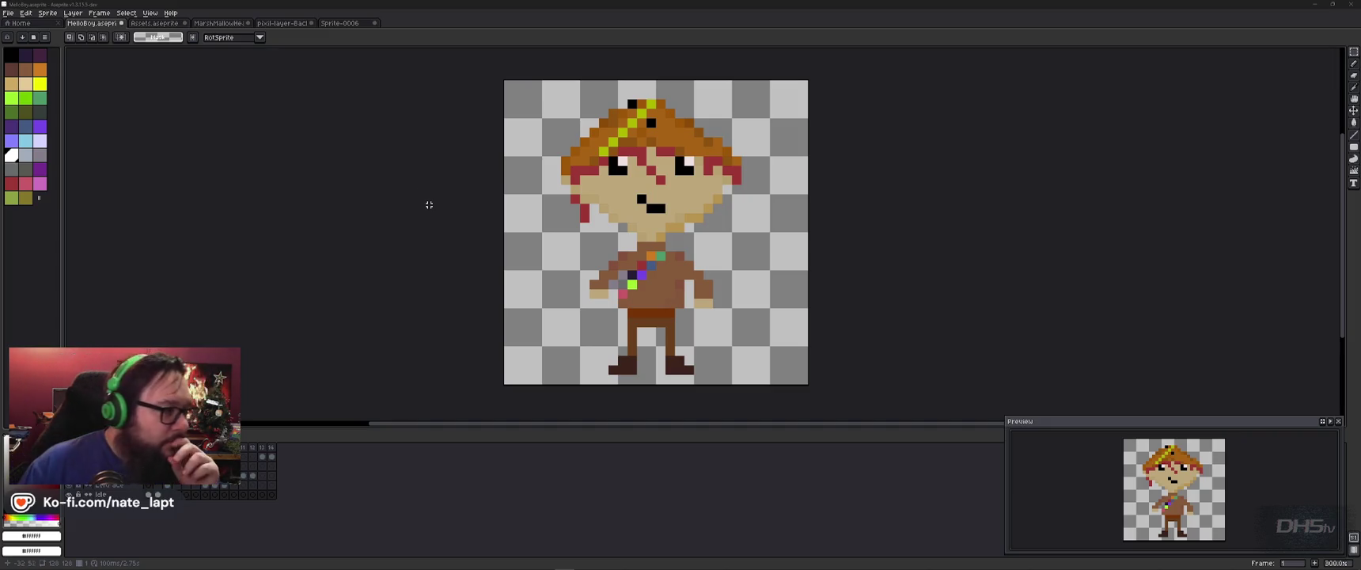
{"action": "left_click", "coordinate": [220, 23]}
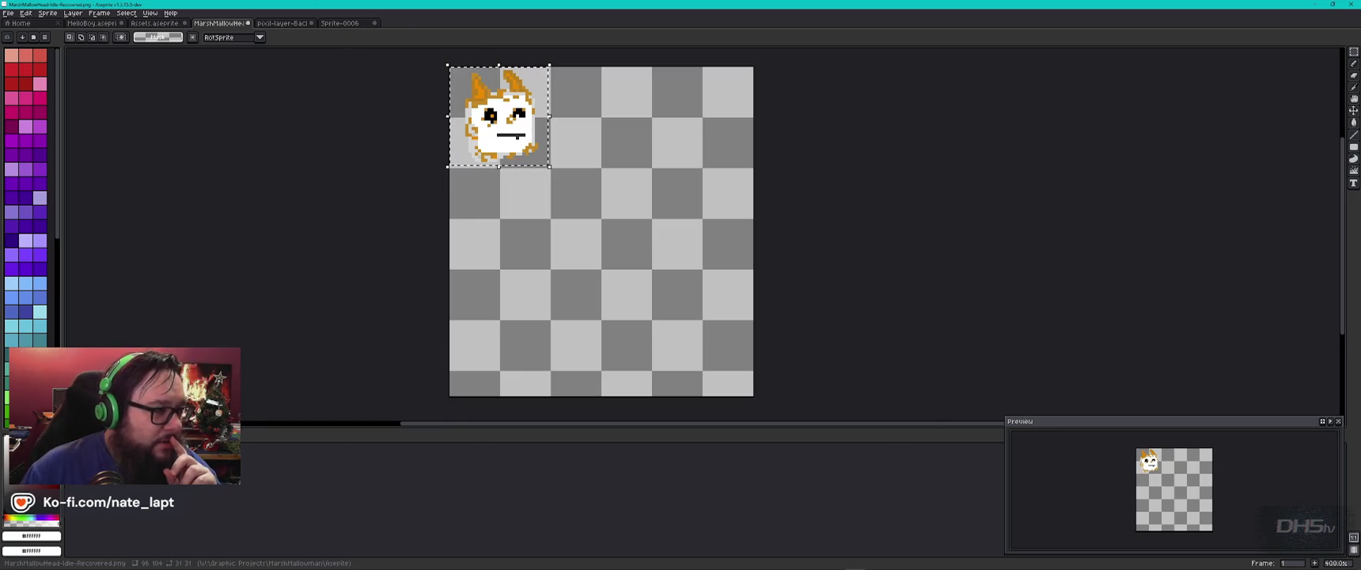
{"action": "left_click", "coordinate": [336, 24]}
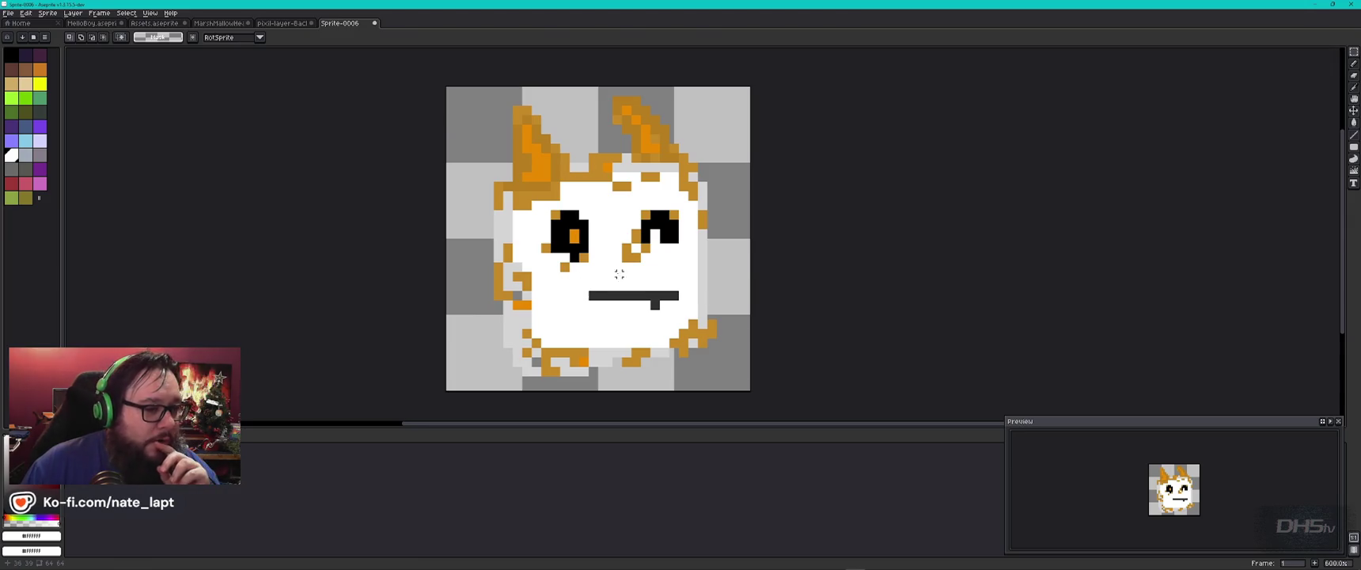
{"action": "left_click_drag", "start_coordinate": [590, 274], "coordinate": [654, 284]}
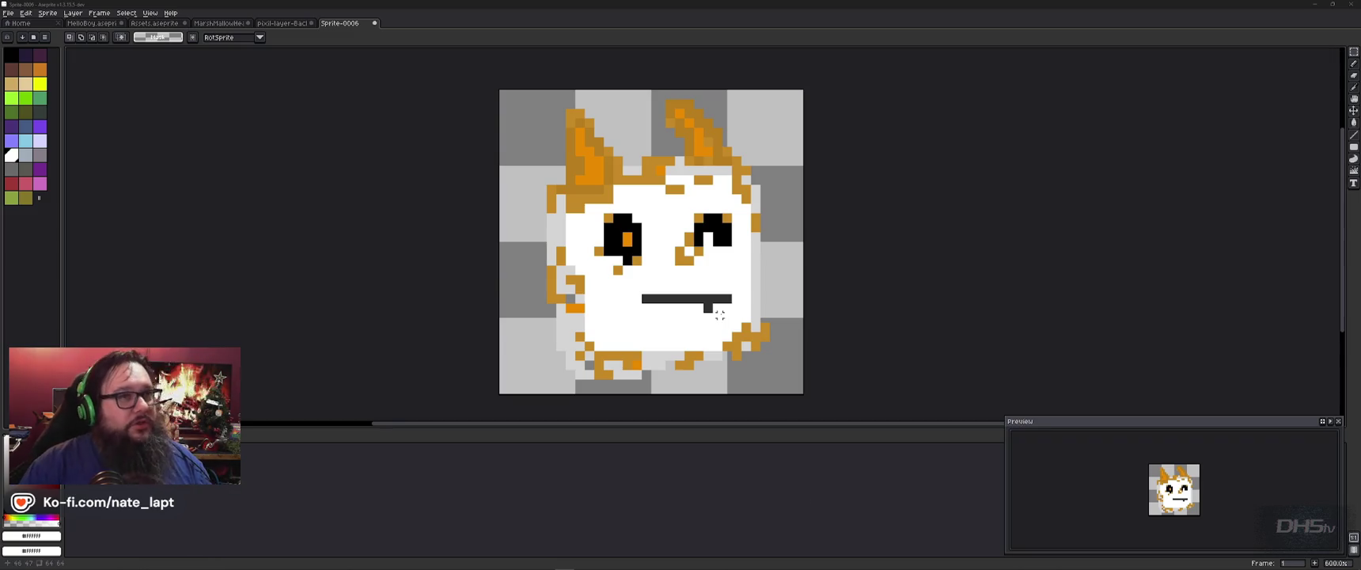
- Switch to the Chrome Google Images 'pixel trees' search window
{"action": "key", "text": "alt+Tab"}
{"action": "key", "text": "Down"}
{"action": "key", "text": "Right"}
{"action": "key", "text": "Right"}
{"action": "key", "text": "Right"}
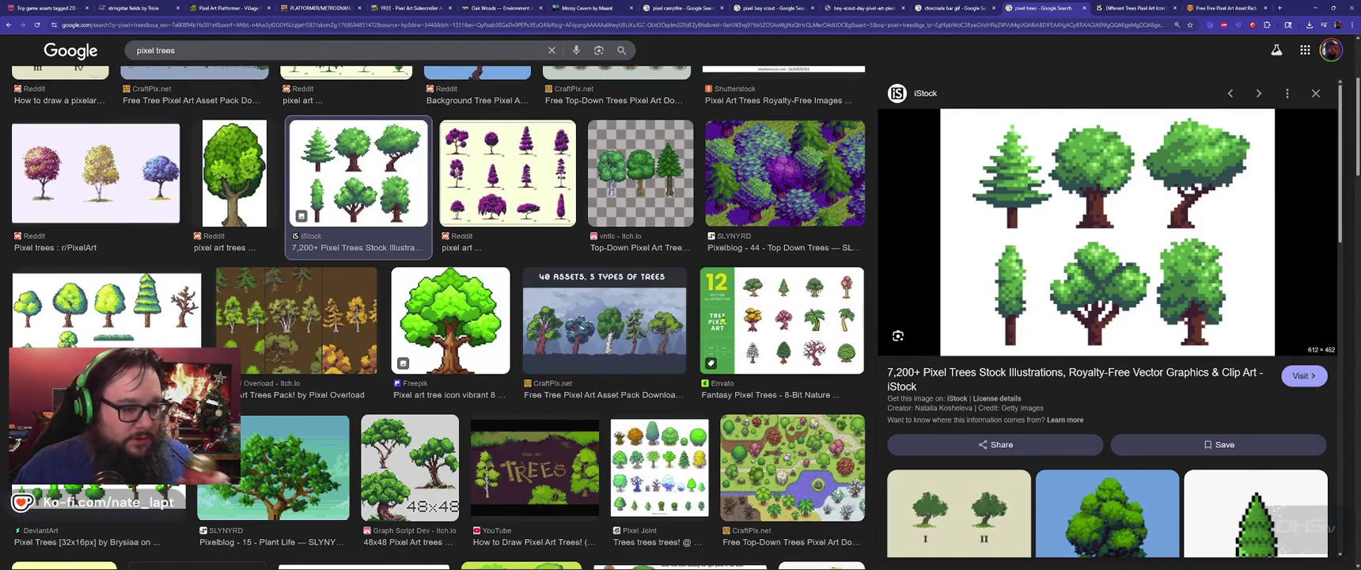
- Scroll the pixel tree results, then bring up Godot's Lvl1 level scene for comparison
{"action": "scroll", "coordinate": [1209, 330], "scroll_direction": "down", "scroll_amount": 5}
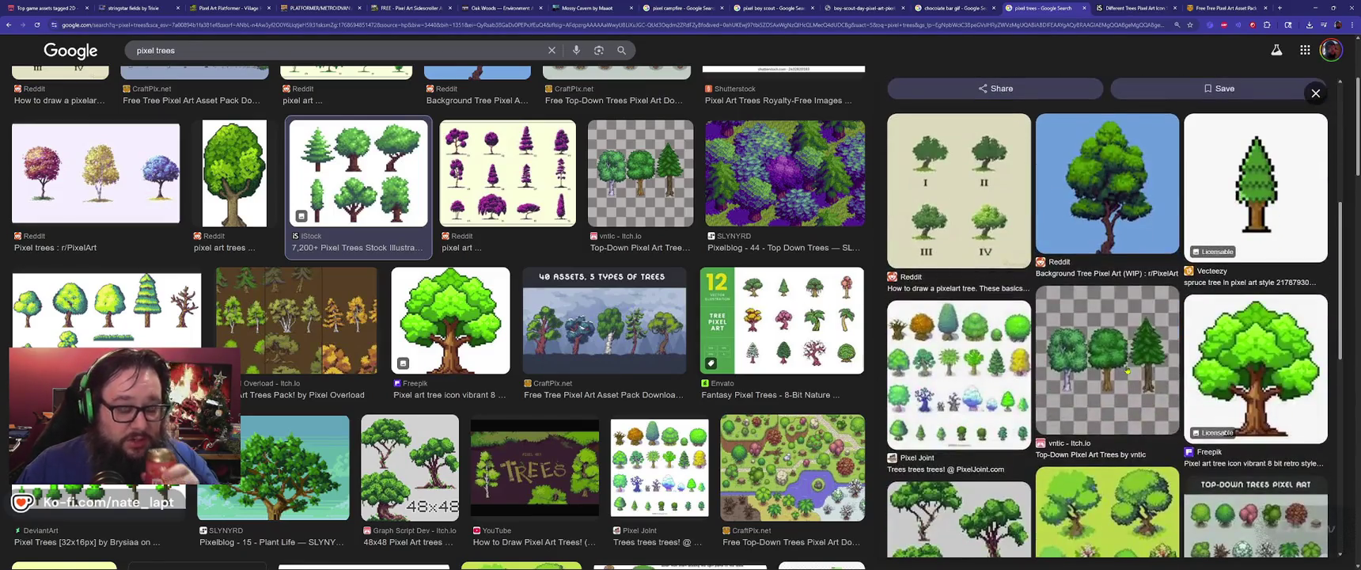
{"action": "scroll", "coordinate": [1127, 371], "scroll_direction": "up", "scroll_amount": 1}
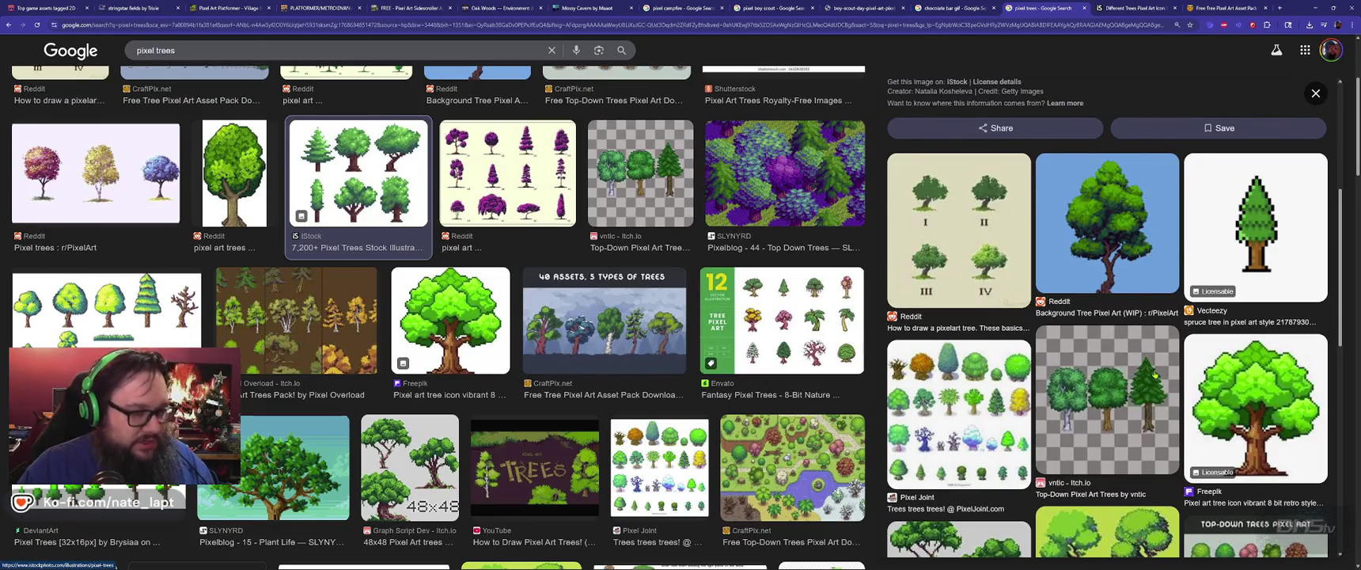
{"action": "key", "text": "alt+Tab"}
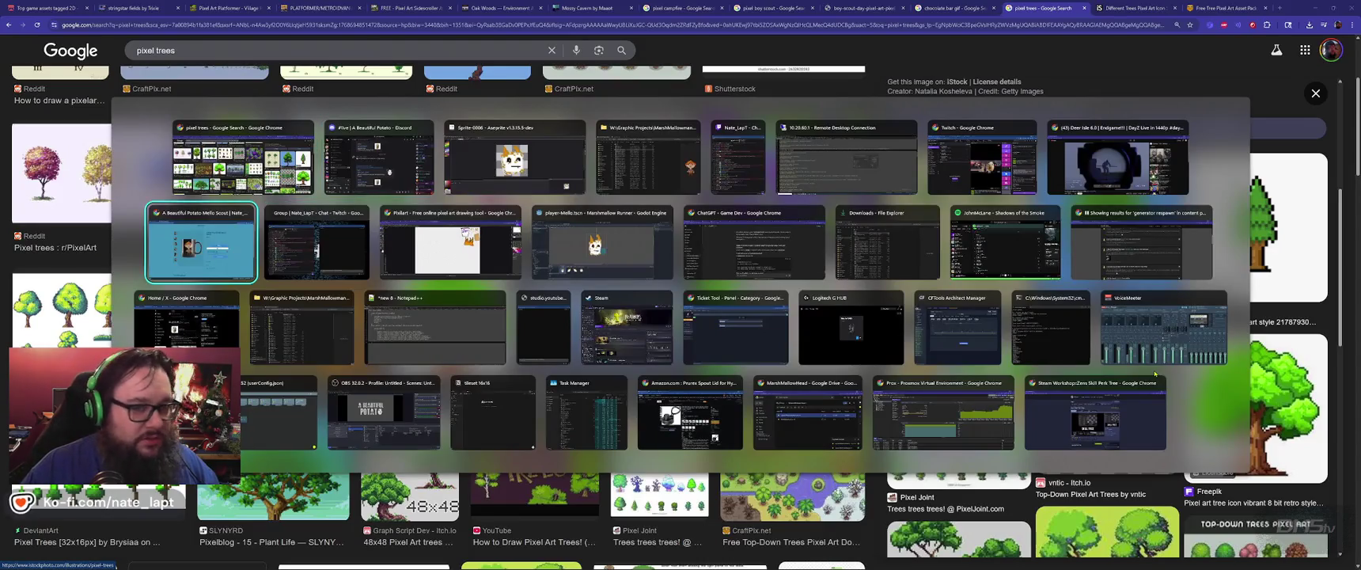
{"action": "key", "text": "Escape"}
{"action": "key", "text": "alt+Tab"}
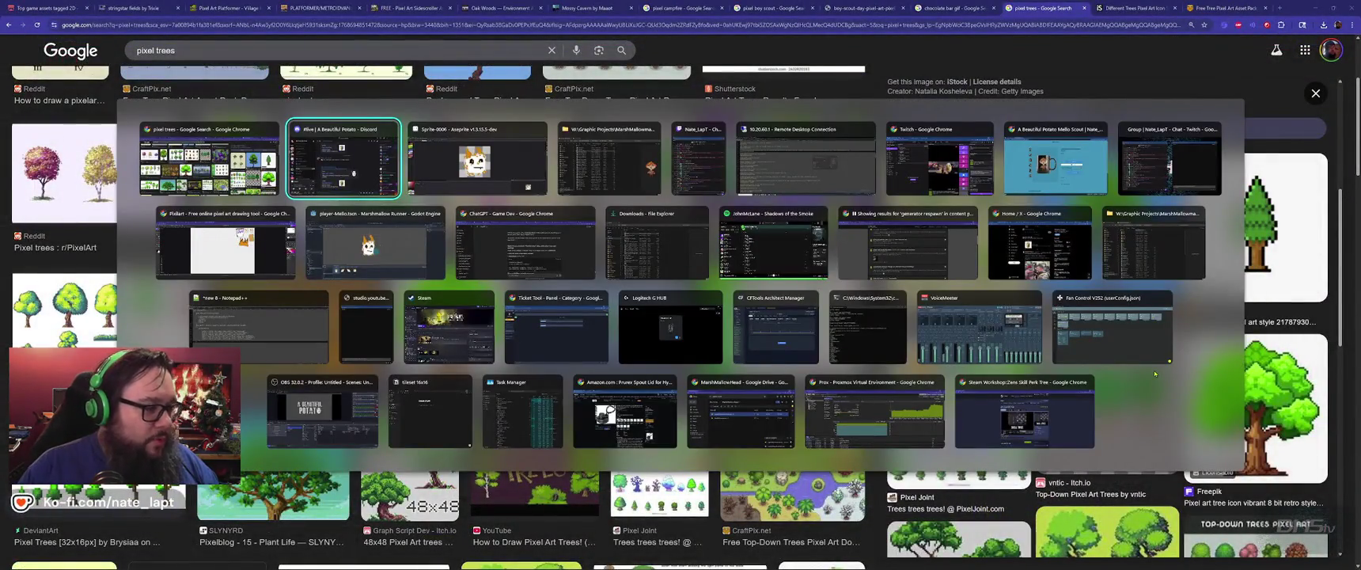
{"action": "key", "text": "Down"}
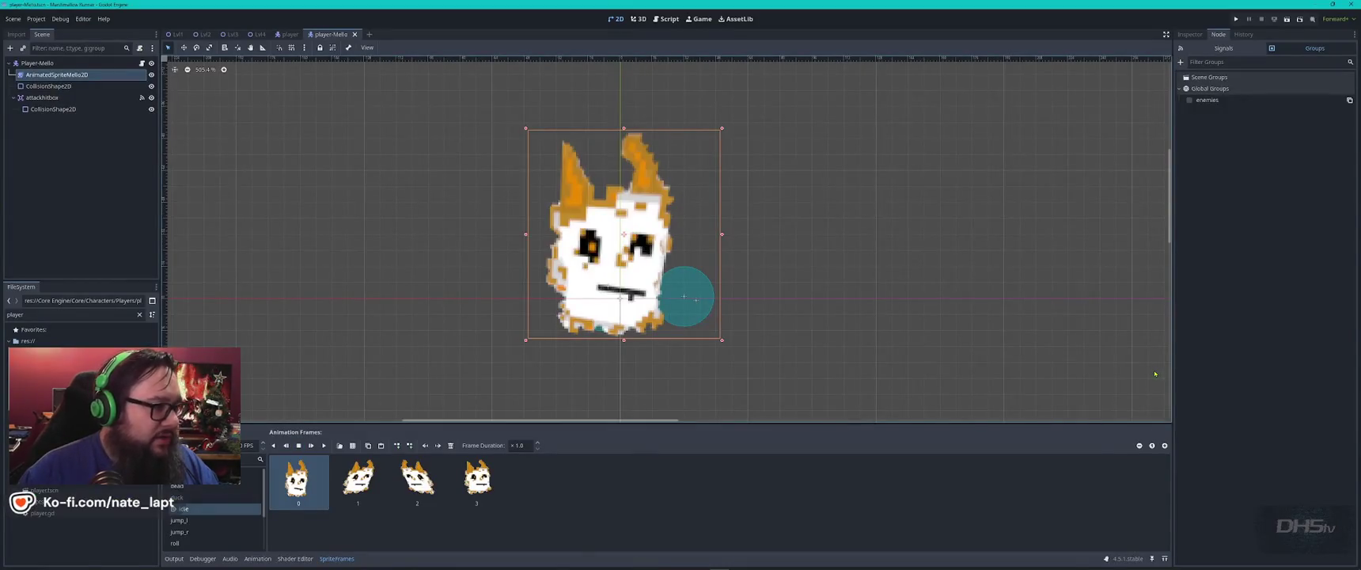
{"action": "left_click", "coordinate": [176, 34]}
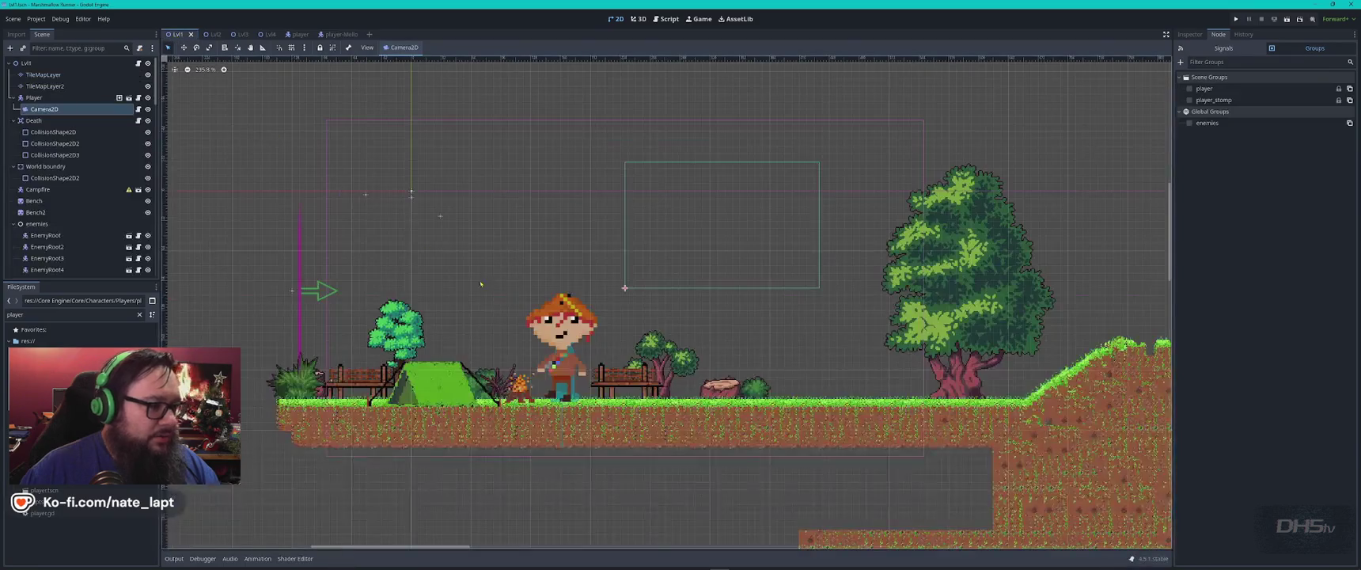
{"action": "scroll", "coordinate": [880, 342], "scroll_direction": "down", "scroll_amount": 1}
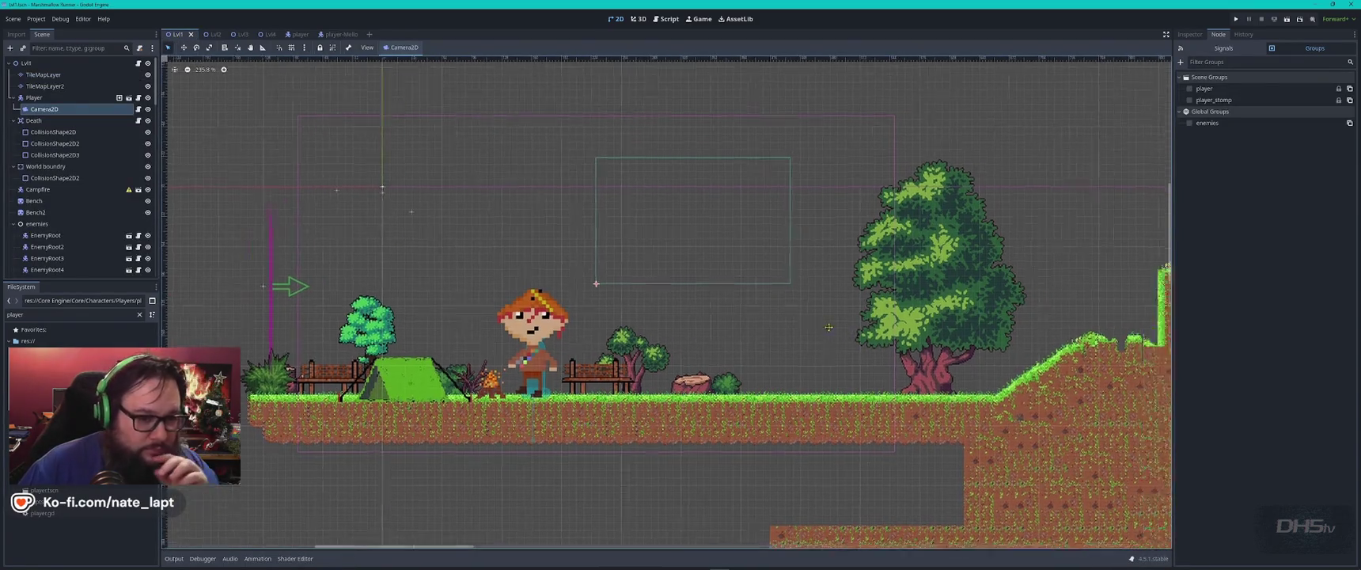
{"action": "scroll", "coordinate": [831, 344], "scroll_direction": "down", "scroll_amount": 1}
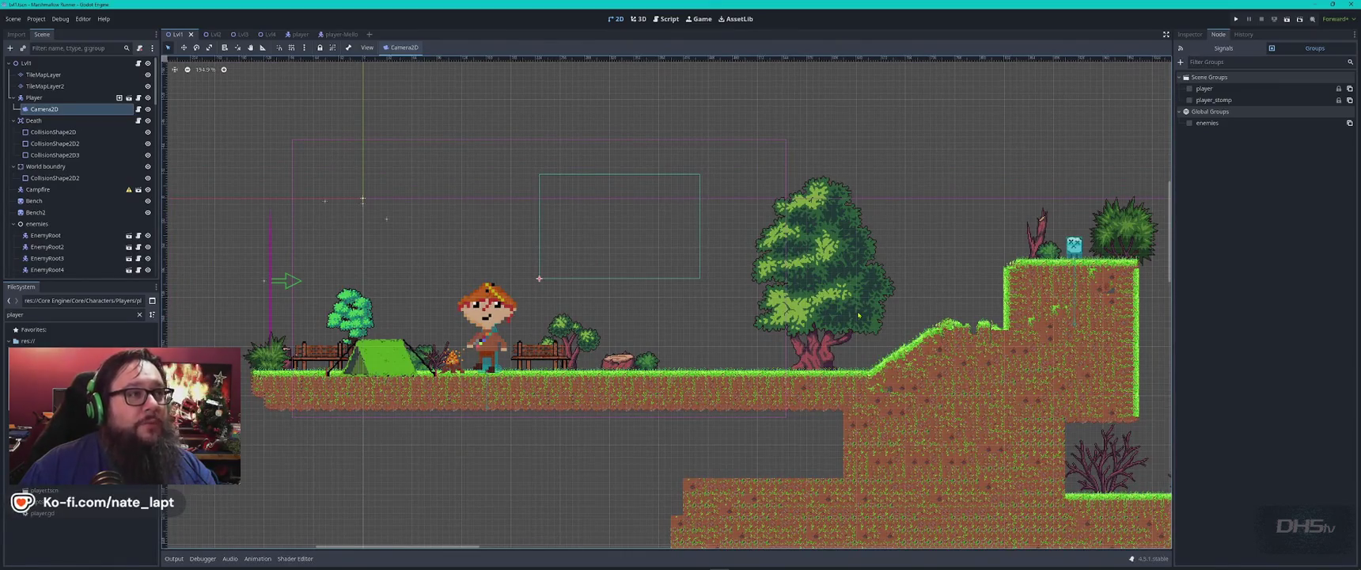
- Browse further down the pixel tree references, then return to the Godot level editor
{"action": "key", "text": "alt+Tab"}
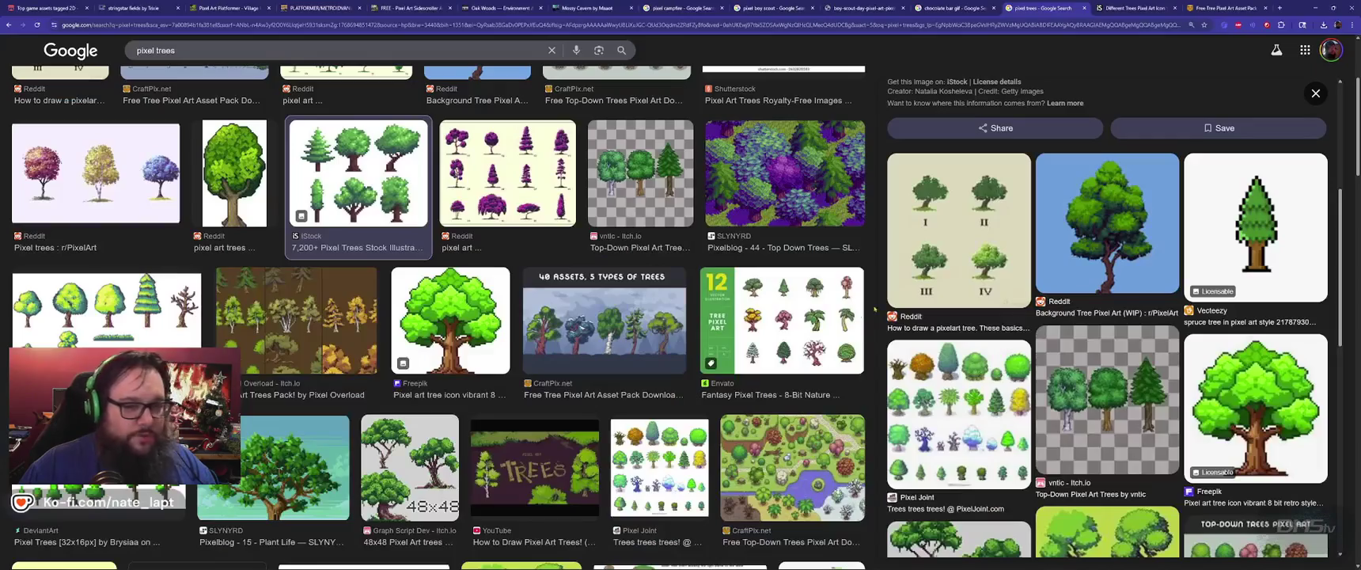
{"action": "scroll", "coordinate": [1248, 301], "scroll_direction": "down", "scroll_amount": 1}
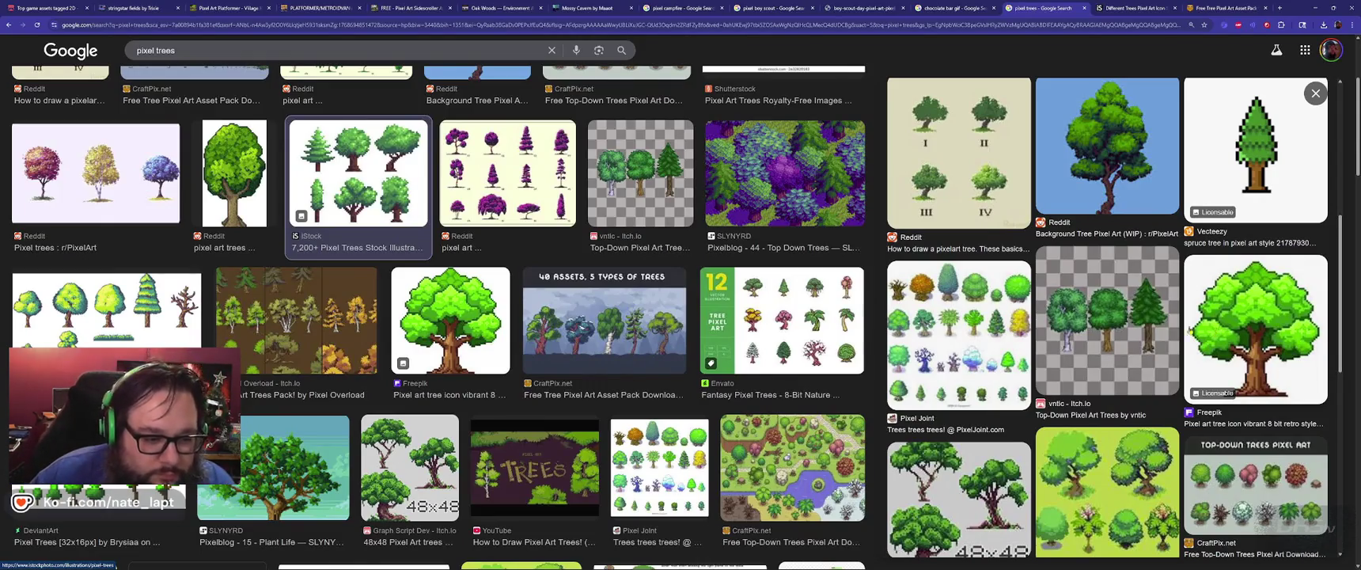
{"action": "scroll", "coordinate": [1106, 361], "scroll_direction": "down", "scroll_amount": 2}
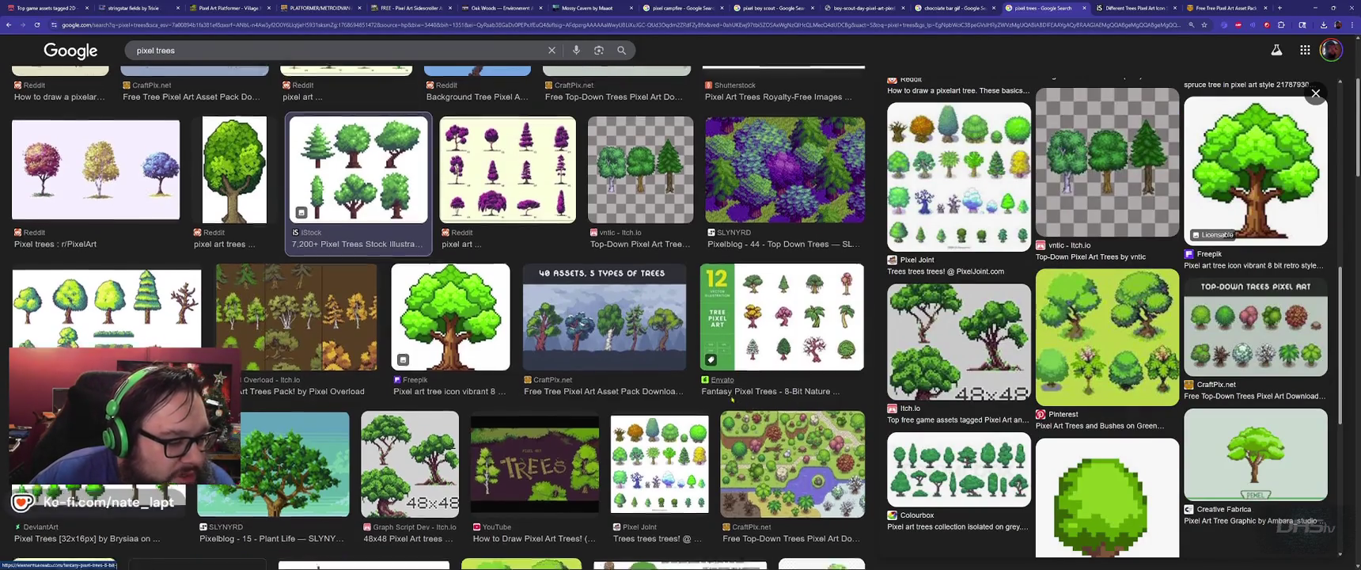
{"action": "scroll", "coordinate": [754, 414], "scroll_direction": "down", "scroll_amount": 2}
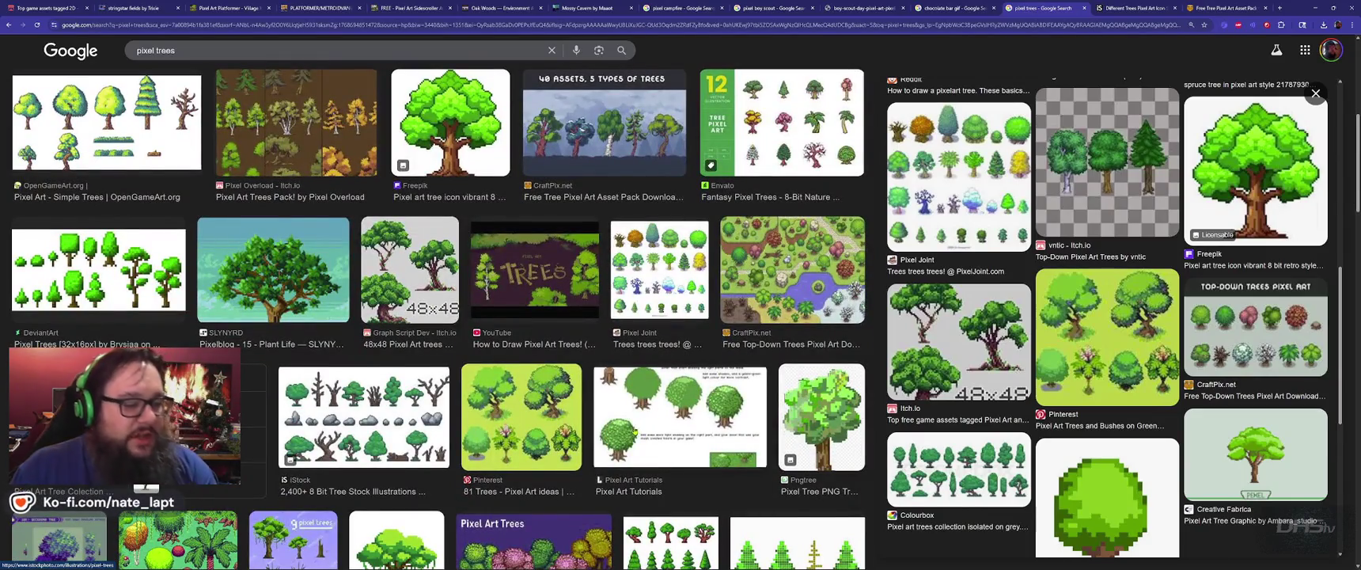
{"action": "key", "text": "alt+Tab"}
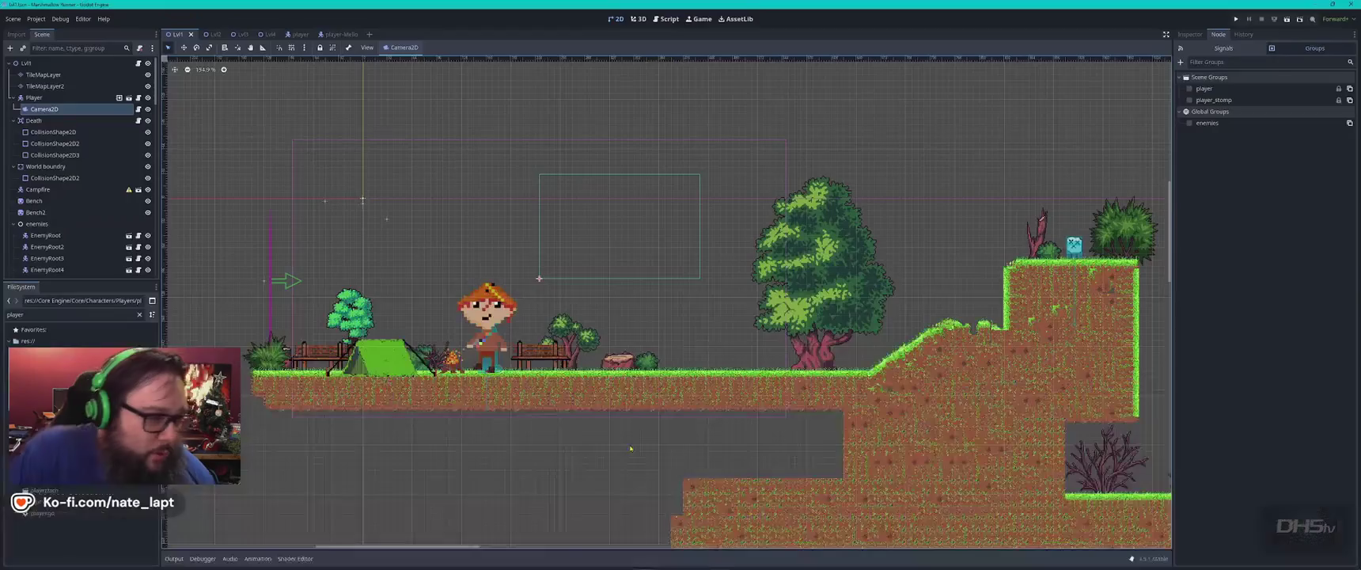
- Frame the Lvl1 ground and select its TileMapLayer, showing the grass-and-dirt tile atlas
{"action": "scroll", "coordinate": [621, 449], "scroll_direction": "down", "scroll_amount": 1}
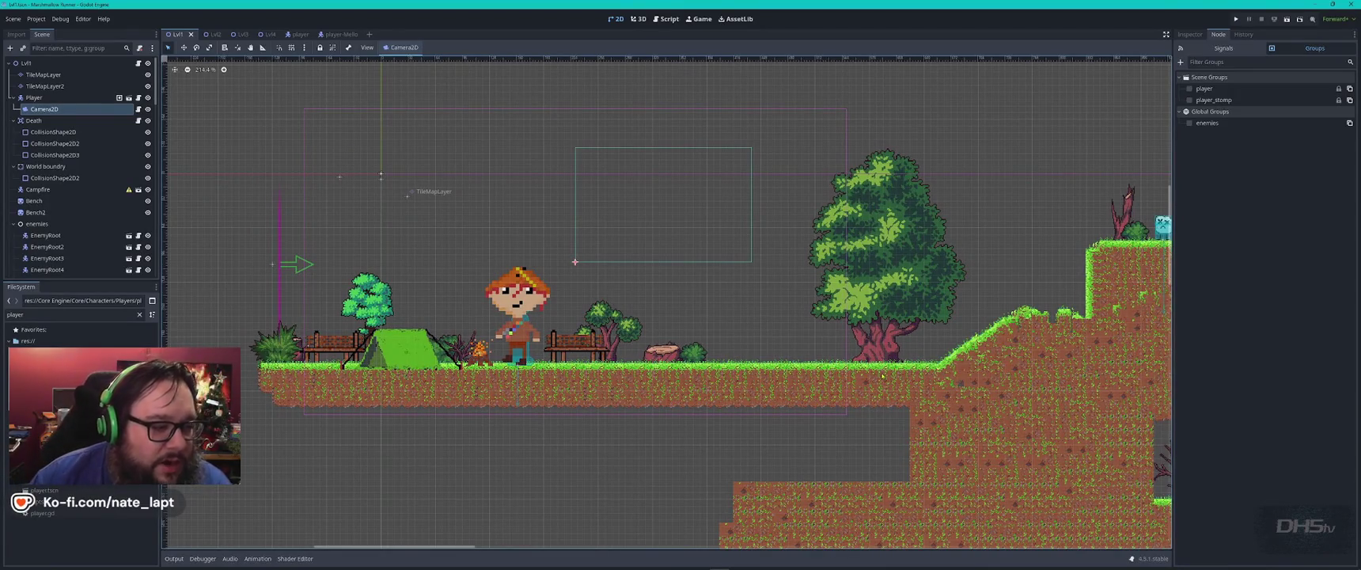
{"action": "scroll", "coordinate": [455, 378], "scroll_direction": "up", "scroll_amount": 9}
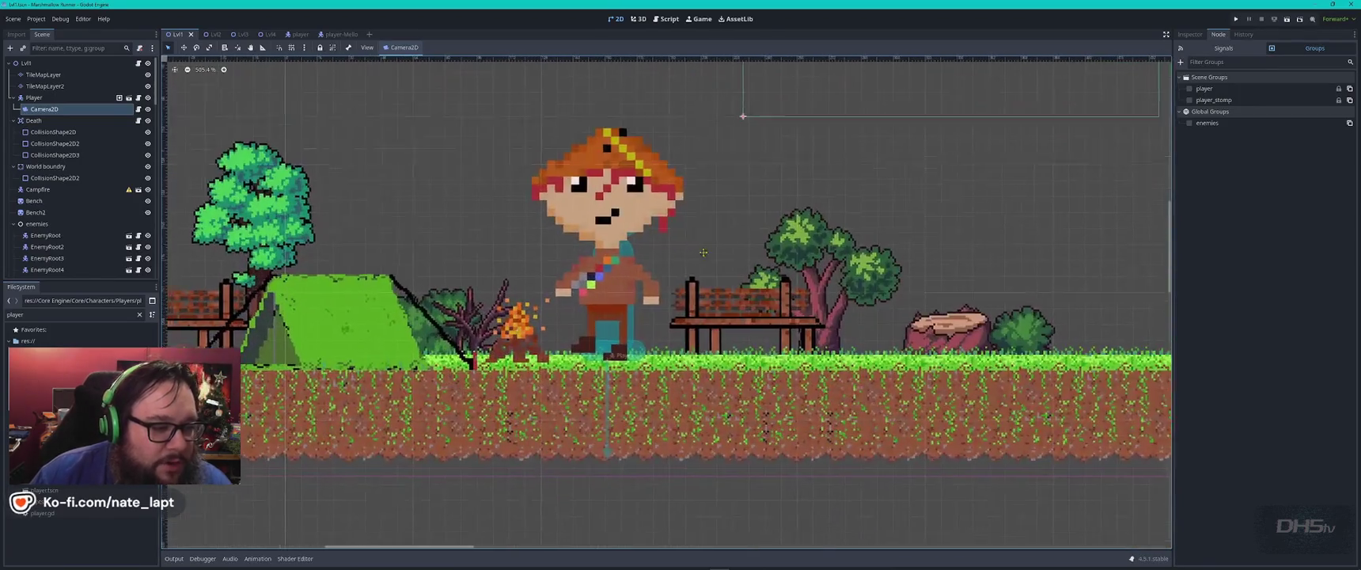
{"action": "scroll", "coordinate": [861, 356], "scroll_direction": "down", "scroll_amount": 1}
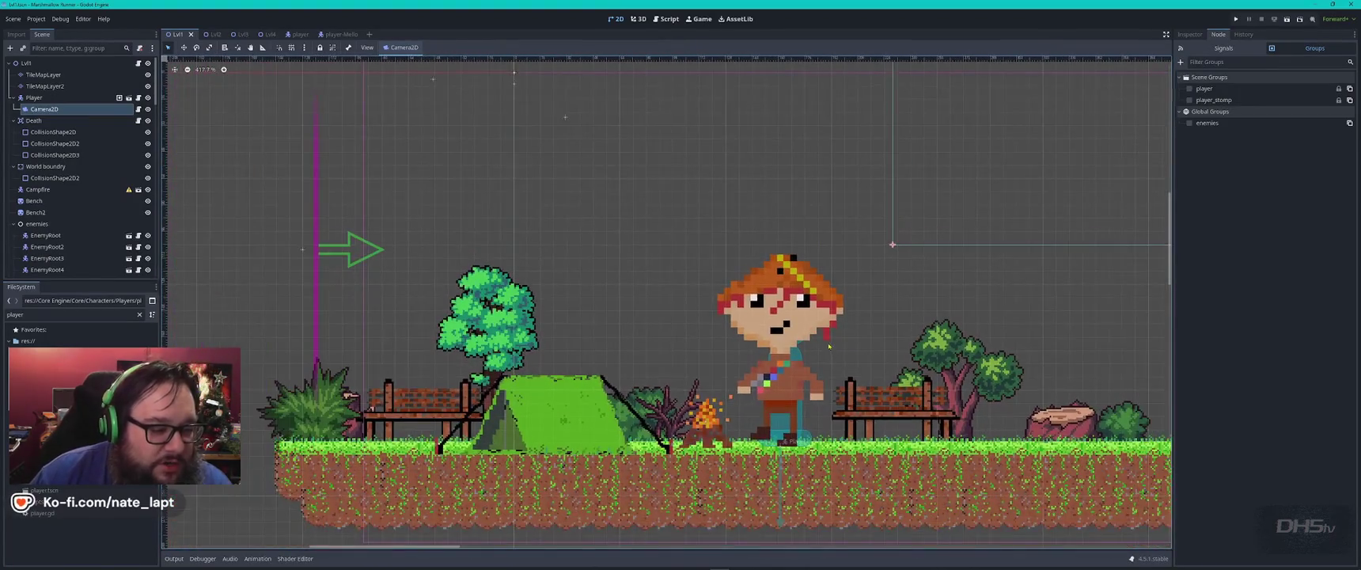
{"action": "scroll", "coordinate": [766, 355], "scroll_direction": "down", "scroll_amount": 1}
{"action": "mouse_move", "coordinate": [767, 355]}
{"action": "left_mouse_down"}
{"action": "mouse_move", "coordinate": [829, 341]}
{"action": "mouse_move", "coordinate": [744, 331]}
{"action": "left_mouse_up"}
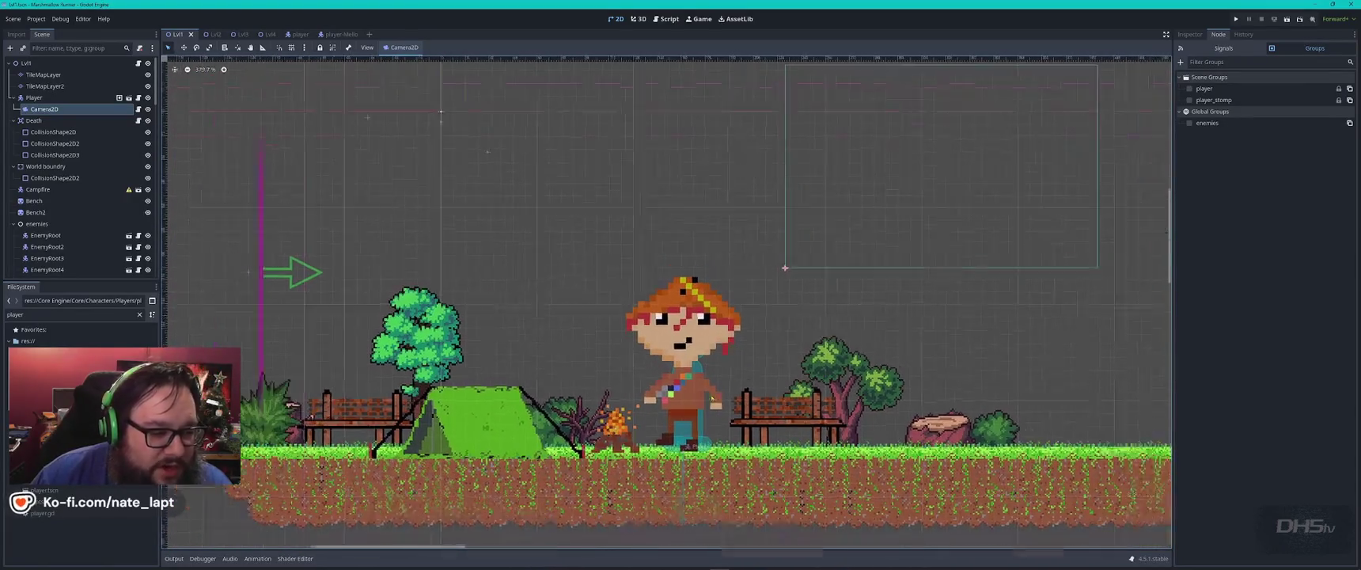
{"action": "scroll", "coordinate": [562, 423], "scroll_direction": "down", "scroll_amount": 3}
{"action": "left_click", "coordinate": [449, 468]}
{"action": "left_click_drag", "start_coordinate": [432, 419], "coordinate": [708, 229]}
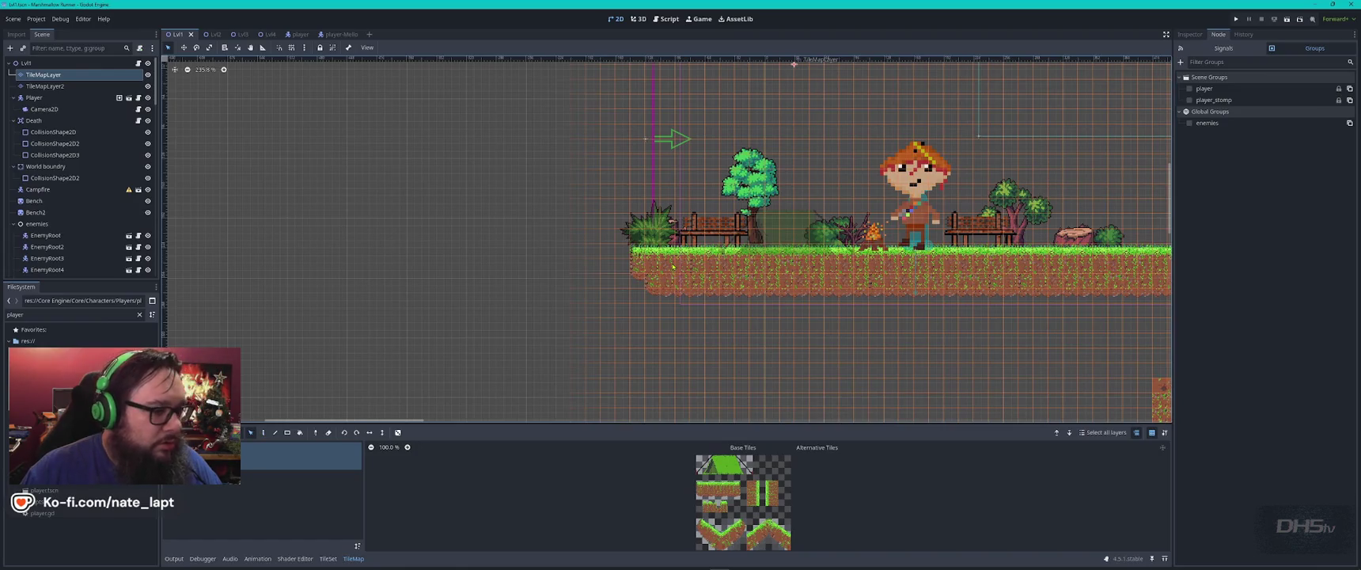
{"action": "left_click_drag", "start_coordinate": [733, 253], "coordinate": [640, 295]}
{"action": "key", "text": "ctrl+c"}
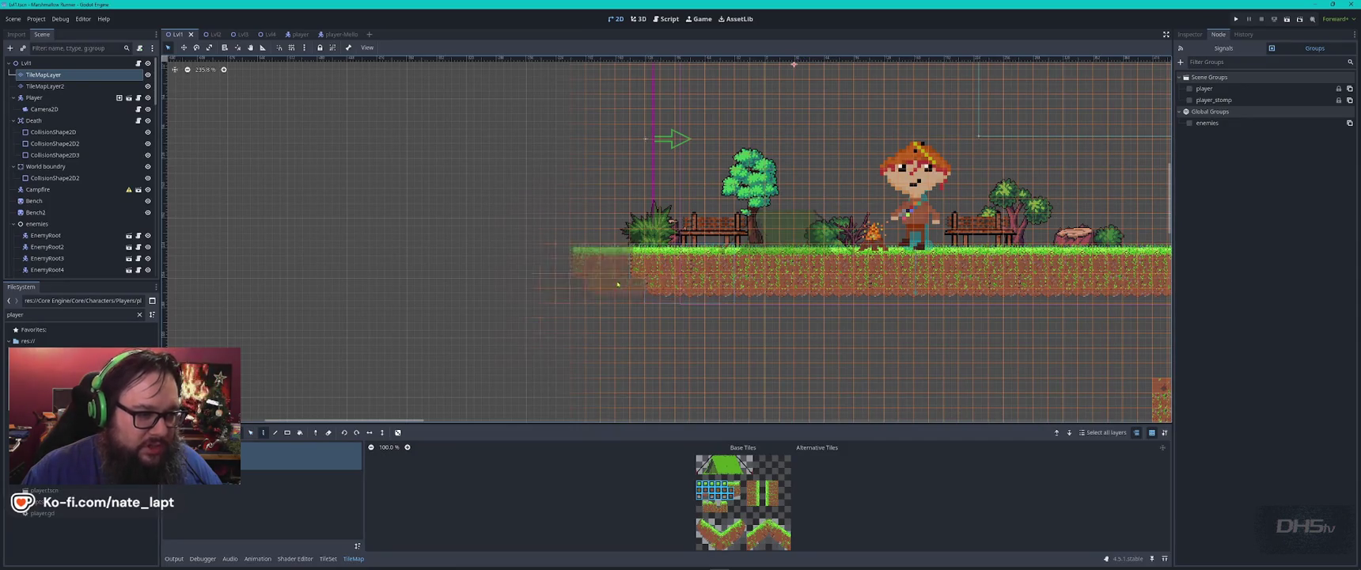
{"action": "left_click_drag", "start_coordinate": [603, 279], "coordinate": [523, 277]}
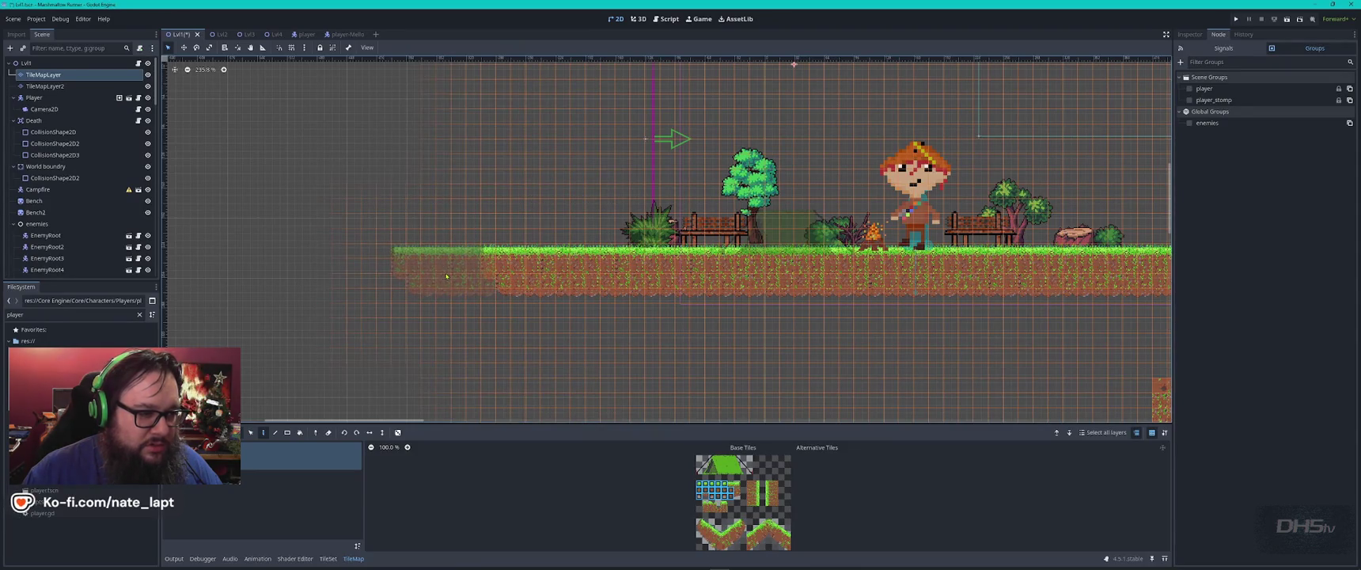
{"action": "left_click", "coordinate": [442, 277]}
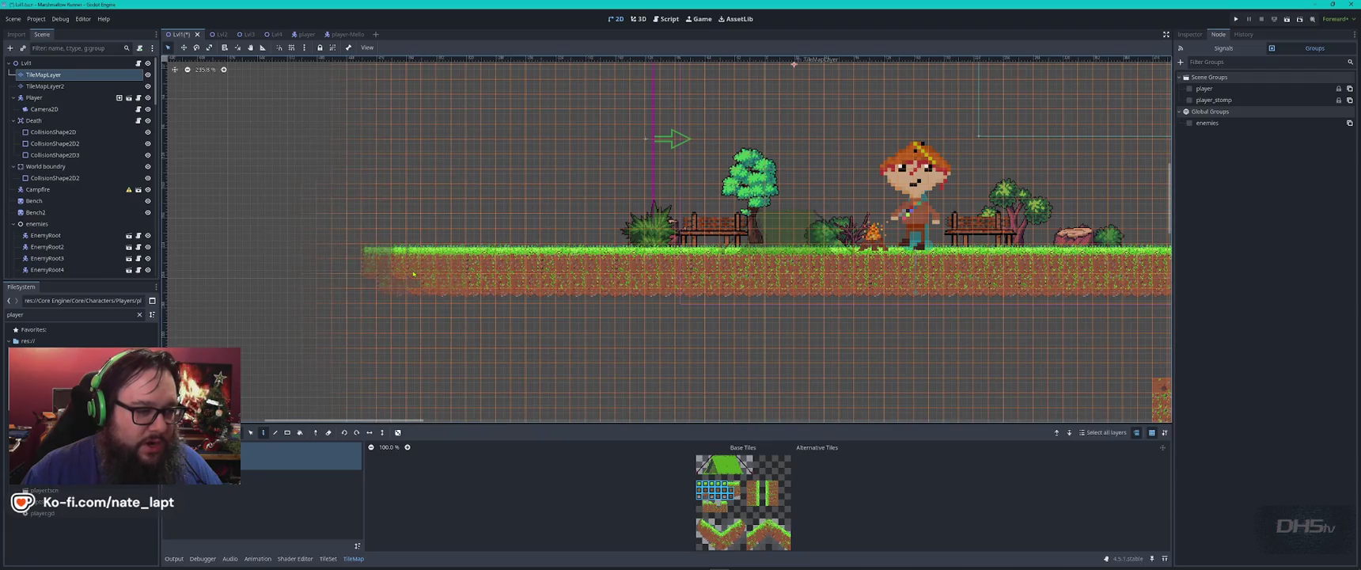
{"action": "mouse_move", "coordinate": [459, 278]}
{"action": "left_mouse_down"}
{"action": "mouse_move", "coordinate": [287, 276]}
{"action": "mouse_move", "coordinate": [562, 245]}
{"action": "left_mouse_up"}
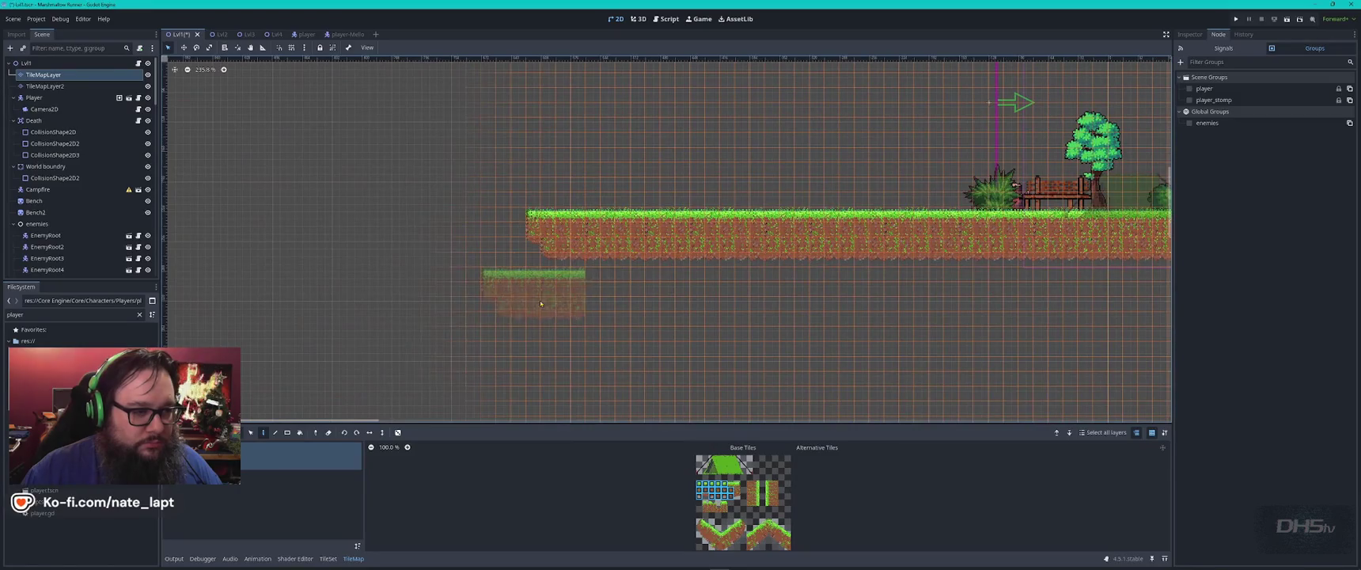
{"action": "key", "text": "Escape"}
{"action": "scroll", "coordinate": [738, 302], "scroll_direction": "down", "scroll_amount": 2}
{"action": "scroll", "coordinate": [839, 303], "scroll_direction": "right", "scroll_amount": 4}
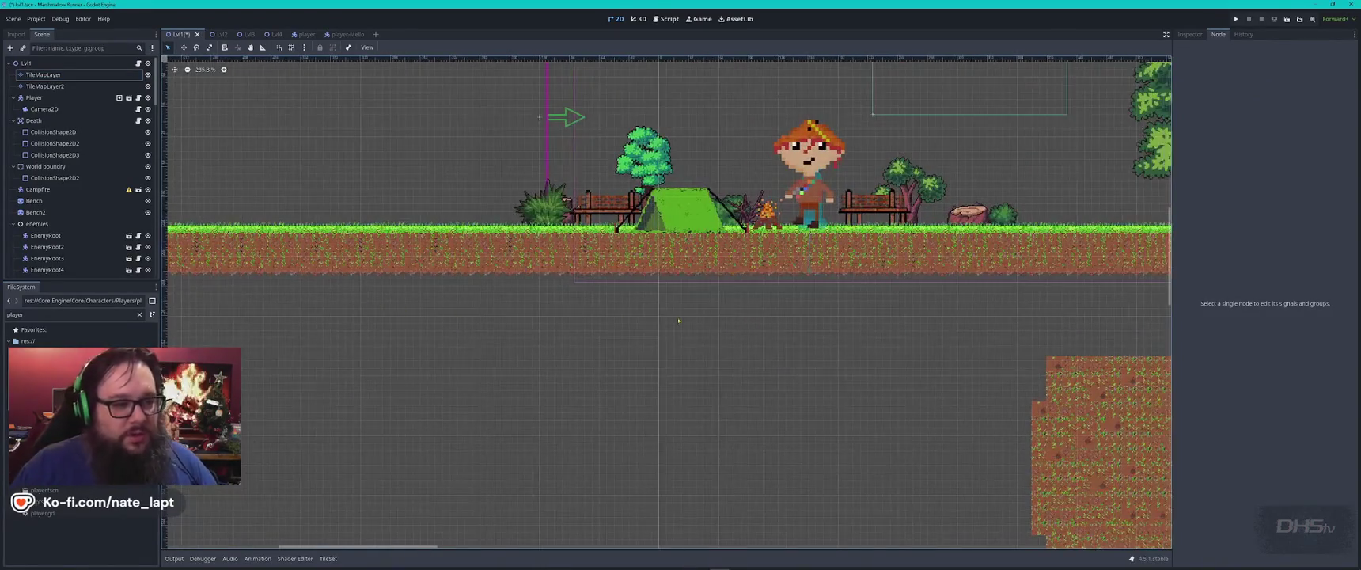
{"action": "key", "text": "F5"}
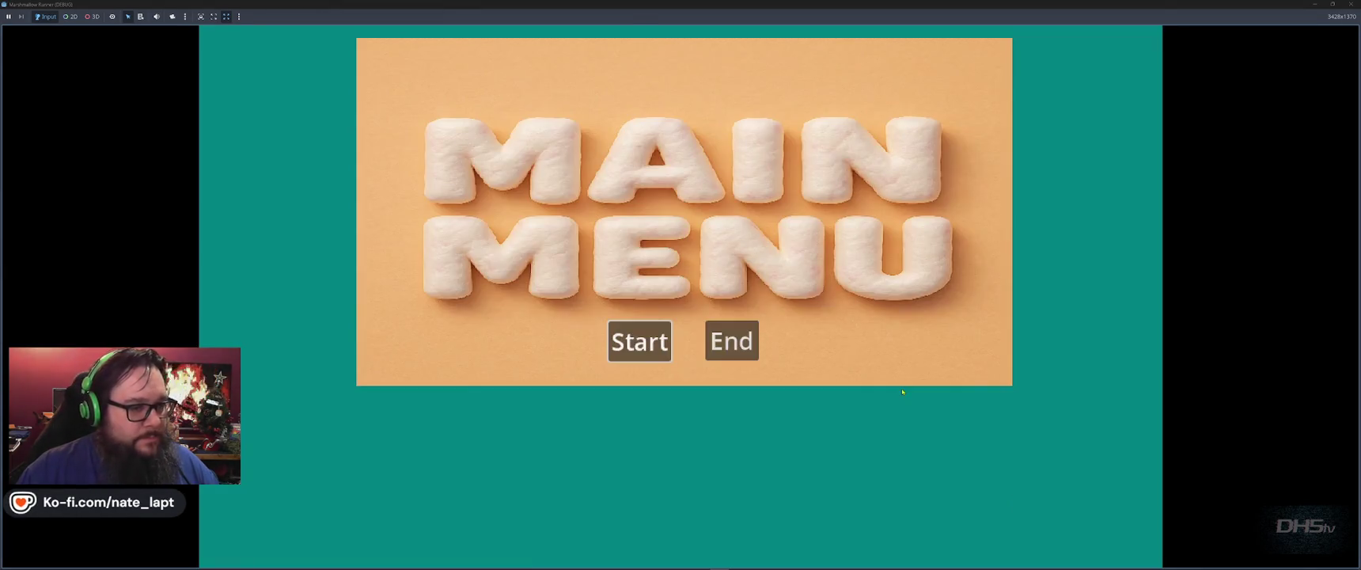
{"action": "left_click", "coordinate": [640, 341]}
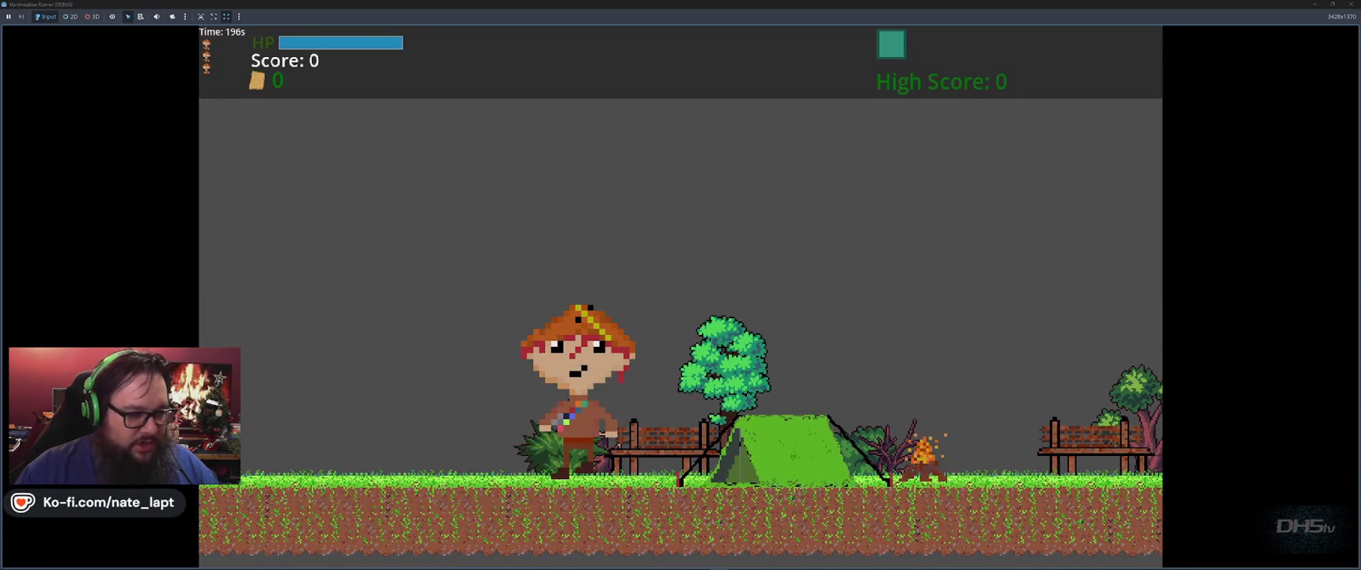
{"action": "key", "text": "Right"}
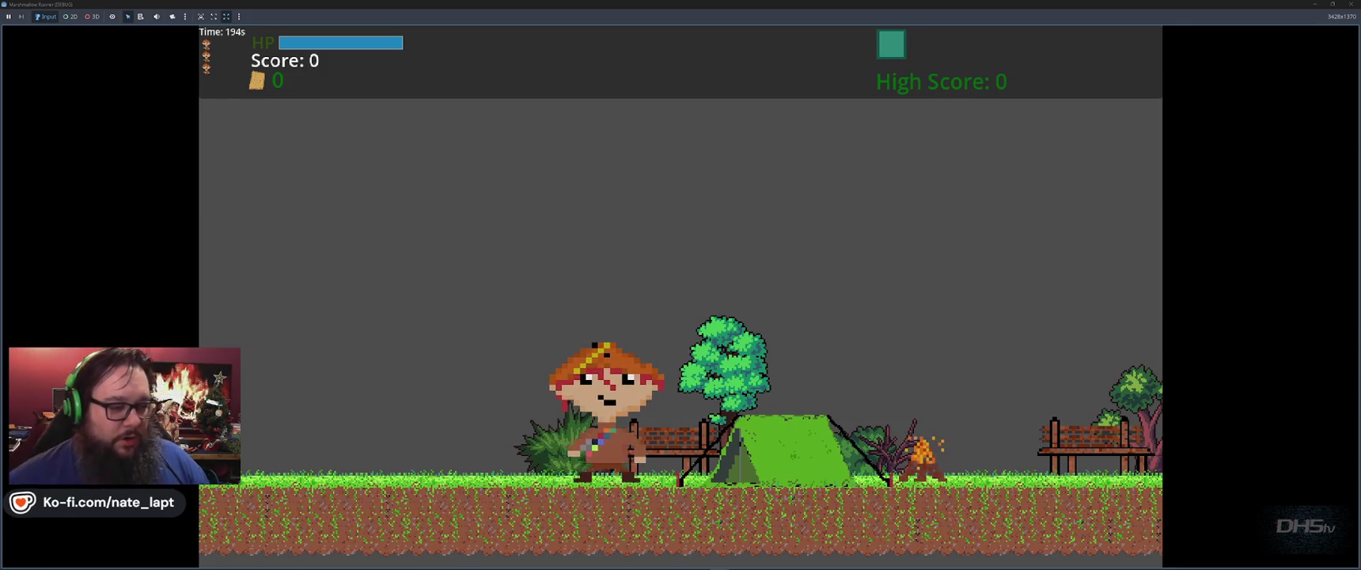
{"action": "key", "text": "Left"}
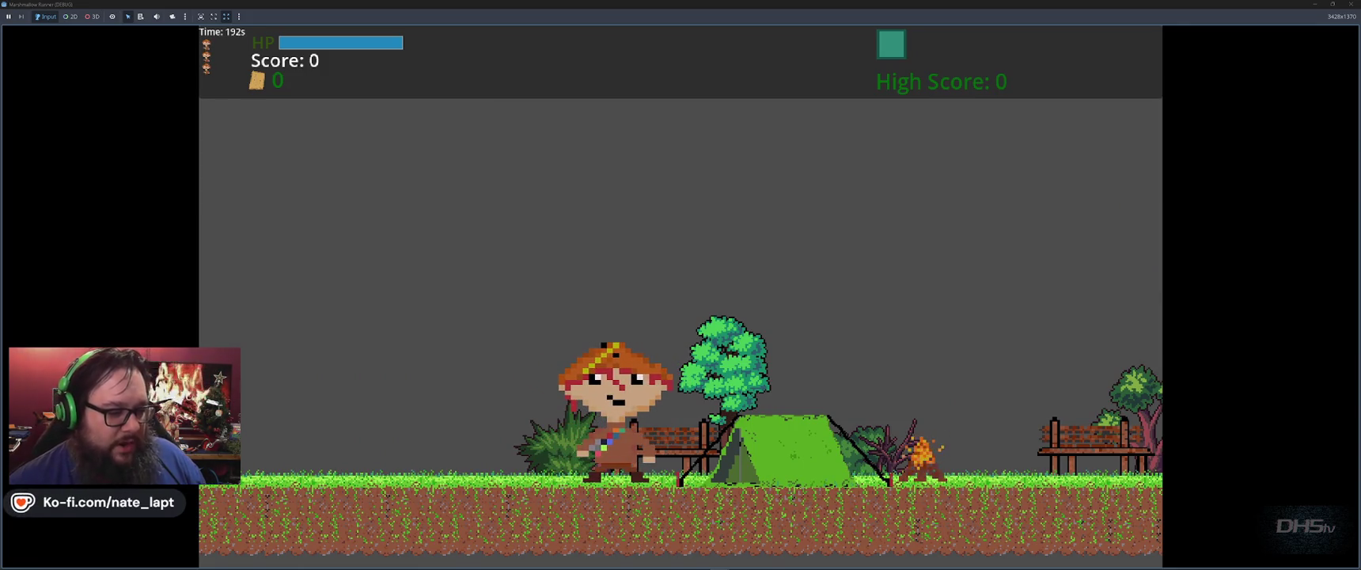
{"action": "key", "text": "space"}
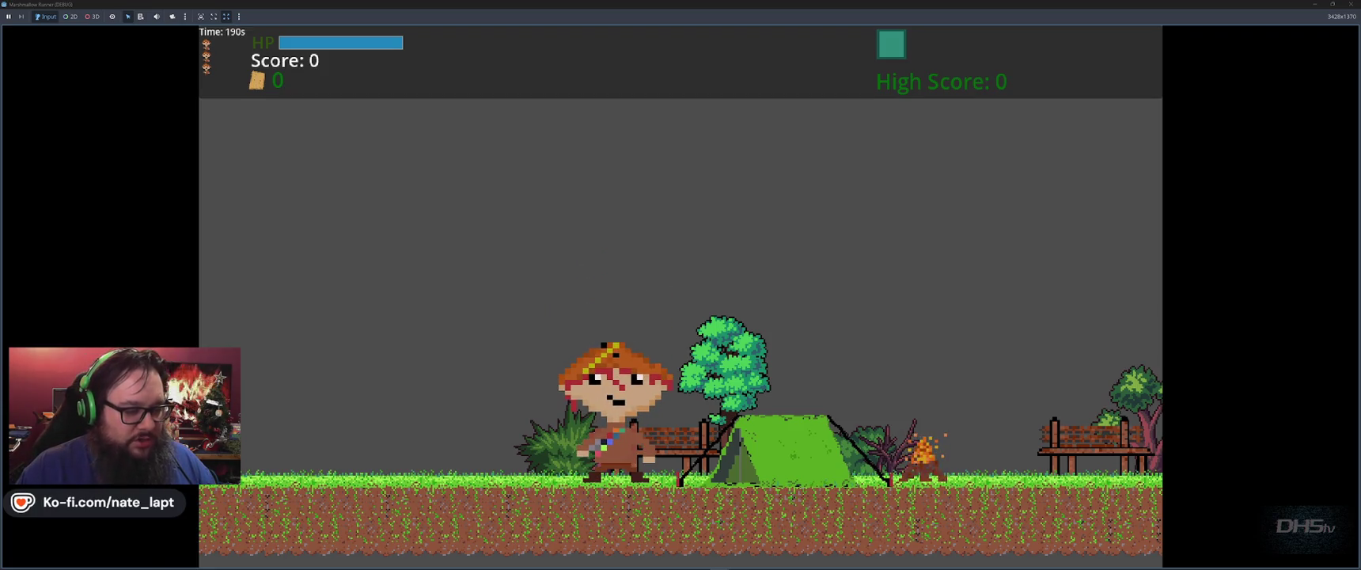
{"action": "key", "text": "space"}
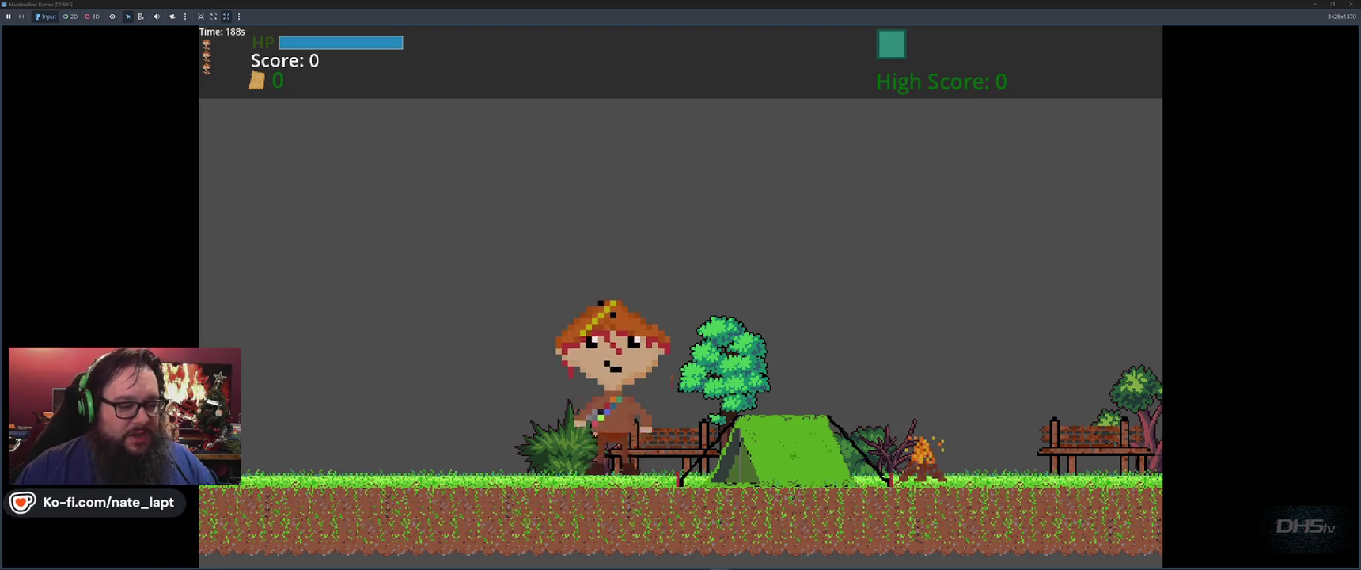
{"action": "key", "text": "Right"}
{"action": "key", "text": "space"}
{"action": "key", "text": "Left"}
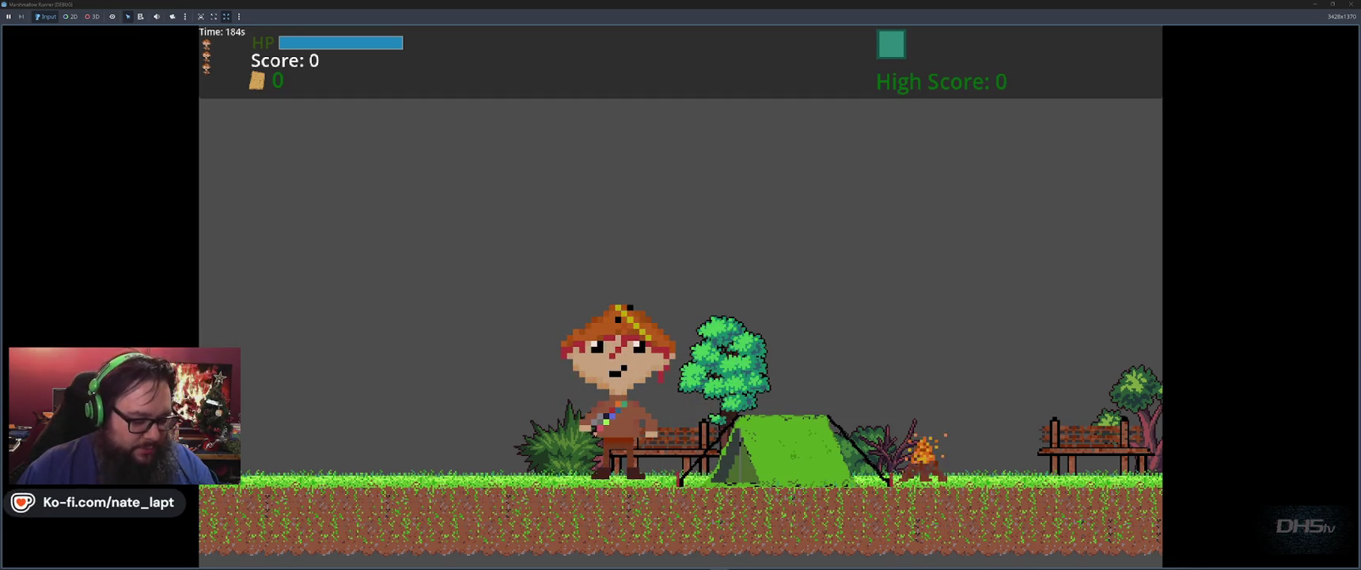
{"action": "key", "text": "F8"}
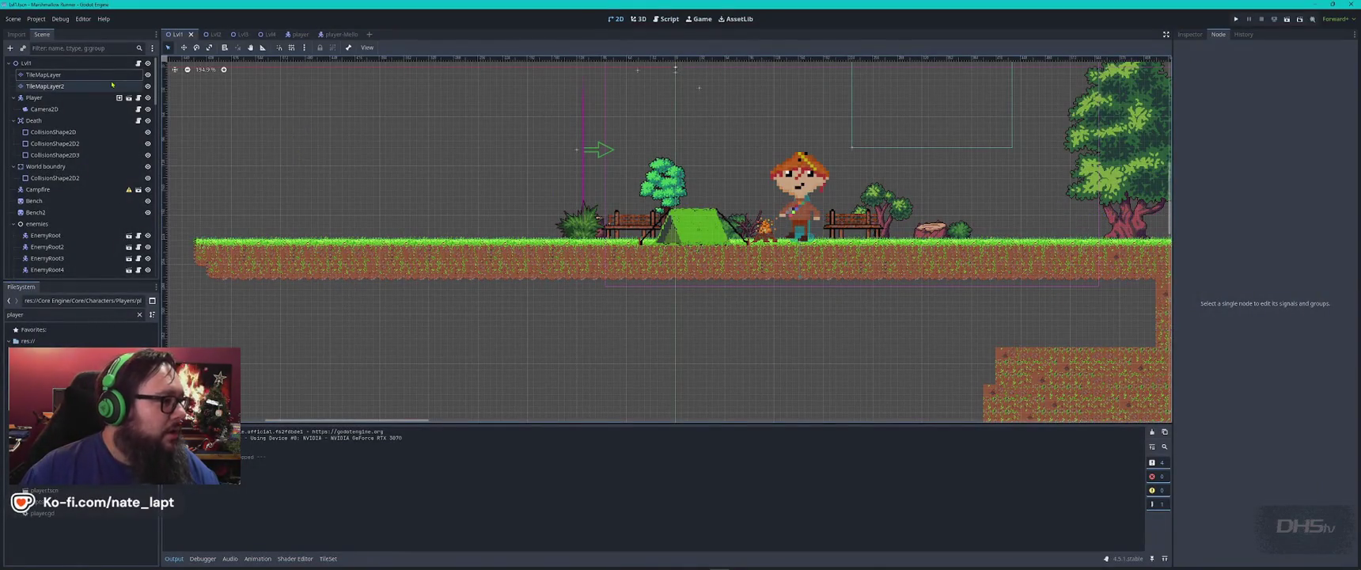
- Enable Debug > Visible Collision Shapes and launch the game from the main menu
{"action": "left_click", "coordinate": [60, 18]}
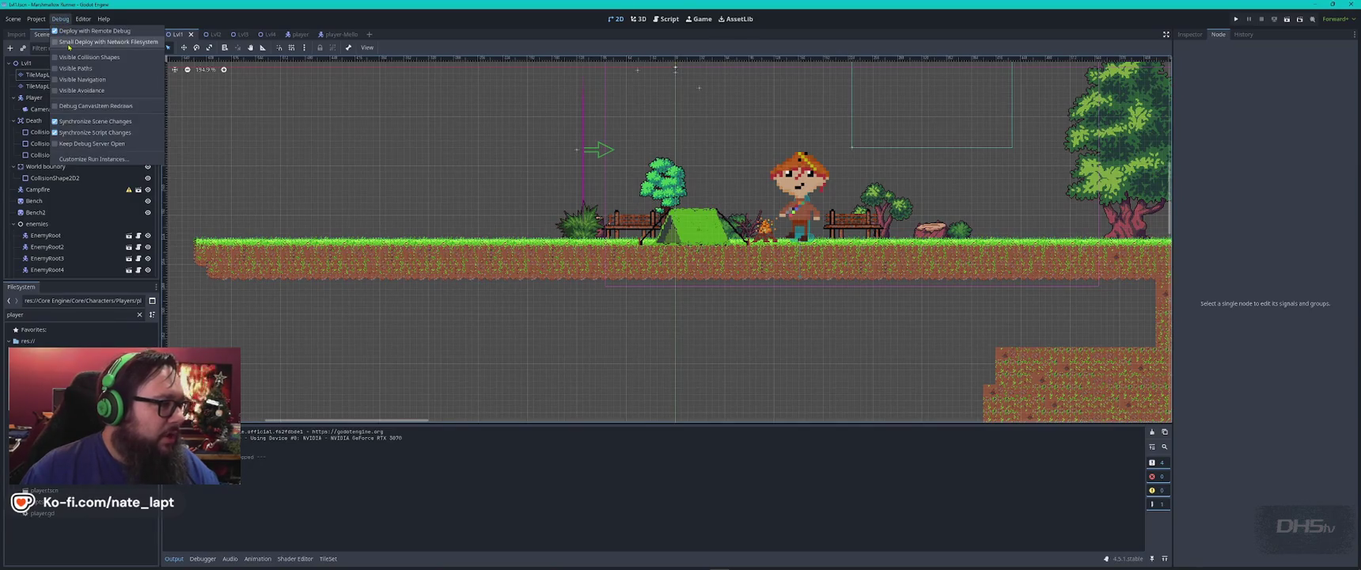
{"action": "left_click", "coordinate": [508, 205]}
{"action": "key", "text": "F5"}
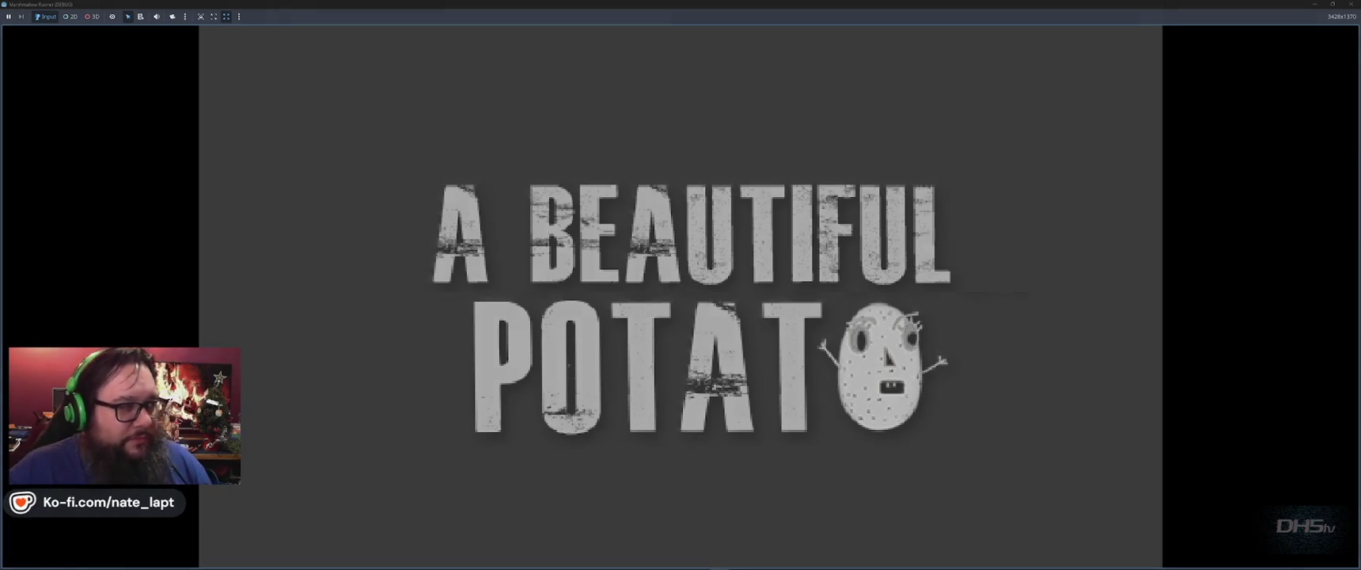
{"action": "key", "text": "Return"}
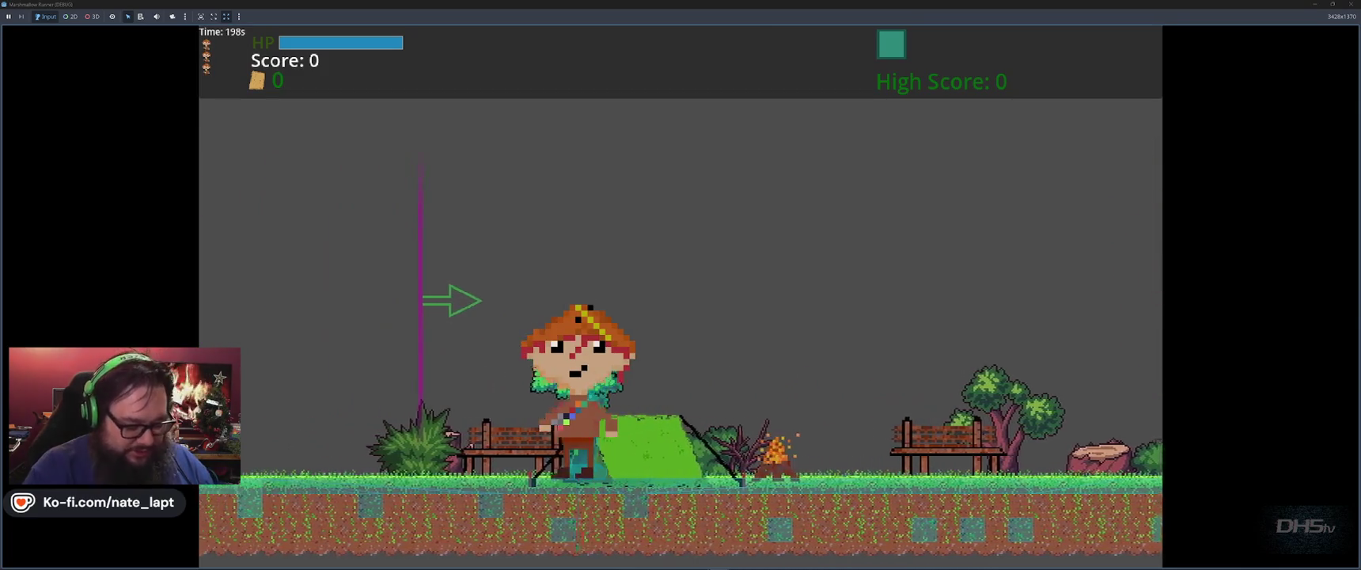
- Walk the player back and forth onto the purple boundary line, jumping once
{"action": "key", "text": "Right"}
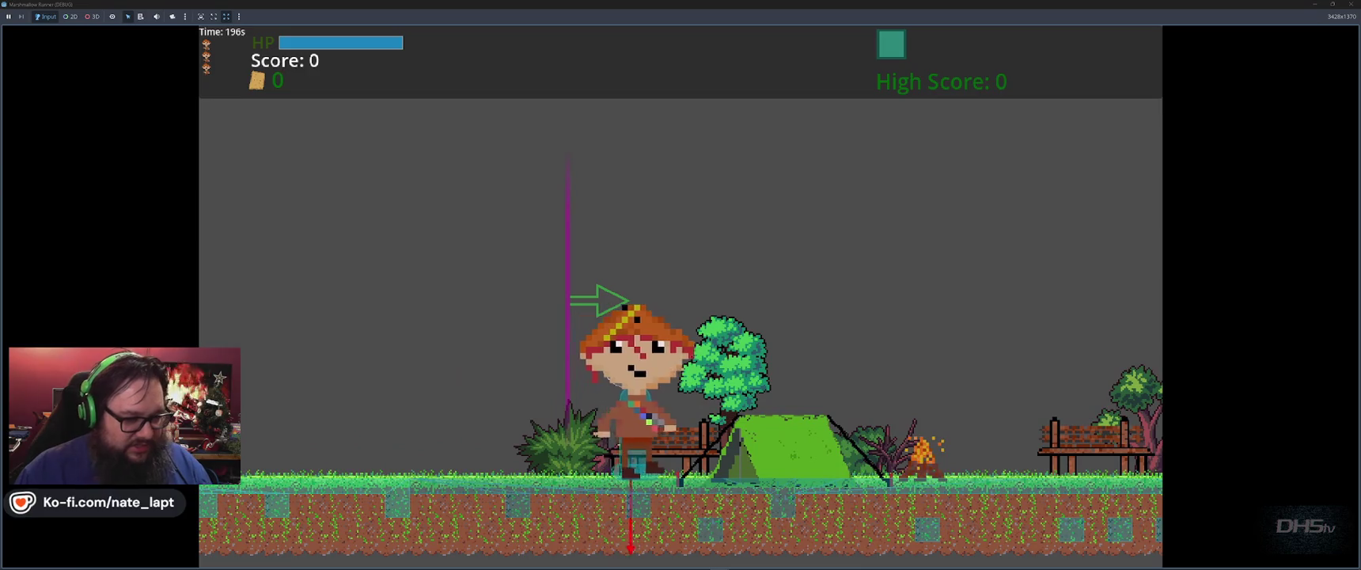
{"action": "key", "text": "Left"}
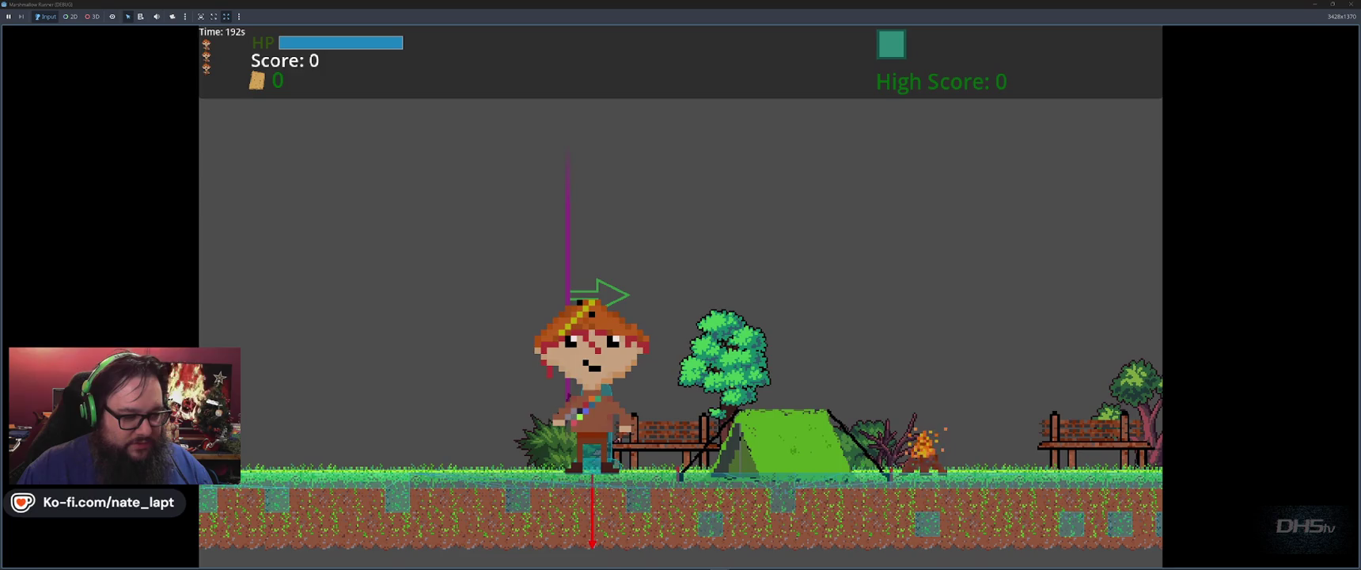
{"action": "key", "text": "Right"}
{"action": "key", "text": "Left"}
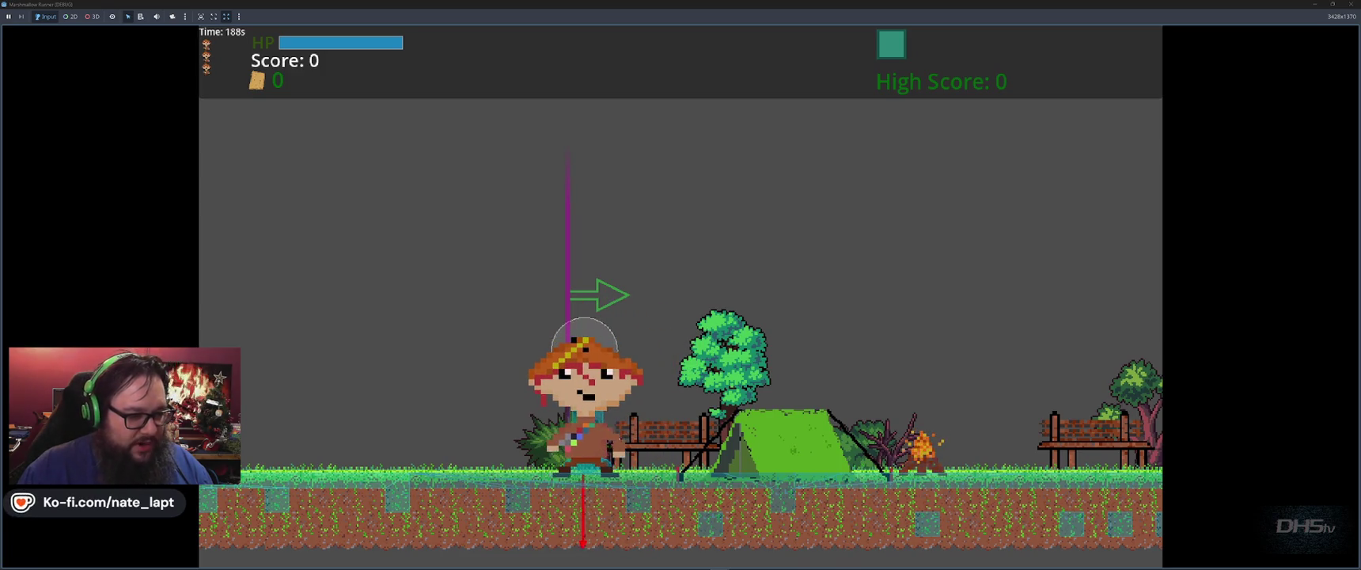
{"action": "key", "text": "Right"}
{"action": "key", "text": "Up"}
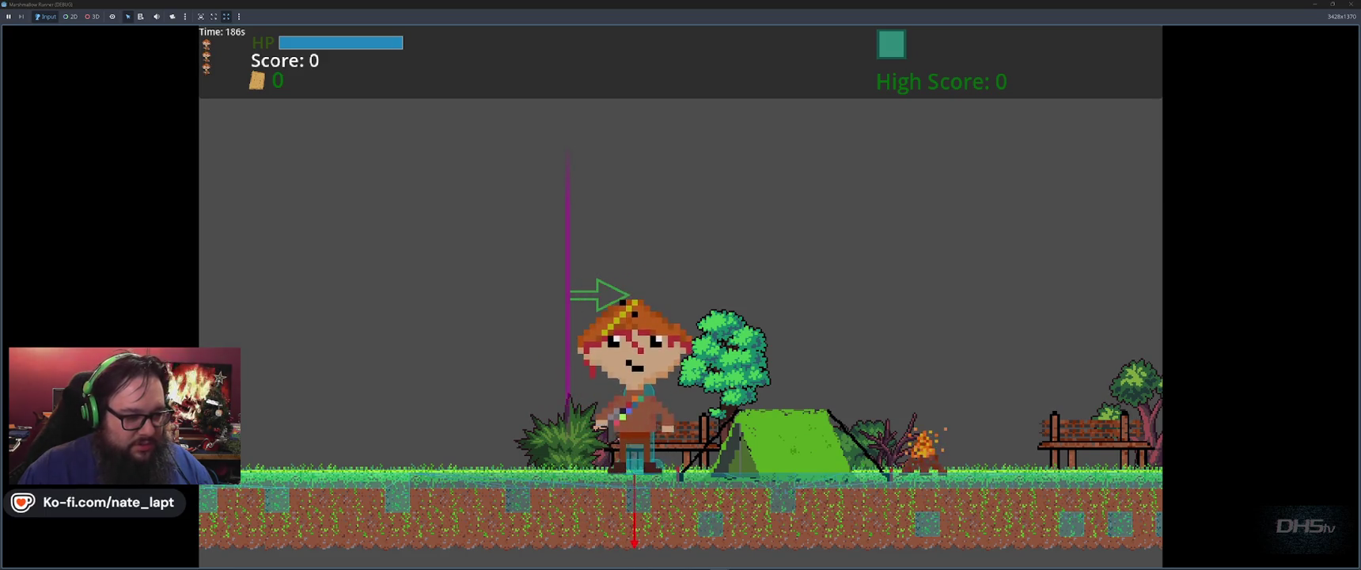
{"action": "key", "text": "Right"}
{"action": "key", "text": "Left"}
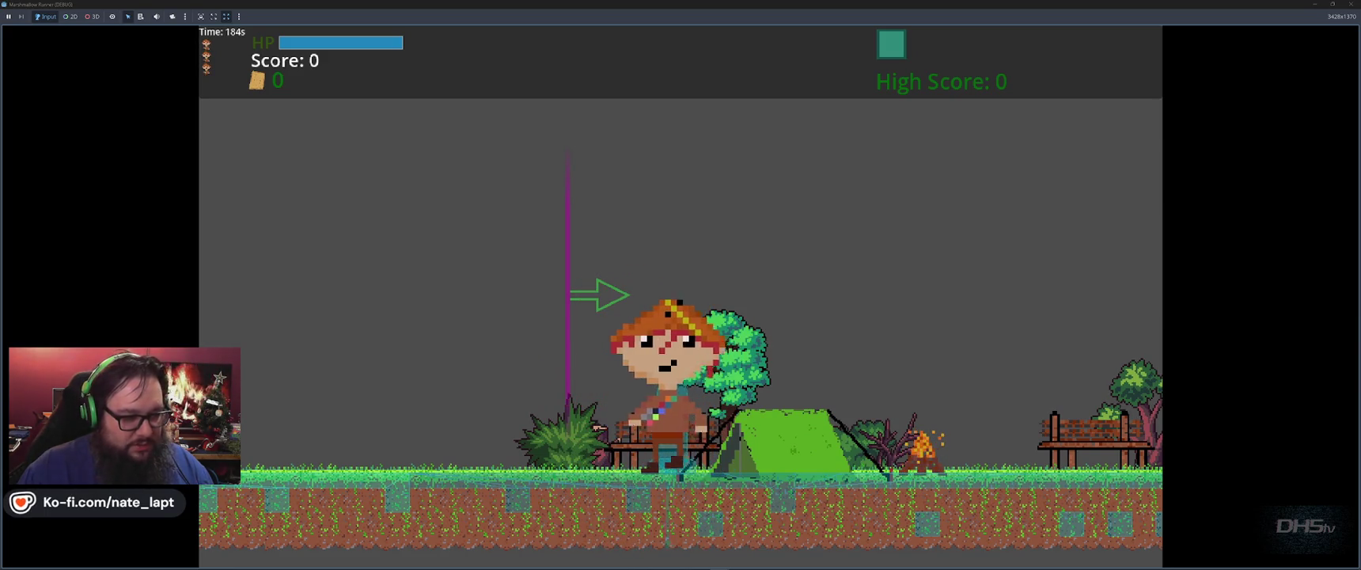
- Nudge the player near the boundary, stop the game, and drag the World boundary shape down
{"action": "key", "text": "Left"}
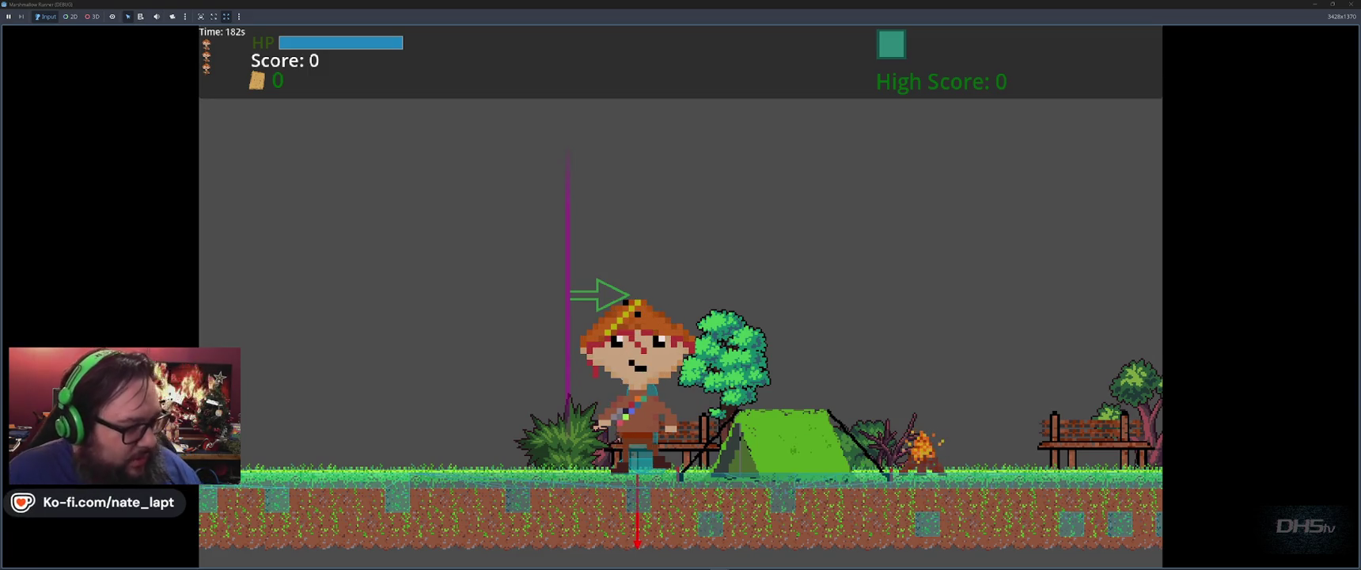
{"action": "key", "text": "Right"}
{"action": "key", "text": "Left"}
{"action": "key", "text": "Right"}
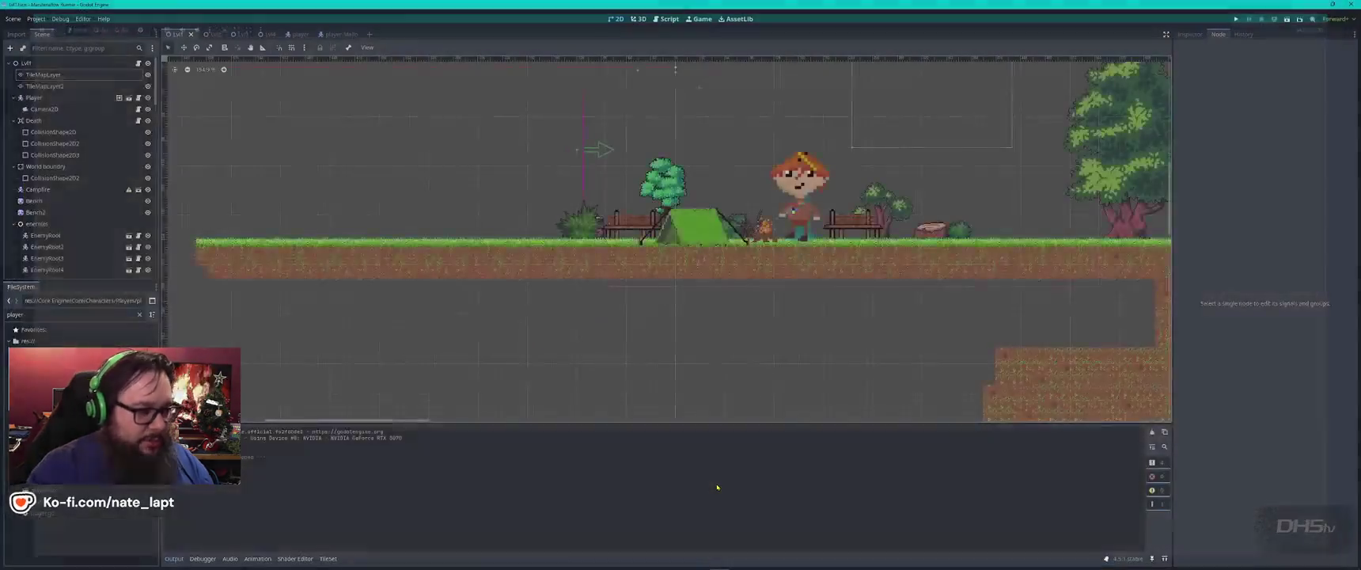
{"action": "key", "text": "F8"}
{"action": "mouse_move", "coordinate": [584, 147]}
{"action": "left_mouse_down"}
{"action": "mouse_move", "coordinate": [606, 195]}
{"action": "mouse_move", "coordinate": [592, 259]}
{"action": "left_mouse_up"}
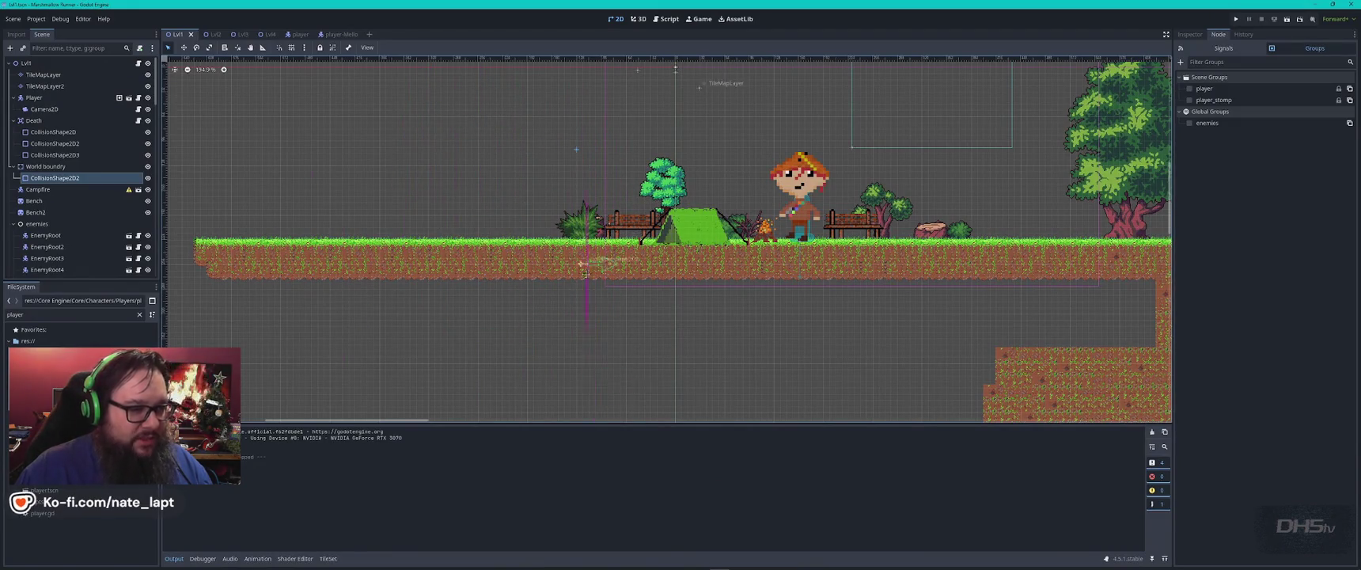
- Drag the World boundary's CollisionShape2D2 higher and run the game again
{"action": "scroll", "coordinate": [592, 259], "scroll_direction": "down", "scroll_amount": 3}
{"action": "scroll", "coordinate": [586, 264], "scroll_direction": "down", "scroll_amount": 2}
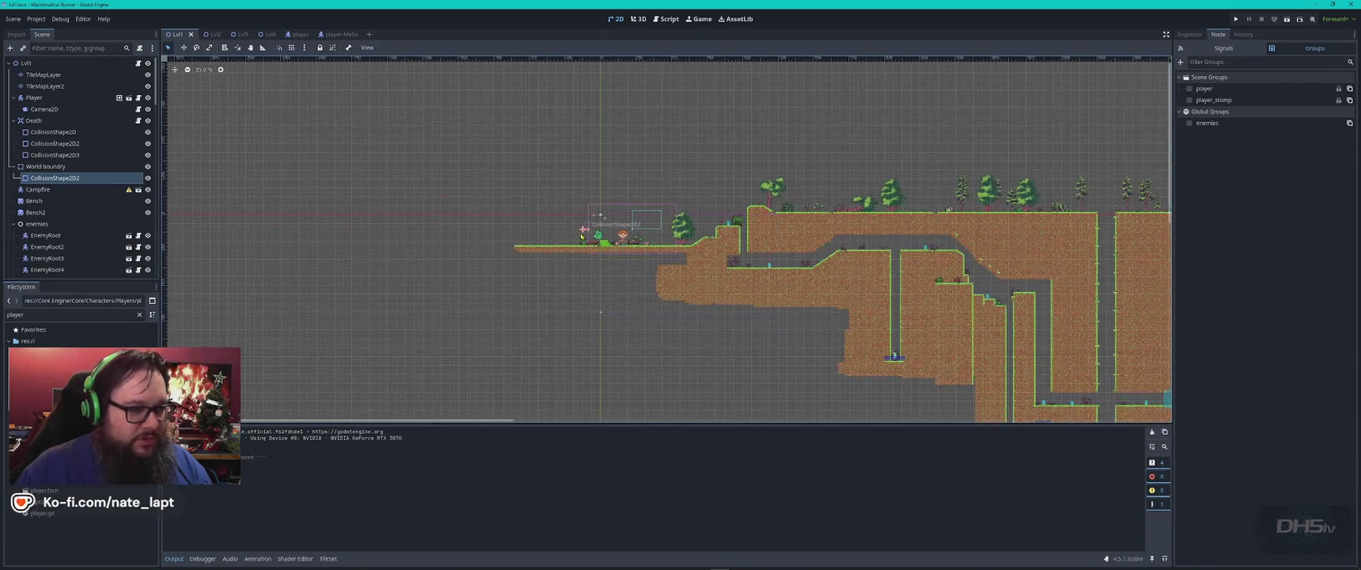
{"action": "left_click_drag", "start_coordinate": [580, 96], "coordinate": [584, 95]}
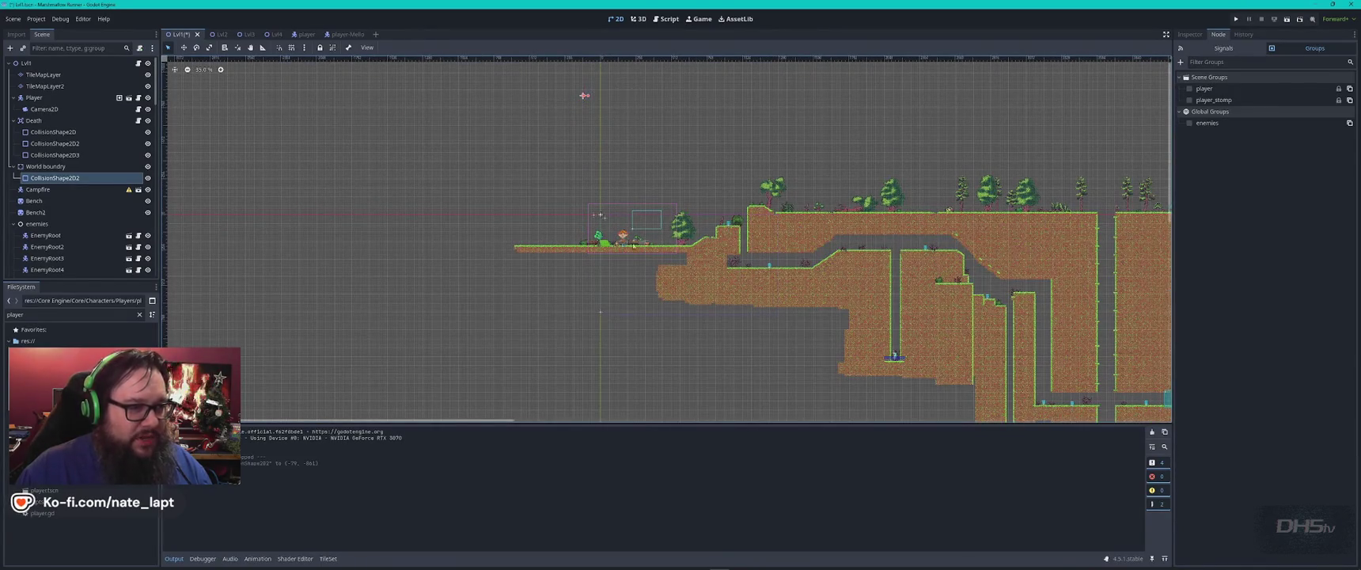
{"action": "key", "text": "F5"}
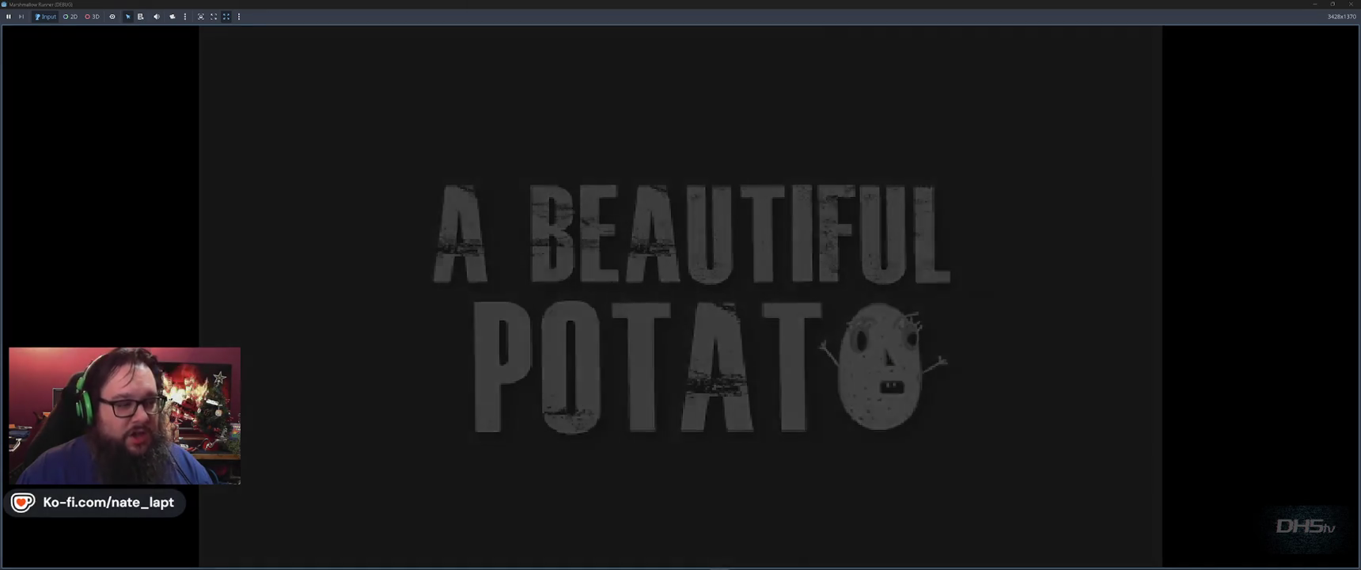
- Do a quick test run, drag CollisionShape2D2 lower, and save Lvl1
{"action": "key", "text": "Return"}
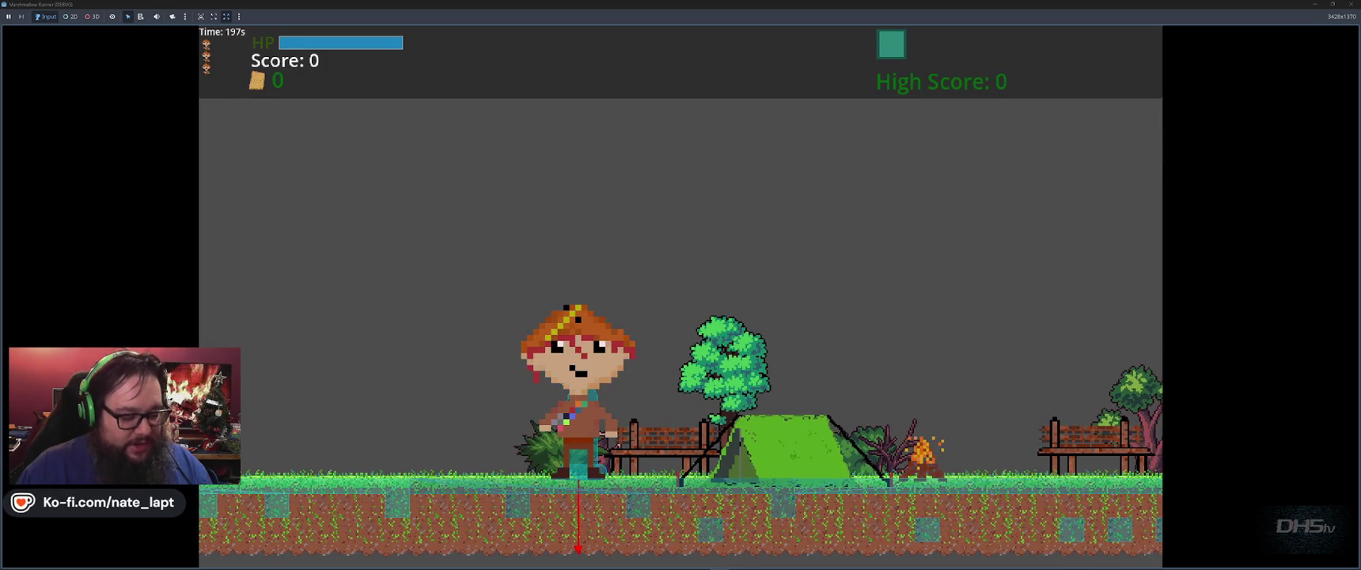
{"action": "key", "text": "F8"}
{"action": "left_click_drag", "start_coordinate": [584, 96], "coordinate": [584, 230]}
{"action": "key", "text": "ctrl+s"}
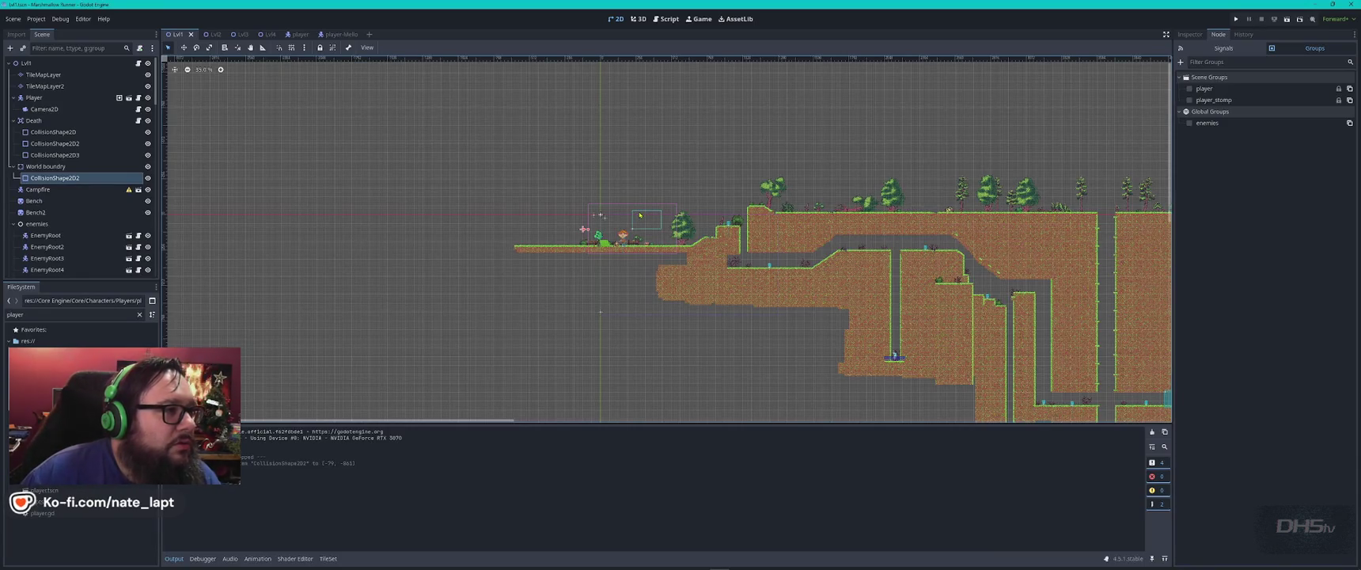
- Open the player scene and toggle the player sprite's visibility to expose its collision shapes
{"action": "scroll", "coordinate": [665, 217], "scroll_direction": "up", "scroll_amount": 2}
{"action": "scroll", "coordinate": [666, 219], "scroll_direction": "up", "scroll_amount": 4}
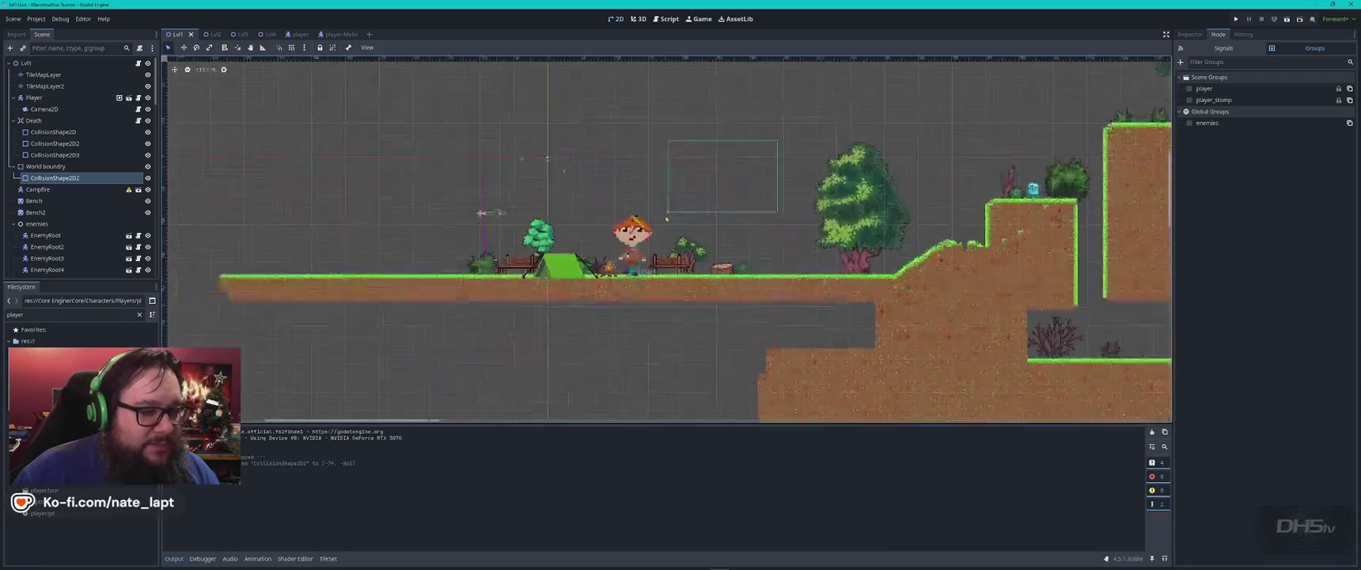
{"action": "scroll", "coordinate": [667, 219], "scroll_direction": "up", "scroll_amount": 2}
{"action": "scroll", "coordinate": [667, 218], "scroll_direction": "up", "scroll_amount": 2}
{"action": "left_click", "coordinate": [297, 34]}
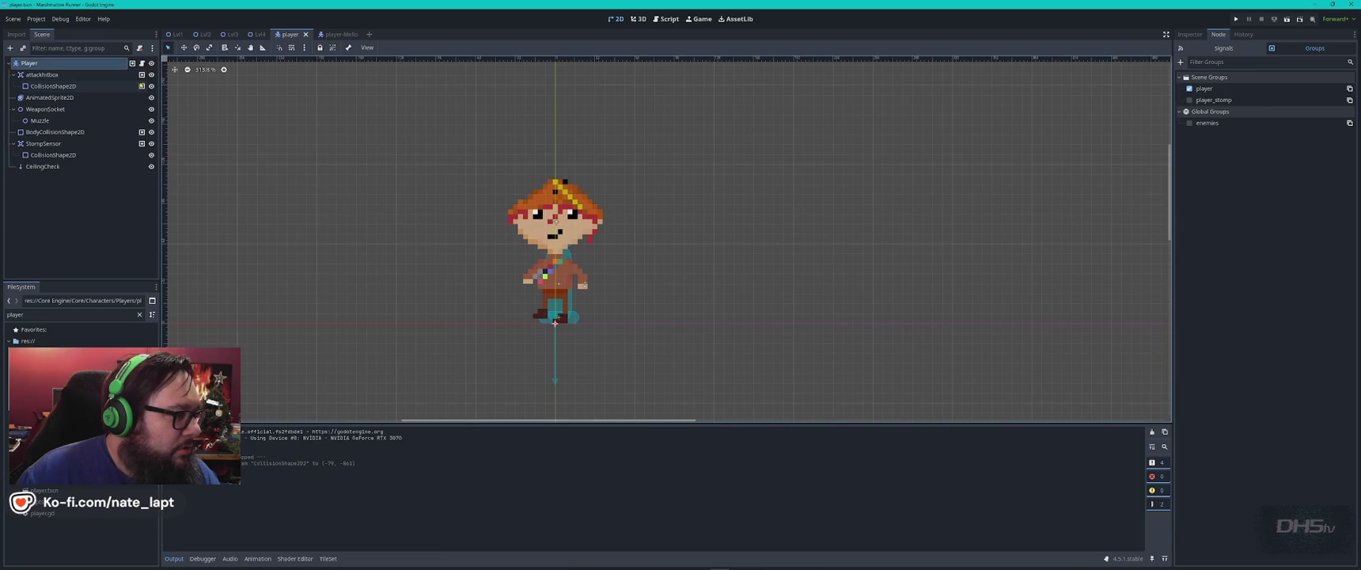
{"action": "left_click", "coordinate": [151, 97]}
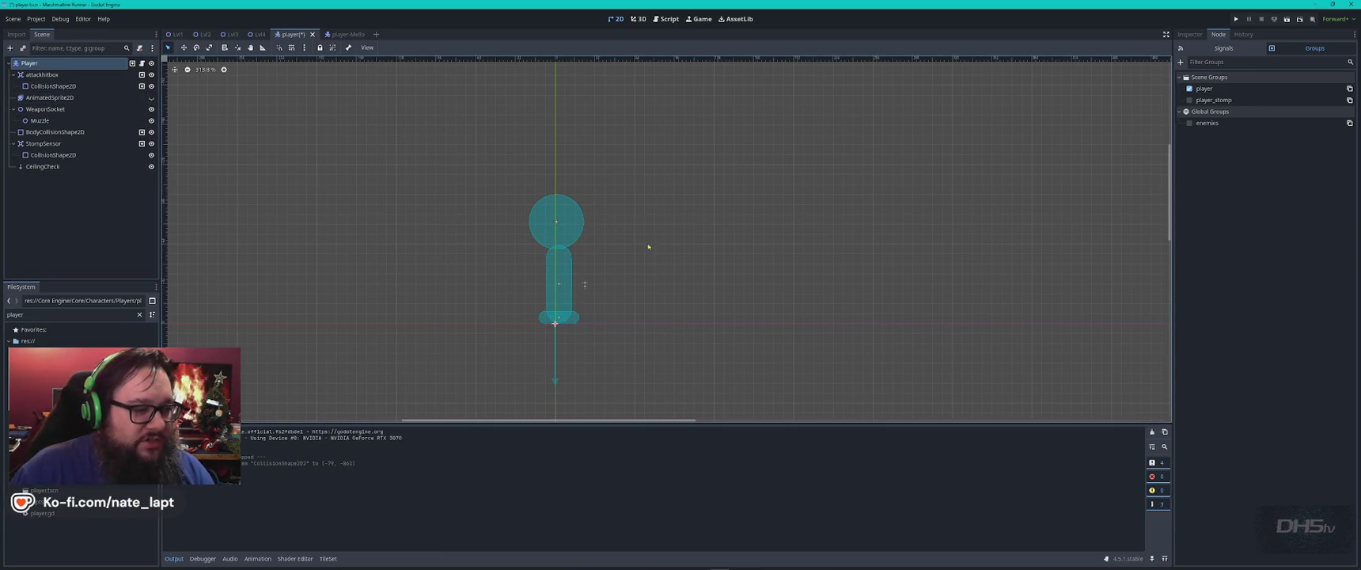
{"action": "left_click", "coordinate": [152, 98]}
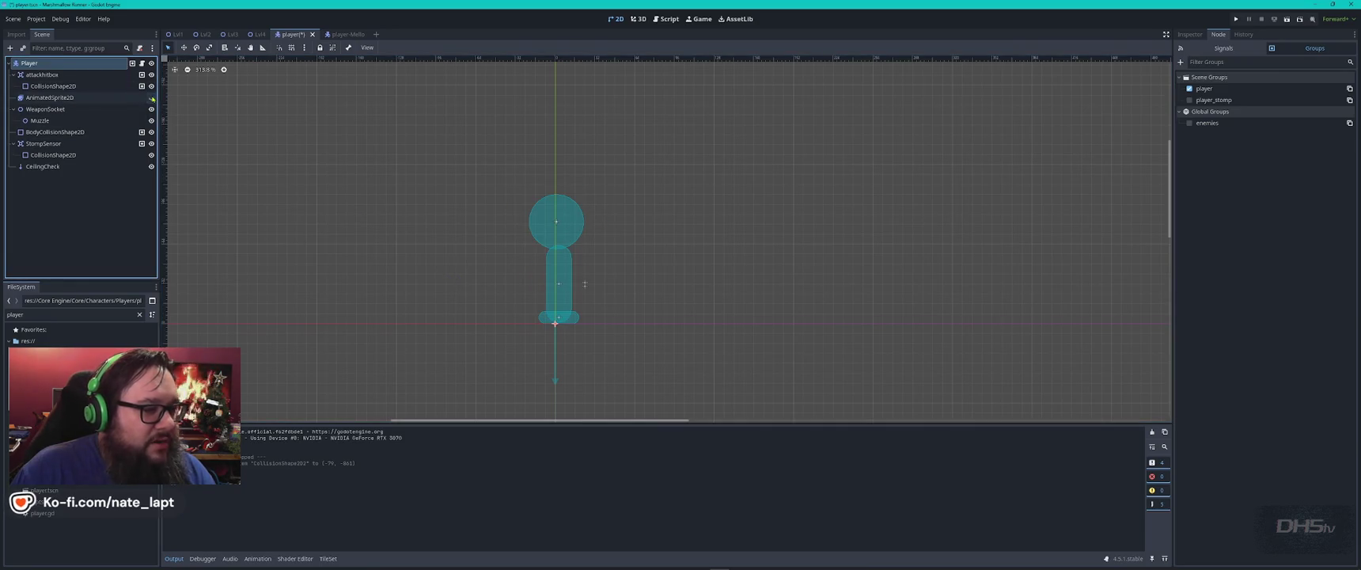
- Compare the head circle, body capsule and stomp sensor shapes, then open player.gd
{"action": "left_click", "coordinate": [557, 209]}
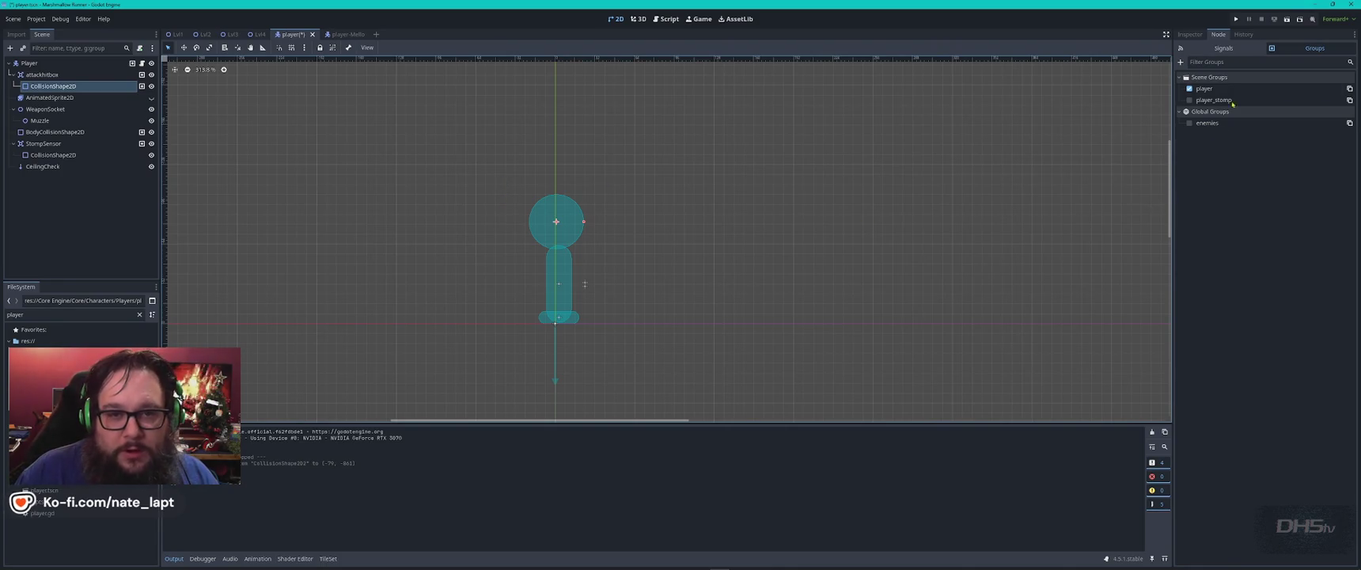
{"action": "left_click", "coordinate": [1189, 34]}
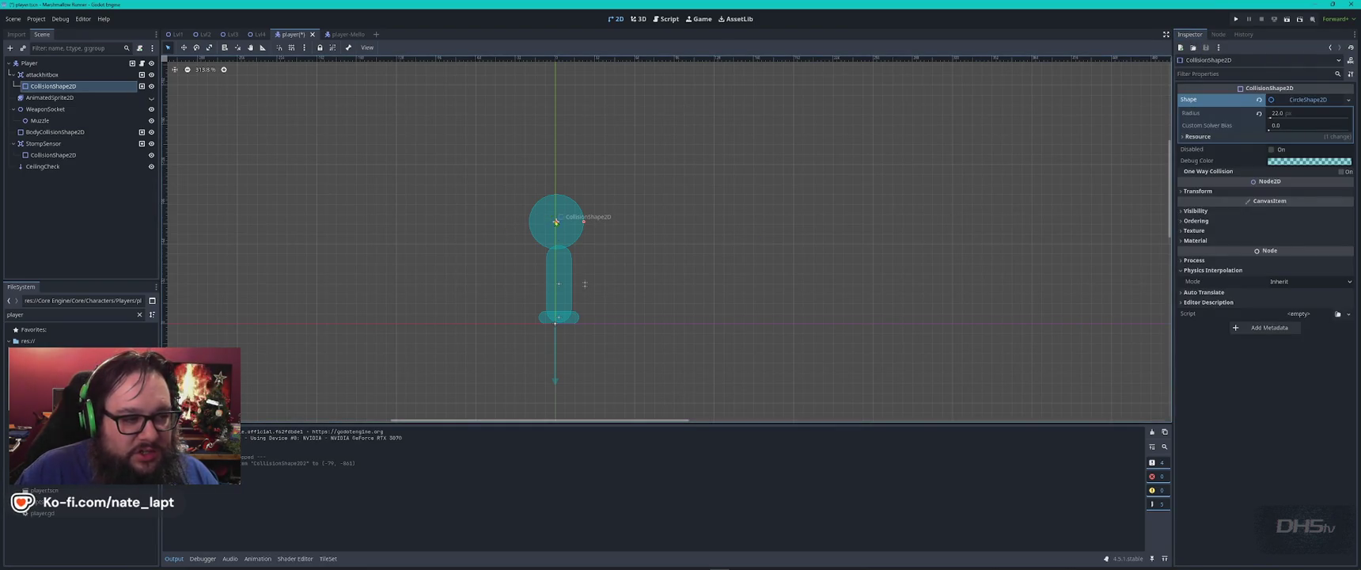
{"action": "left_click", "coordinate": [563, 267]}
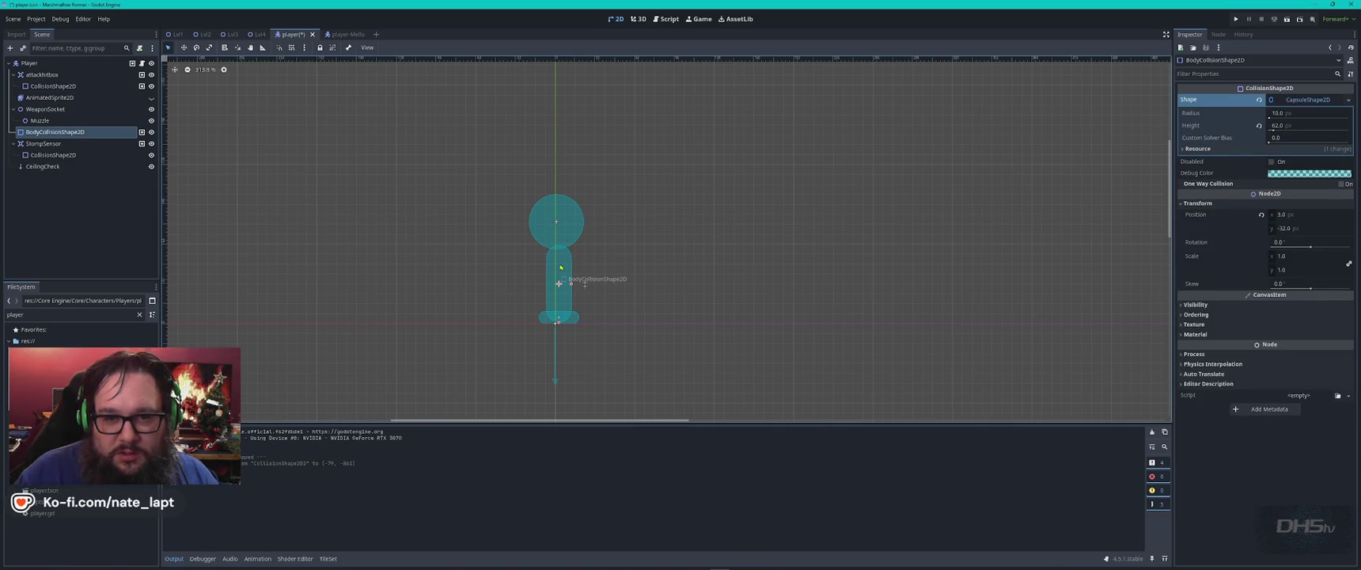
{"action": "left_click", "coordinate": [546, 225]}
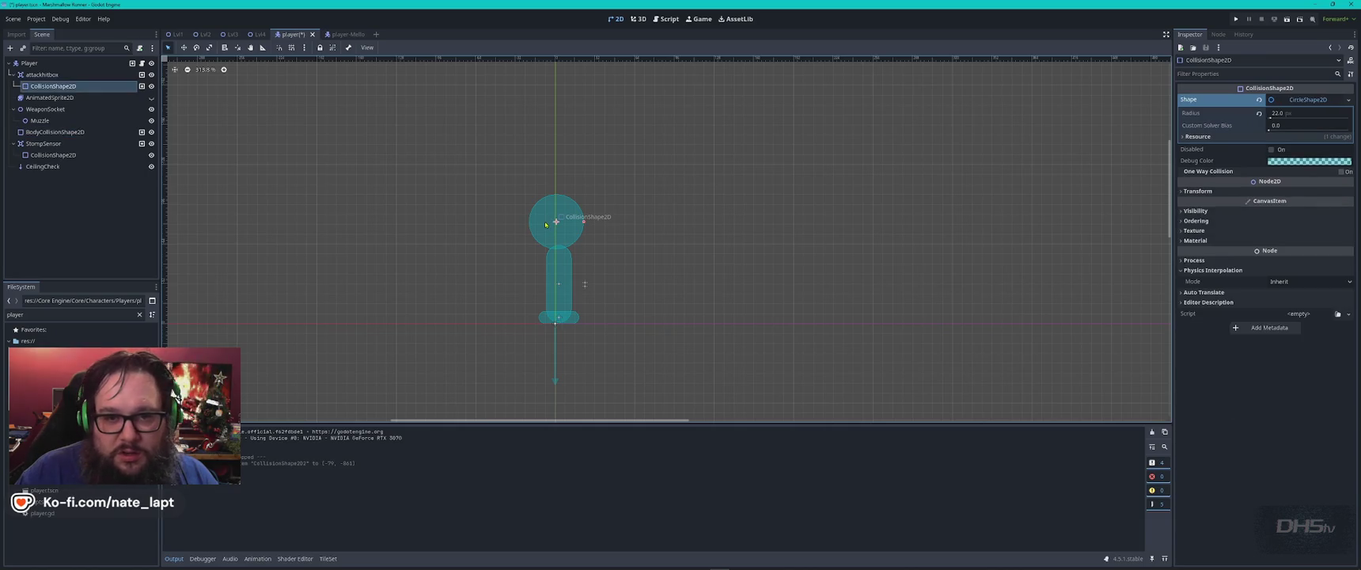
{"action": "left_click", "coordinate": [552, 275]}
{"action": "left_click", "coordinate": [546, 227]}
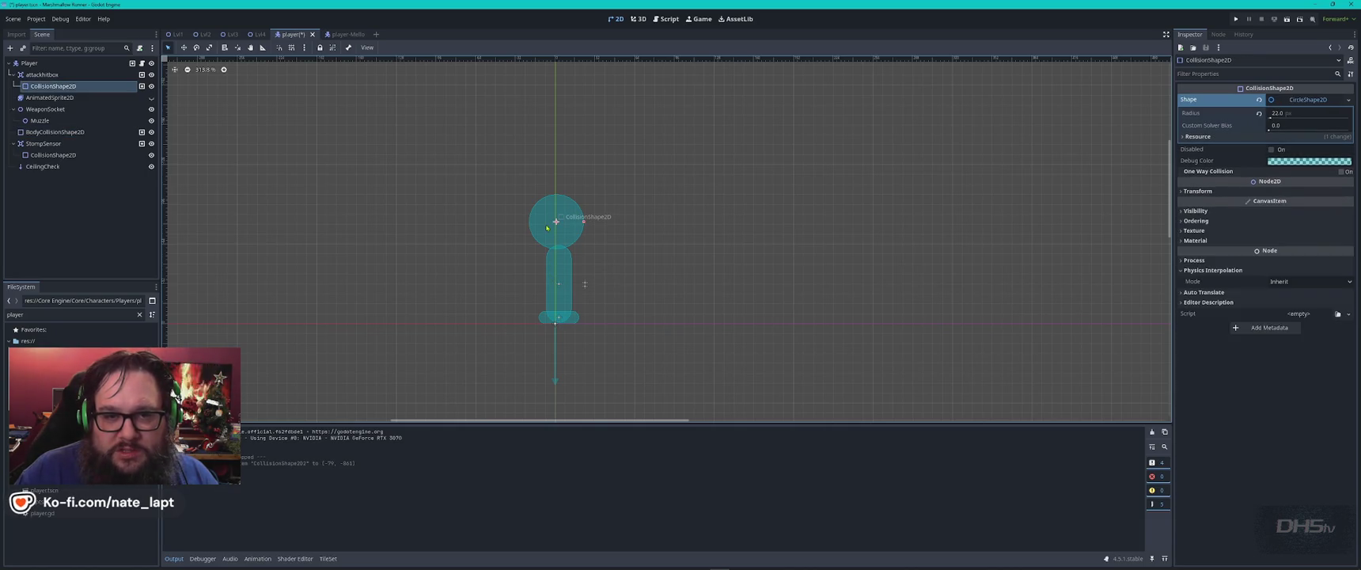
{"action": "left_click", "coordinate": [552, 289]}
{"action": "left_click", "coordinate": [555, 318]}
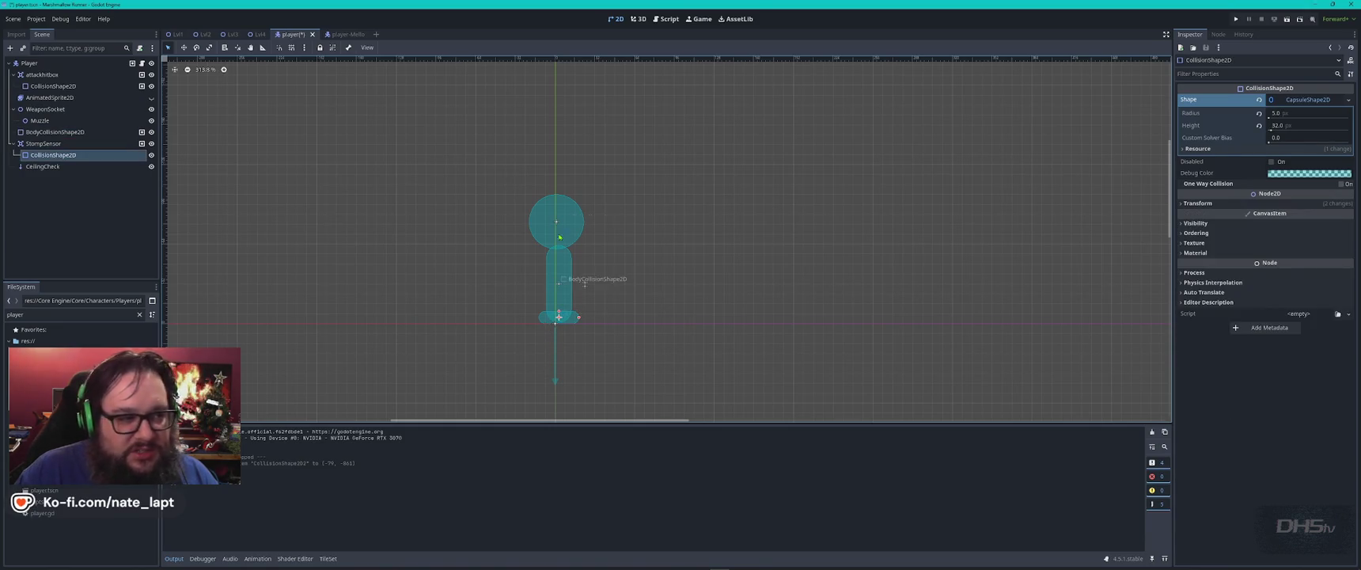
{"action": "left_click", "coordinate": [89, 67]}
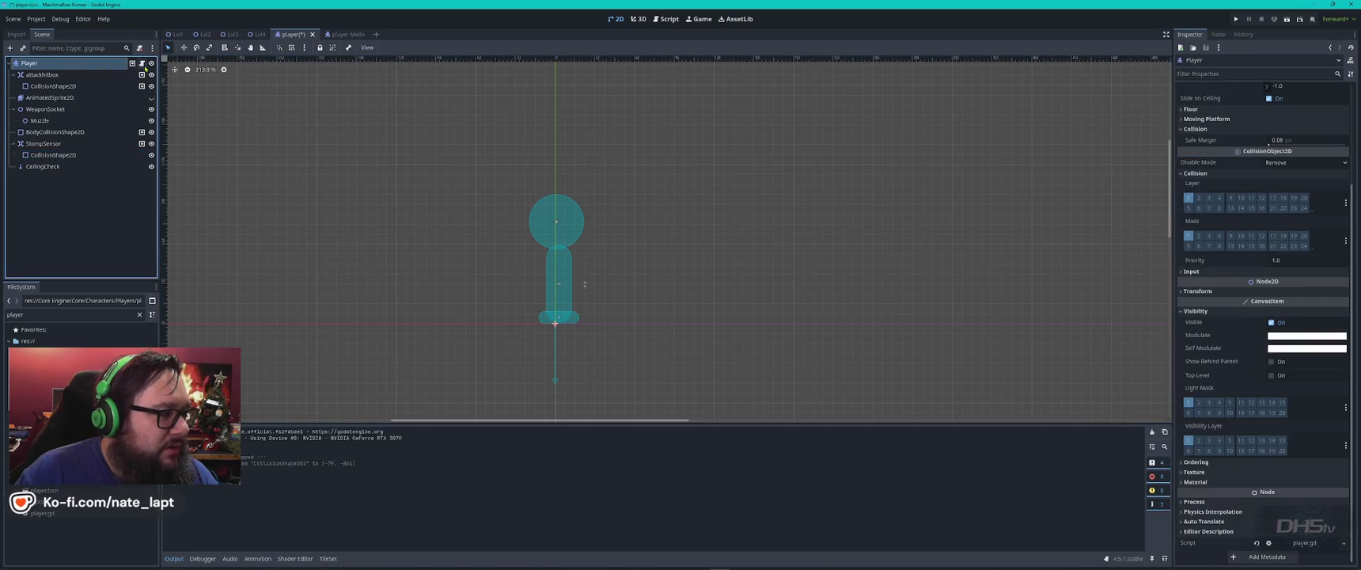
{"action": "left_click", "coordinate": [142, 63]}
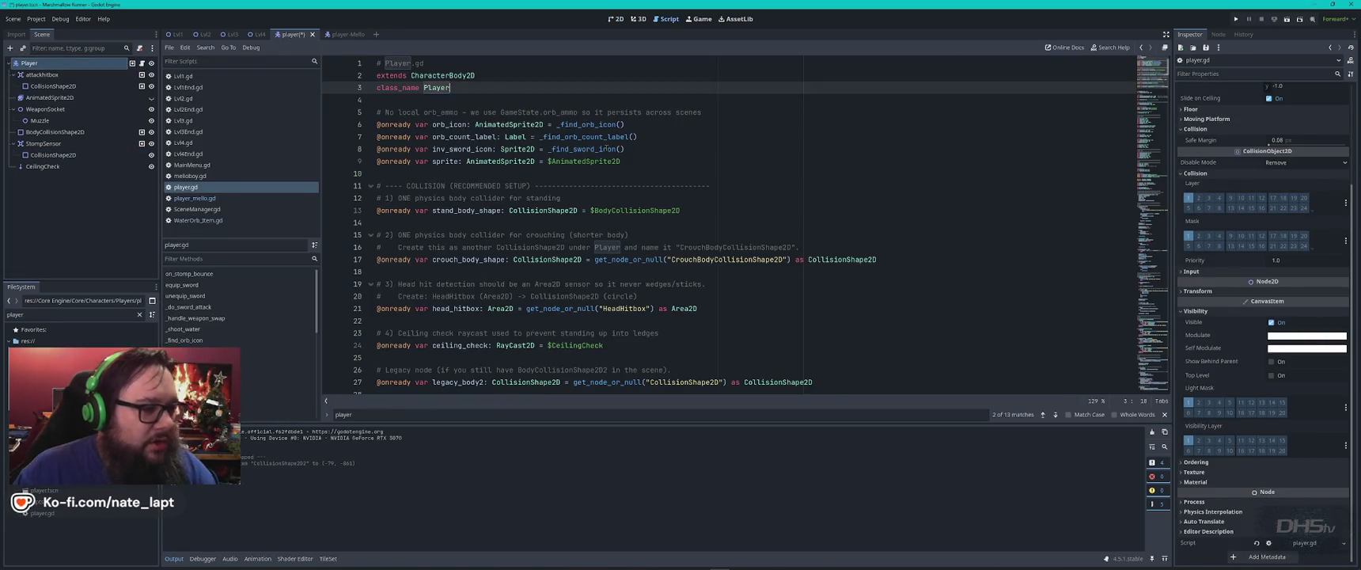
- Search player.gd for 'pitb' and inspect the HeadHitbox setup on lines 19-21
{"action": "key", "text": "ctrl+f"}
{"action": "type", "text": "pitb"}
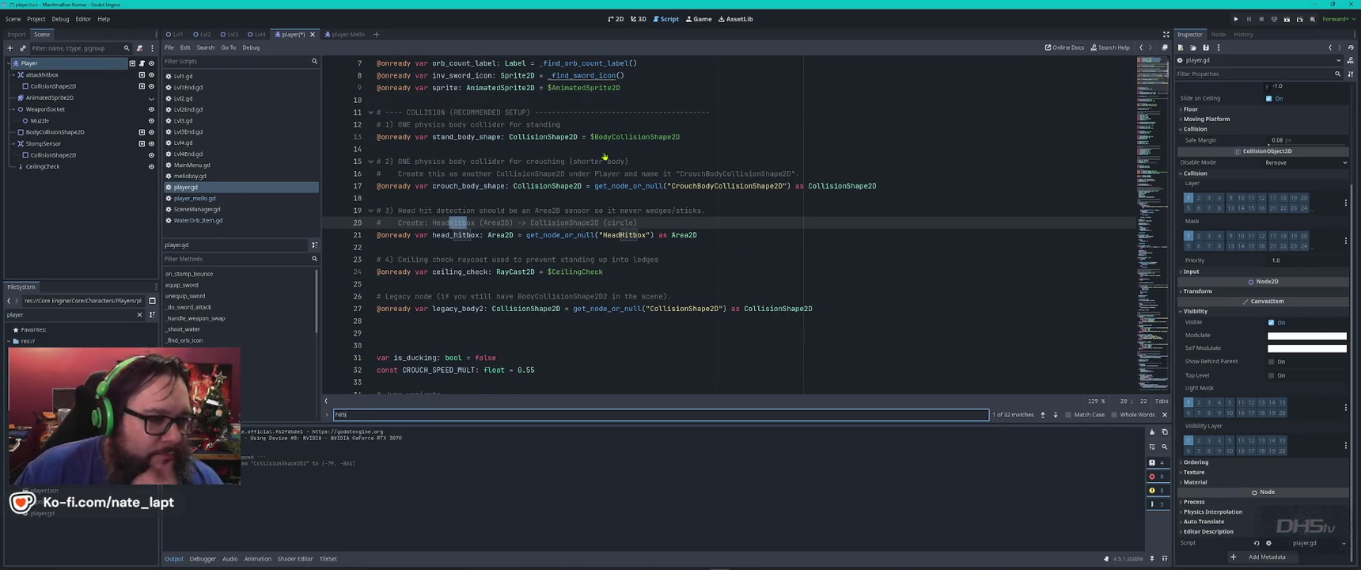
{"action": "double_click", "coordinate": [627, 236]}
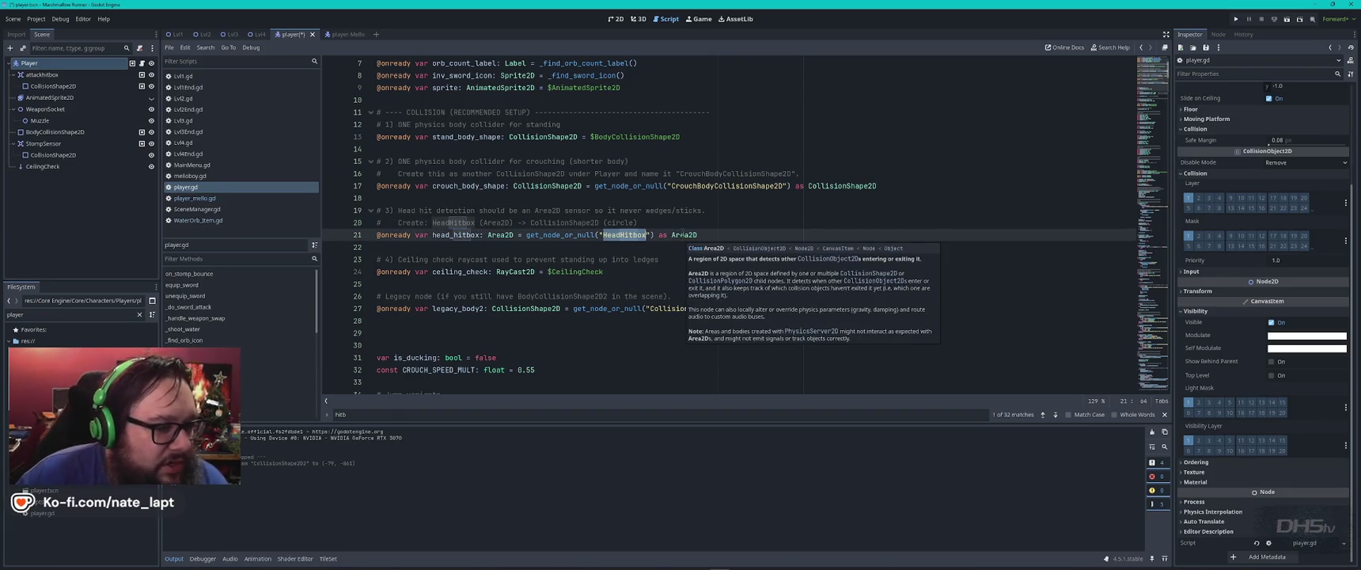
{"action": "left_click", "coordinate": [716, 235]}
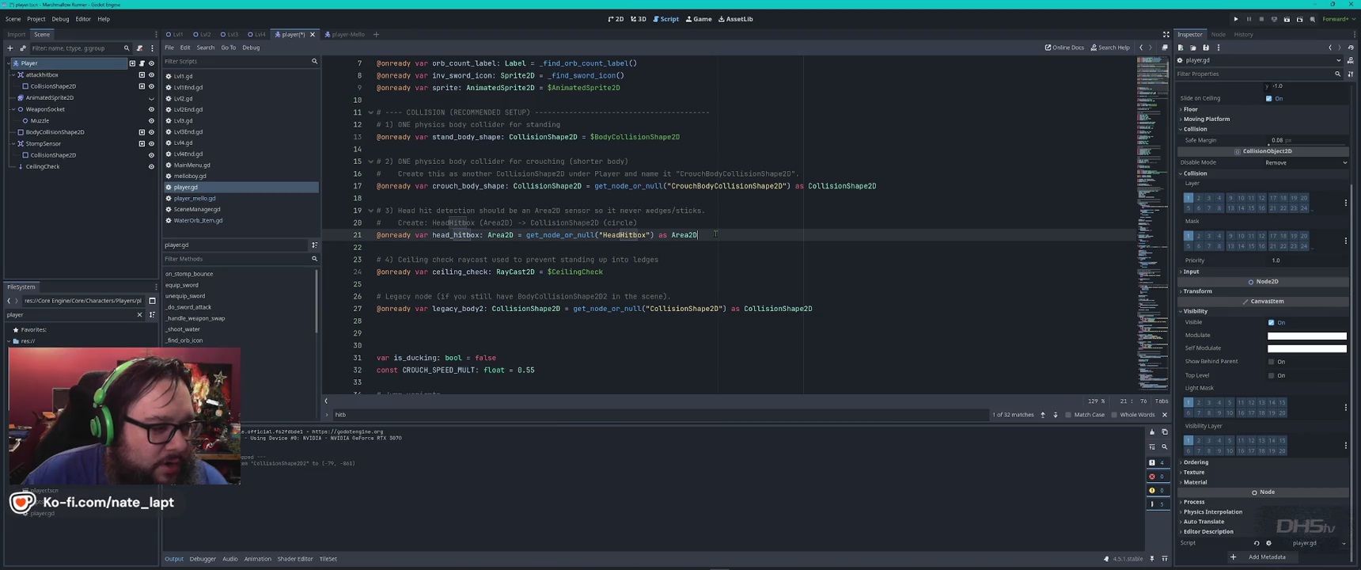
{"action": "scroll", "coordinate": [715, 234], "scroll_direction": "down", "scroll_amount": 2}
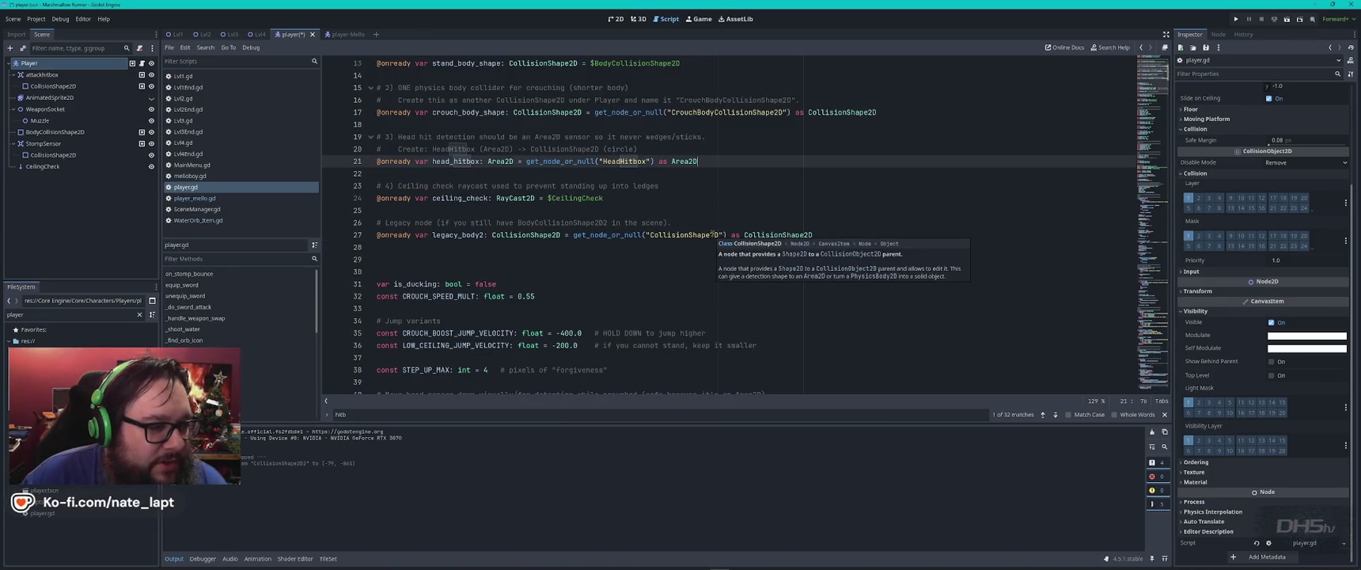
{"action": "scroll", "coordinate": [708, 230], "scroll_direction": "up", "scroll_amount": 2}
{"action": "left_click", "coordinate": [569, 223]}
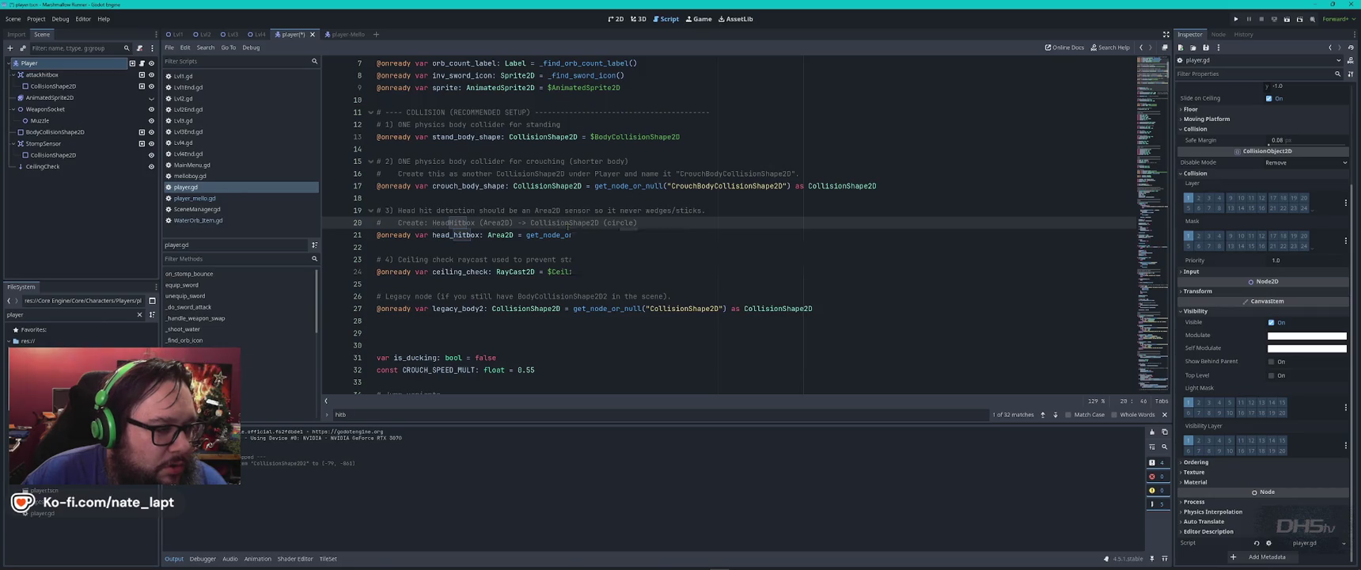
{"action": "mouse_move", "coordinate": [500, 222]}
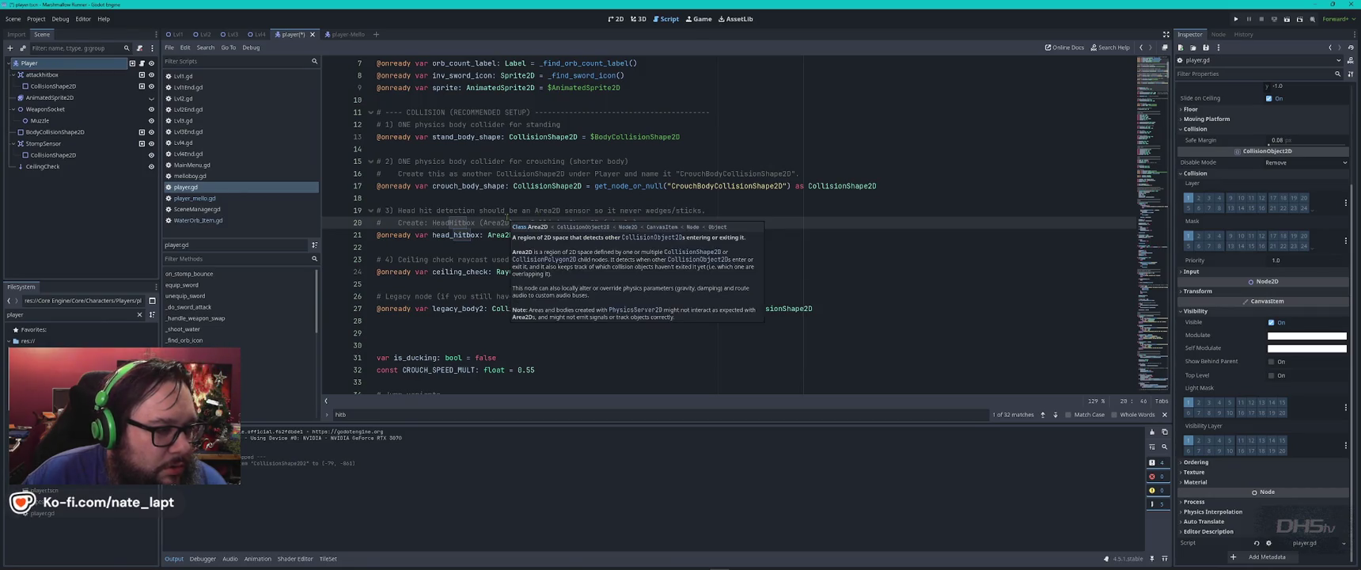
{"action": "left_click", "coordinate": [512, 211]}
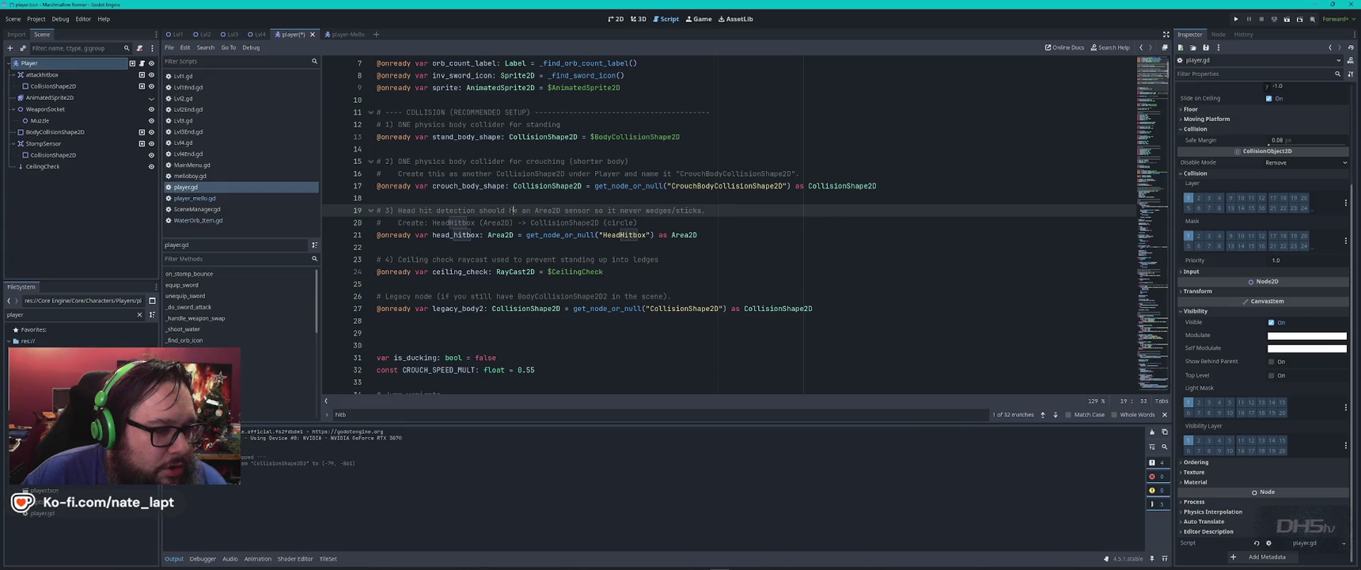
- Inspect the CollisionShape2D references on lines 27 and 13, then run the game
{"action": "double_click", "coordinate": [679, 308]}
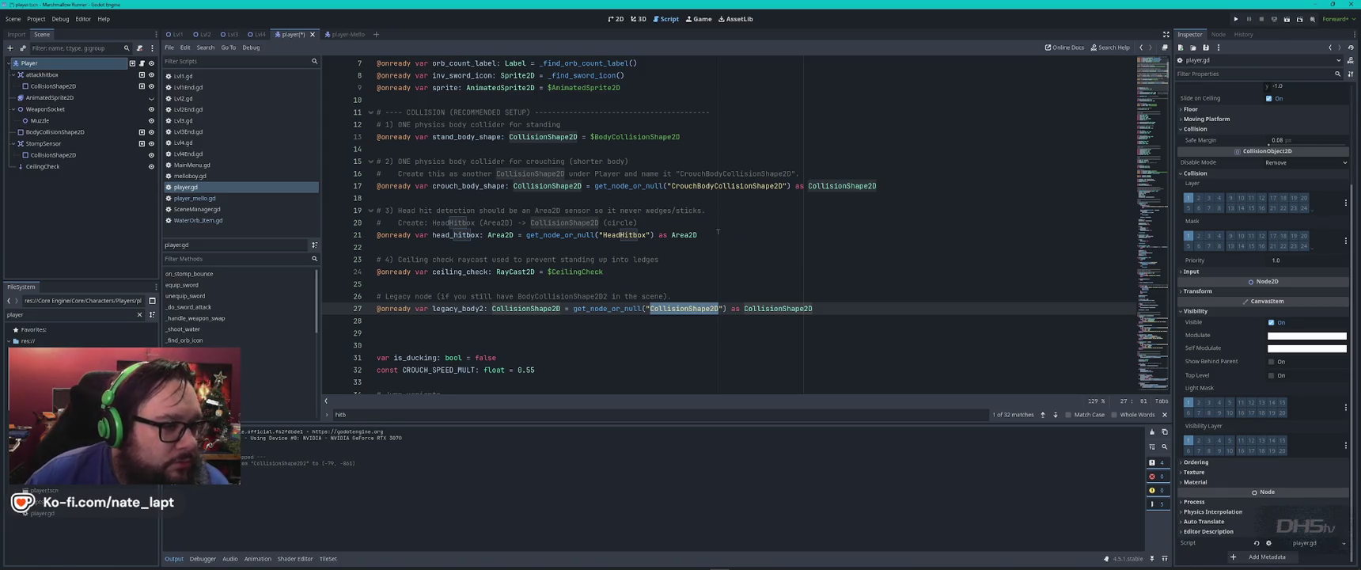
{"action": "scroll", "coordinate": [718, 232], "scroll_direction": "up", "scroll_amount": 2}
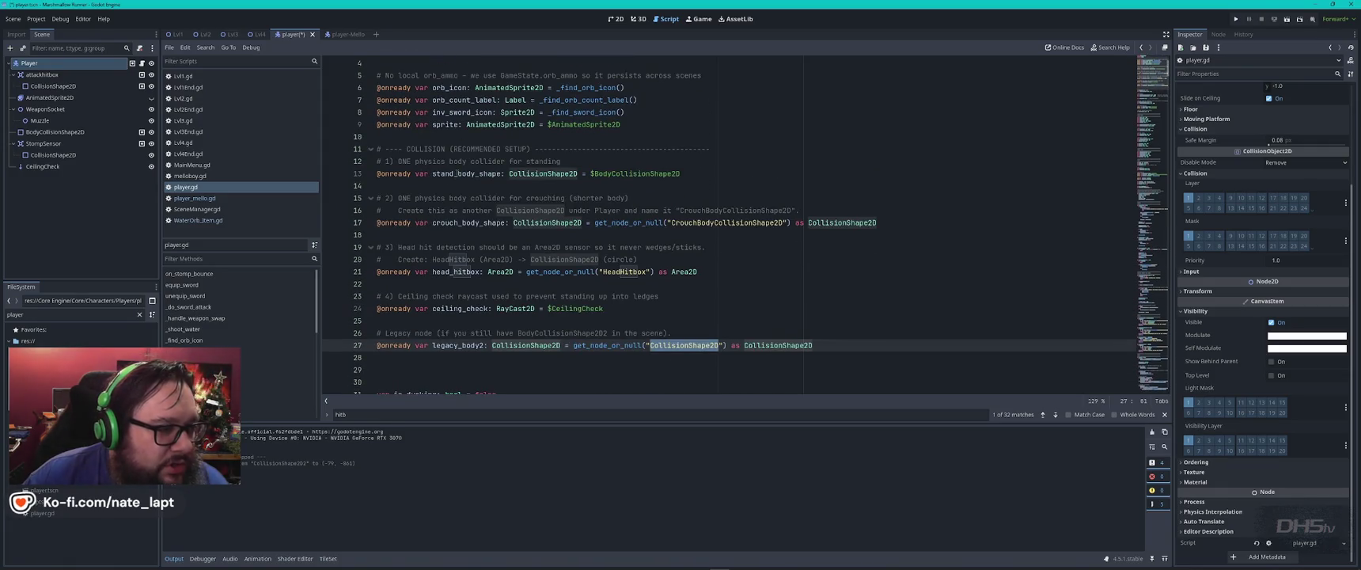
{"action": "left_click", "coordinate": [456, 173]}
{"action": "double_click", "coordinate": [542, 173]}
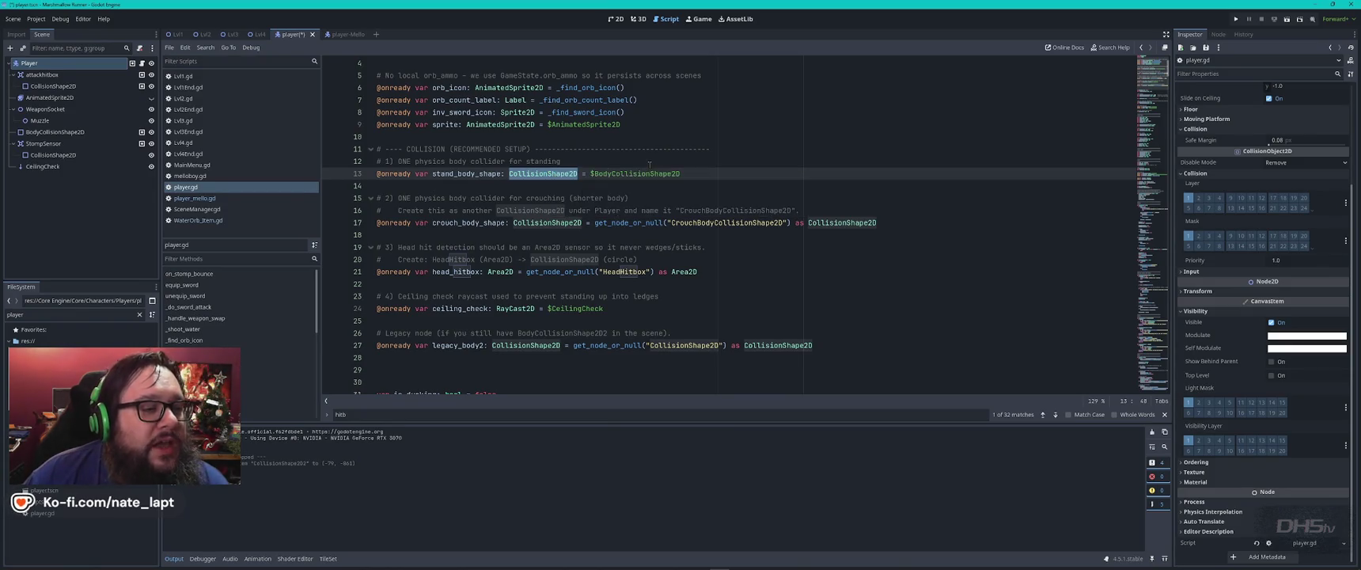
{"action": "left_click", "coordinate": [638, 160]}
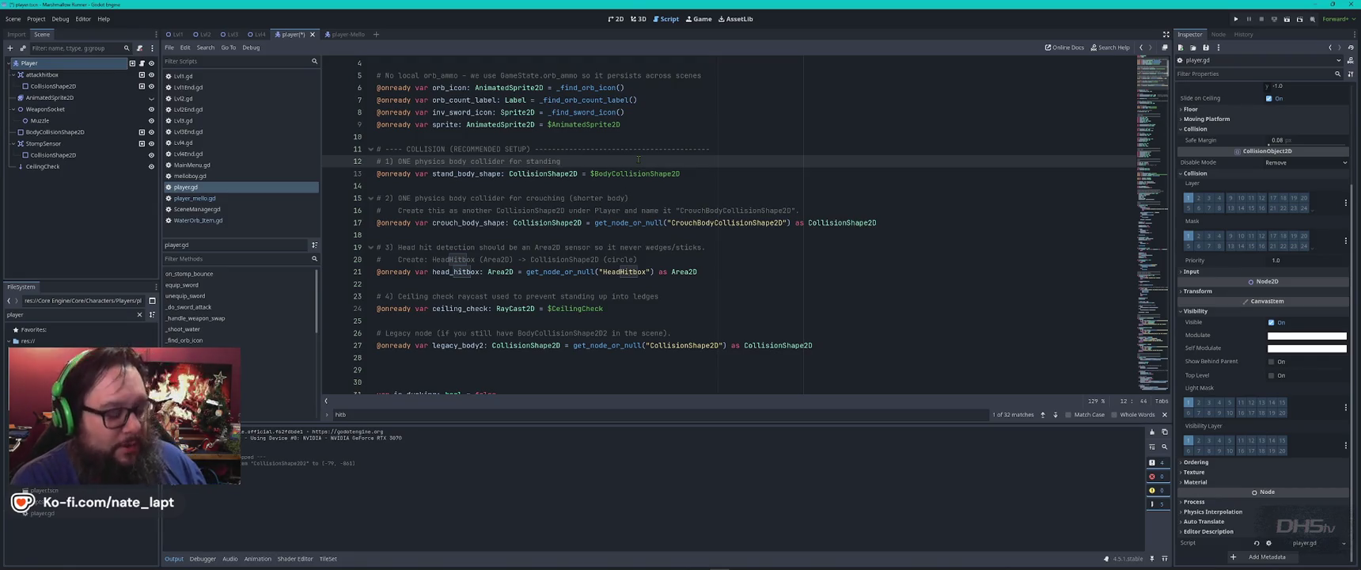
{"action": "key", "text": "F5"}
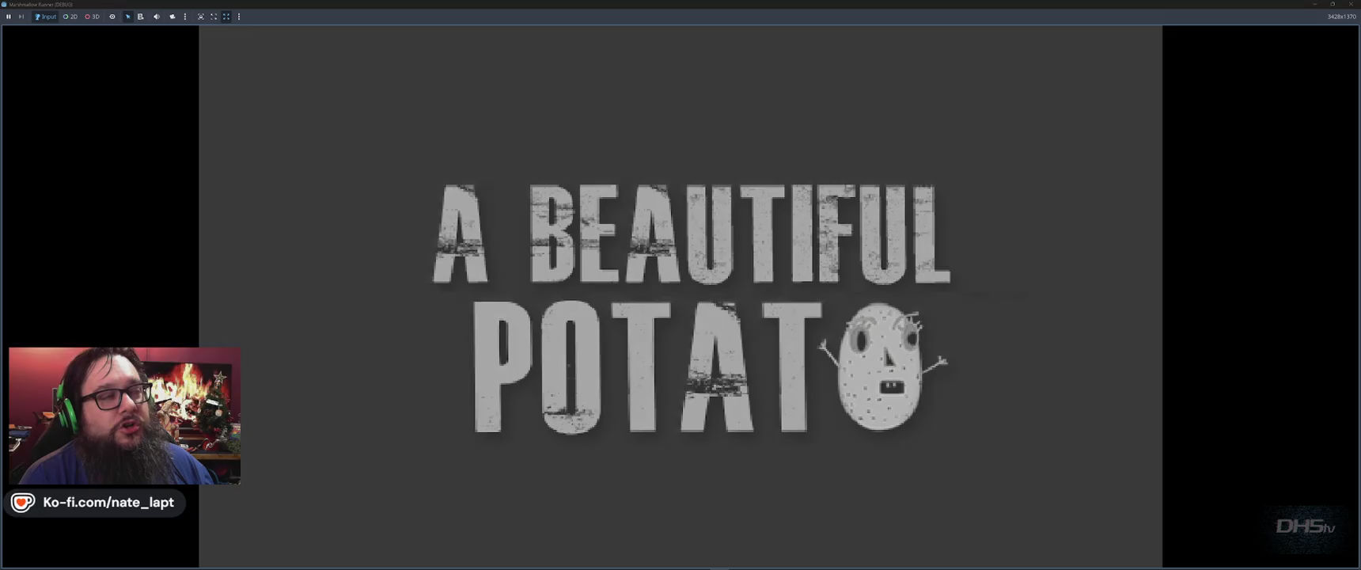
- Start a short test run with one jump, then stop the game
{"action": "key", "text": "Return"}
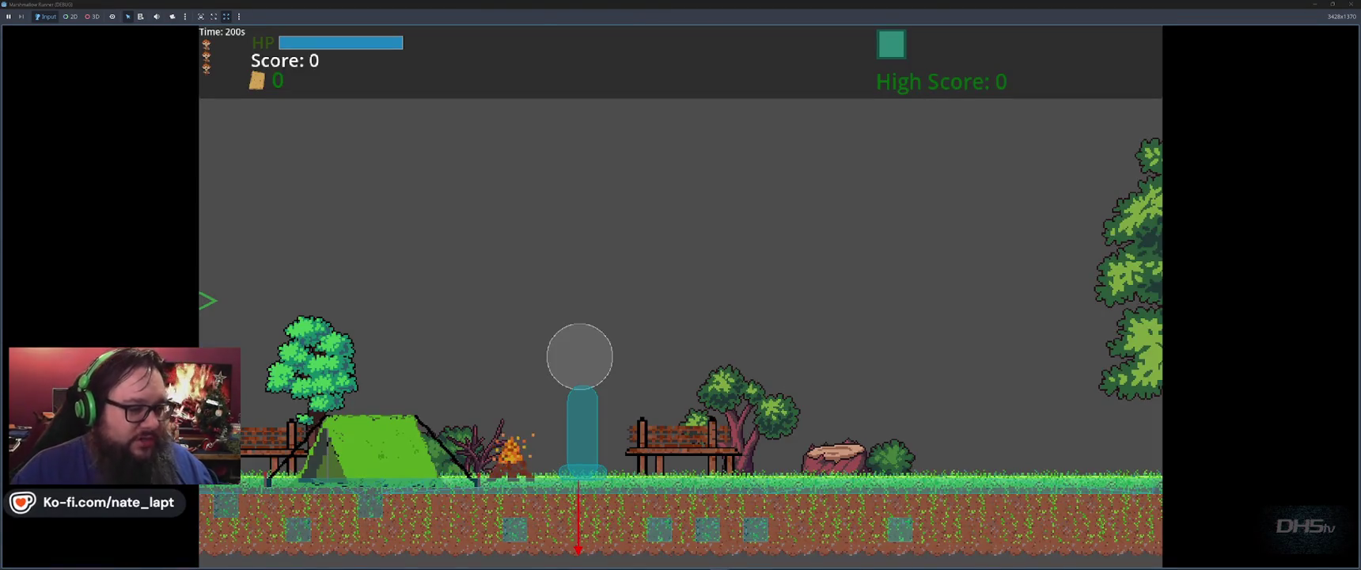
{"action": "key", "text": "space"}
{"action": "key", "text": "space"}
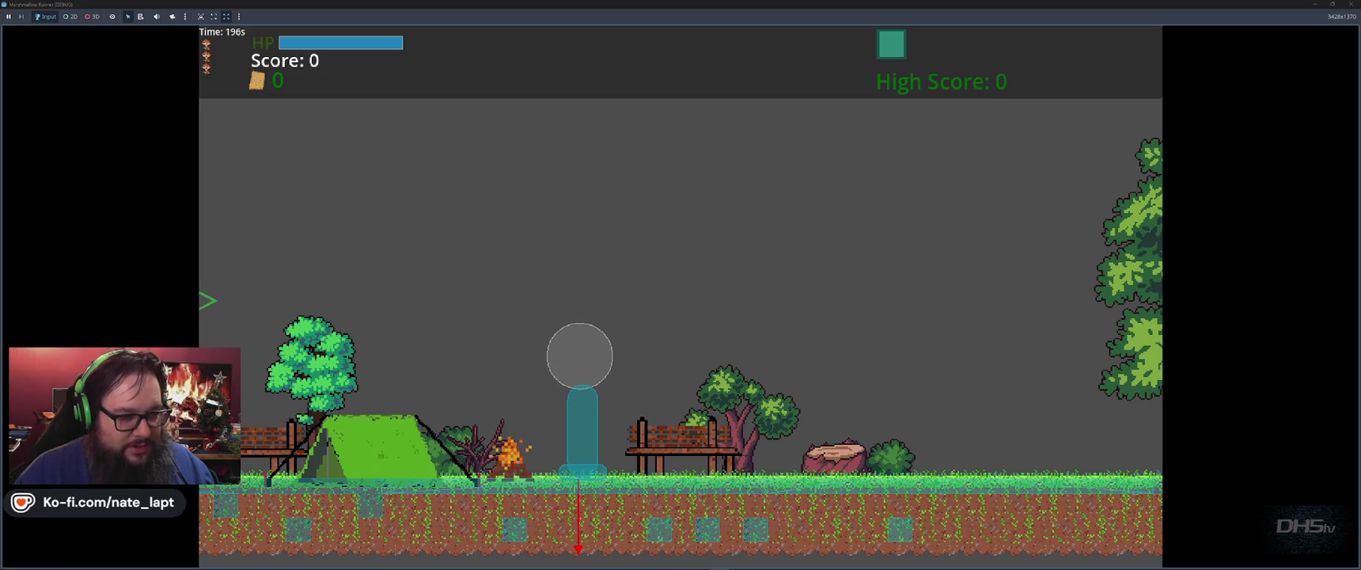
{"action": "key", "text": "space"}
{"action": "key", "text": "F8"}
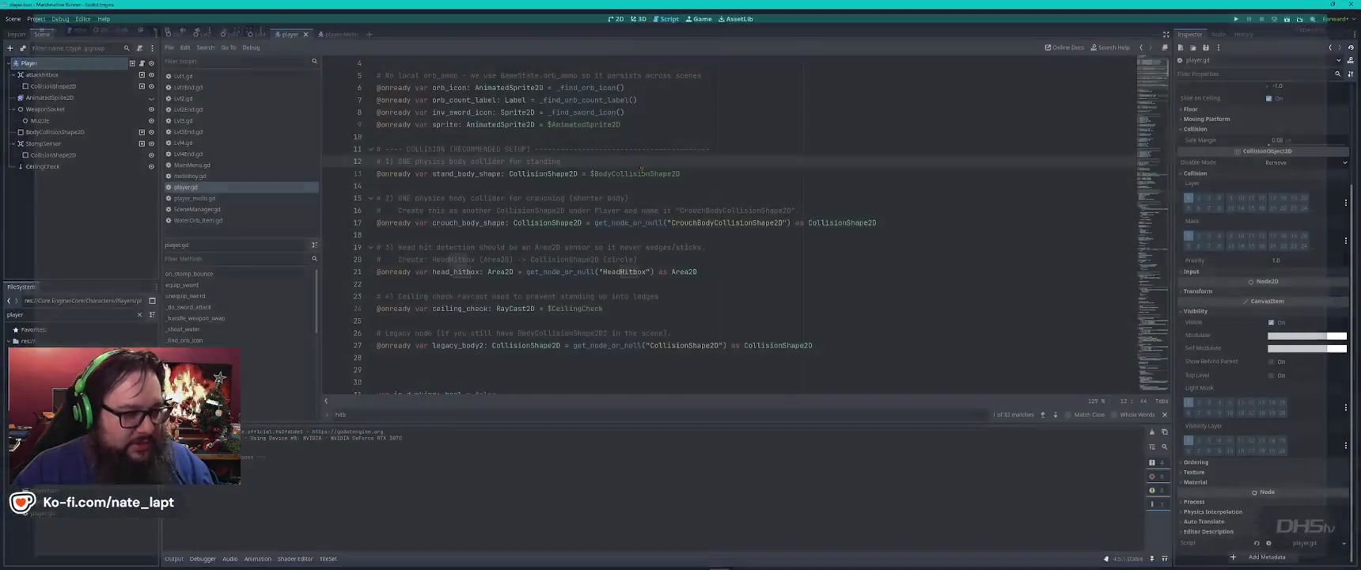
- Relaunch the game and jump repeatedly through the level before stopping
{"action": "left_click", "coordinate": [152, 98]}
{"action": "key", "text": "F5"}
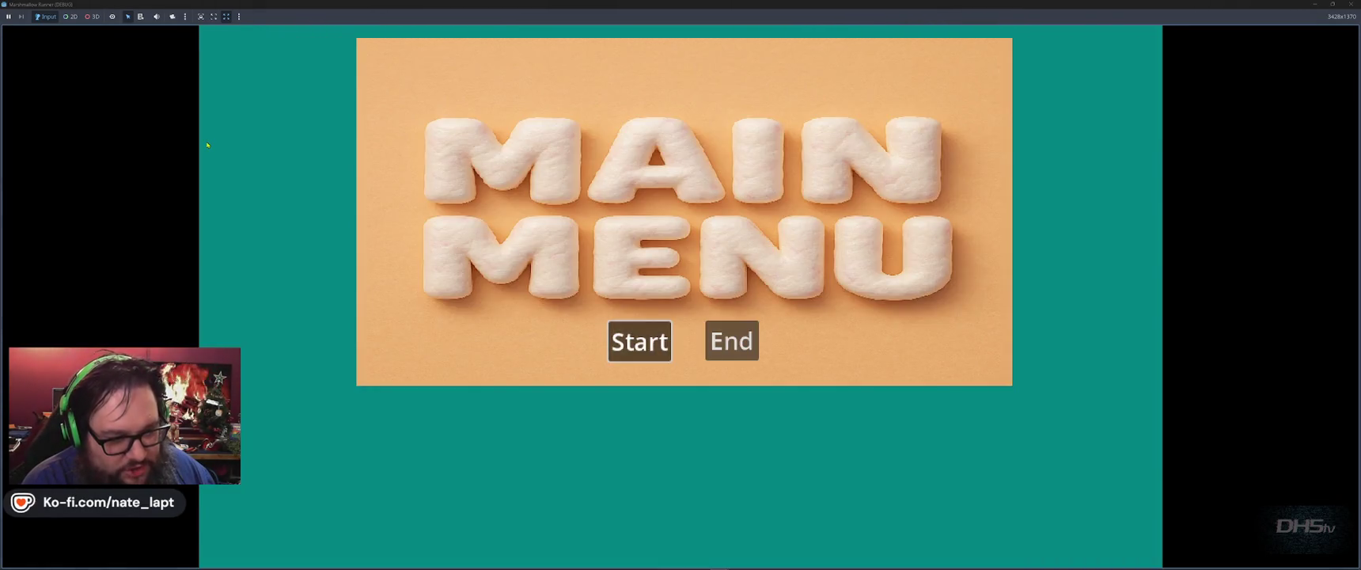
{"action": "key", "text": "Return"}
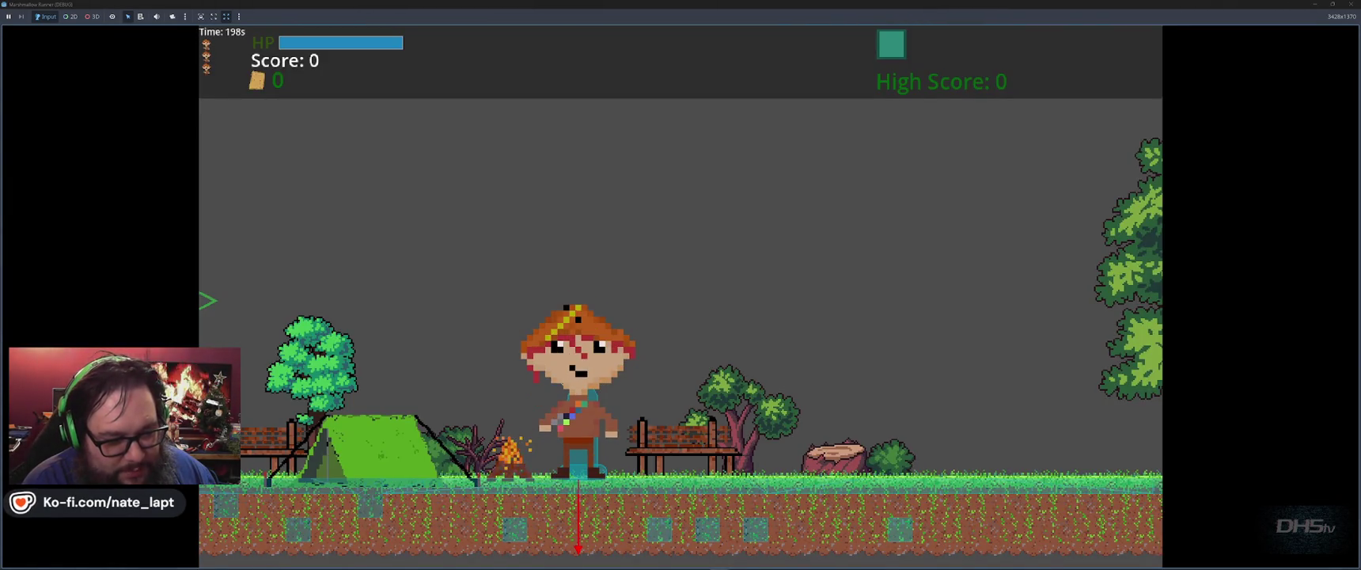
{"action": "key", "text": "space"}
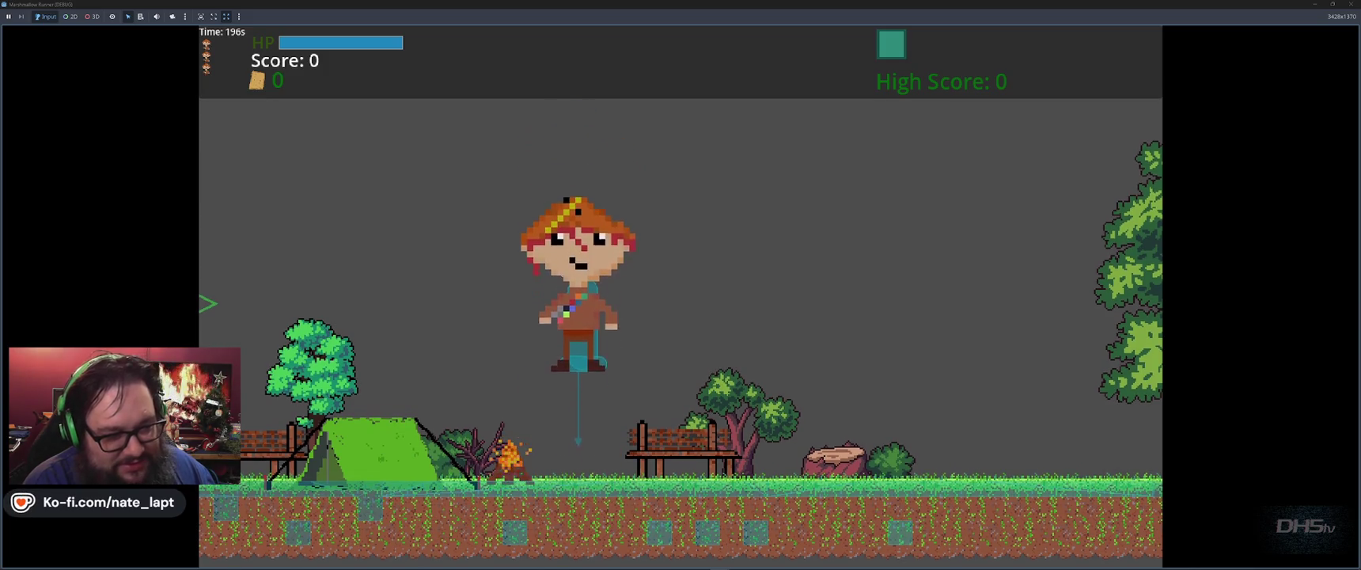
{"action": "key", "text": "space"}
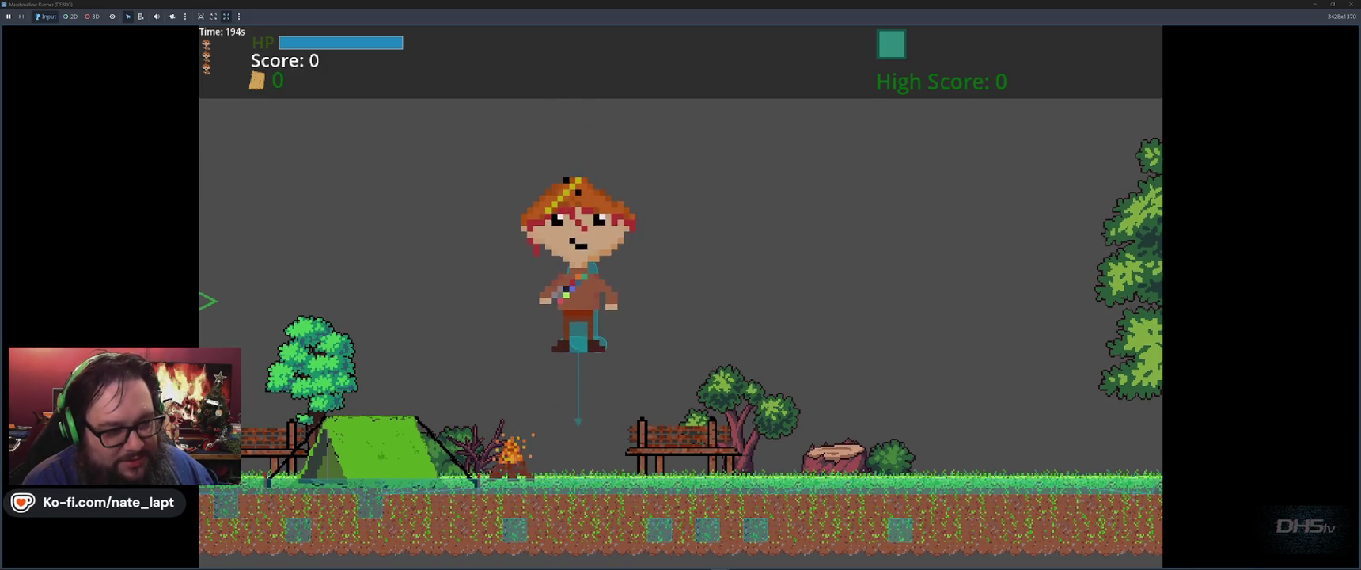
{"action": "key", "text": "space"}
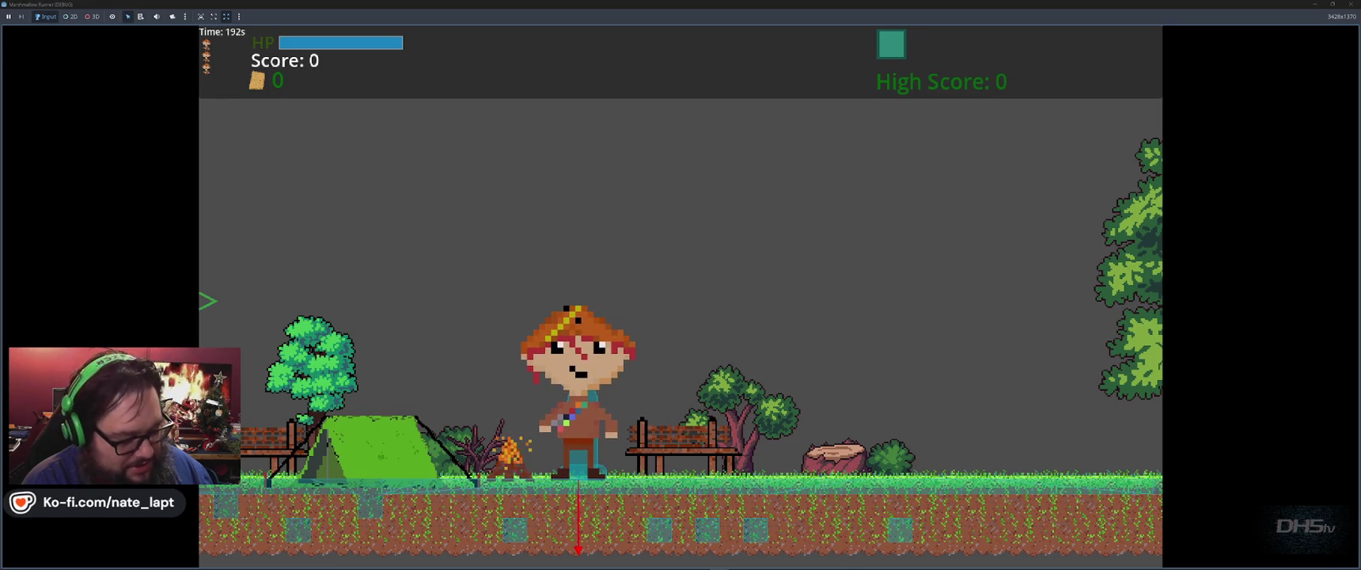
{"action": "key", "text": "space"}
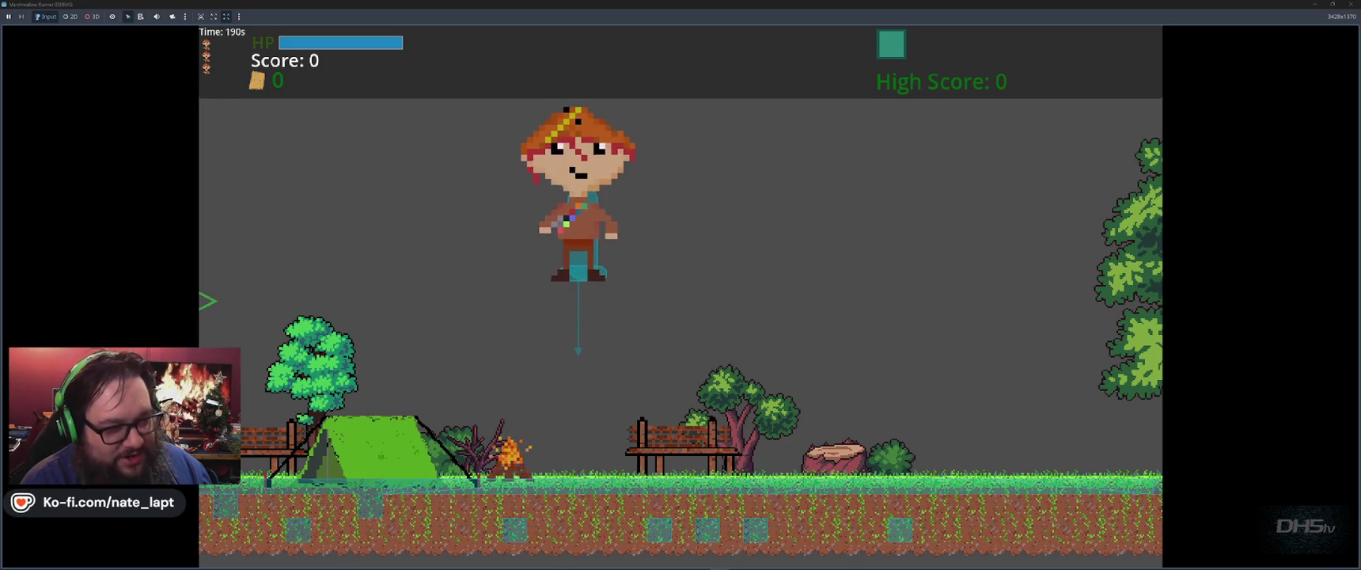
{"action": "key", "text": "F8"}
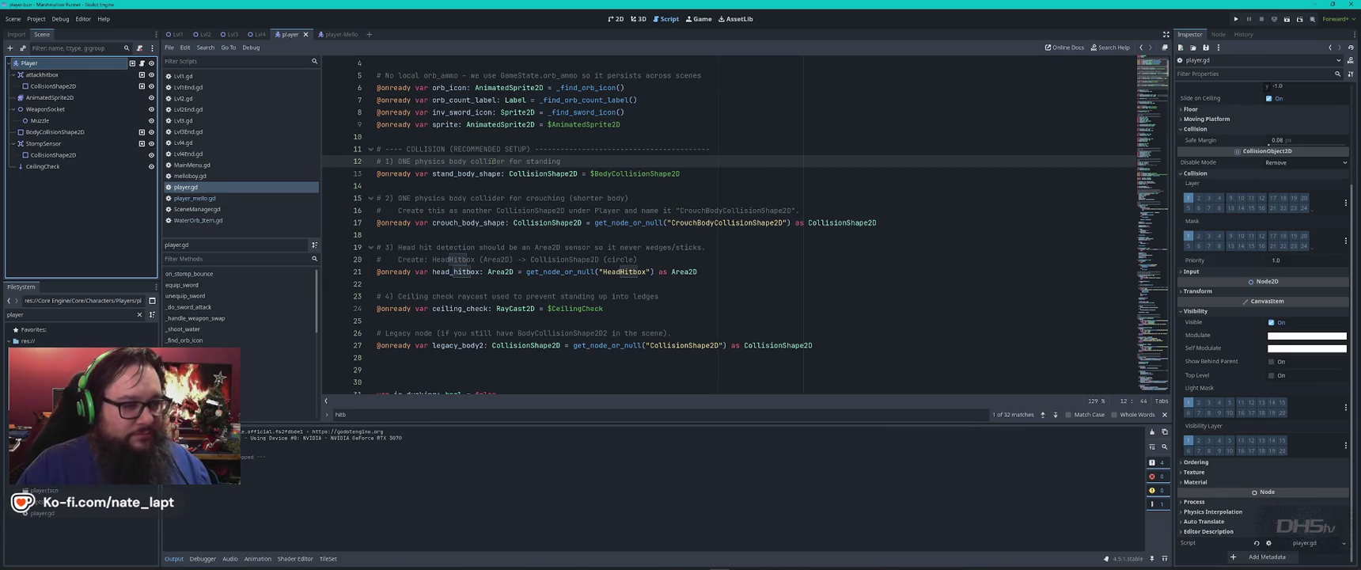
- Play another run, jumping onto the higher platform, then stop
{"action": "key", "text": "F5"}
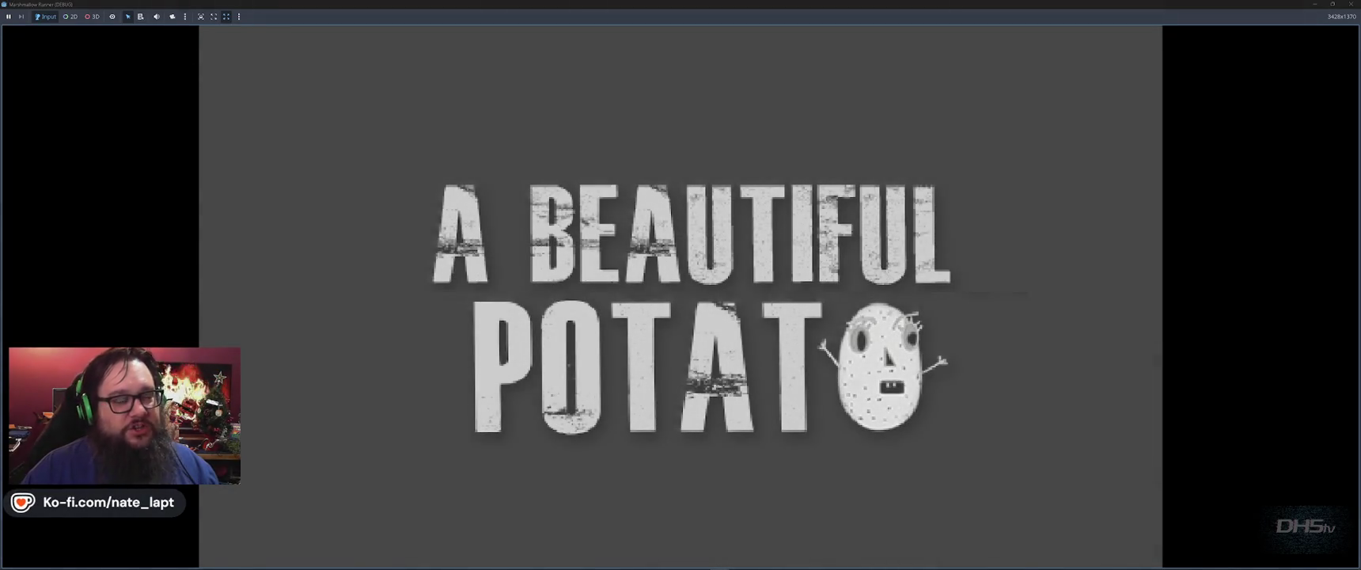
{"action": "key", "text": "Return"}
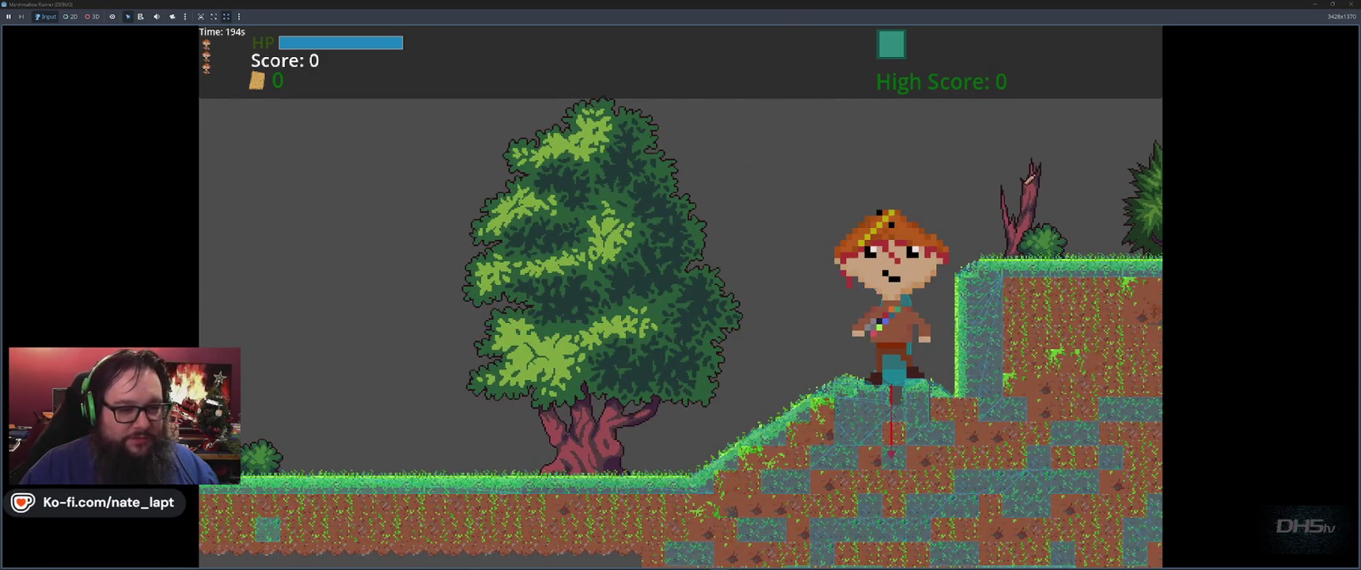
{"action": "key", "text": "space"}
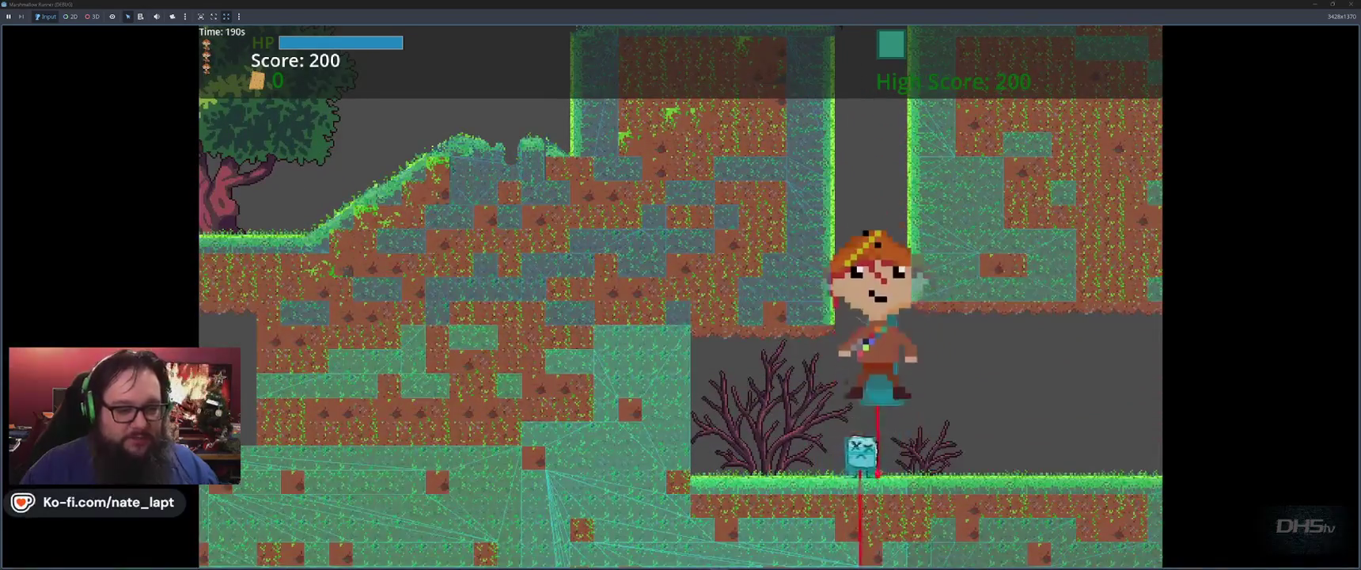
{"action": "key", "text": "F8"}
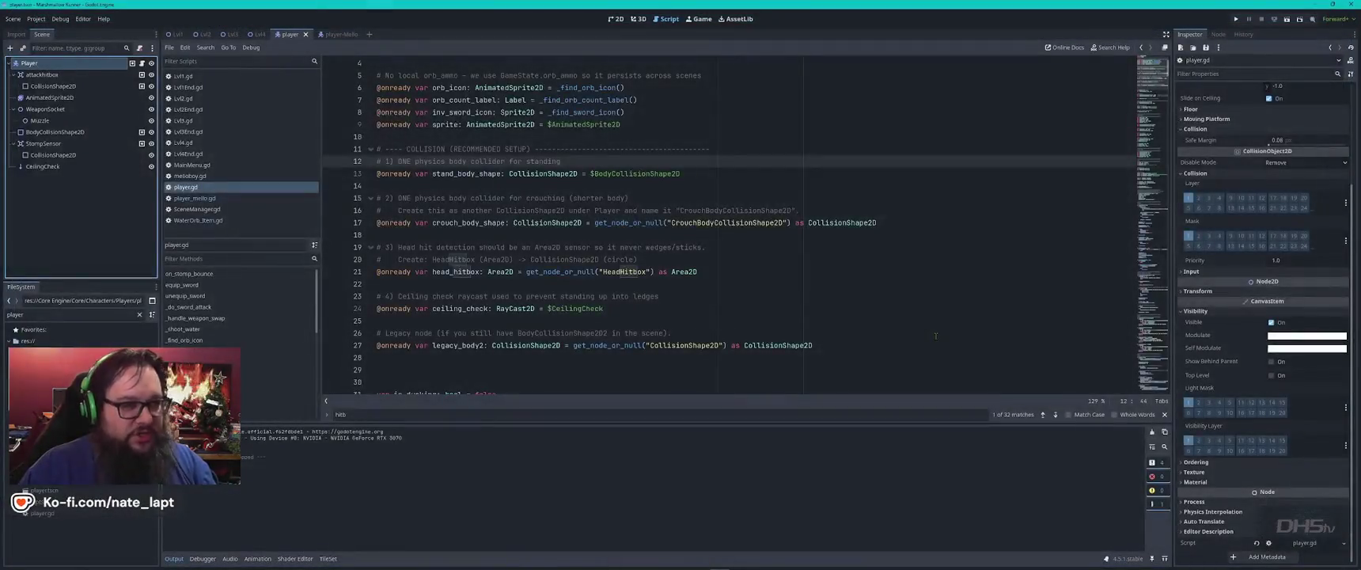
- Relaunch, run right, and stomp the blue enemy to reach a score of 200
{"action": "key", "text": "F5"}
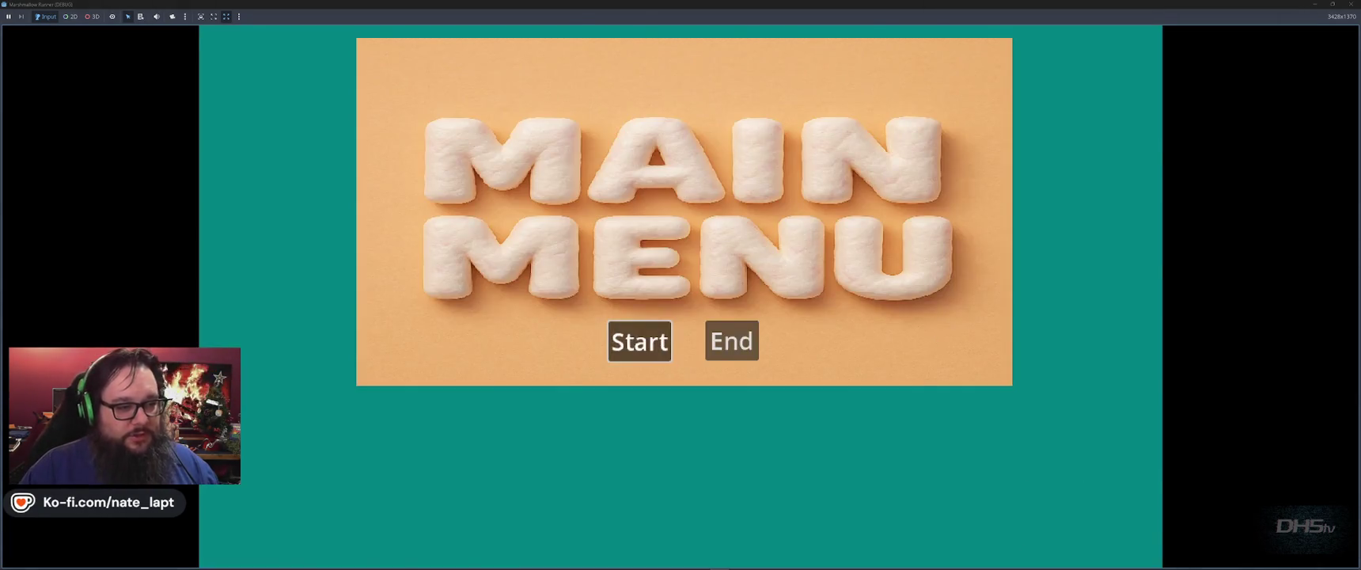
{"action": "key", "text": "Return"}
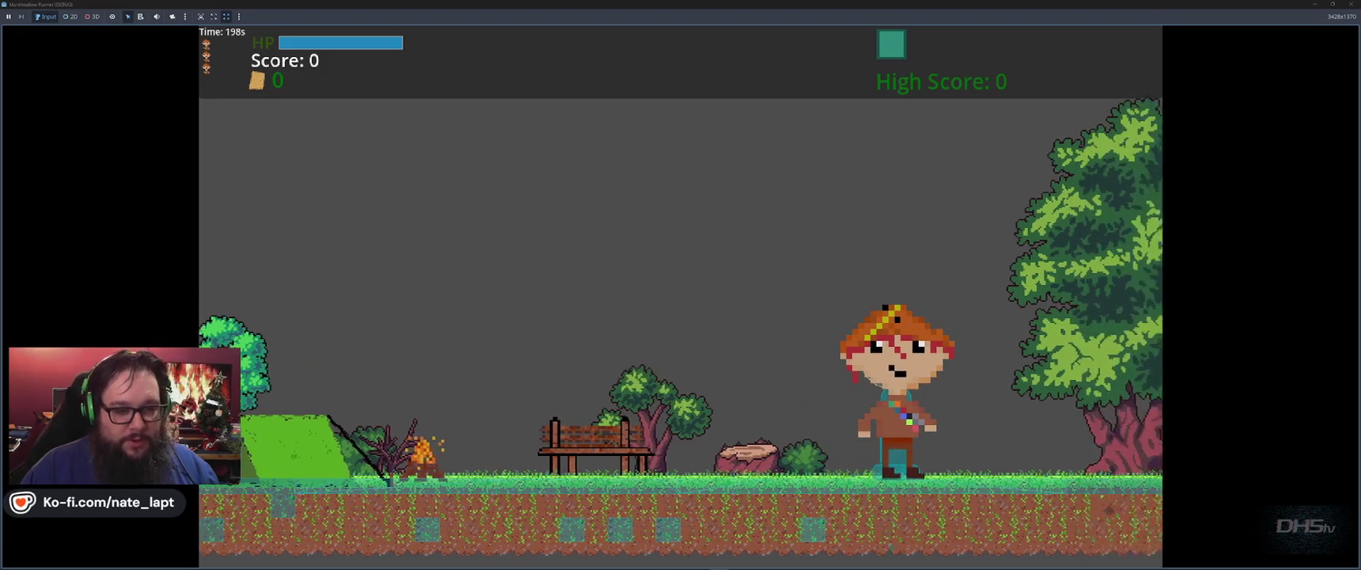
{"action": "key", "text": "Right"}
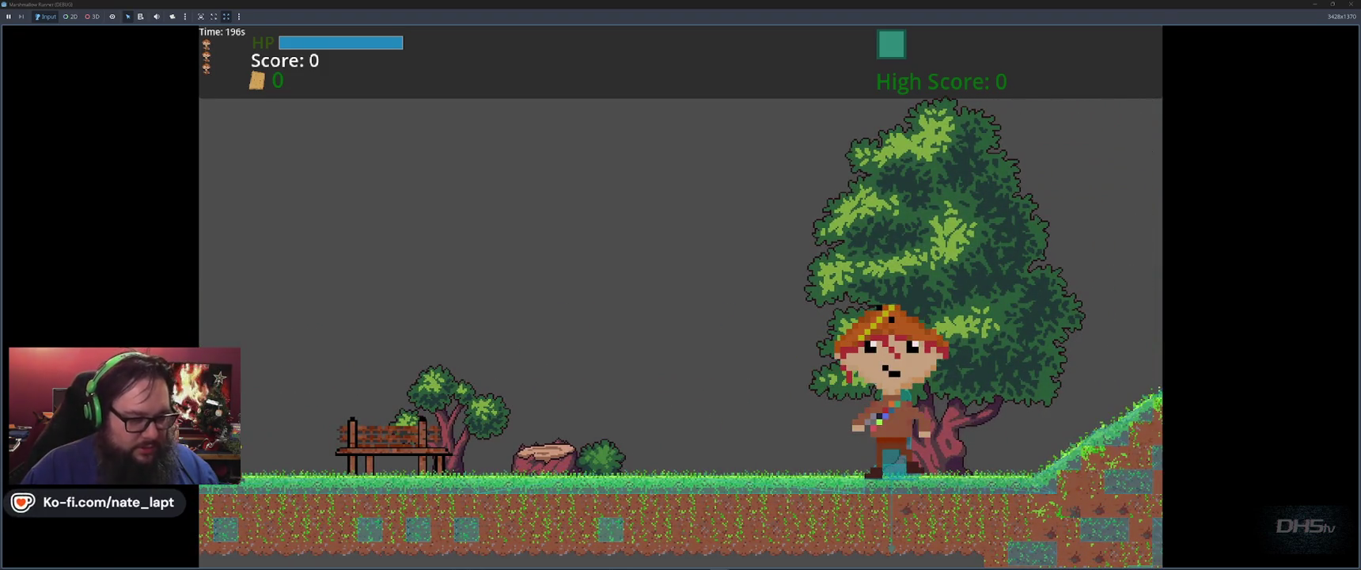
{"action": "key", "text": "space"}
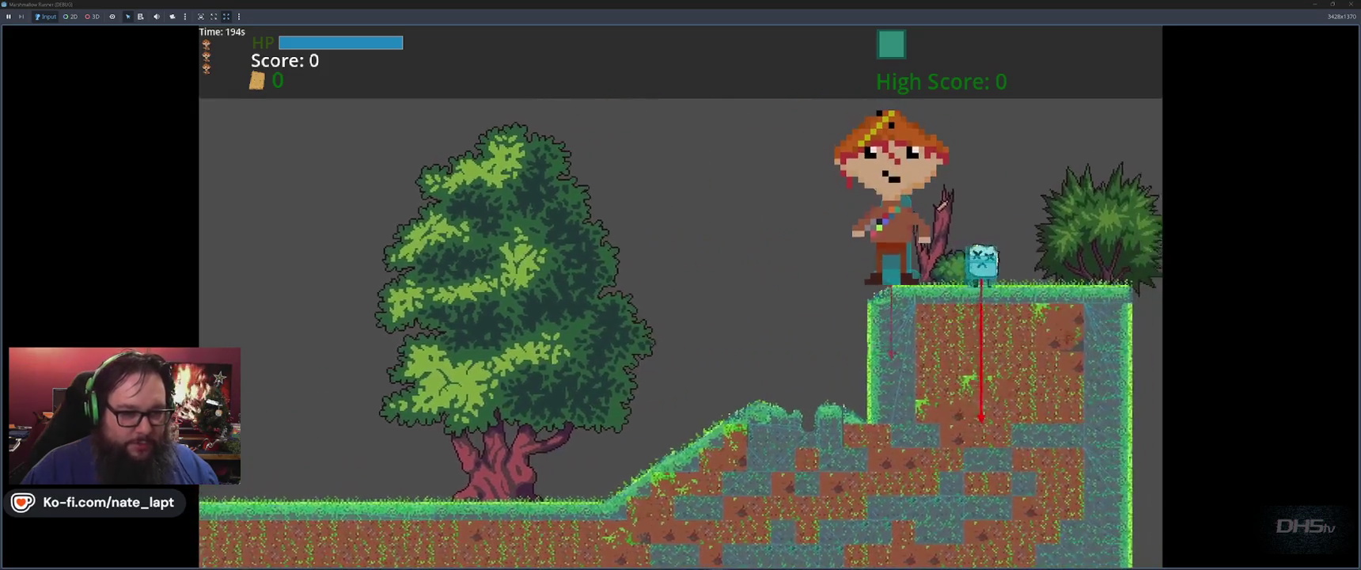
{"action": "key", "text": "space"}
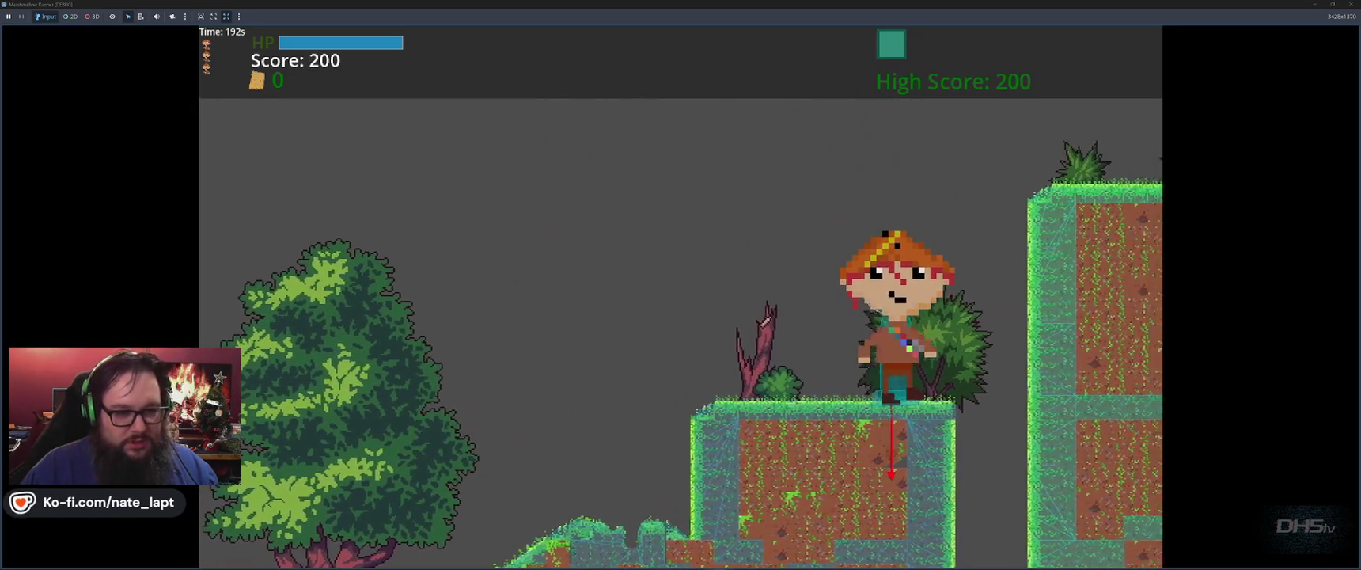
{"action": "key", "text": "Right"}
{"action": "key", "text": "space"}
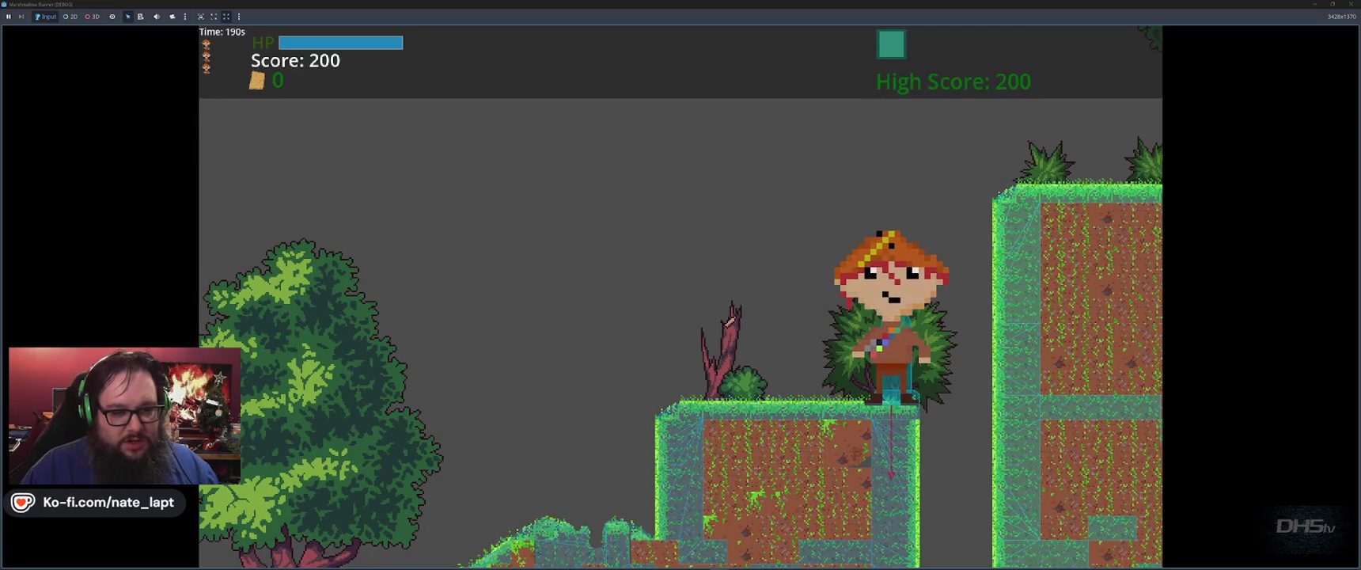
{"action": "key", "text": "space"}
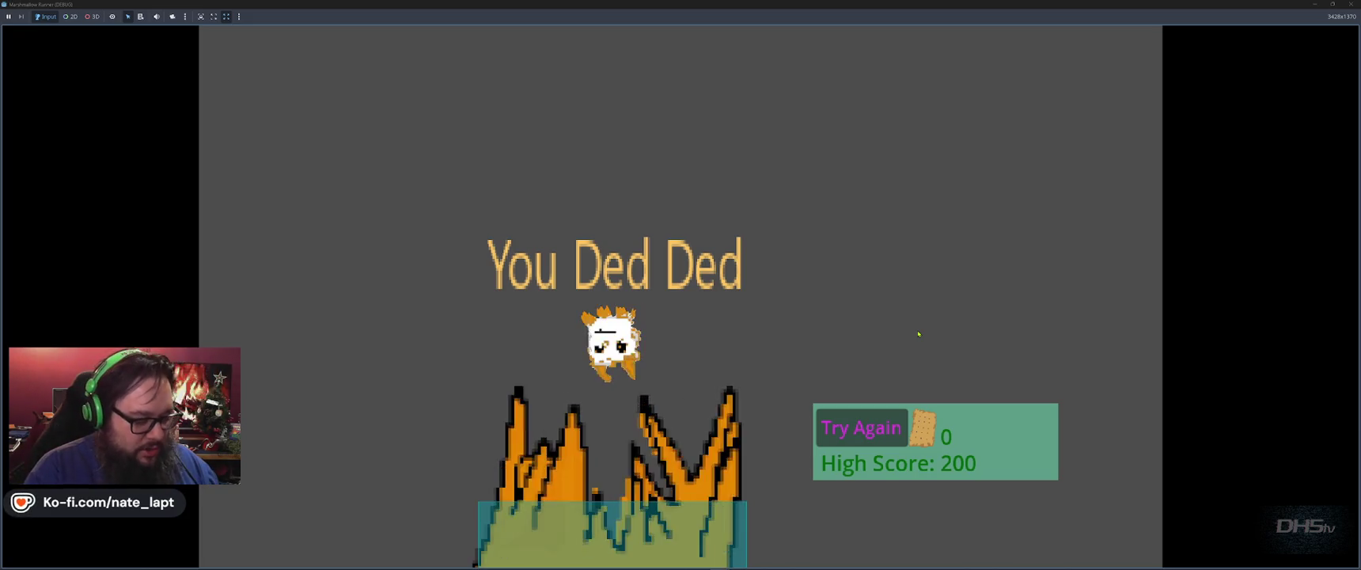
- Restart after dying, stomp the blue enemy for more points, retry, then stop the game with F8
{"action": "key", "text": "Return"}
{"action": "key", "text": "space"}
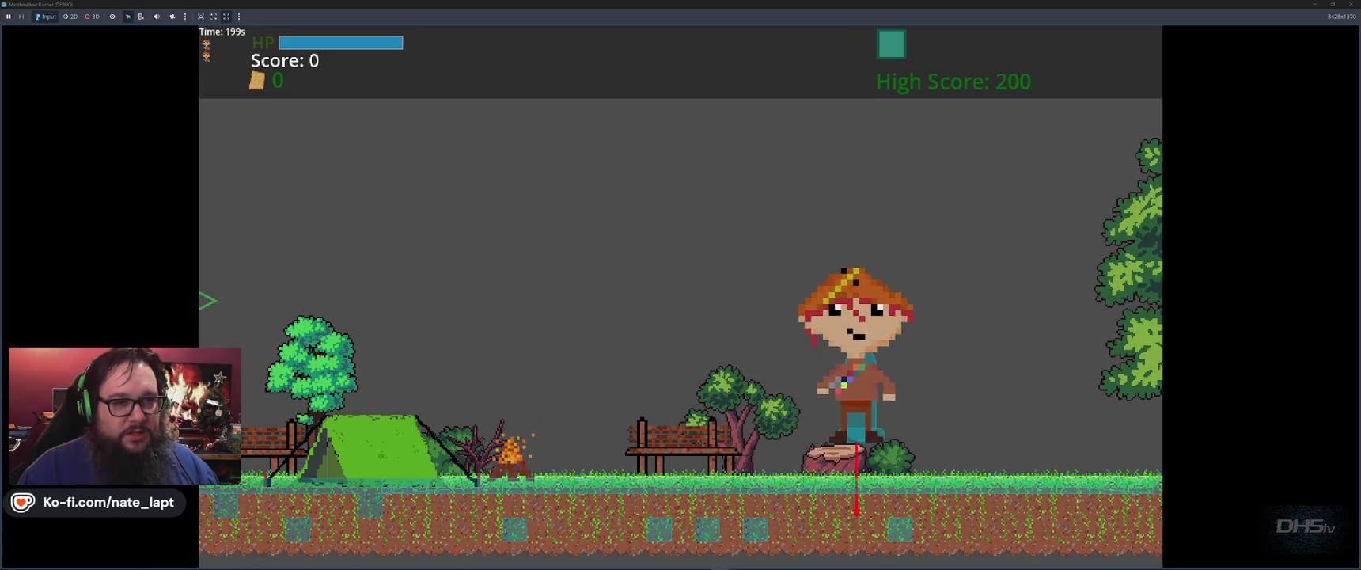
{"action": "key", "text": "space"}
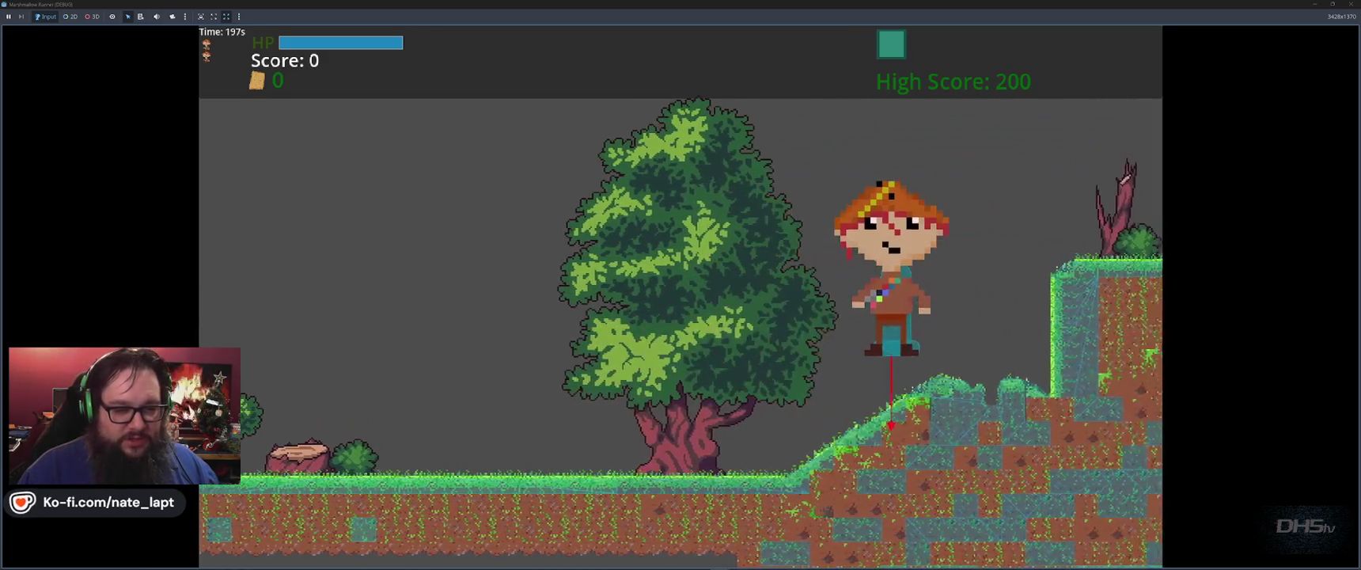
{"action": "key", "text": "space"}
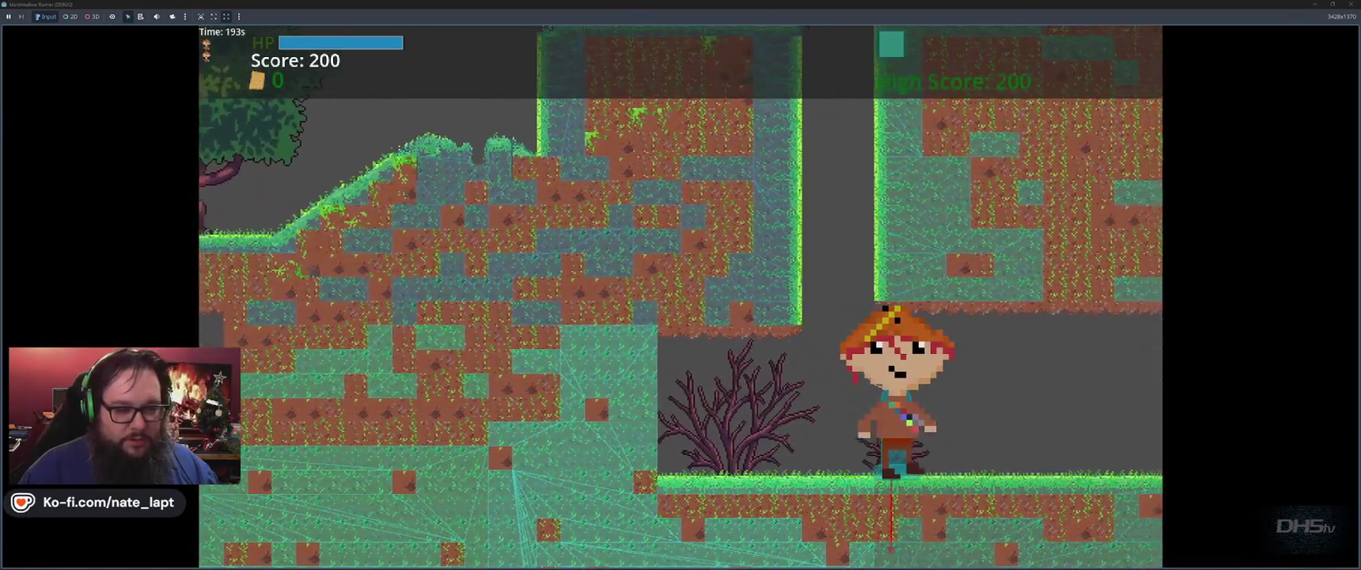
{"action": "key", "text": "space"}
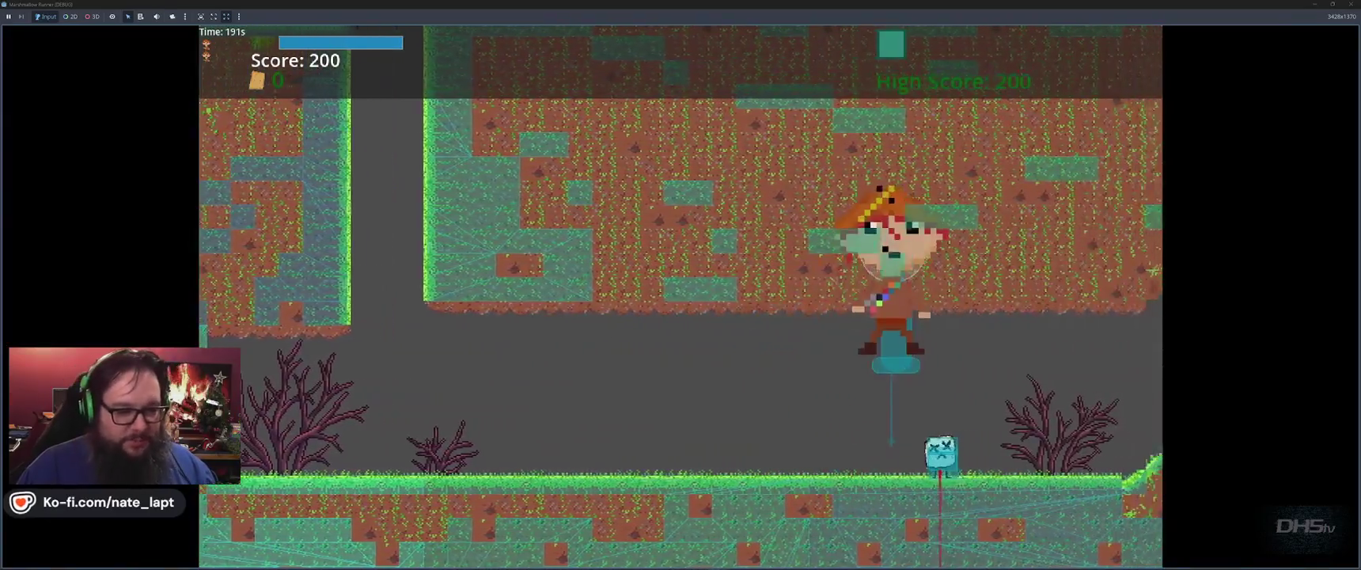
{"action": "key", "text": "space"}
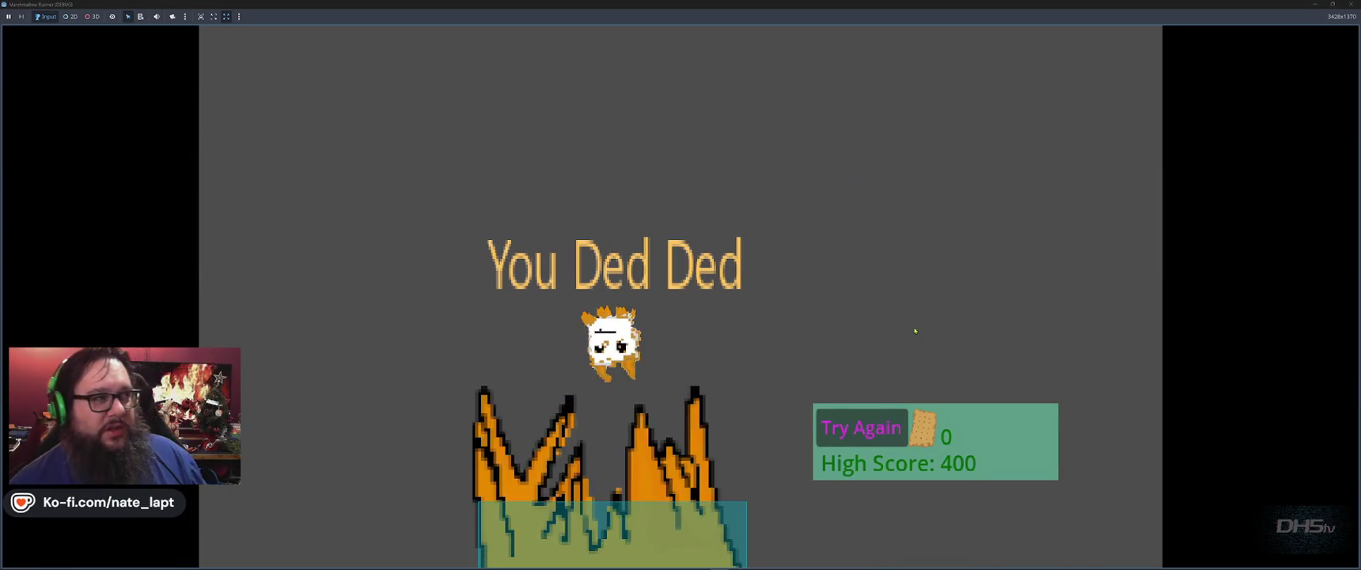
{"action": "key", "text": "space"}
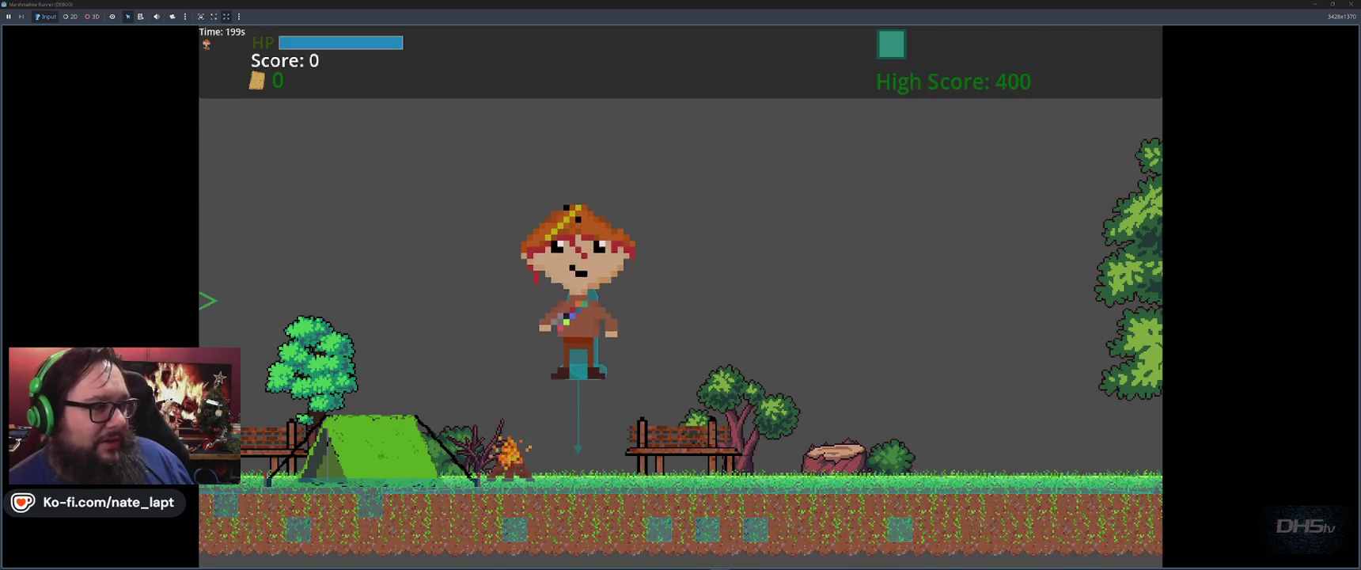
{"action": "key", "text": "F8"}
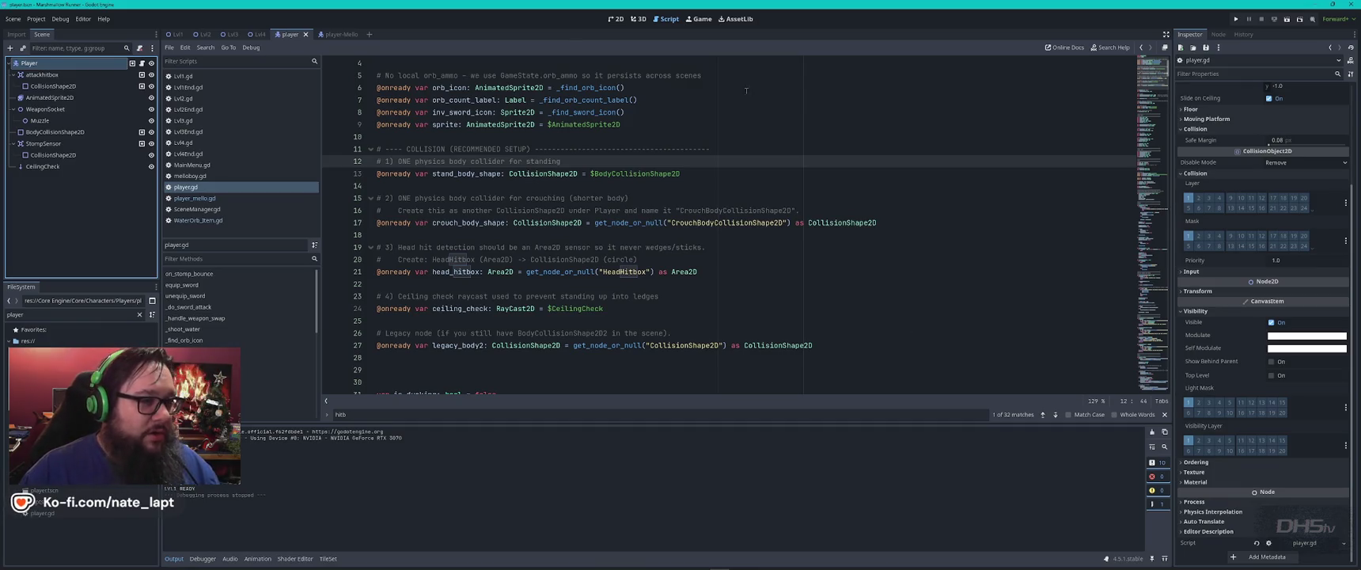
- Switch to the 2D workspace and bring up the Lvl1 scene tab
{"action": "left_click", "coordinate": [618, 19]}
{"action": "left_click", "coordinate": [175, 34]}
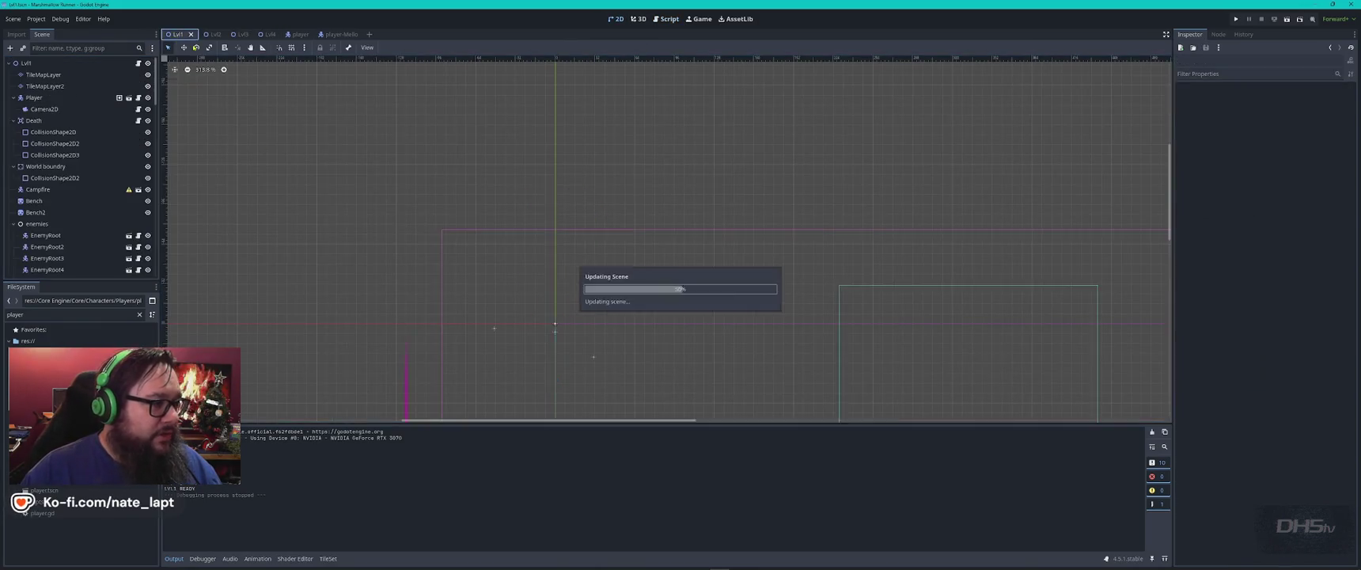
- Dismiss the Debug menu, then zoom out and pan across the Lvl1 level layout
{"action": "left_click", "coordinate": [61, 19]}
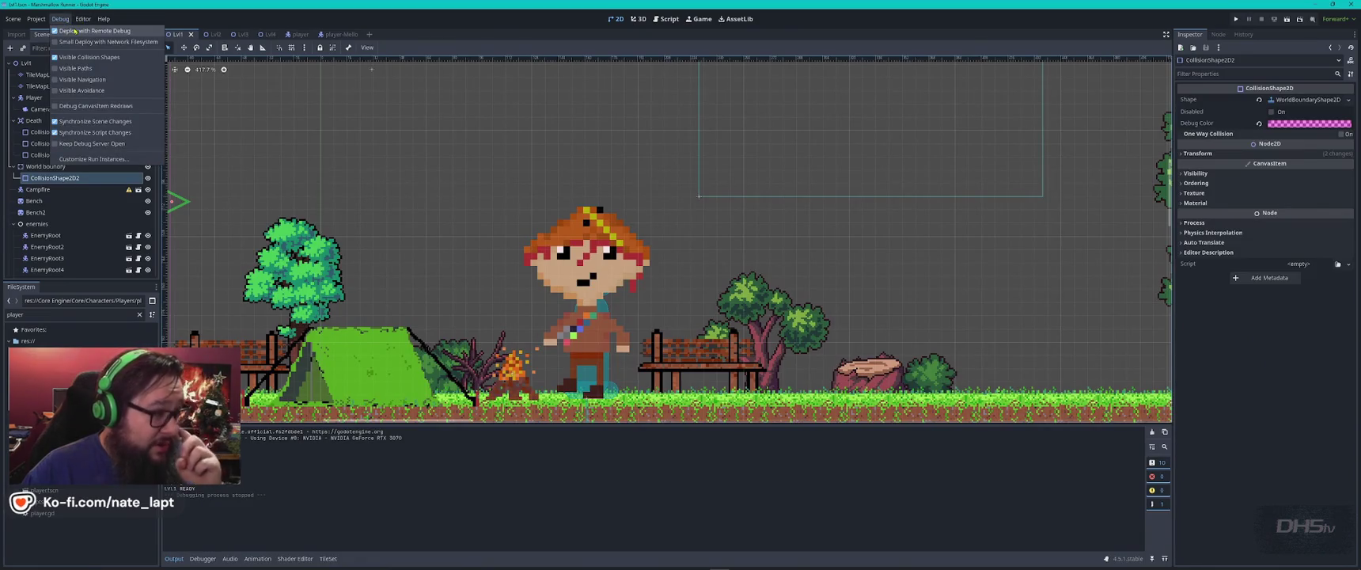
{"action": "left_click", "coordinate": [553, 169]}
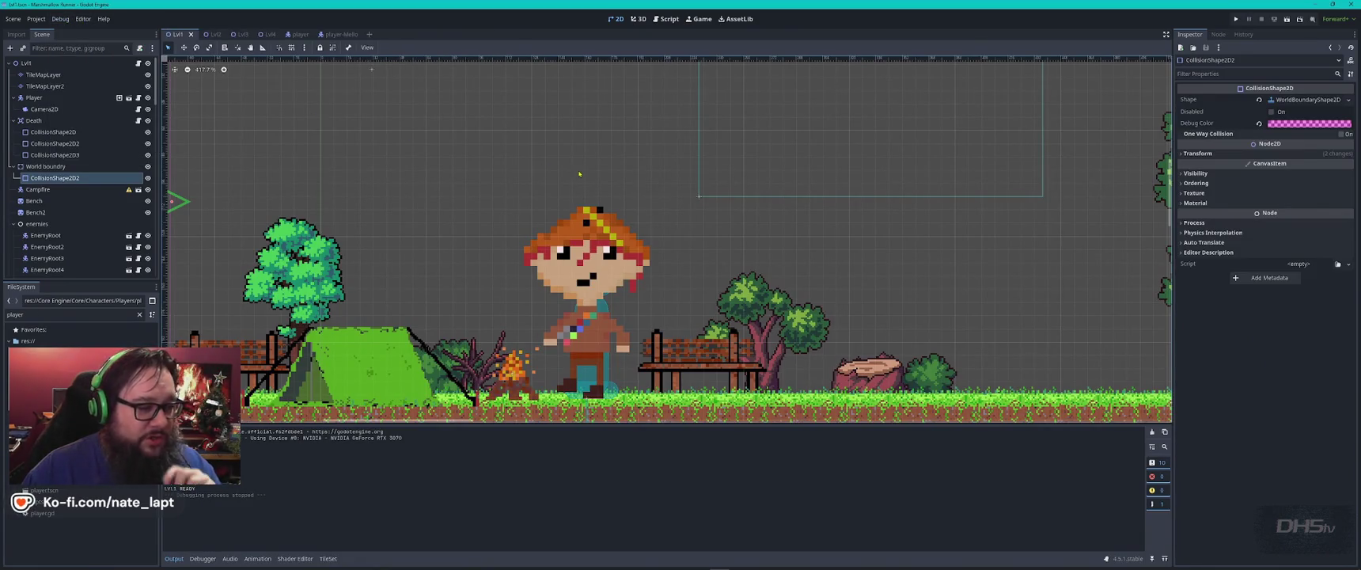
{"action": "scroll", "coordinate": [570, 174], "scroll_direction": "down", "scroll_amount": 4}
{"action": "scroll", "coordinate": [610, 183], "scroll_direction": "down", "scroll_amount": 2}
{"action": "scroll", "coordinate": [650, 196], "scroll_direction": "down", "scroll_amount": 1}
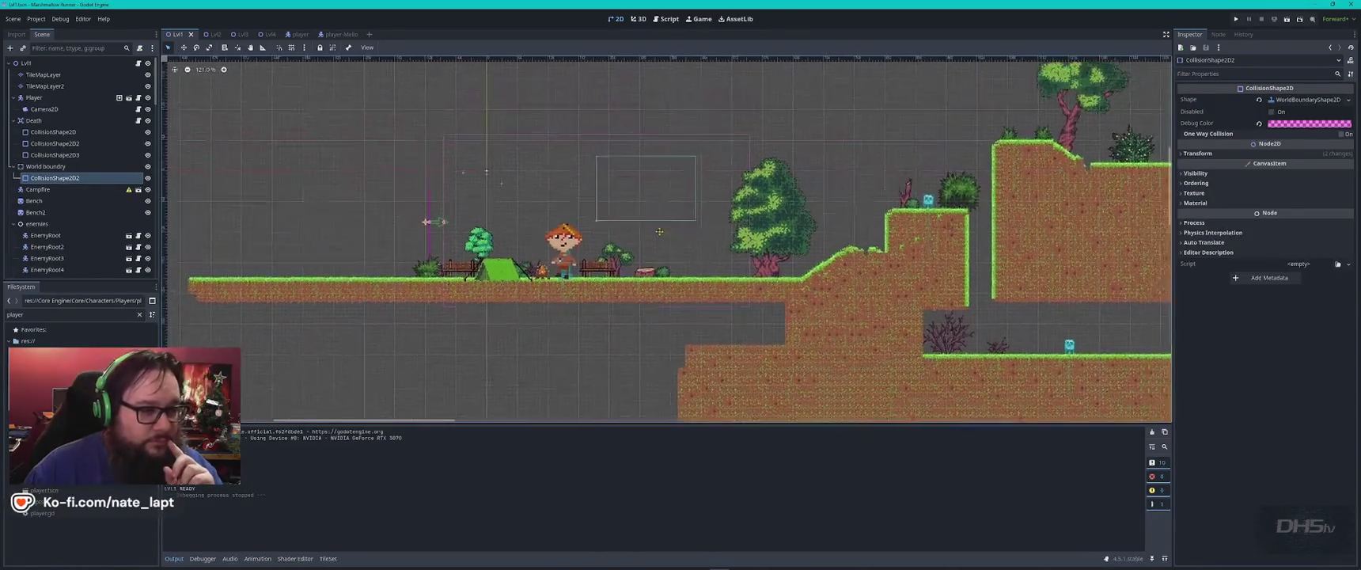
{"action": "left_click_drag", "start_coordinate": [650, 195], "coordinate": [706, 267]}
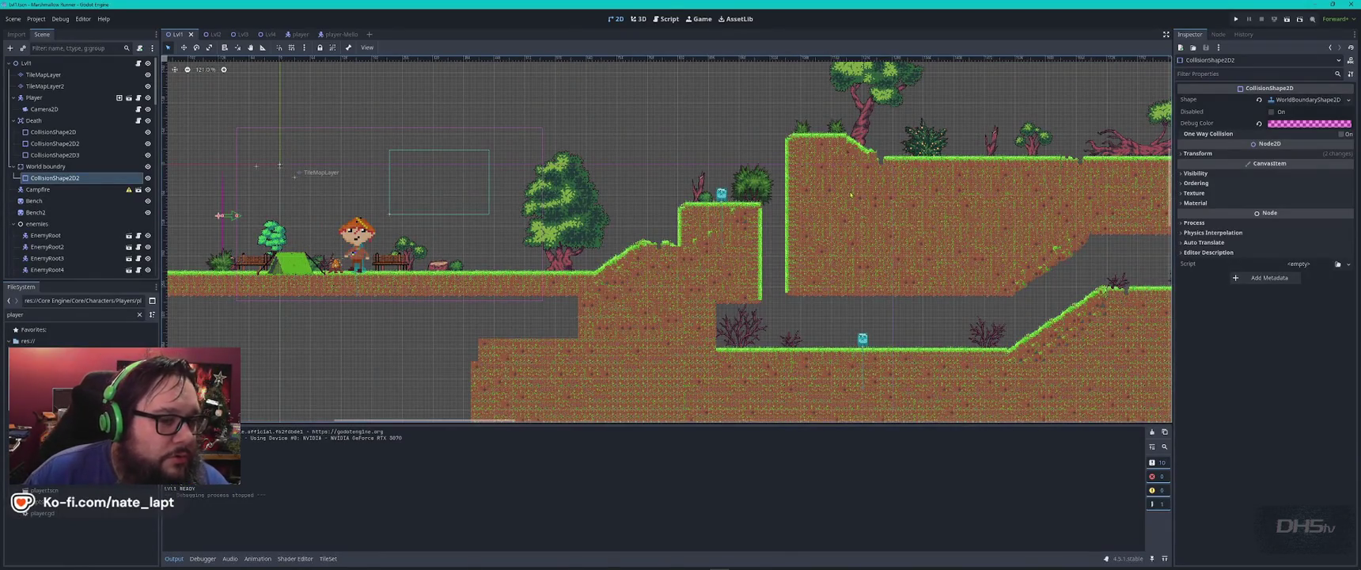
{"action": "scroll", "coordinate": [915, 255], "scroll_direction": "down", "scroll_amount": 4}
{"action": "left_click_drag", "start_coordinate": [915, 256], "coordinate": [638, 270]}
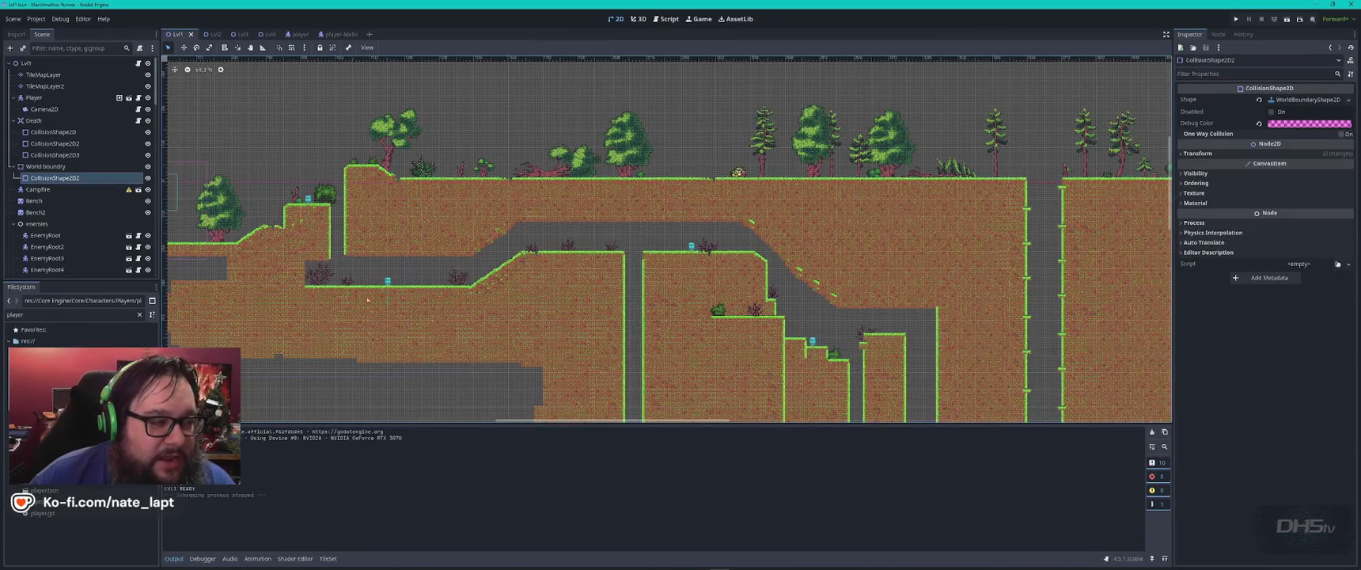
{"action": "left_click_drag", "start_coordinate": [510, 224], "coordinate": [767, 229]}
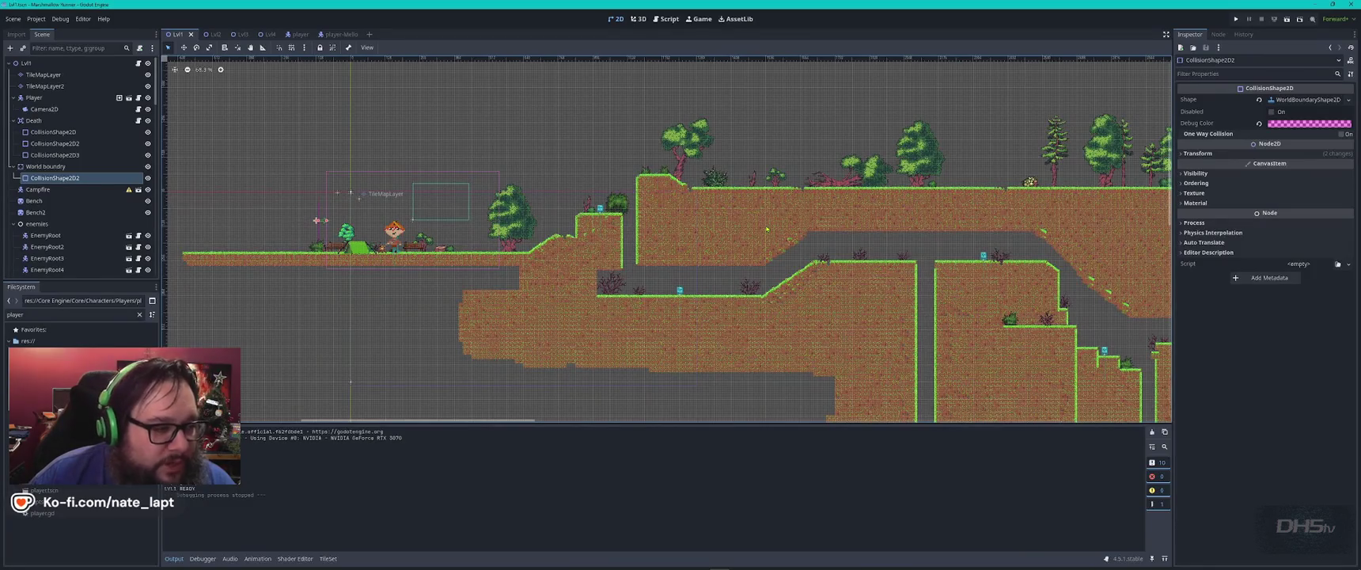
- Zoom back in on the campsite start area with the player, tent and campfire
{"action": "scroll", "coordinate": [379, 248], "scroll_direction": "up", "scroll_amount": 2}
{"action": "scroll", "coordinate": [379, 248], "scroll_direction": "up", "scroll_amount": 2}
{"action": "scroll", "coordinate": [379, 248], "scroll_direction": "up", "scroll_amount": 2}
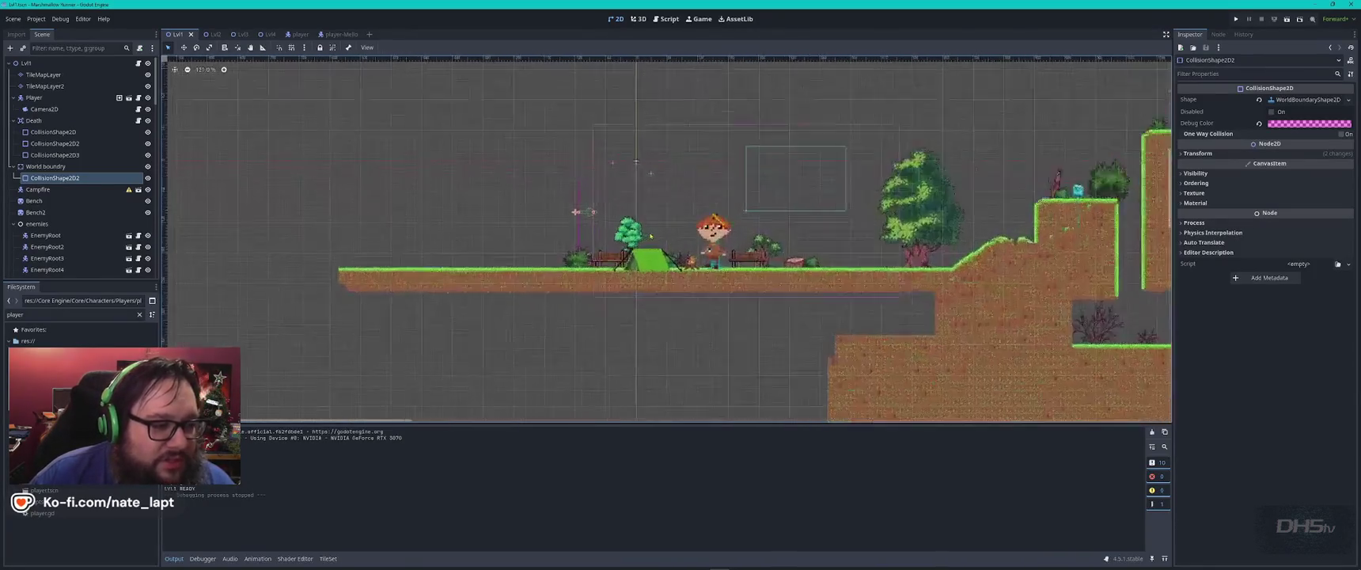
{"action": "scroll", "coordinate": [379, 248], "scroll_direction": "up", "scroll_amount": 2}
{"action": "scroll", "coordinate": [691, 276], "scroll_direction": "up", "scroll_amount": 1}
{"action": "scroll", "coordinate": [691, 276], "scroll_direction": "up", "scroll_amount": 1}
{"action": "scroll", "coordinate": [691, 276], "scroll_direction": "up", "scroll_amount": 1}
{"action": "scroll", "coordinate": [691, 275], "scroll_direction": "up", "scroll_amount": 1}
{"action": "scroll", "coordinate": [691, 275], "scroll_direction": "left", "scroll_amount": 3}
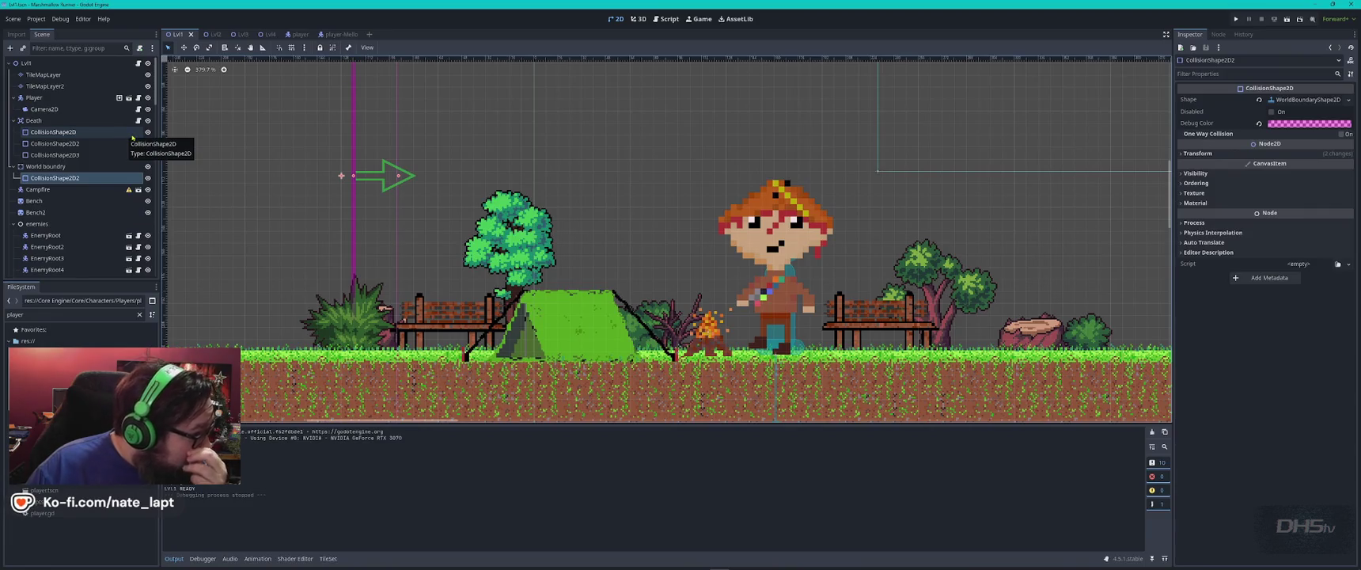
- Filter the FileSystem for 'melloboy' and open the melloboy scene
{"action": "left_click", "coordinate": [211, 34]}
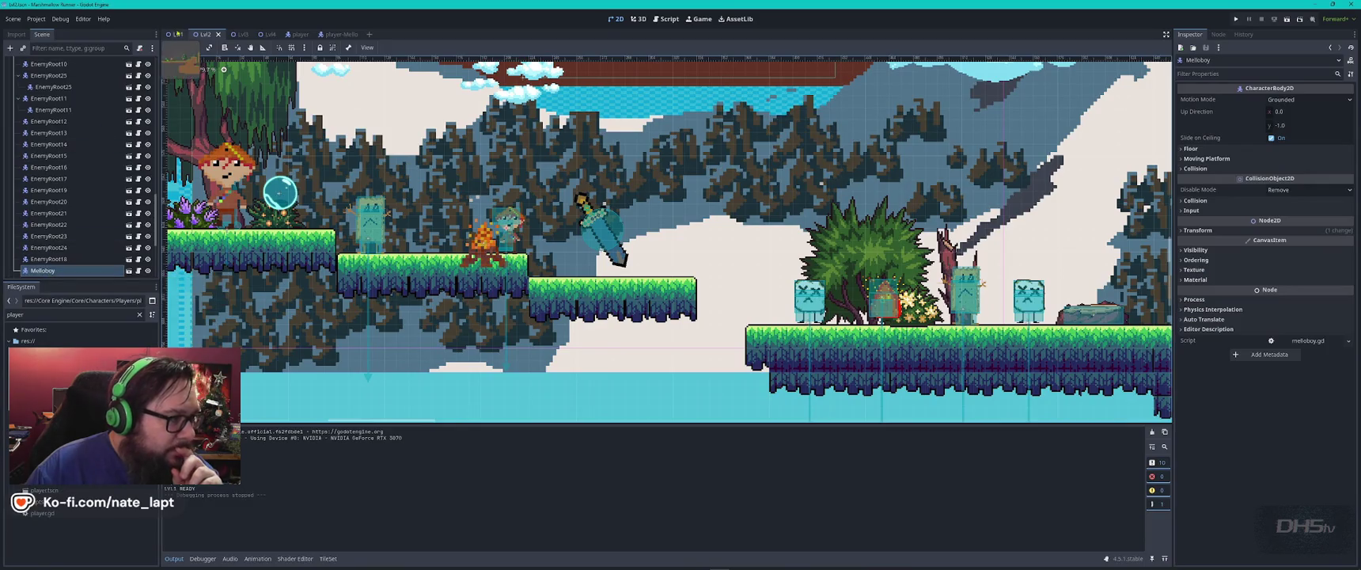
{"action": "left_click", "coordinate": [176, 34]}
{"action": "left_click", "coordinate": [69, 316]}
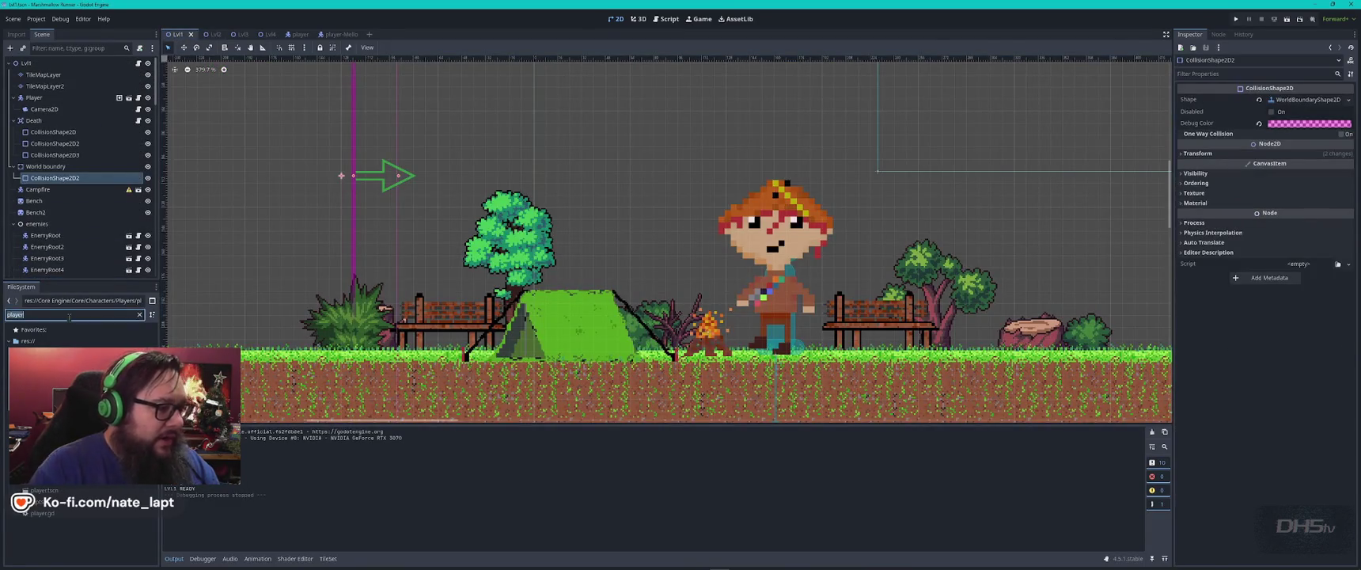
{"action": "type", "text": "melloboy"}
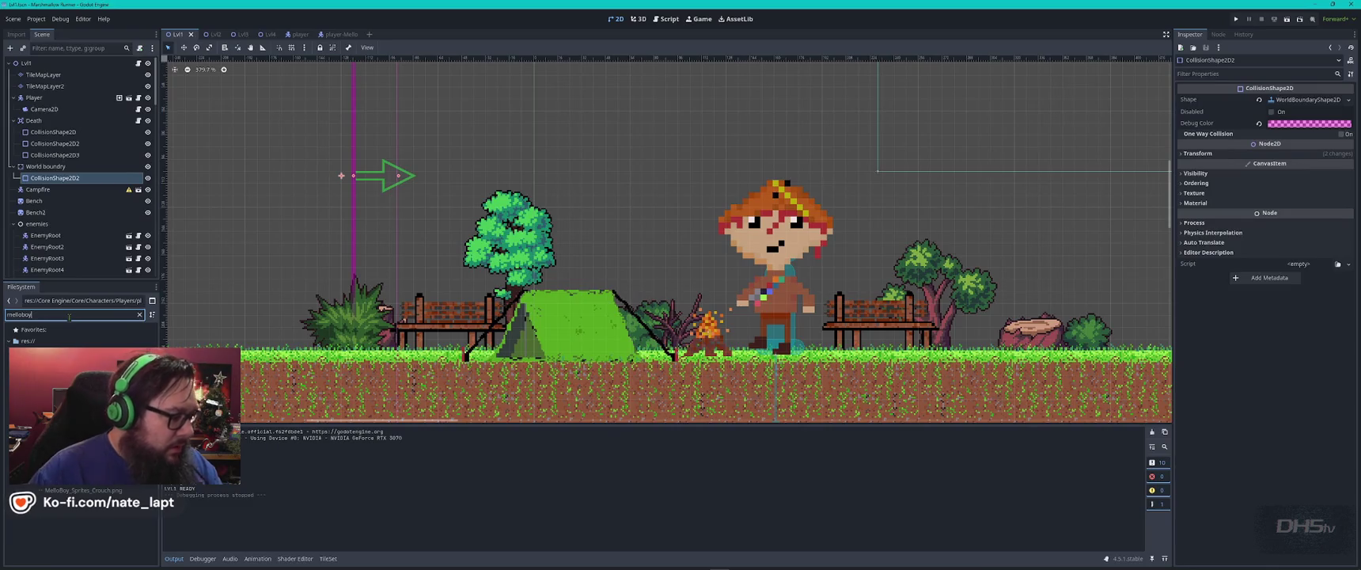
{"action": "double_click", "coordinate": [48, 398]}
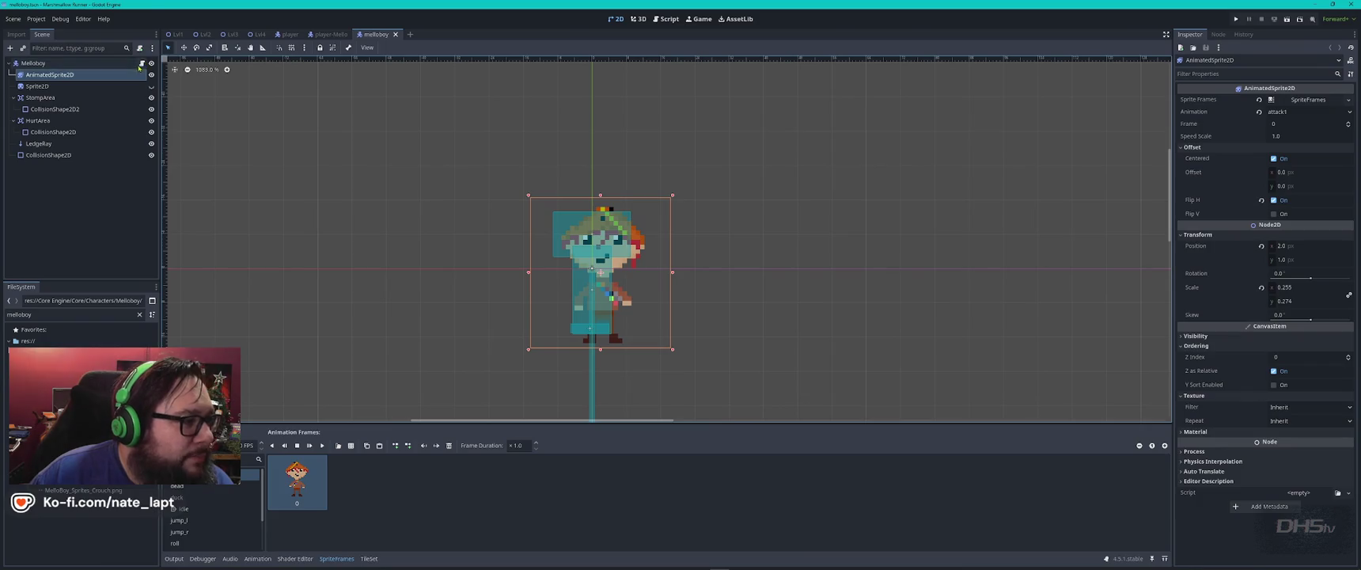
- Open melloboy.gd and go to its flagged class_name Melloboy line
{"action": "left_click", "coordinate": [142, 63]}
{"action": "left_click", "coordinate": [628, 187]}
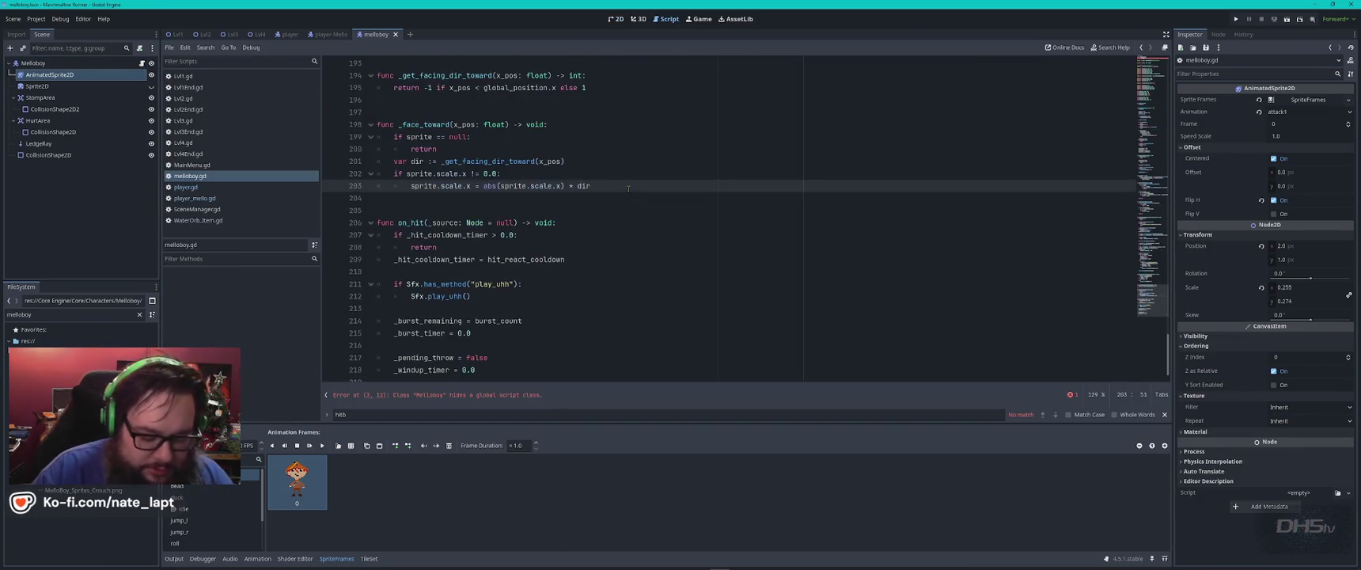
{"action": "key", "text": "ctrl+Home"}
{"action": "left_click", "coordinate": [489, 100]}
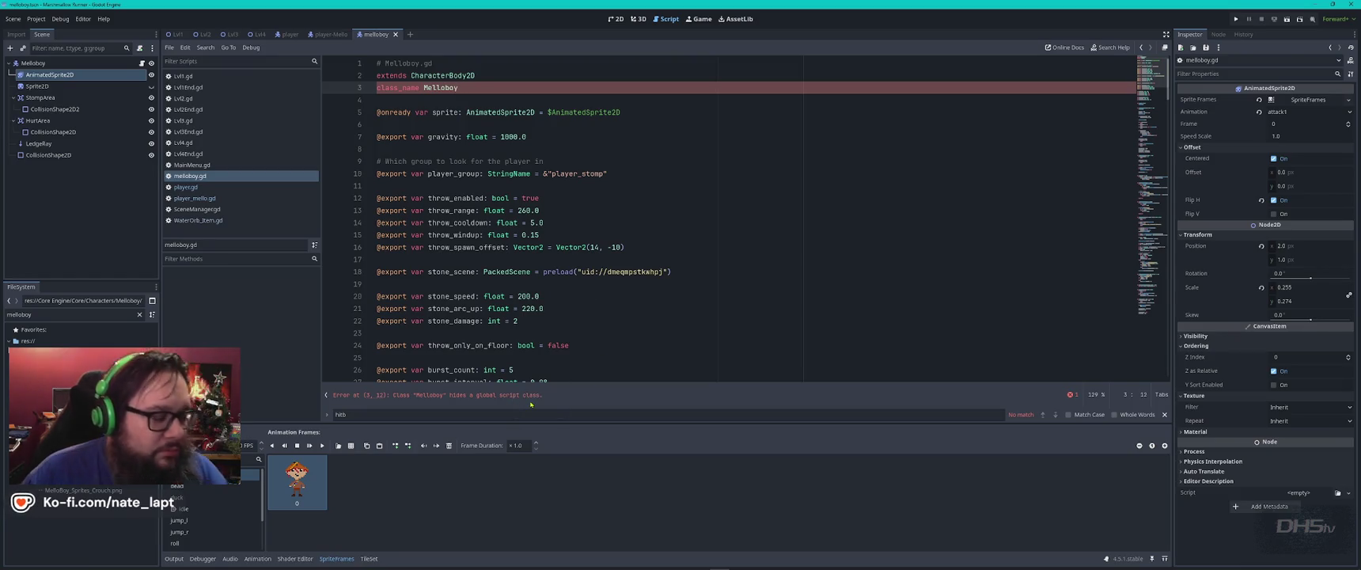
{"action": "key", "text": "alt+Tab"}
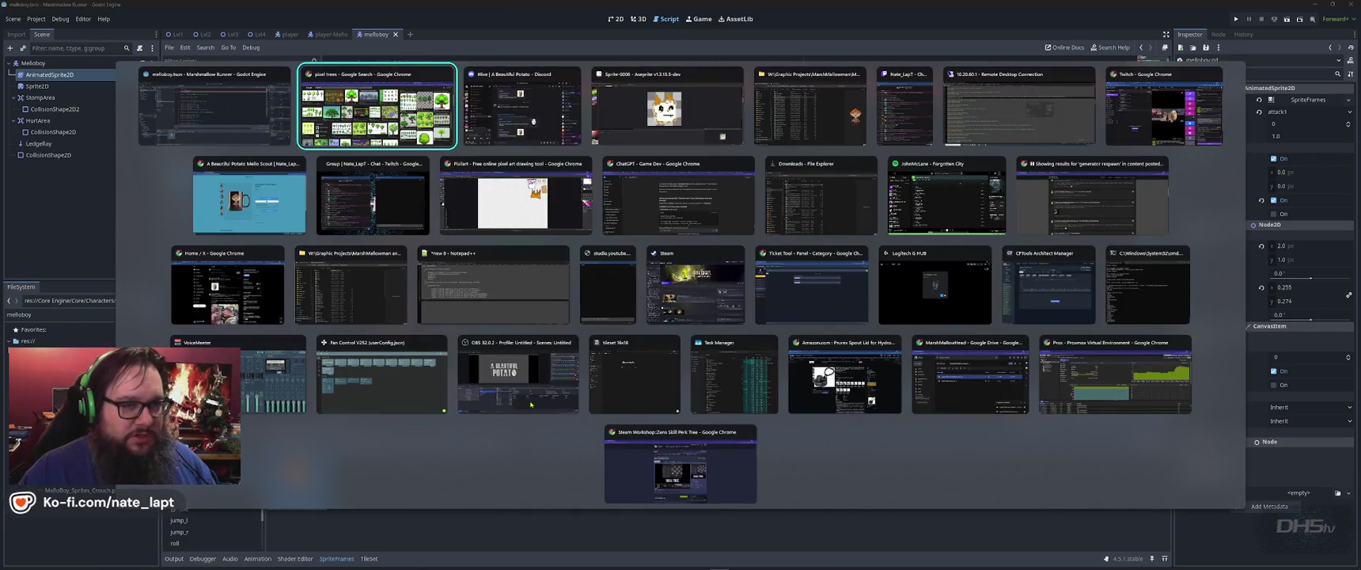
{"action": "mouse_move", "coordinate": [513, 374]}
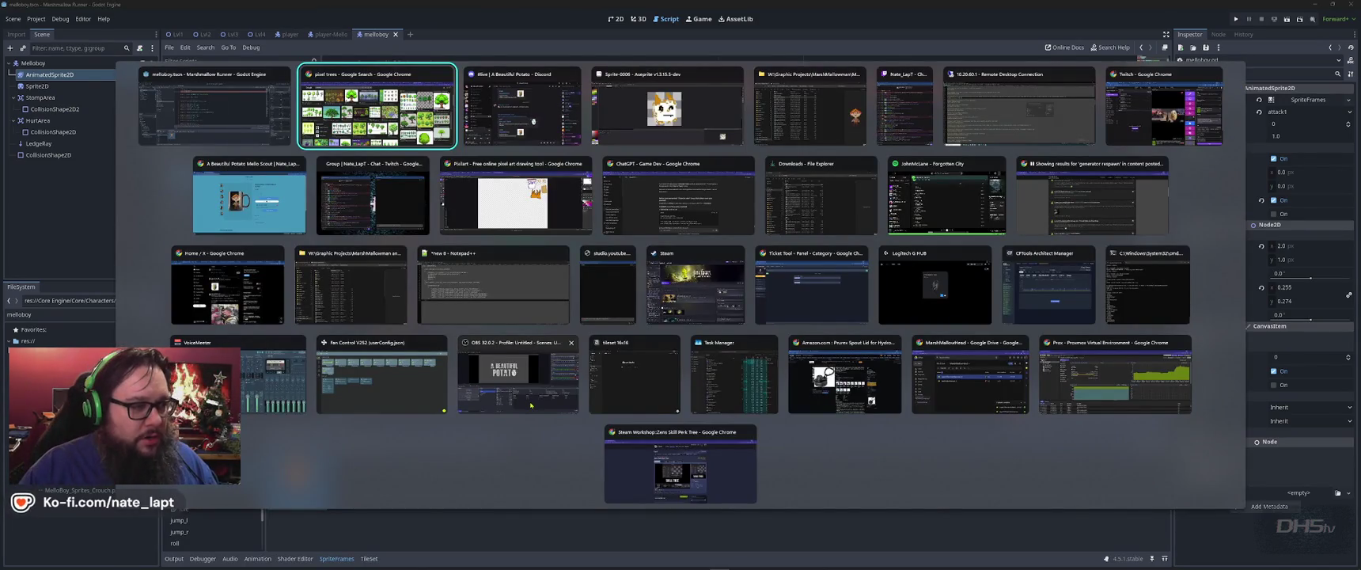
- Switch to ChatGPT and review the earlier Player/Player2 character-select answer
{"action": "key", "text": "Down"}
{"action": "key", "text": "Right"}
{"action": "key", "text": "Right"}
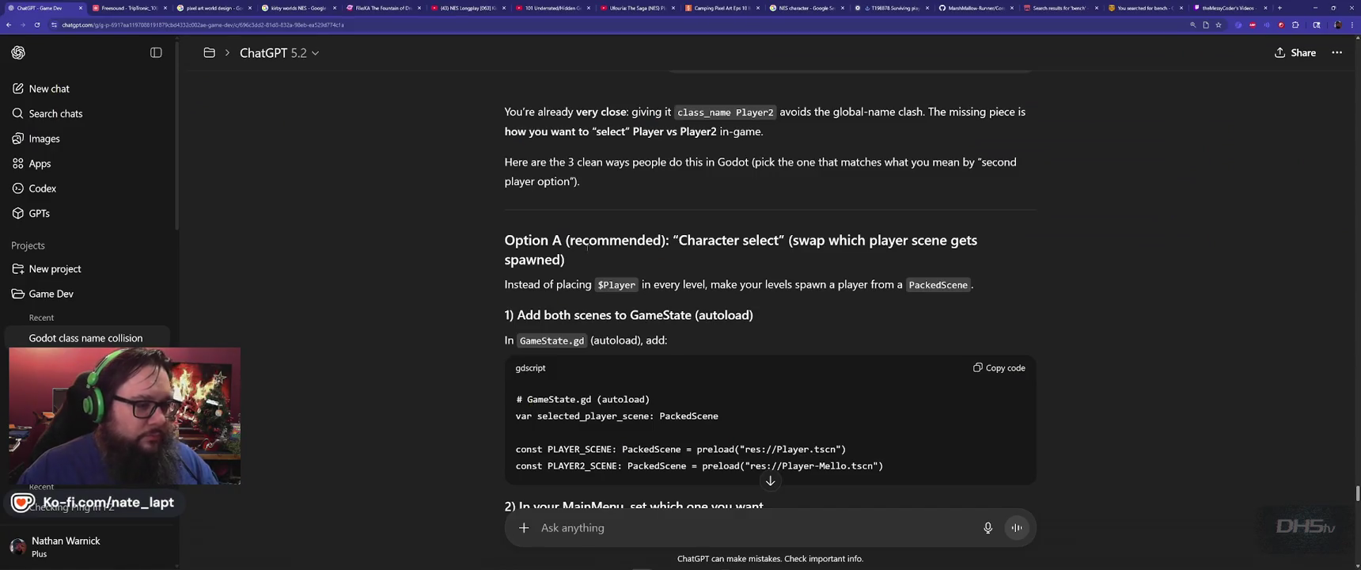
{"action": "scroll", "coordinate": [587, 246], "scroll_direction": "down", "scroll_amount": 5}
{"action": "scroll", "coordinate": [590, 243], "scroll_direction": "down", "scroll_amount": 5}
{"action": "scroll", "coordinate": [592, 241], "scroll_direction": "down", "scroll_amount": 5}
{"action": "scroll", "coordinate": [595, 239], "scroll_direction": "down", "scroll_amount": 5}
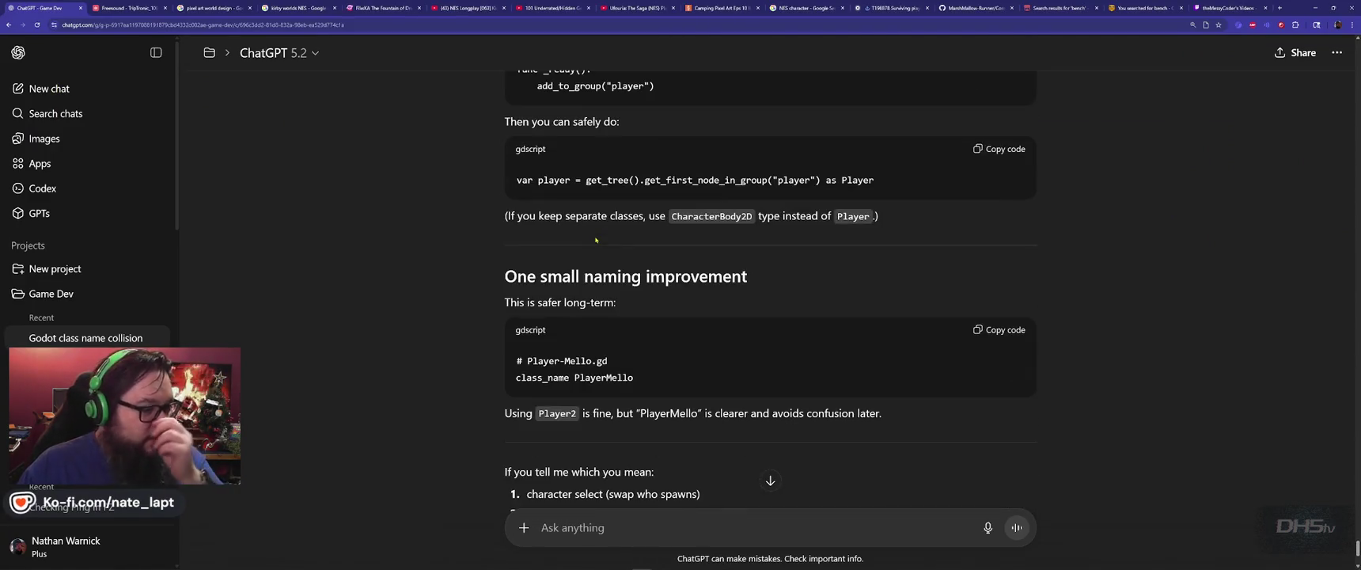
{"action": "scroll", "coordinate": [595, 239], "scroll_direction": "up", "scroll_amount": 5}
{"action": "scroll", "coordinate": [595, 239], "scroll_direction": "up", "scroll_amount": 5}
{"action": "scroll", "coordinate": [595, 239], "scroll_direction": "up", "scroll_amount": 5}
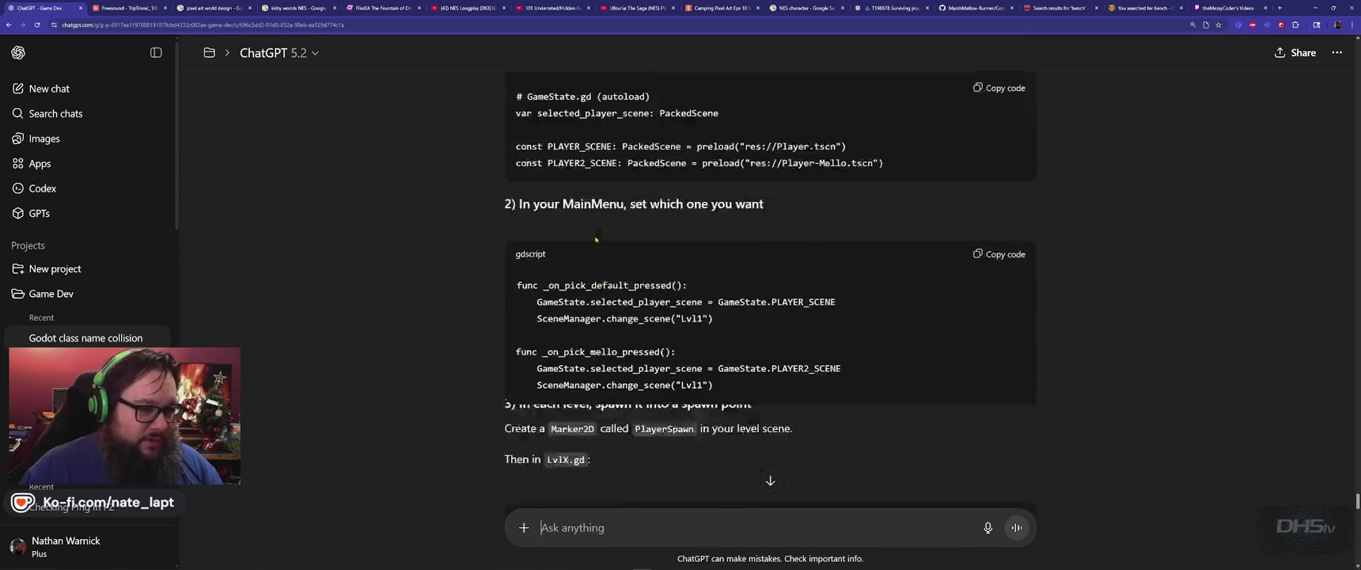
{"action": "scroll", "coordinate": [595, 239], "scroll_direction": "up", "scroll_amount": 5}
{"action": "scroll", "coordinate": [595, 239], "scroll_direction": "up", "scroll_amount": 2}
{"action": "scroll", "coordinate": [595, 238], "scroll_direction": "down", "scroll_amount": 3}
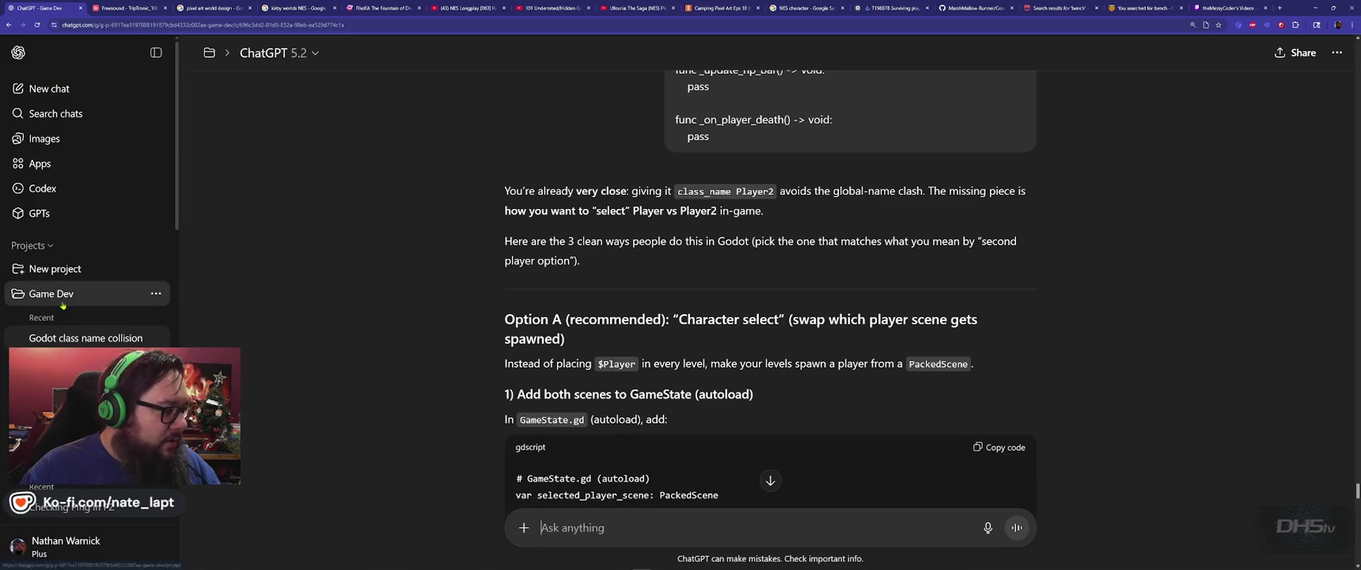
- Send a new Game Dev chat with the Melloboy global class error and full melloboy.gd script
{"action": "left_click", "coordinate": [50, 293]}
{"action": "left_click", "coordinate": [624, 174]}
{"action": "type", "text": "Error at (3, 12): Class \"Melloboy\" hides a global script class."}
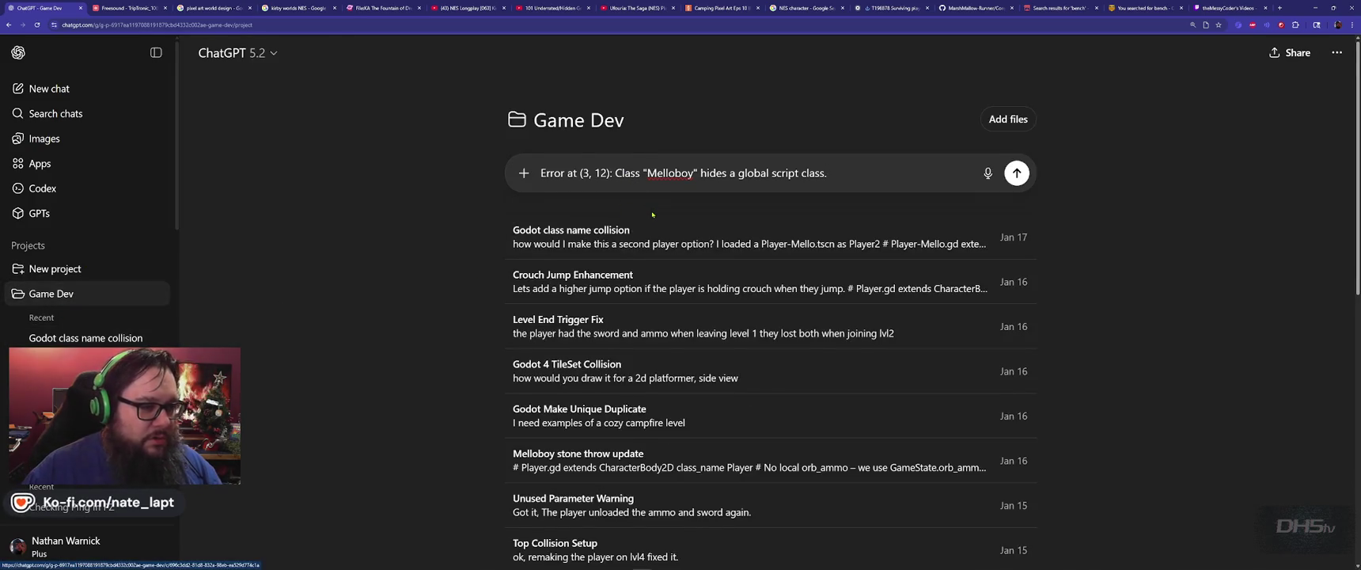
{"action": "key", "text": "alt+Tab"}
{"action": "key", "text": "ctrl+a"}
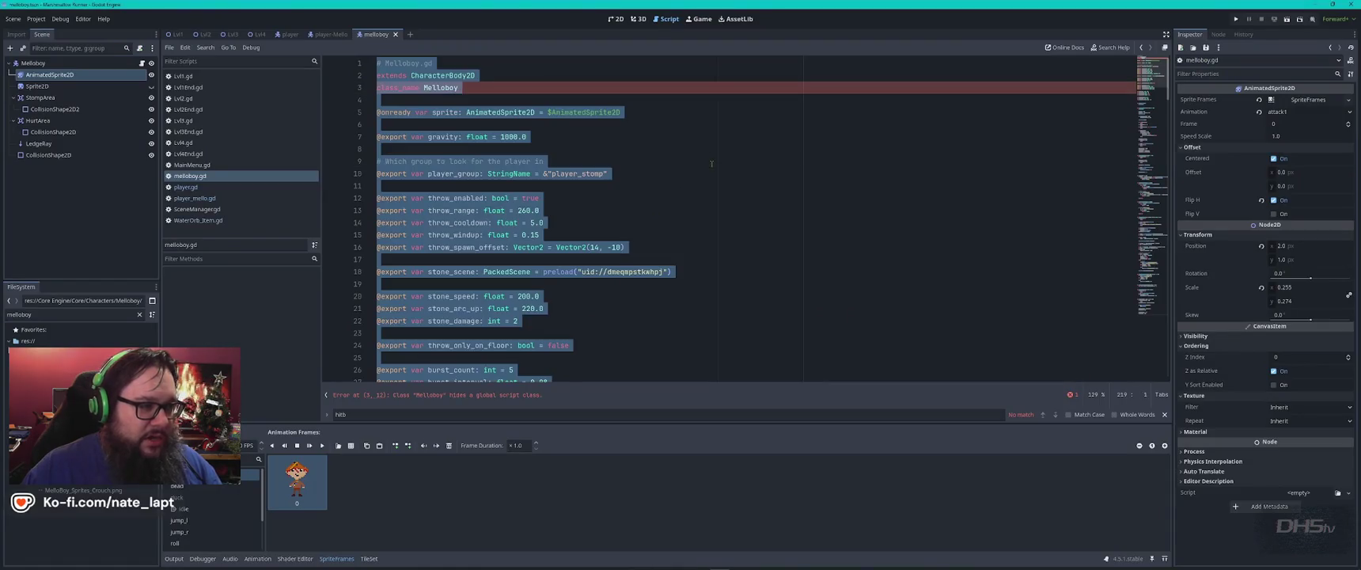
{"action": "key", "text": "alt+Tab"}
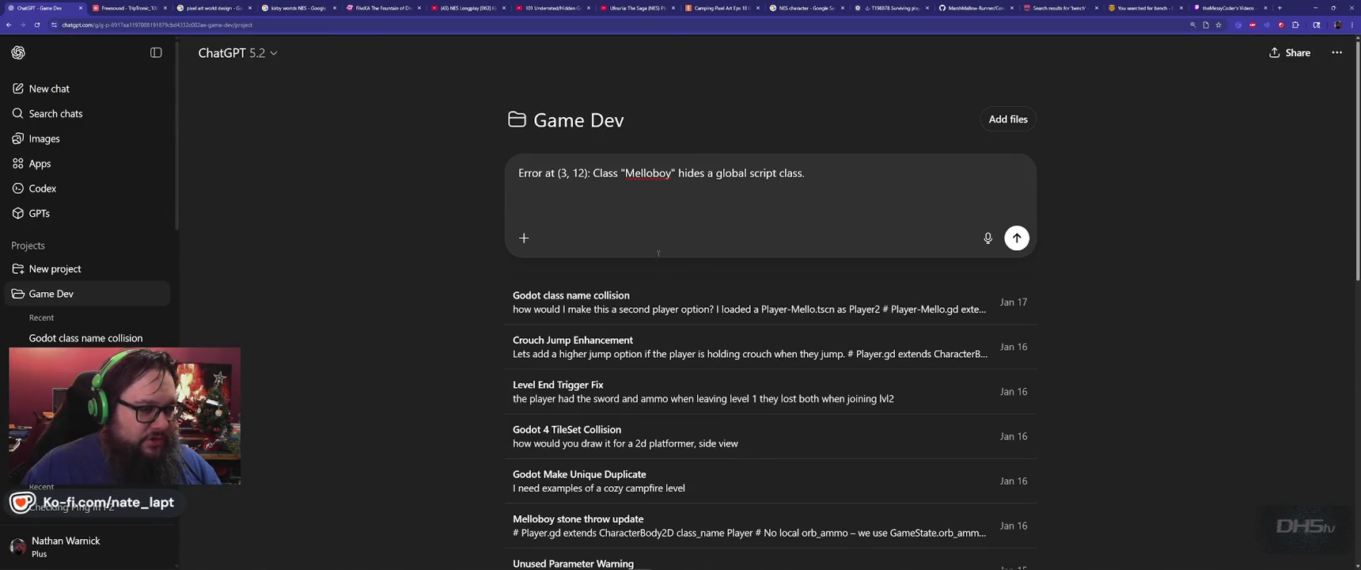
{"action": "key", "text": "ctrl+v"}
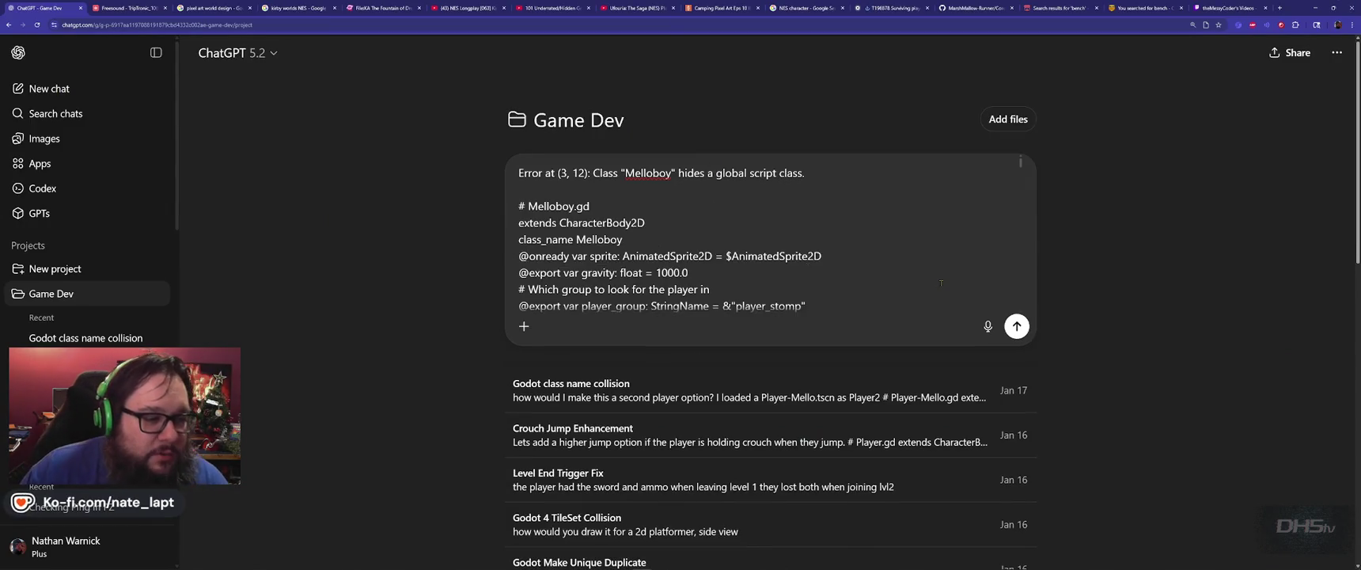
{"action": "left_click", "coordinate": [1016, 326]}
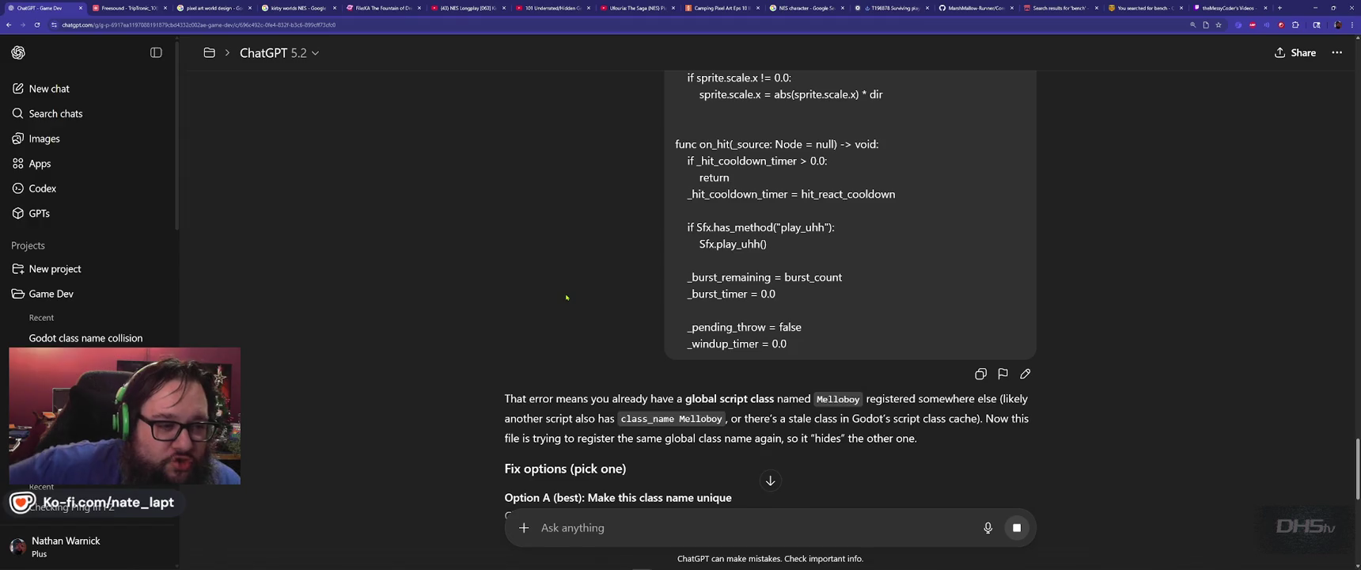
- Read ChatGPT's explanation of the duplicate Melloboy global class, then return to Godot
{"action": "scroll", "coordinate": [565, 289], "scroll_direction": "down", "scroll_amount": 3}
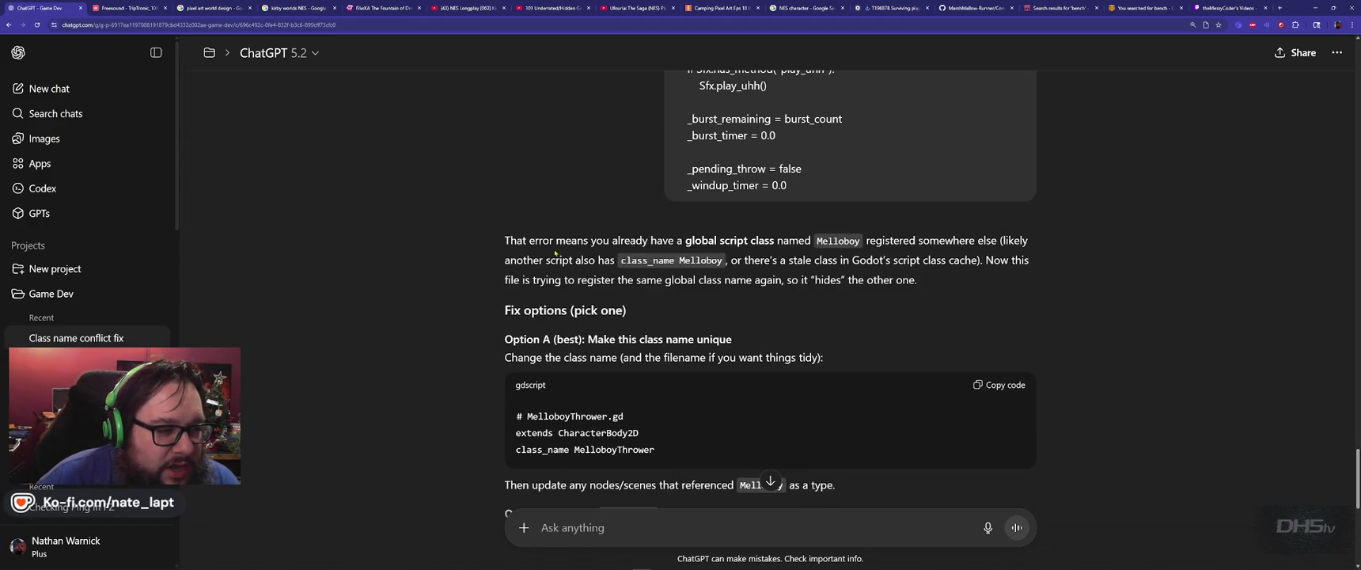
{"action": "double_click", "coordinate": [838, 241]}
{"action": "left_click", "coordinate": [927, 253]}
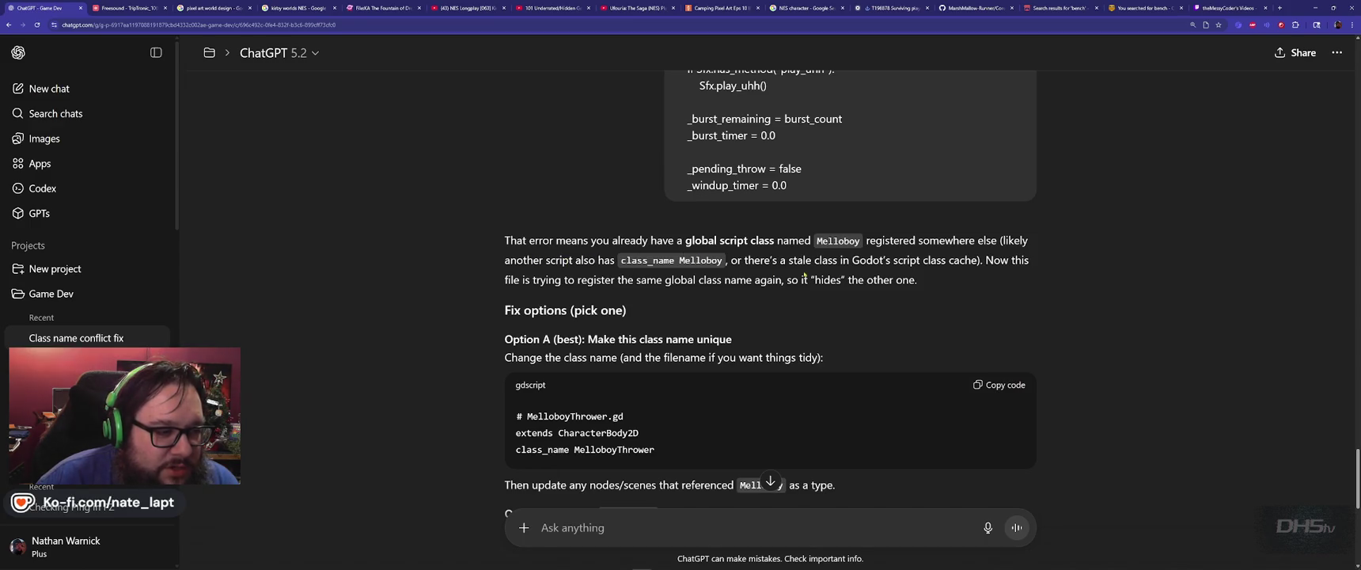
{"action": "key", "text": "alt+Tab"}
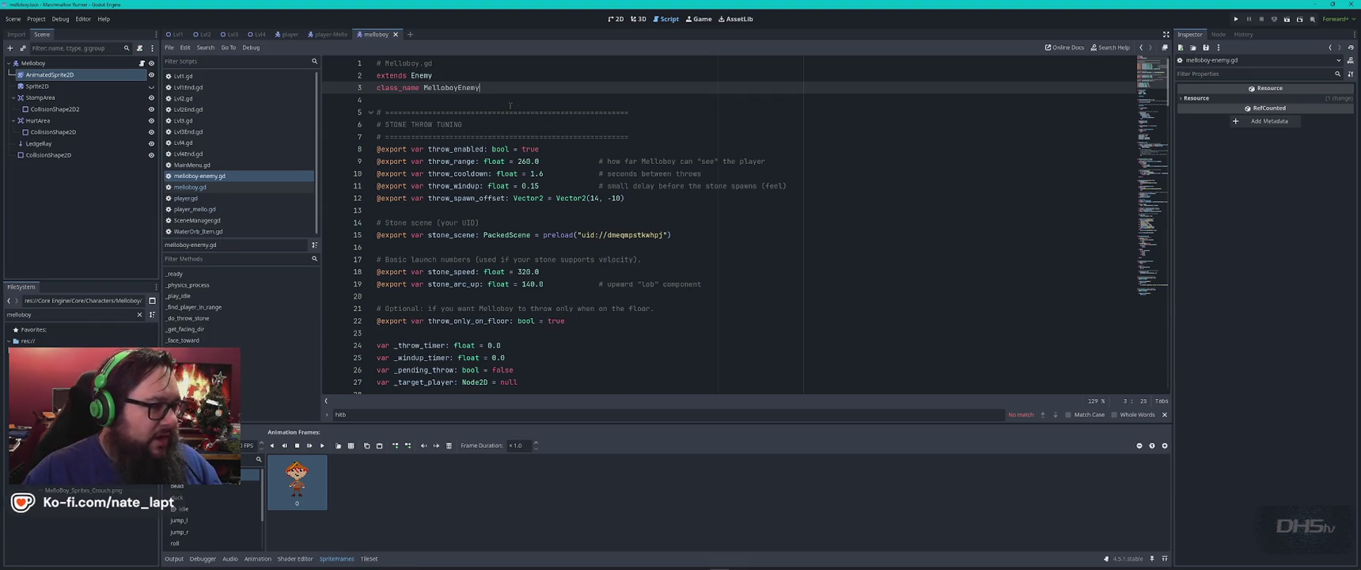
- Check line 2 of the player-Mello scene's script, then return to ChatGPT's reply
{"action": "left_click", "coordinate": [331, 34]}
{"action": "left_click", "coordinate": [496, 77]}
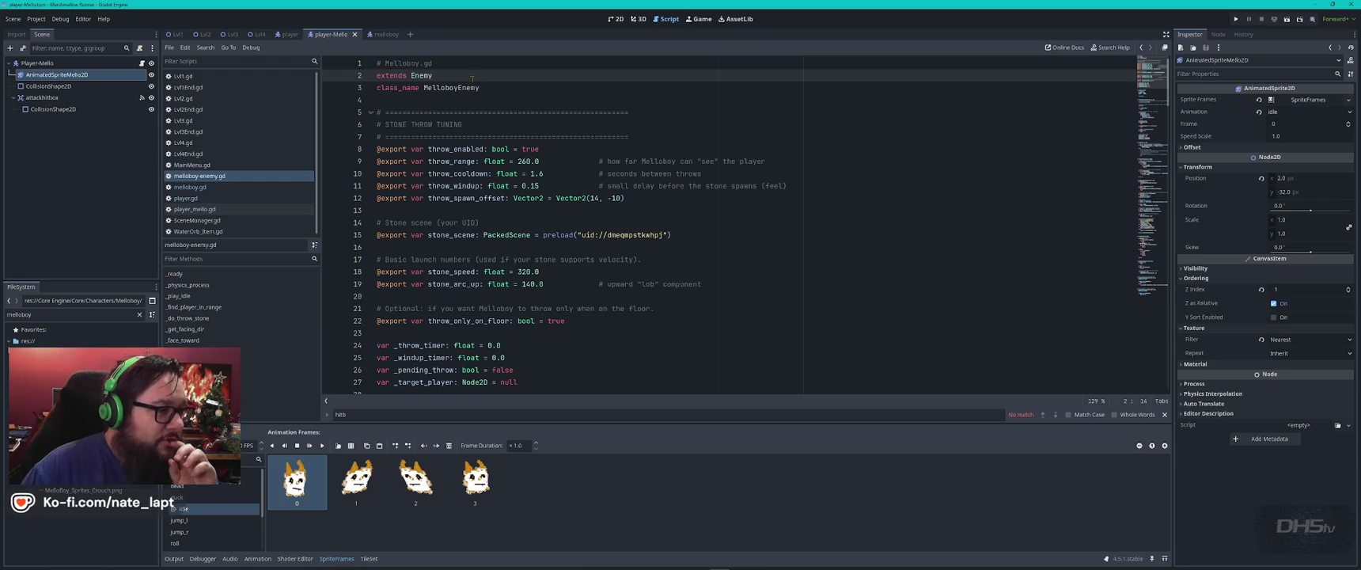
{"action": "key", "text": "alt+Tab"}
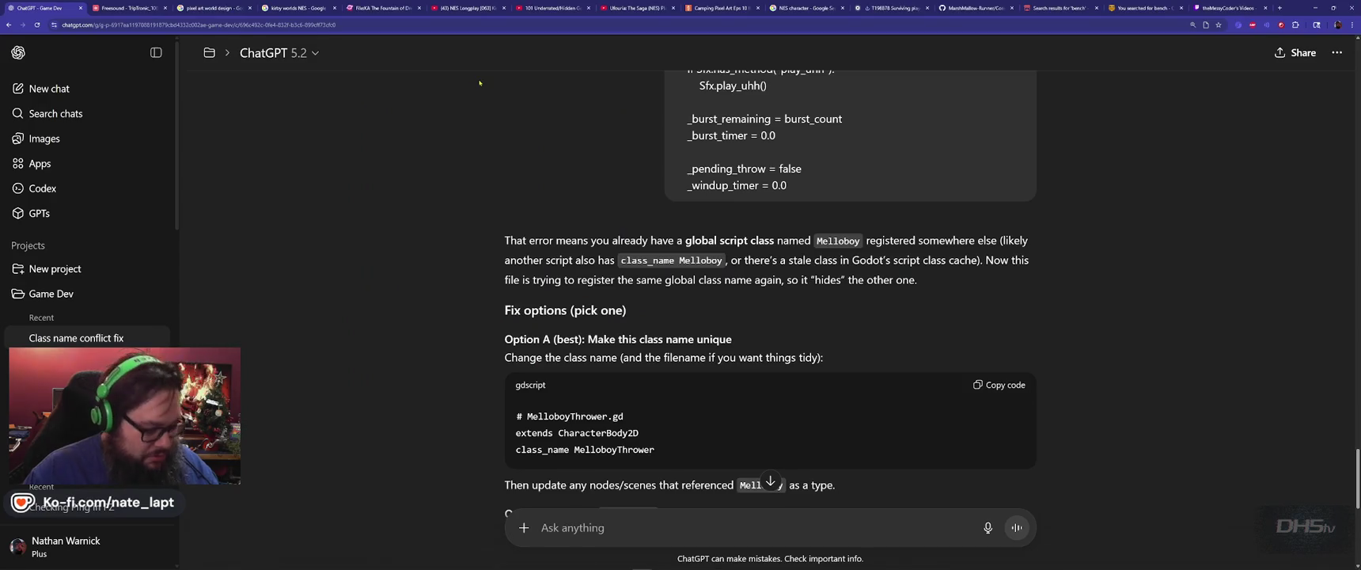
- Start a reply: 'ok, I found it in an unused script.' plus a second line
{"action": "scroll", "coordinate": [710, 282], "scroll_direction": "down", "scroll_amount": 5}
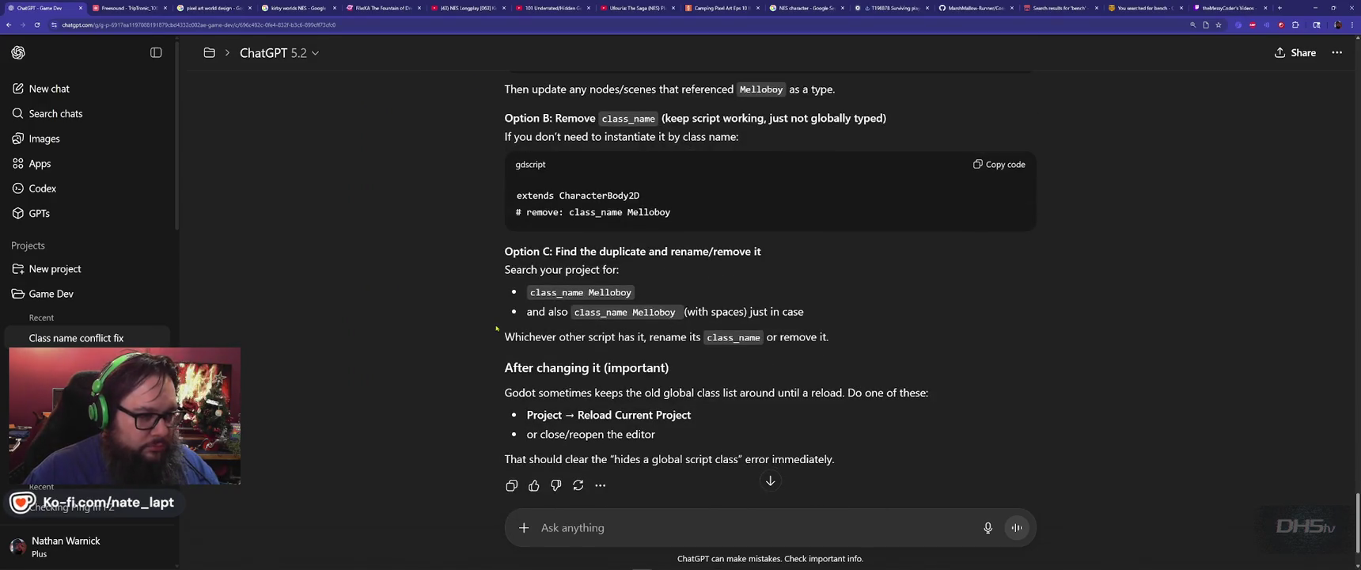
{"action": "scroll", "coordinate": [496, 328], "scroll_direction": "down", "scroll_amount": 2}
{"action": "left_click", "coordinate": [663, 535]}
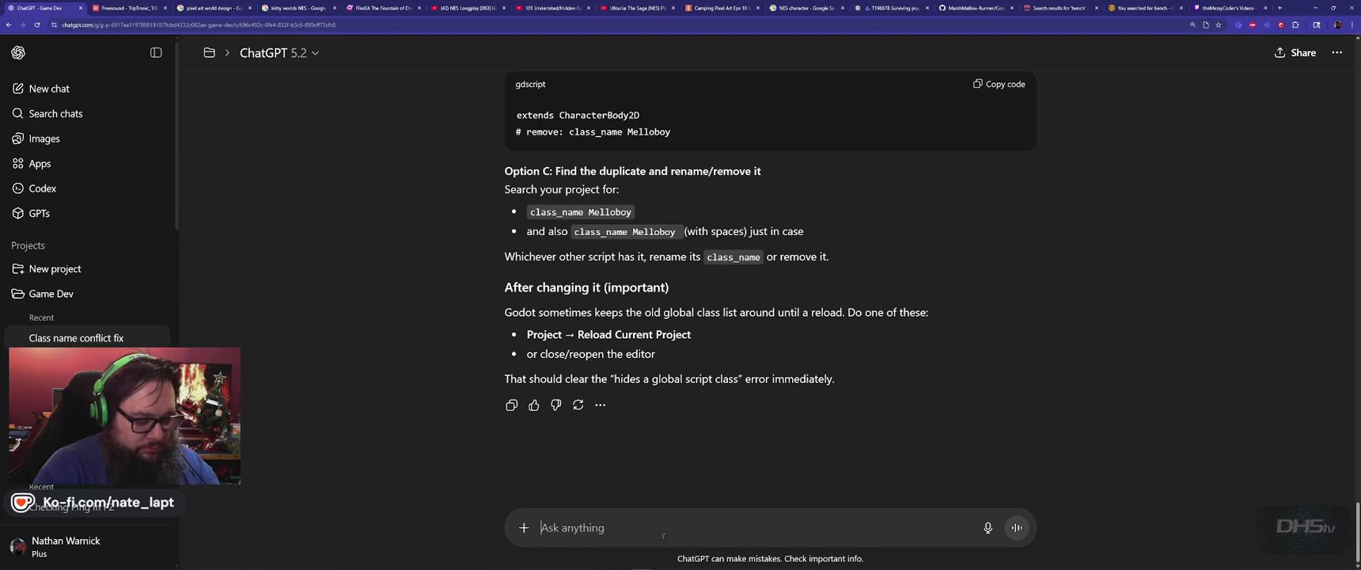
{"action": "type", "text": "ok, I found i"}
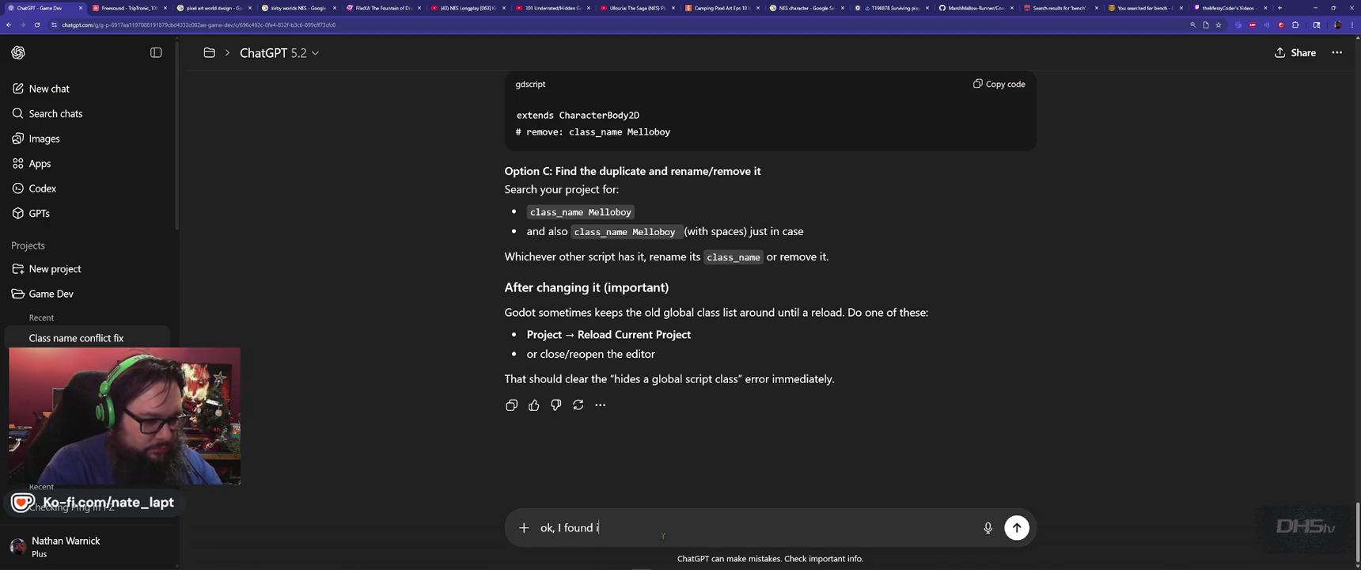
{"action": "type", "text": "t in an unused script."}
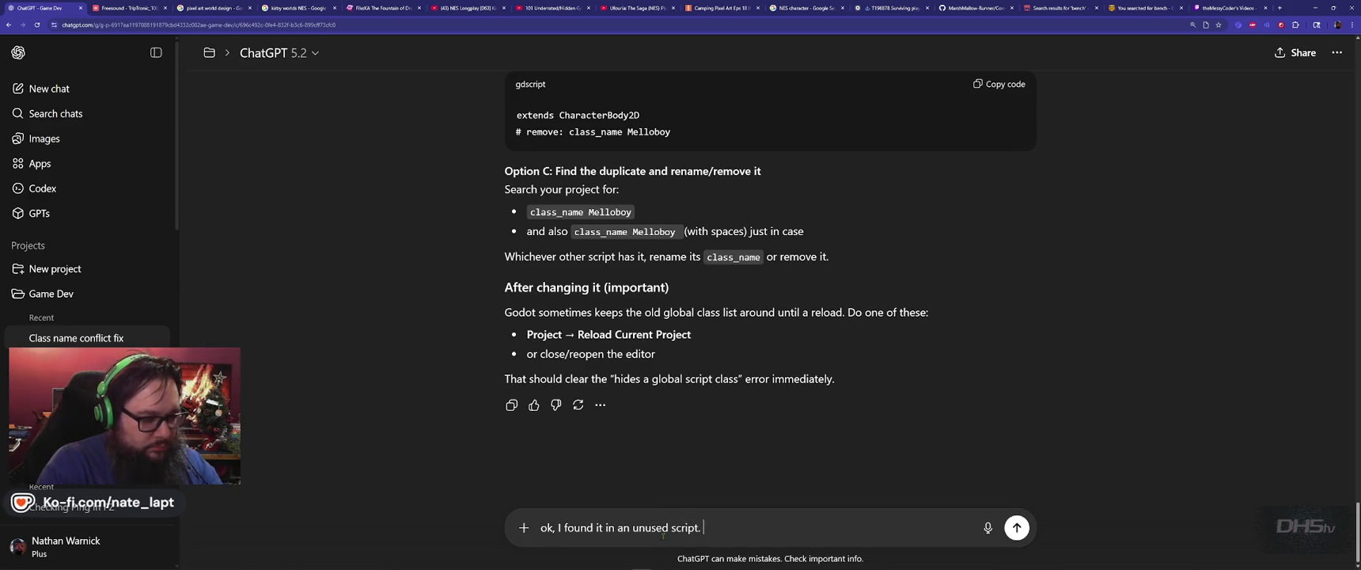
{"action": "key", "text": "shift+Return"}
{"action": "type", "text": "I see"}
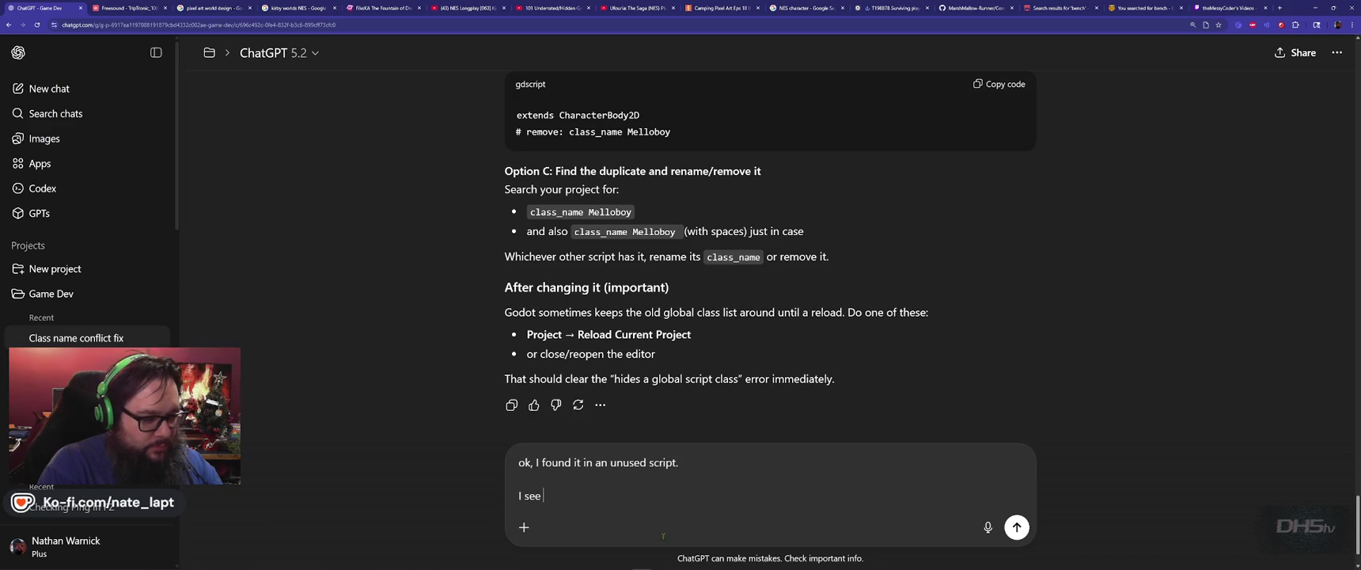
{"action": "type", "text": "we still ha"}
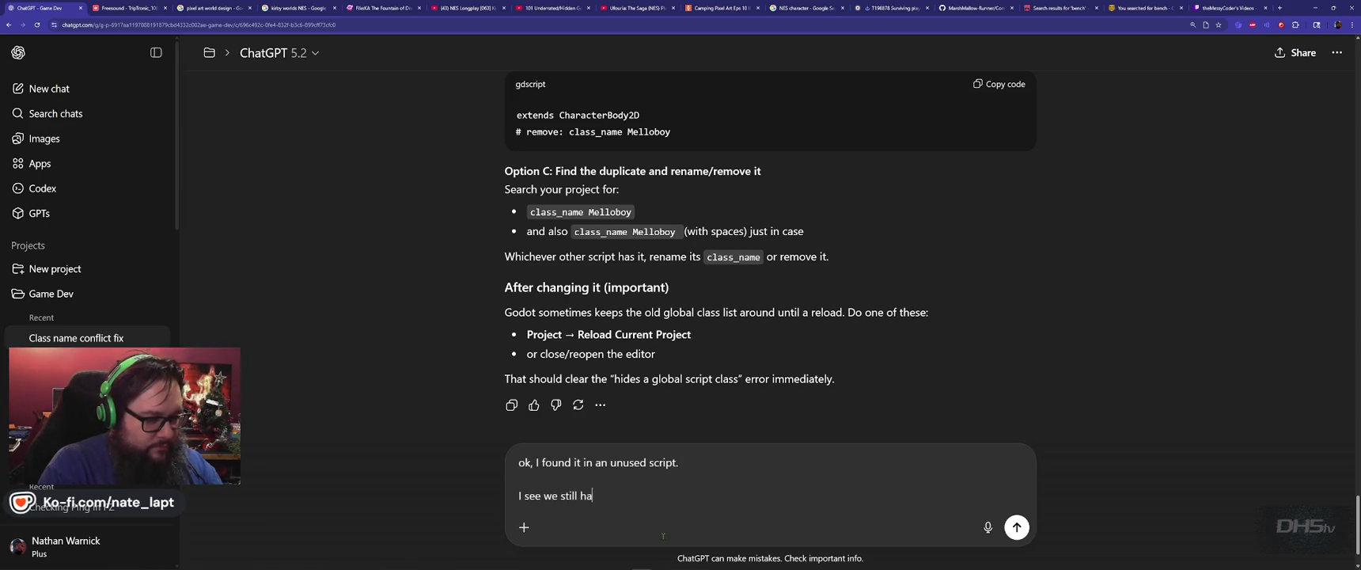
{"action": "type", "text": "he clas_name"}
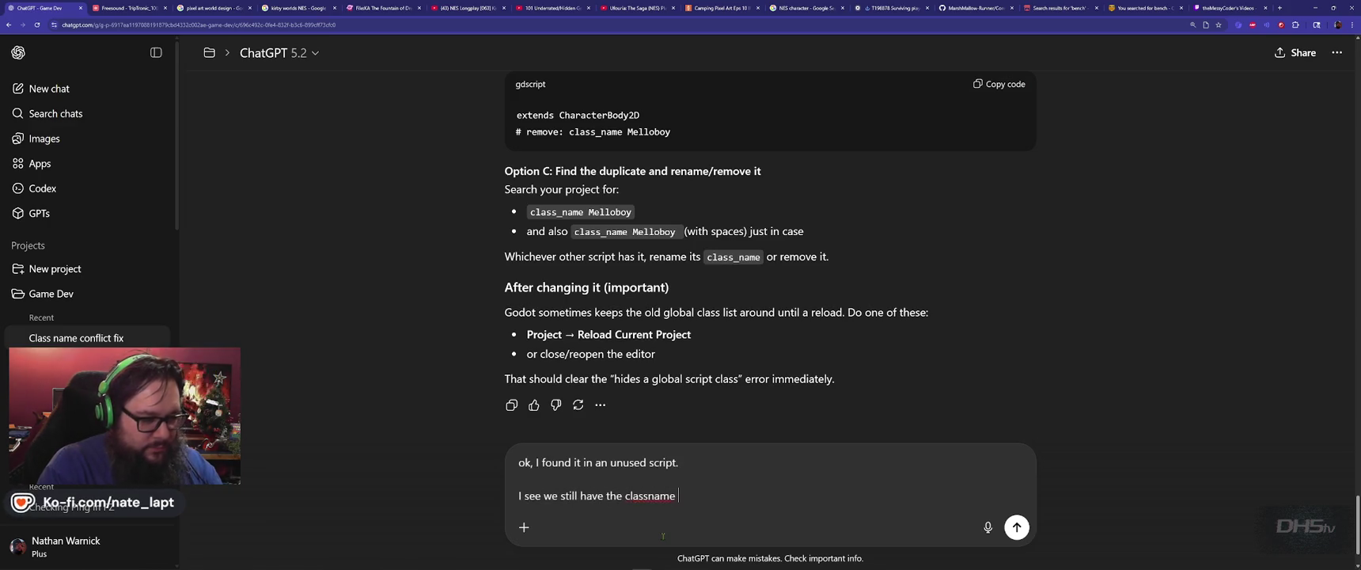
- Finish the second line as 'we still have "Extends enemy' and add two blank lines
{"action": "key", "text": "alt+Tab"}
{"action": "key", "text": "alt+Tab"}
{"action": "key", "text": "ctrl+shift+Left"}
{"action": "key", "text": "ctrl+shift+Left"}
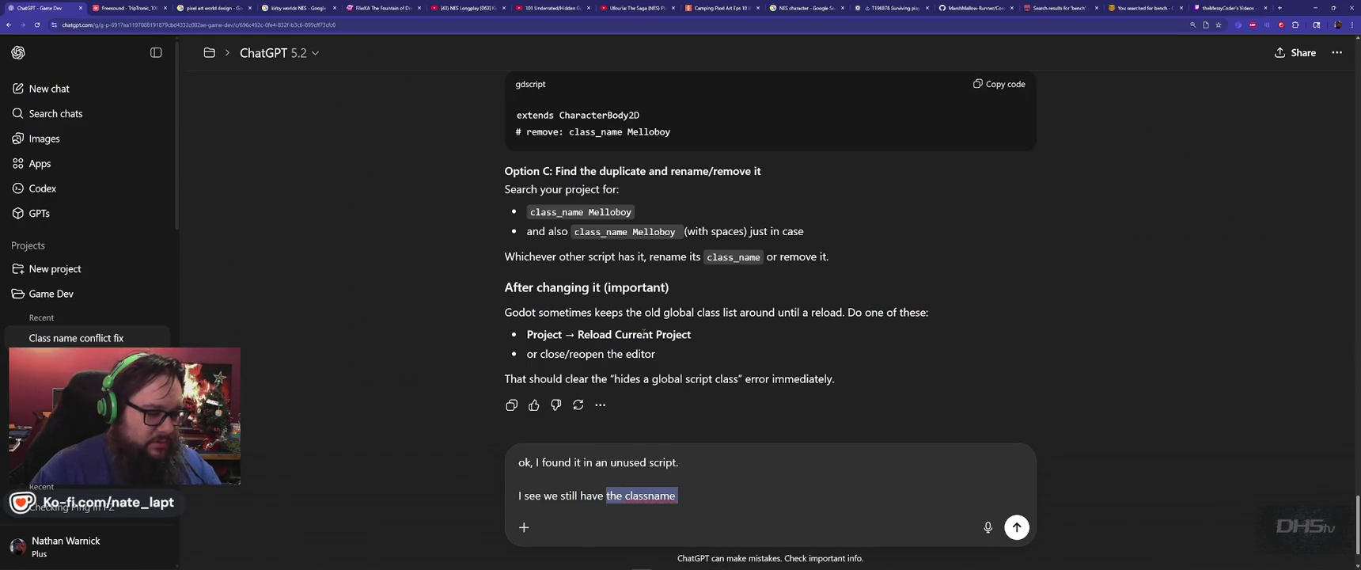
{"action": "type", "text": "\"Extends enemy"}
{"action": "key", "text": "shift+Return"}
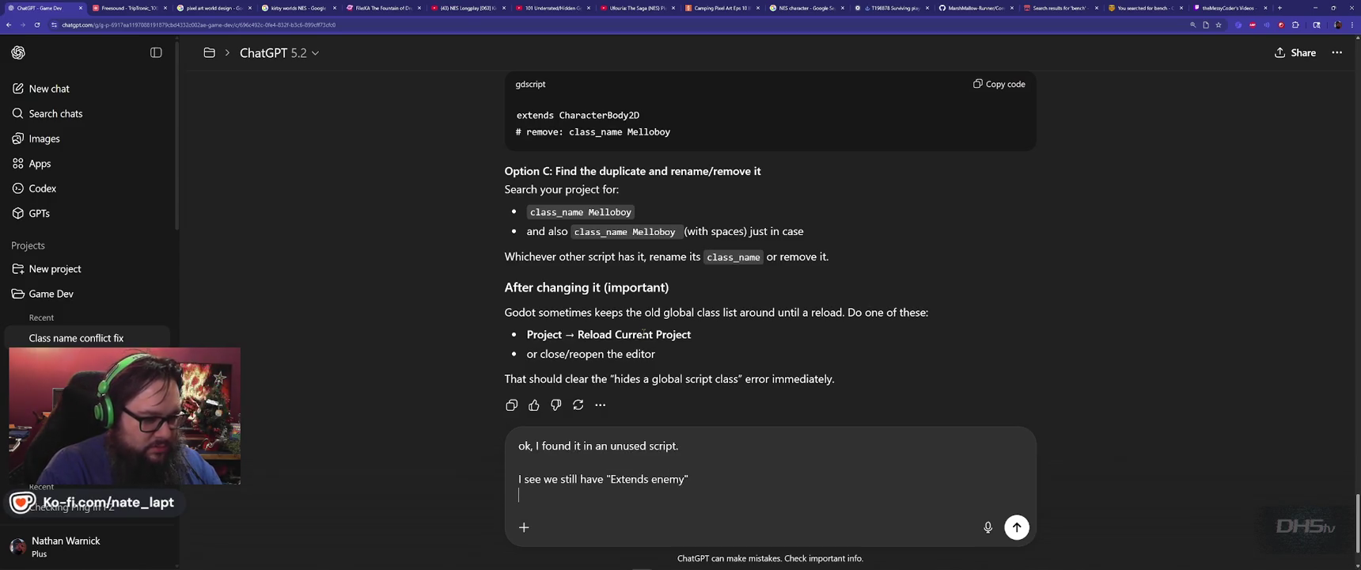
{"action": "key", "text": "shift+Return"}
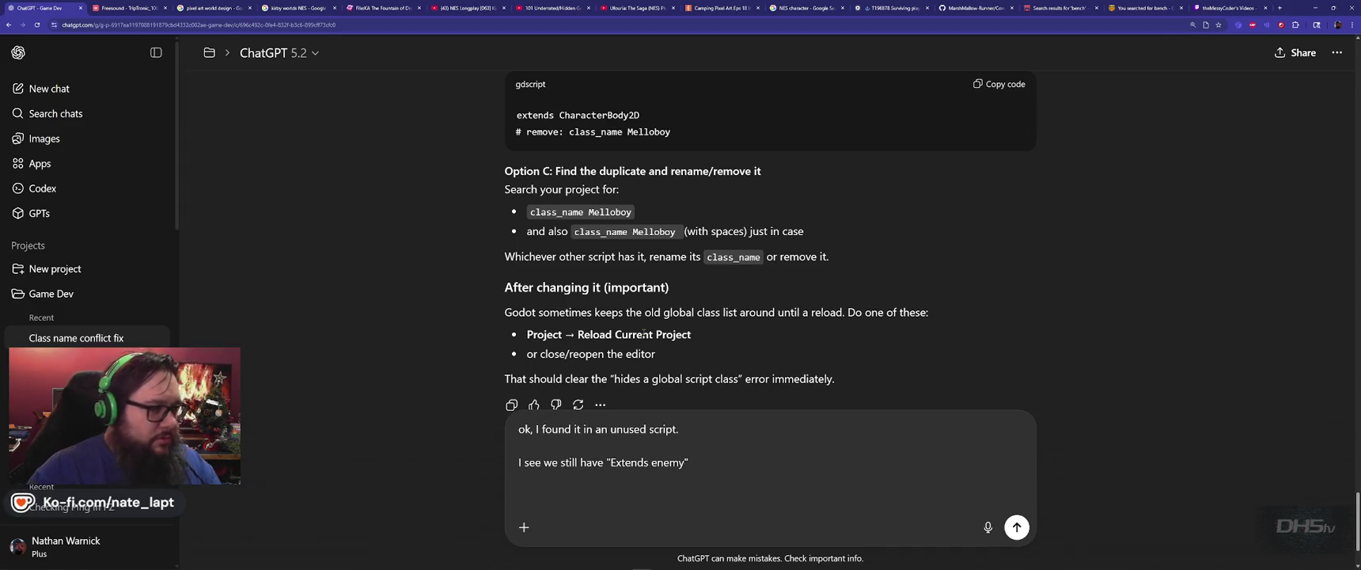
{"action": "key", "text": "alt+Tab"}
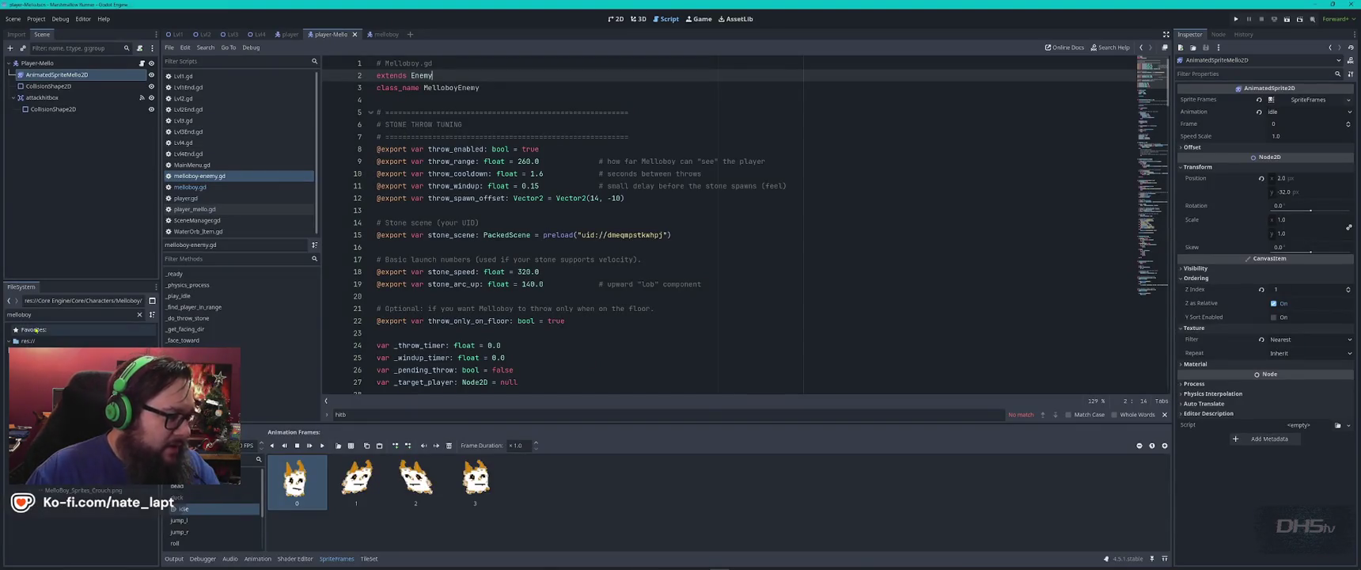
- Filter for 'ene', open enemies.gd, review its class_name Enemy line and copy the whole script
{"action": "double_click", "coordinate": [57, 315]}
{"action": "type", "text": "ene"}
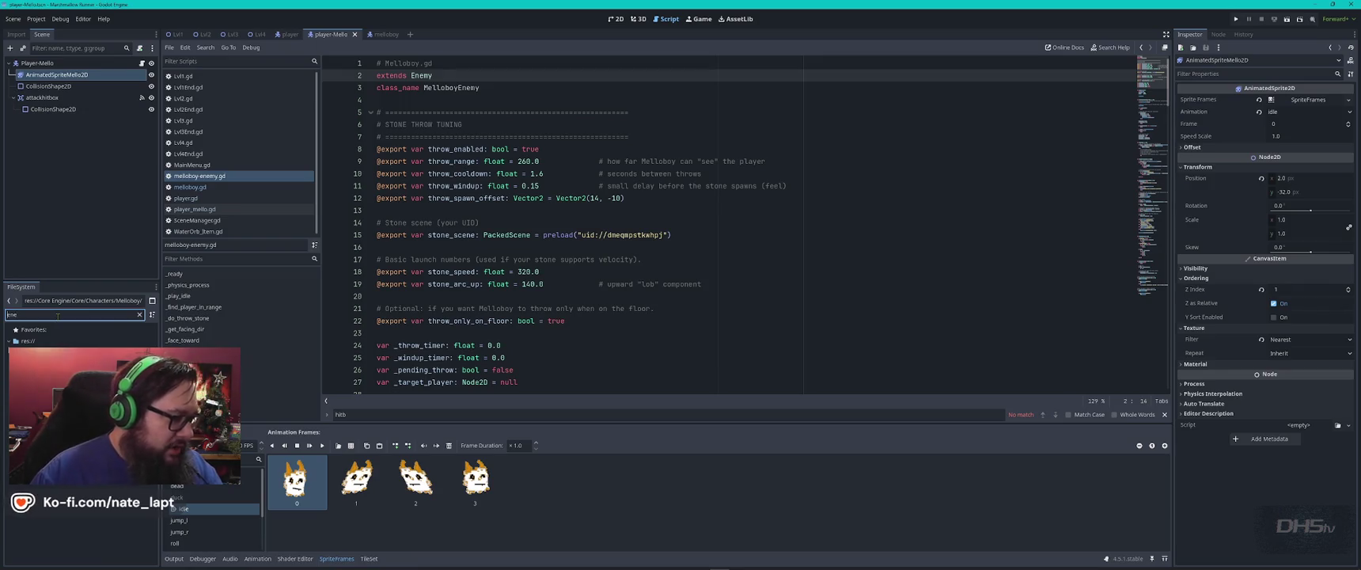
{"action": "double_click", "coordinate": [59, 395]}
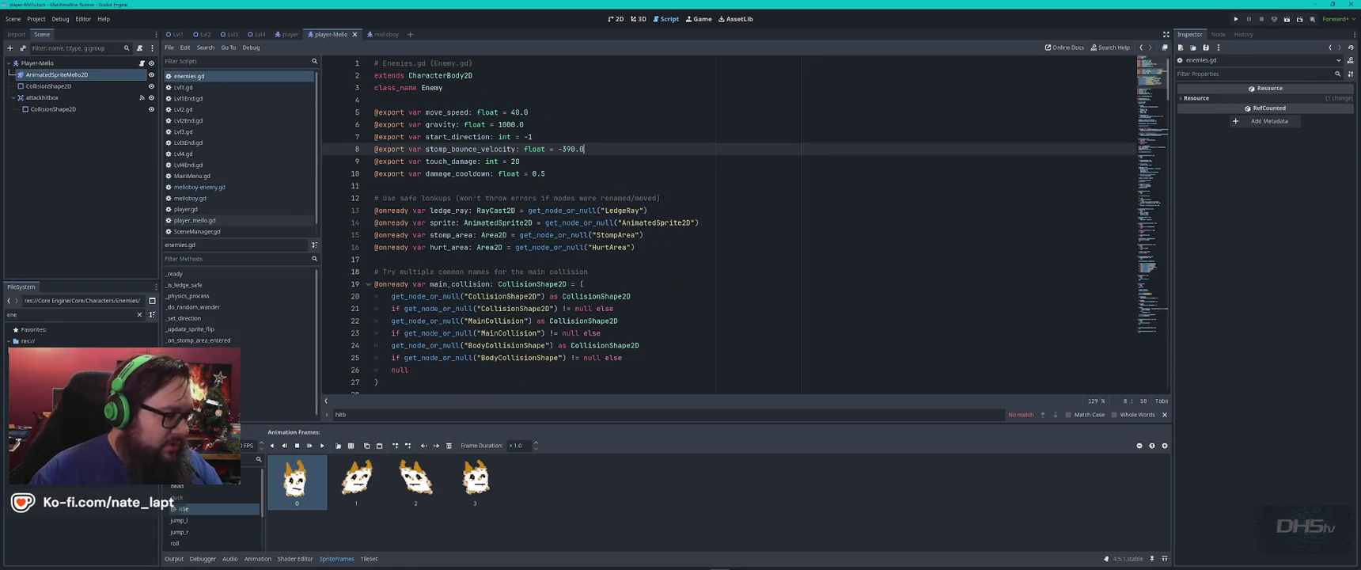
{"action": "left_click", "coordinate": [448, 92]}
{"action": "scroll", "coordinate": [523, 124], "scroll_direction": "down", "scroll_amount": 4}
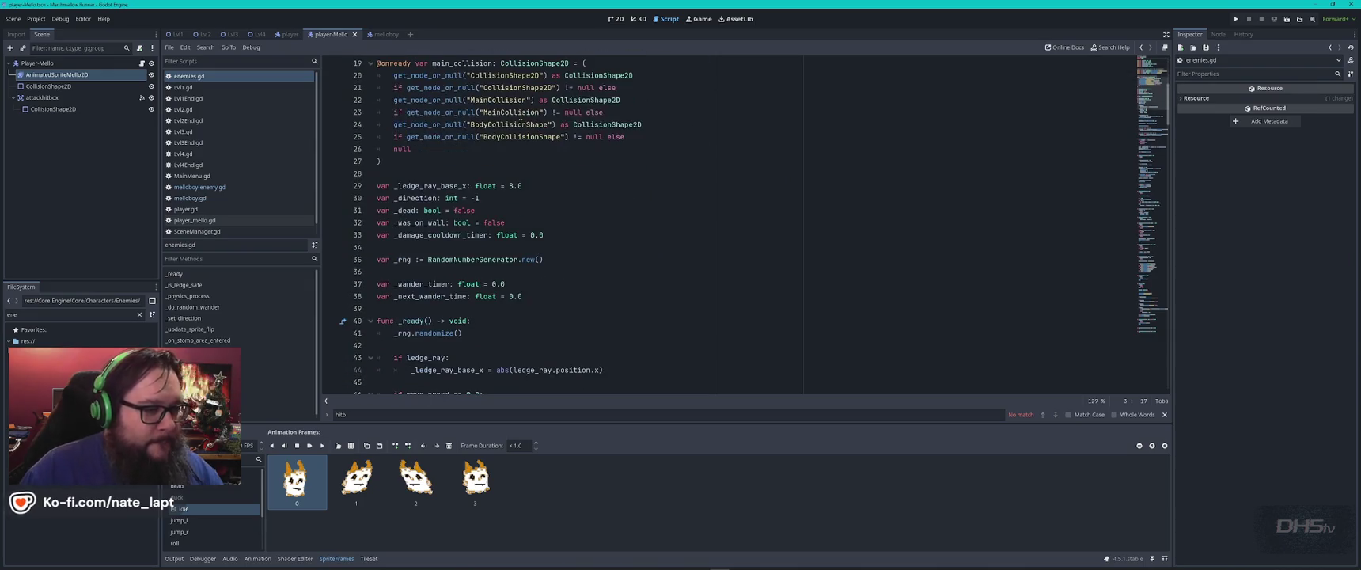
{"action": "scroll", "coordinate": [520, 124], "scroll_direction": "up", "scroll_amount": 4}
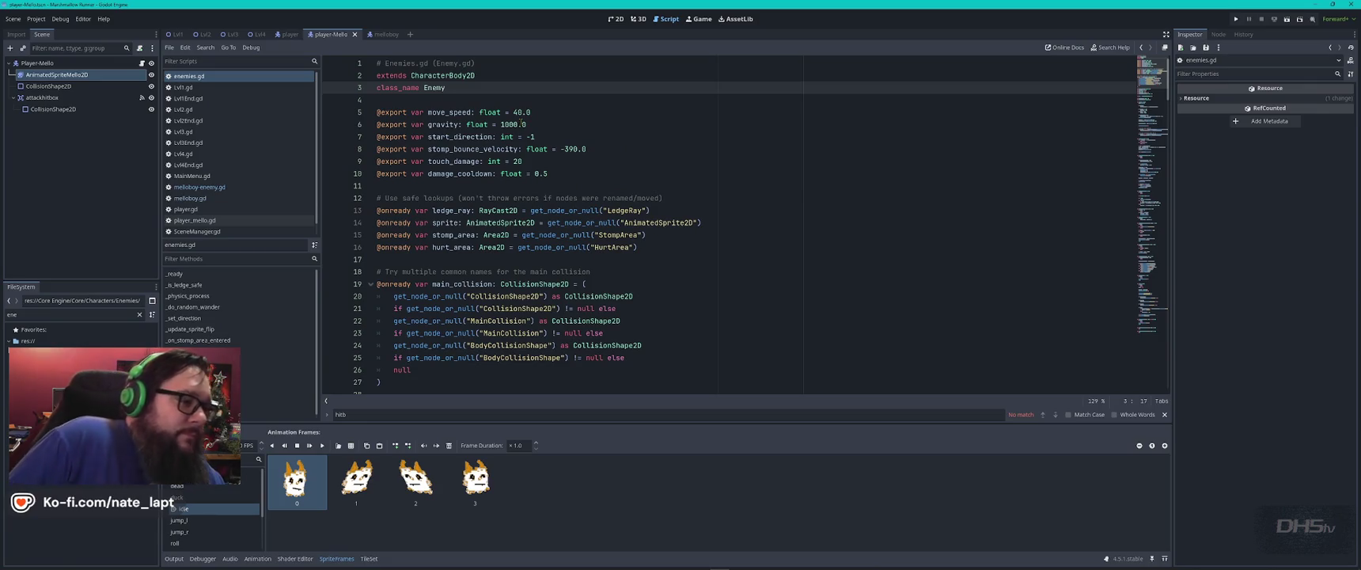
{"action": "key", "text": "ctrl+a"}
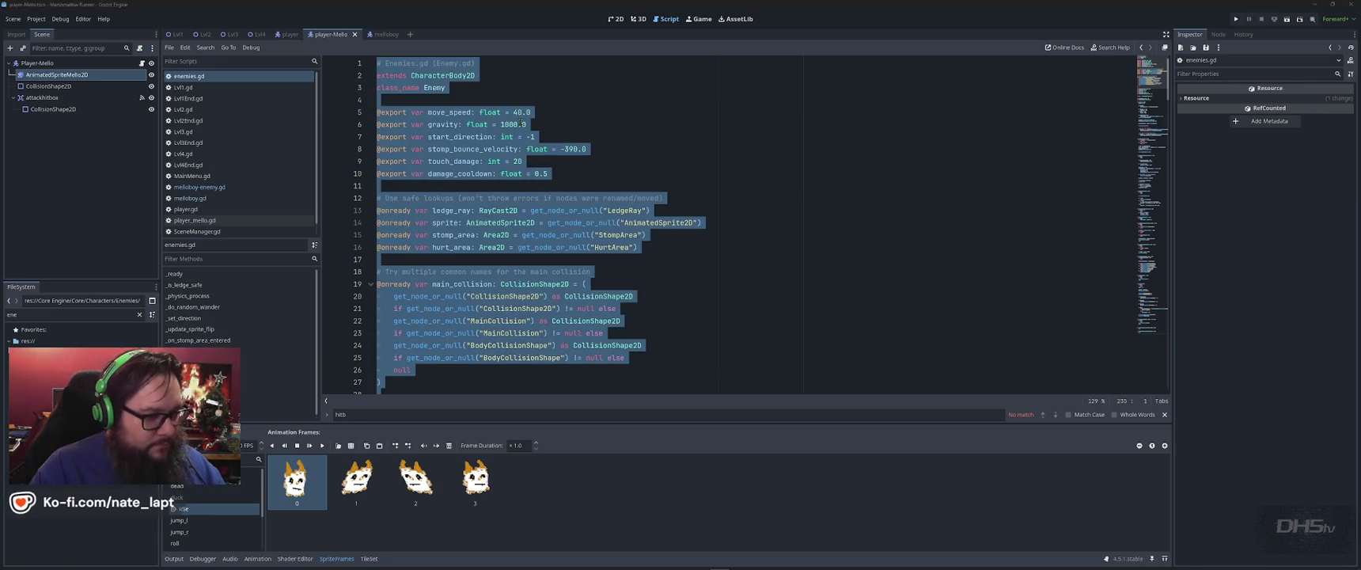
{"action": "key", "text": "alt+Tab"}
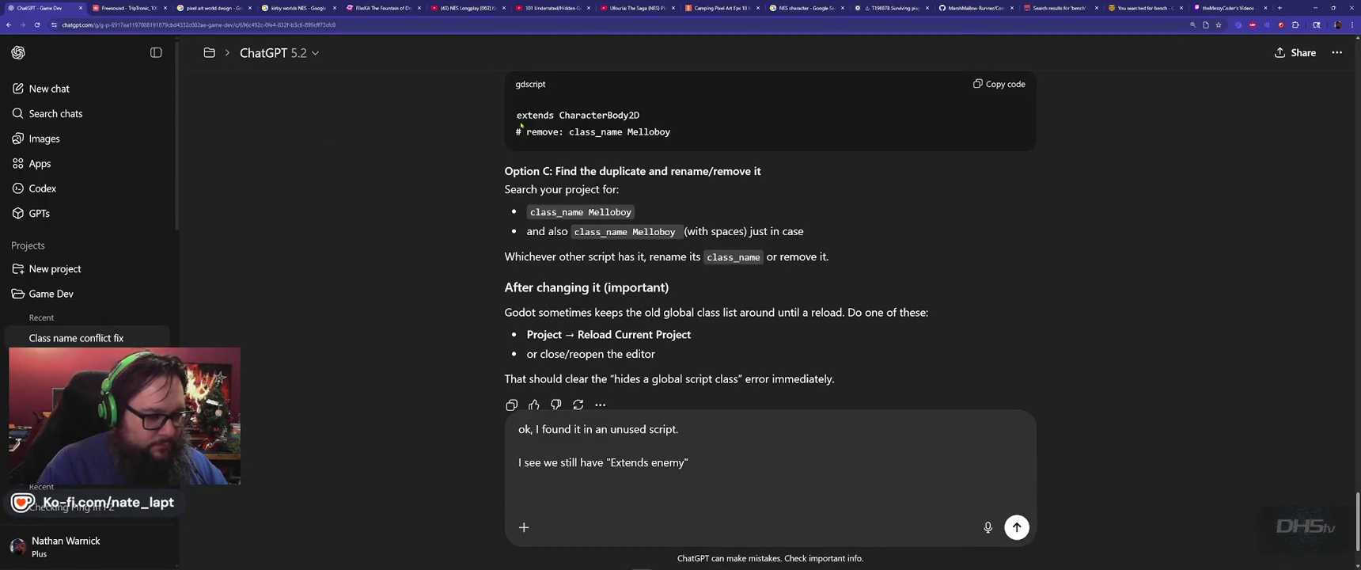
- Capitalize 'Enemy' in the draft and add a line requesting a friendly NPC class
{"action": "double_click", "coordinate": [655, 462]}
{"action": "type", "text": "Enemy"}
{"action": "key", "text": "Down"}
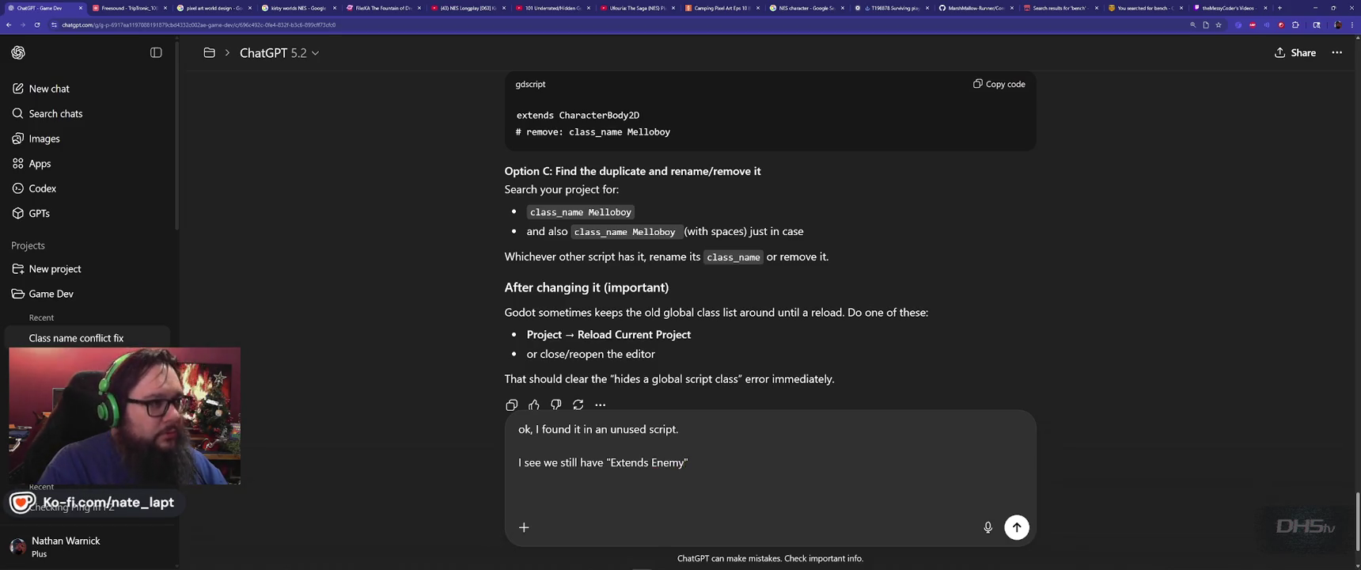
{"action": "type", "text": "Lets make an NPC"}
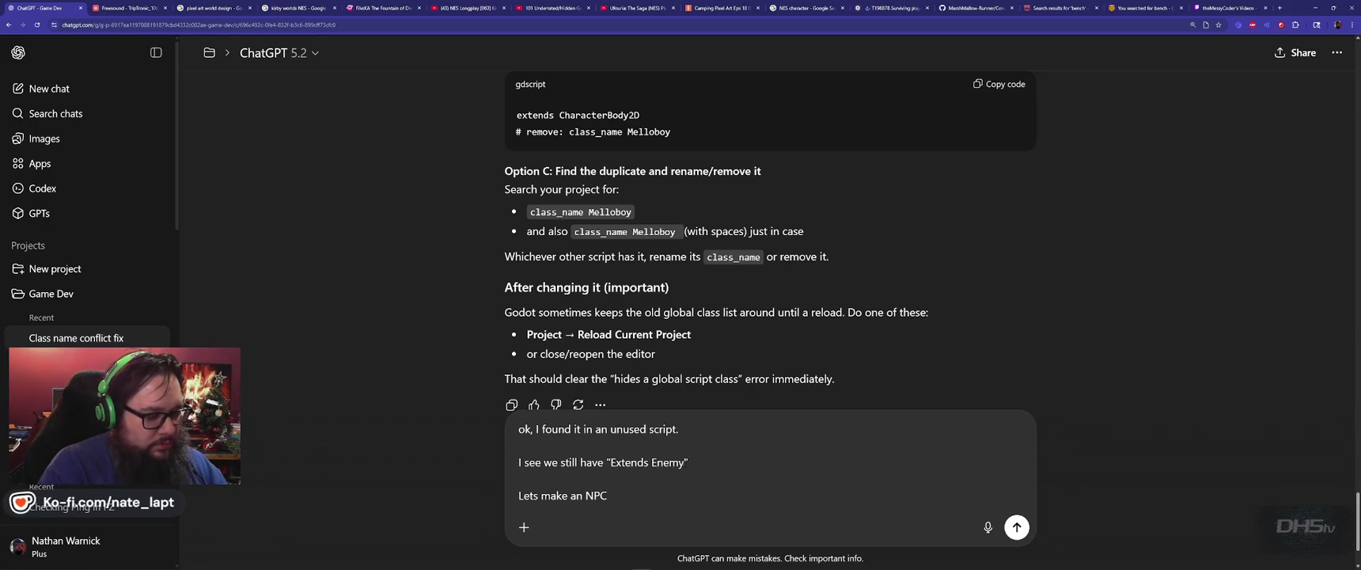
{"action": "key", "text": "alt+Tab"}
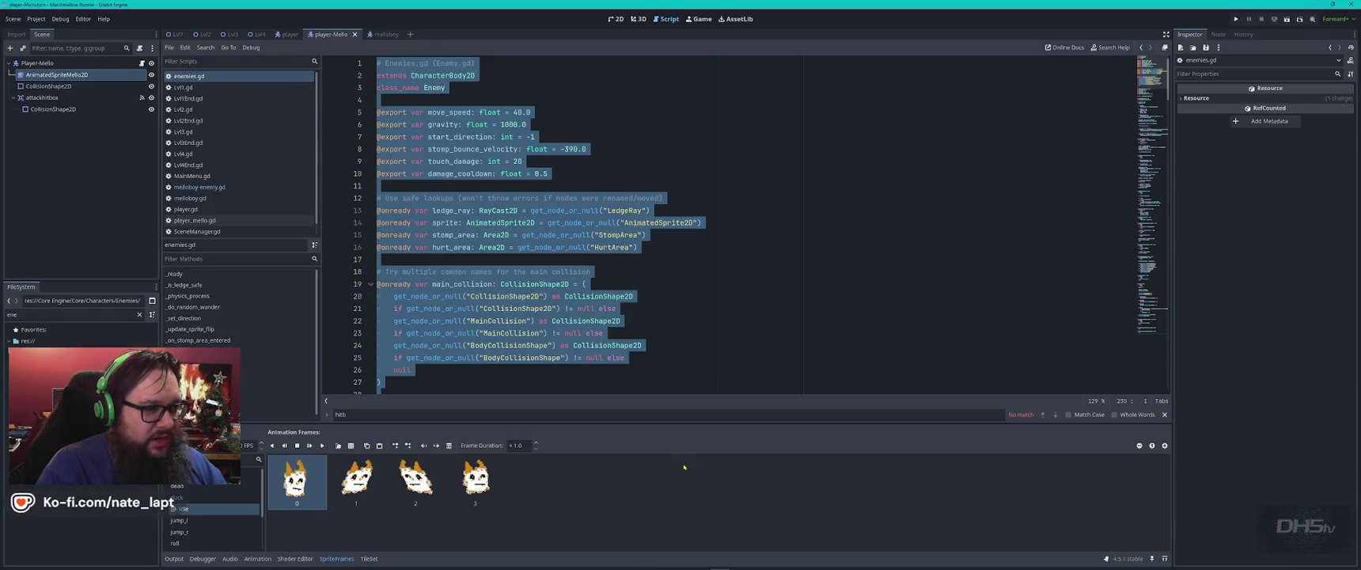
{"action": "key", "text": "alt+Tab"}
{"action": "type", "text": "class that i"}
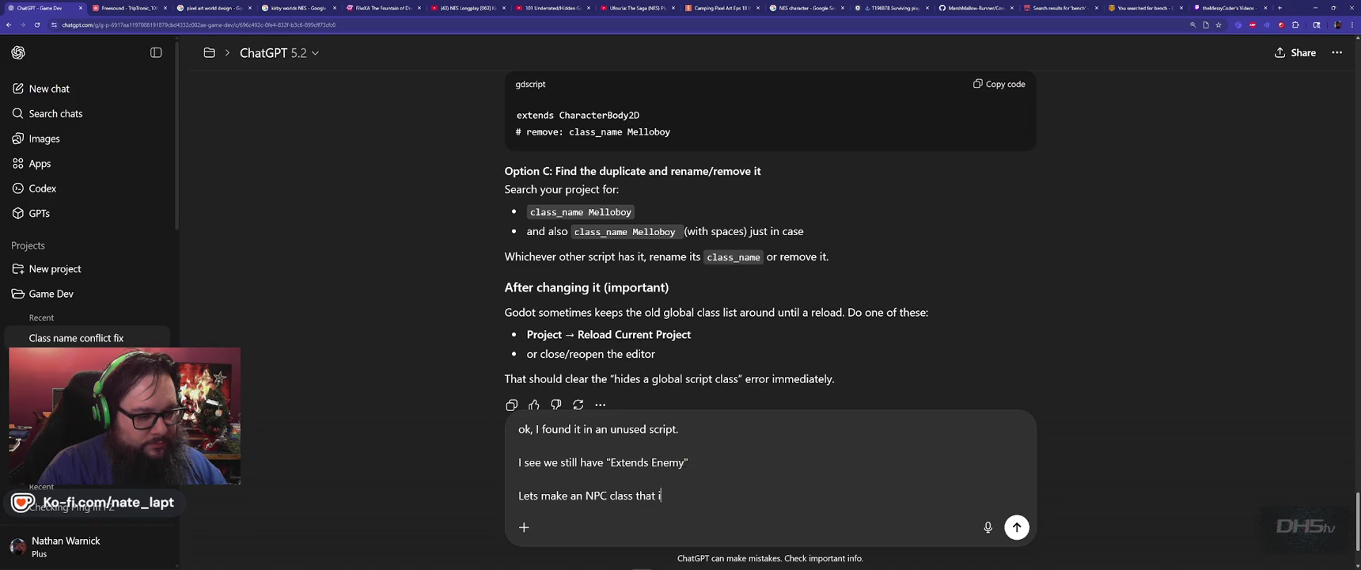
{"action": "key", "text": "BackSpace"}
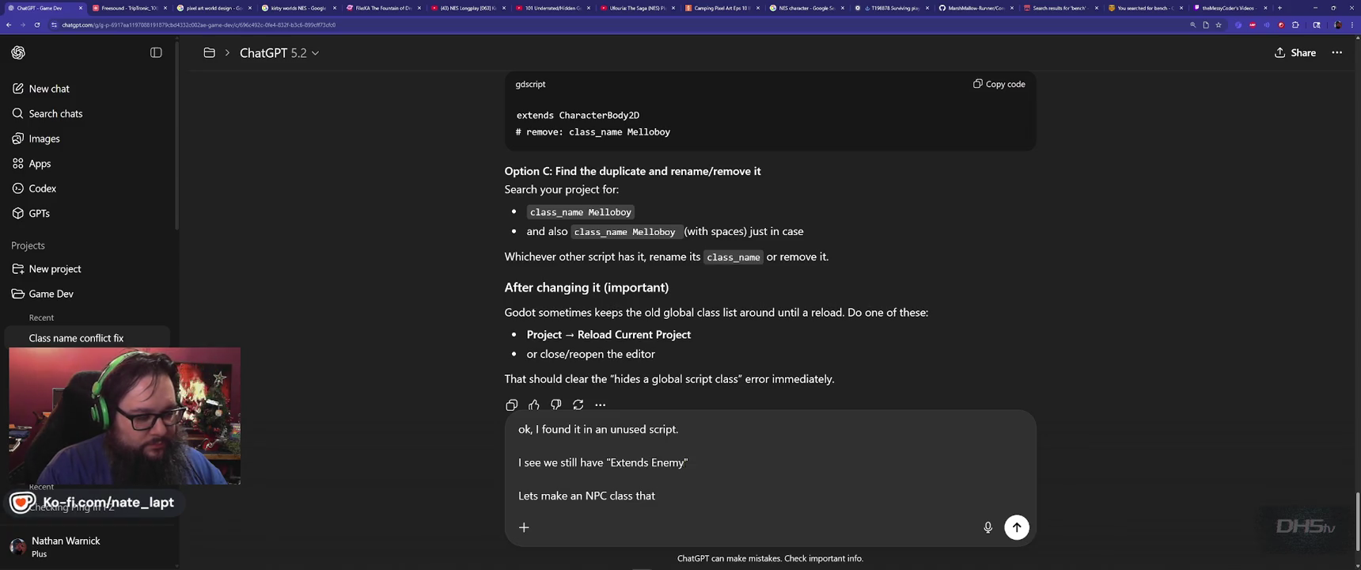
{"action": "type", "text": " is friendly."}
- Add a line noting Melloboy throws stones and the NPC itself isn't an enemy
{"action": "key", "text": "shift+Return"}
{"action": "type", "text": "Though"}
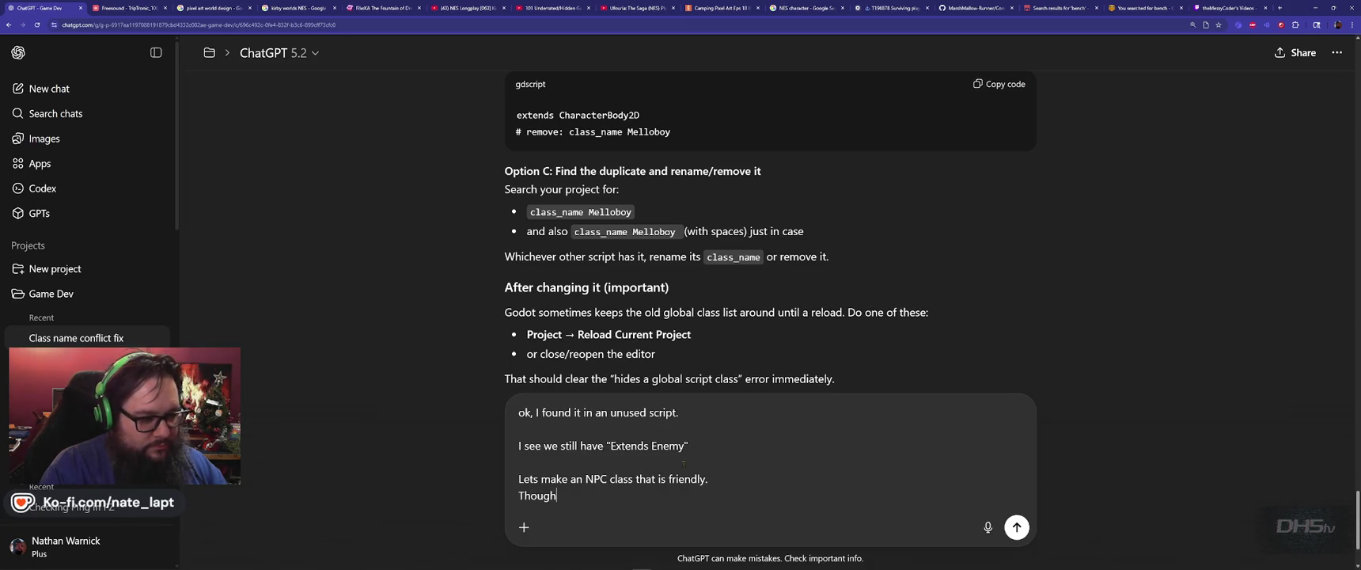
{"action": "type", "text": " if you recall, we have Mel"}
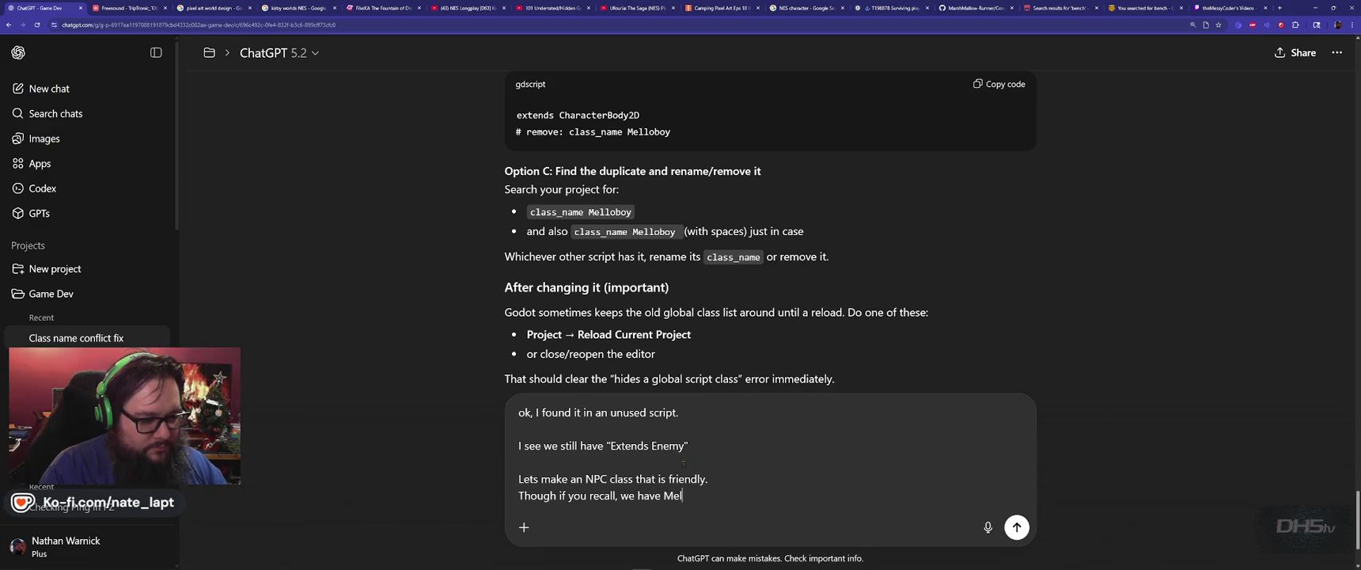
{"action": "type", "text": "loboy thor"}
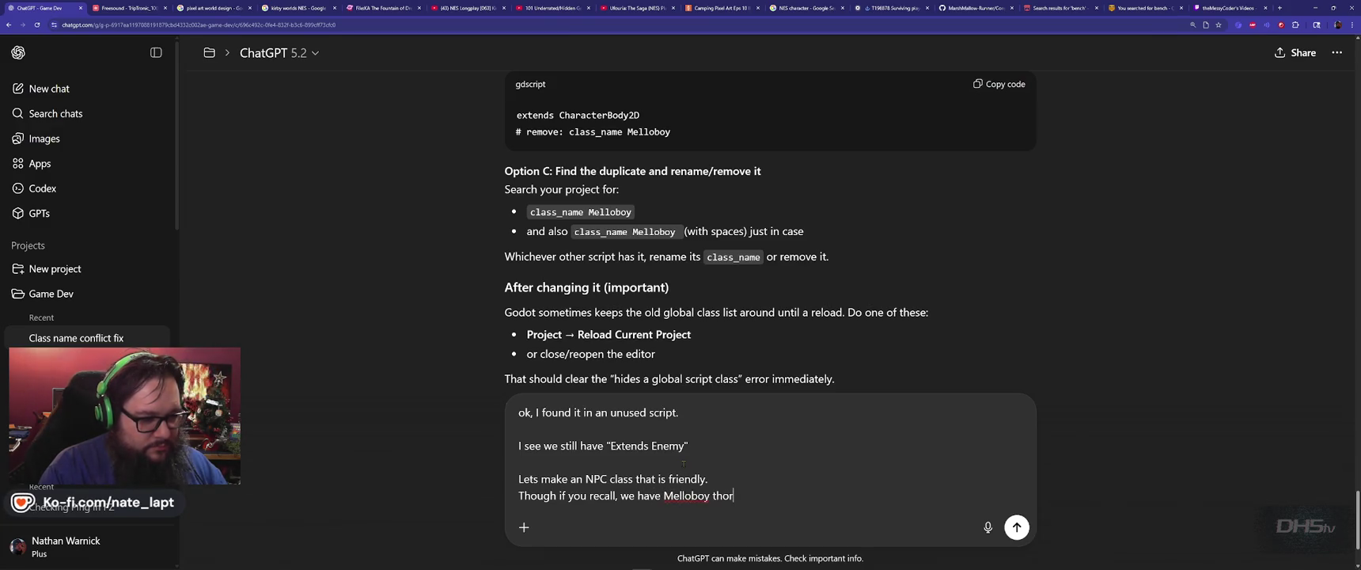
{"action": "key", "text": "BackSpace"}
{"action": "key", "text": "BackSpace"}
{"action": "type", "text": "rowing rocks"}
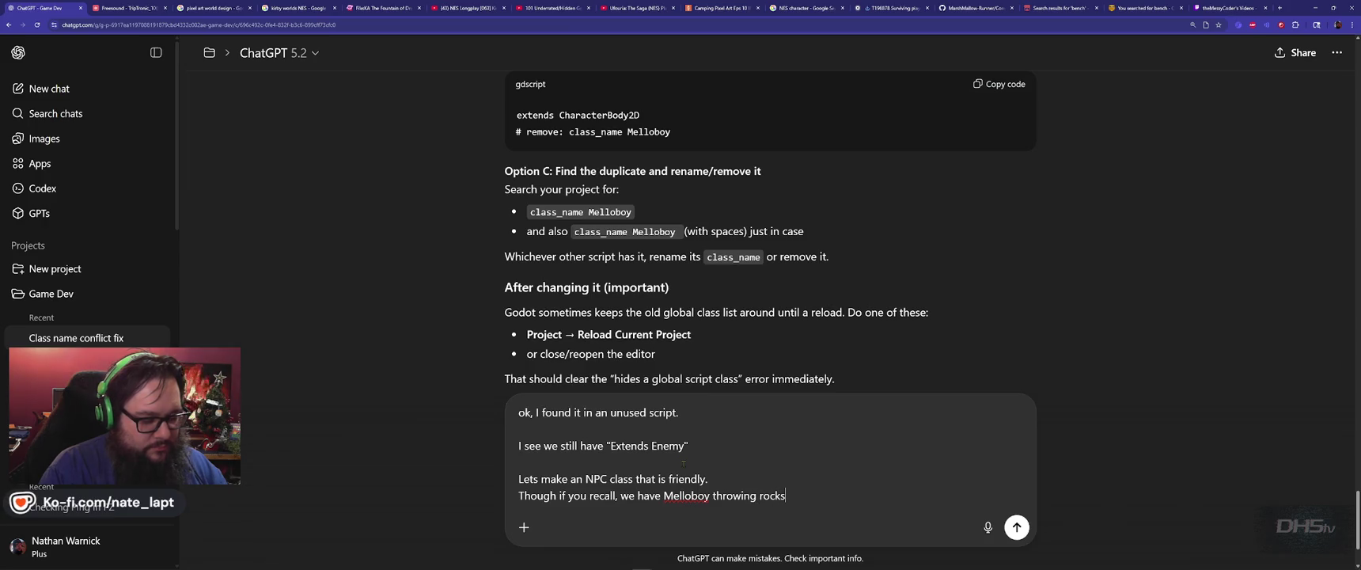
{"action": "type", "text": ",The NPC itself isn't "}
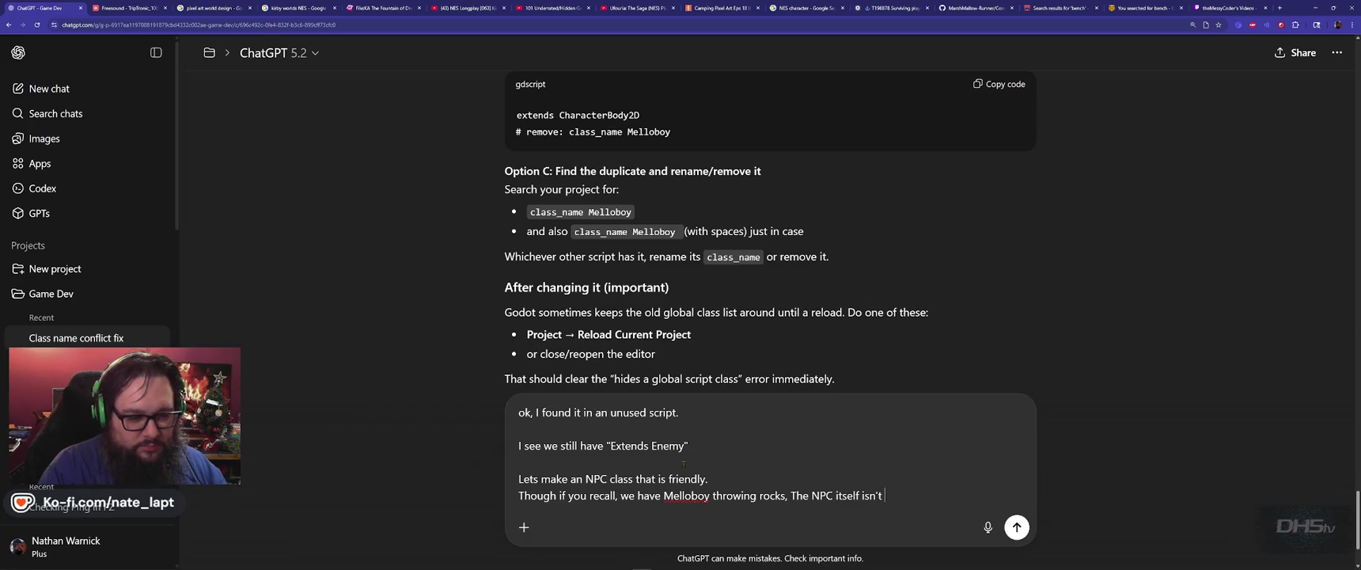
{"action": "type", "text": "n enemy, but the stone"}
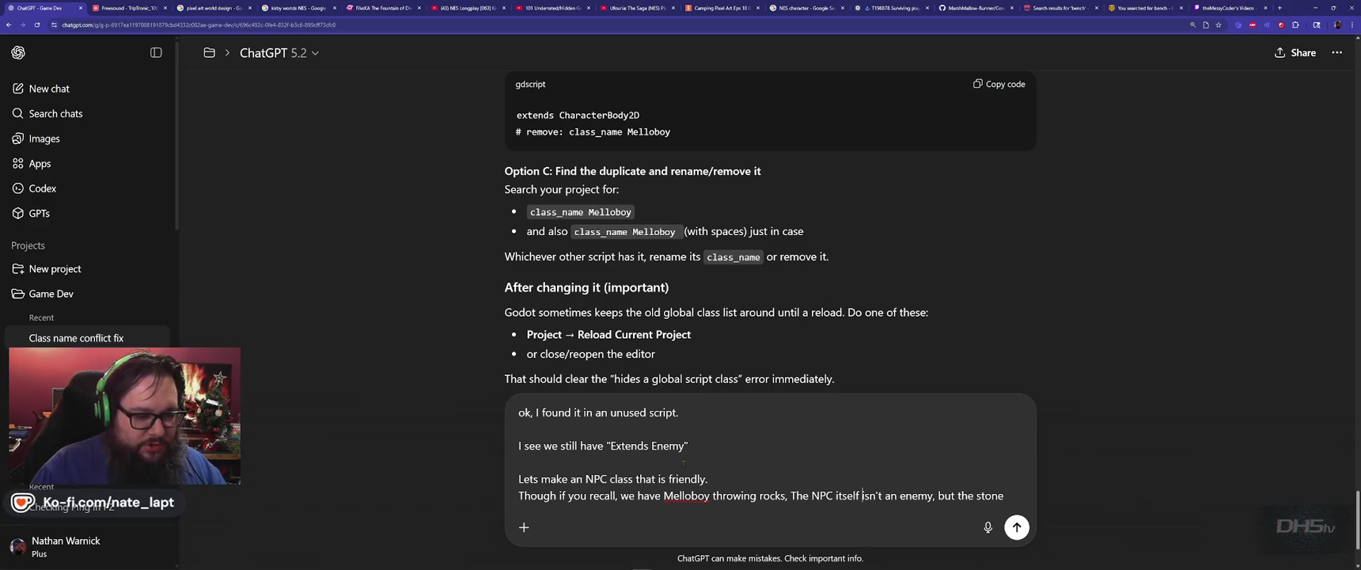
{"action": "key", "text": "ctrl+shift+Left"}
{"action": "type", "text": "stone,"}
{"action": "key", "text": "End"}
{"action": "type", "text": "it"}
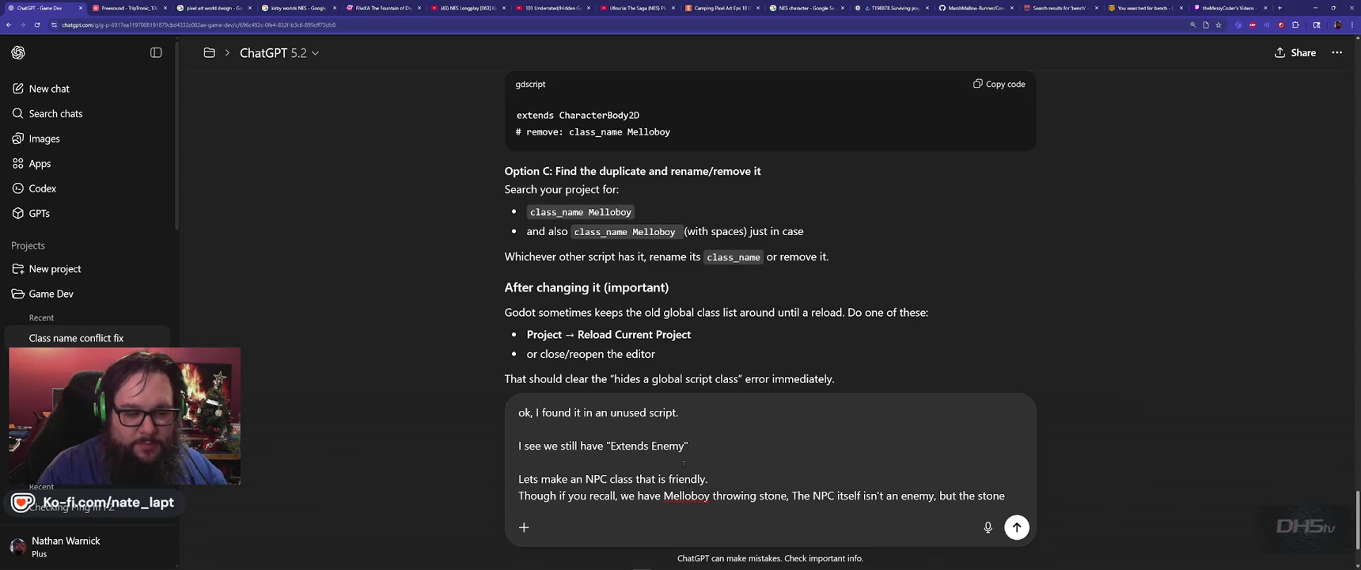
{"action": "type", "text": " thr"}
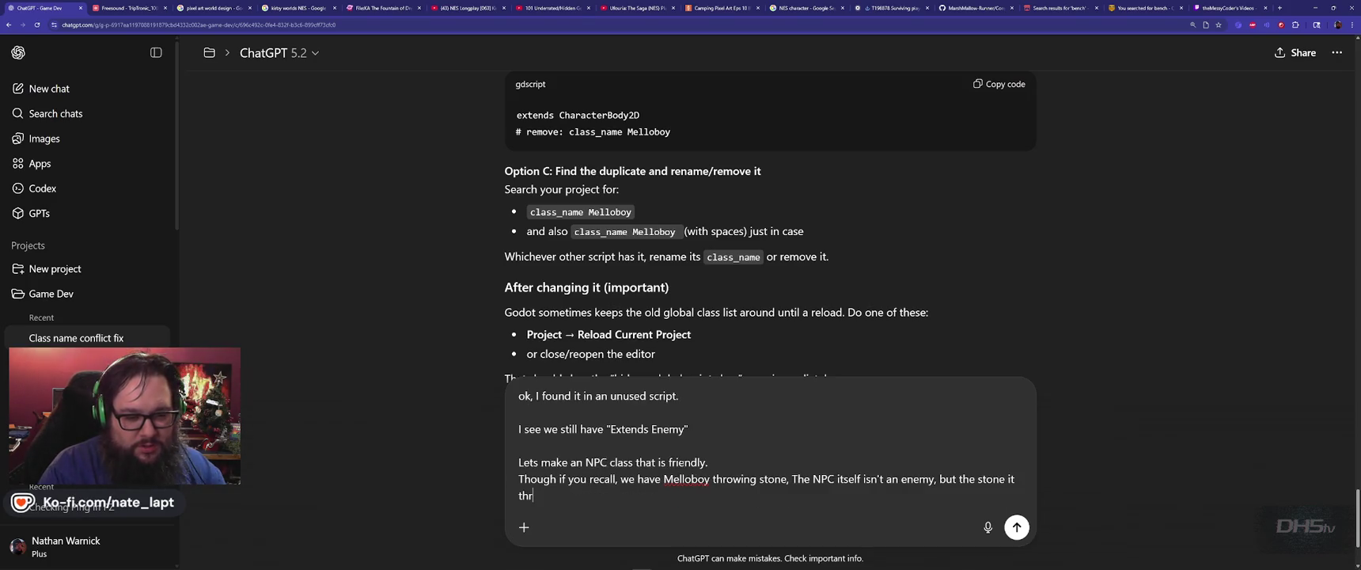